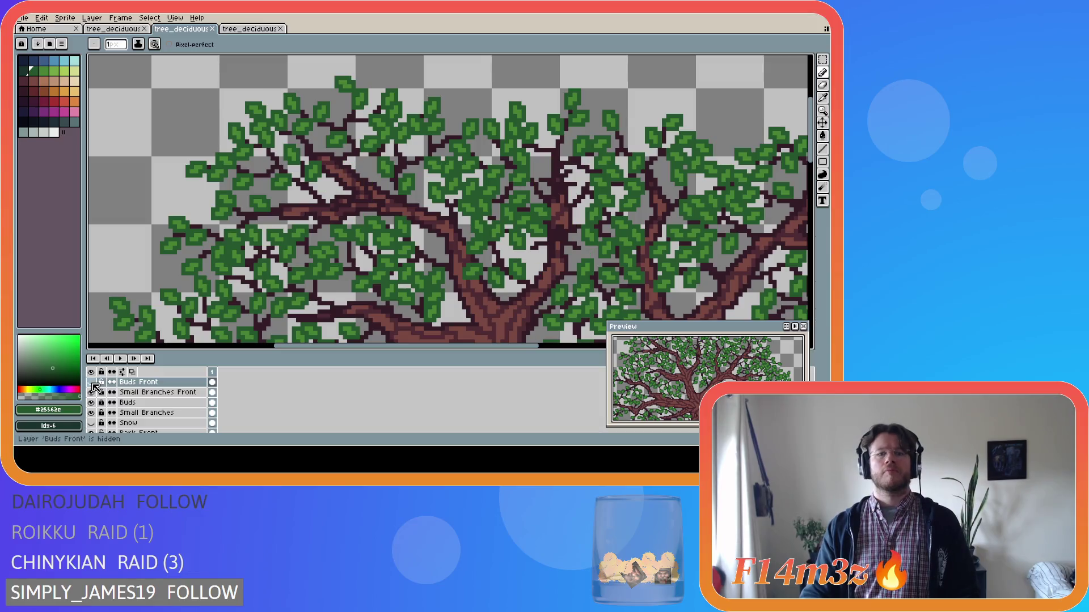
# Step: Flick the Buds Front layer on and off to compare the canvas, leaving it visible
pyautogui.click(92, 385)
pyautogui.click(92, 385)
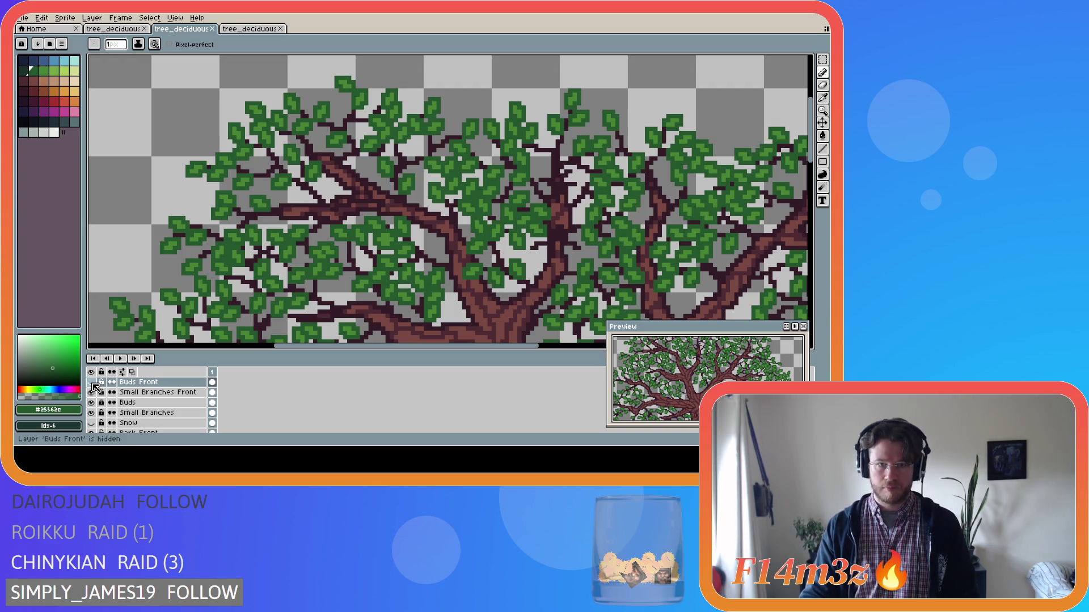
pyautogui.click(92, 384)
pyautogui.click(92, 384)
pyautogui.click(93, 384)
pyautogui.click(92, 384)
pyautogui.click(93, 385)
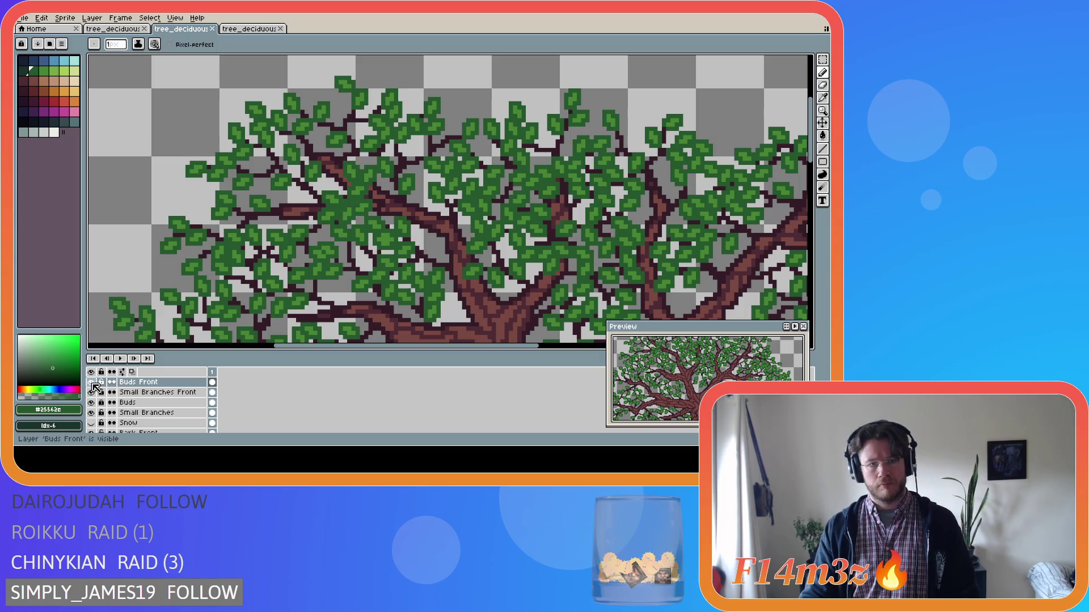
pyautogui.click(93, 384)
pyautogui.click(93, 385)
pyautogui.click(92, 385)
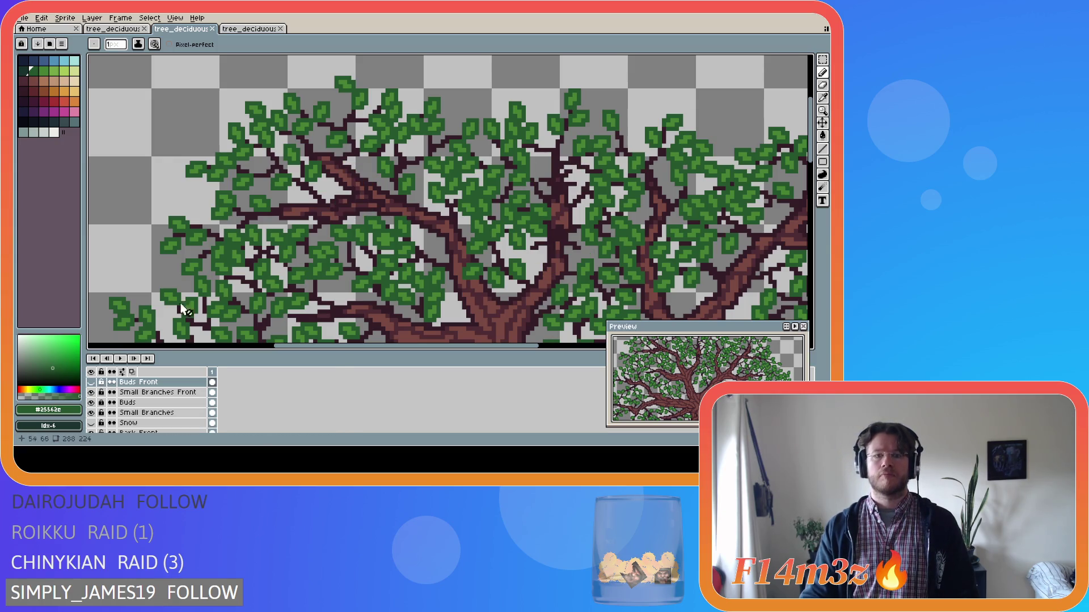
pyautogui.click(91, 382)
# Step: Pick dark #341c27 and draw a short straight branch line left of centre on Small Branches Front
pyautogui.press('m')
pyautogui.moveTo(291, 150)
pyautogui.mouseDown()
pyautogui.moveTo(377, 199)
pyautogui.moveTo(411, 248)
pyautogui.mouseUp()
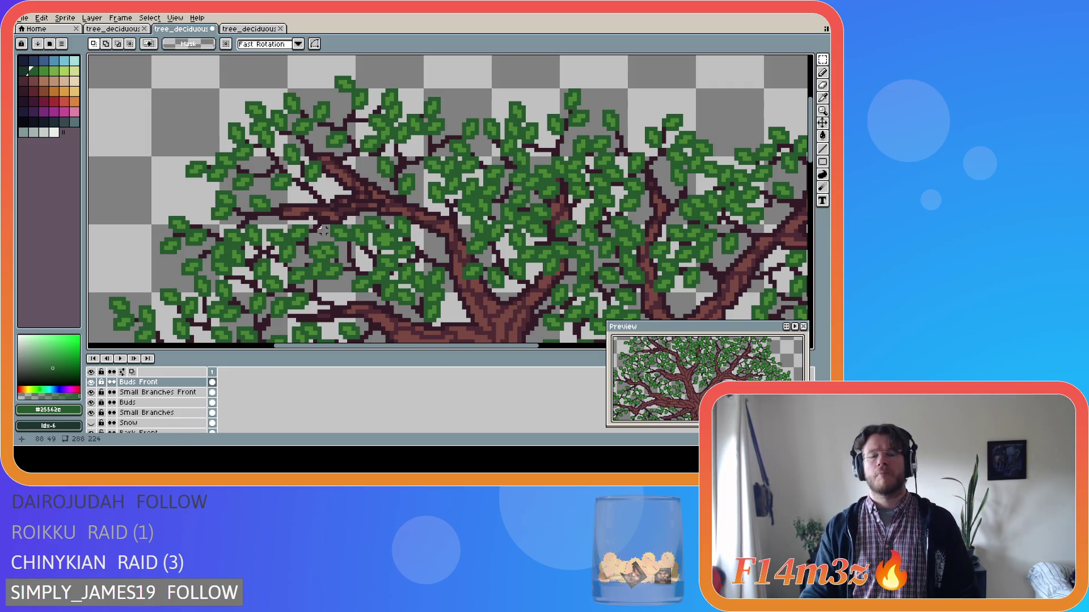
pyautogui.keyDown('alt'); pyautogui.click(343, 202); pyautogui.keyUp('alt')
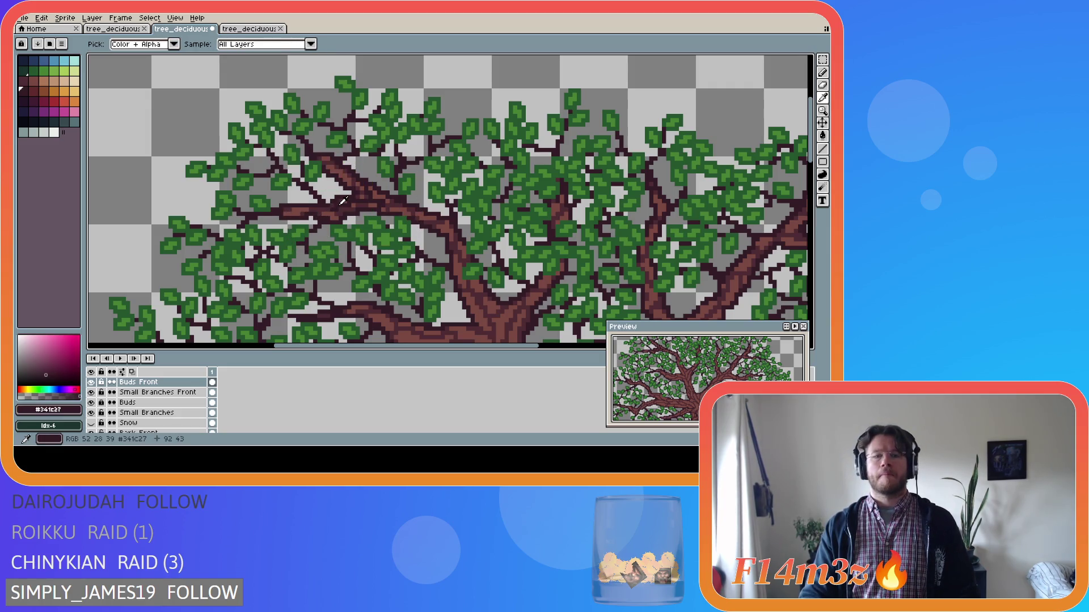
pyautogui.click(142, 391)
pyautogui.press('b')
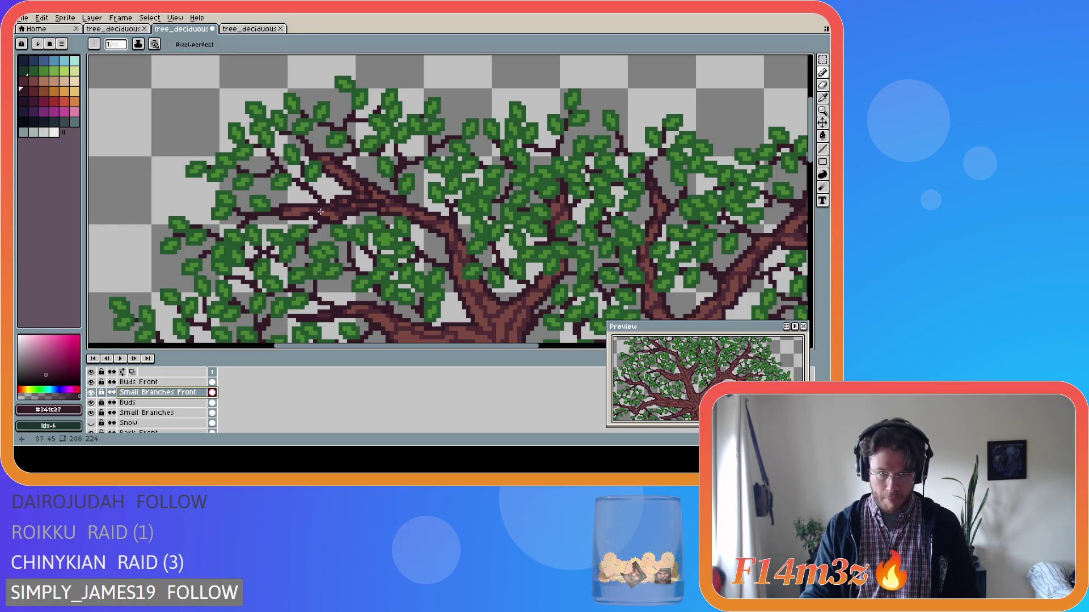
pyautogui.press('shift')
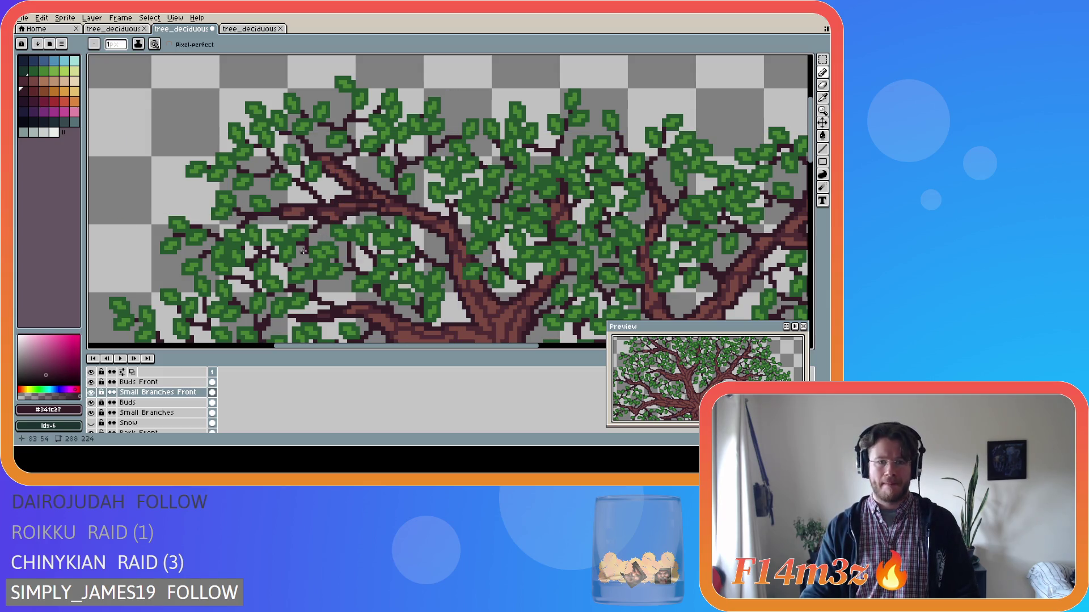
pyautogui.moveTo(332, 207); pyautogui.dragTo(301, 210)
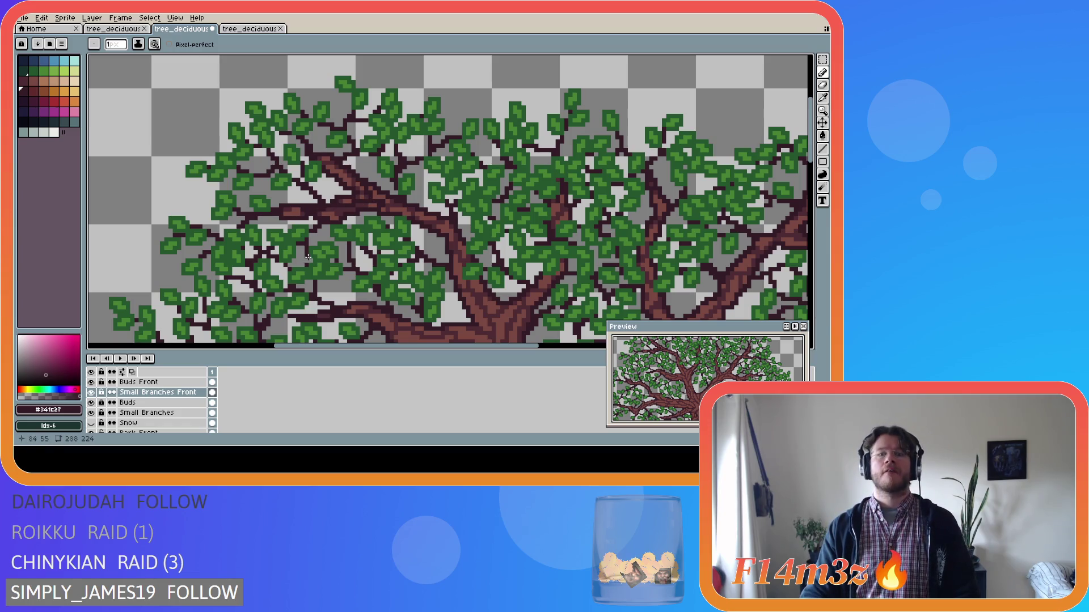
# Step: Hide Tree Chopped and toggle the Tree layer to view the leaves without the trunk
pyautogui.scroll(-2, 142, 403)
pyautogui.click(91, 422)
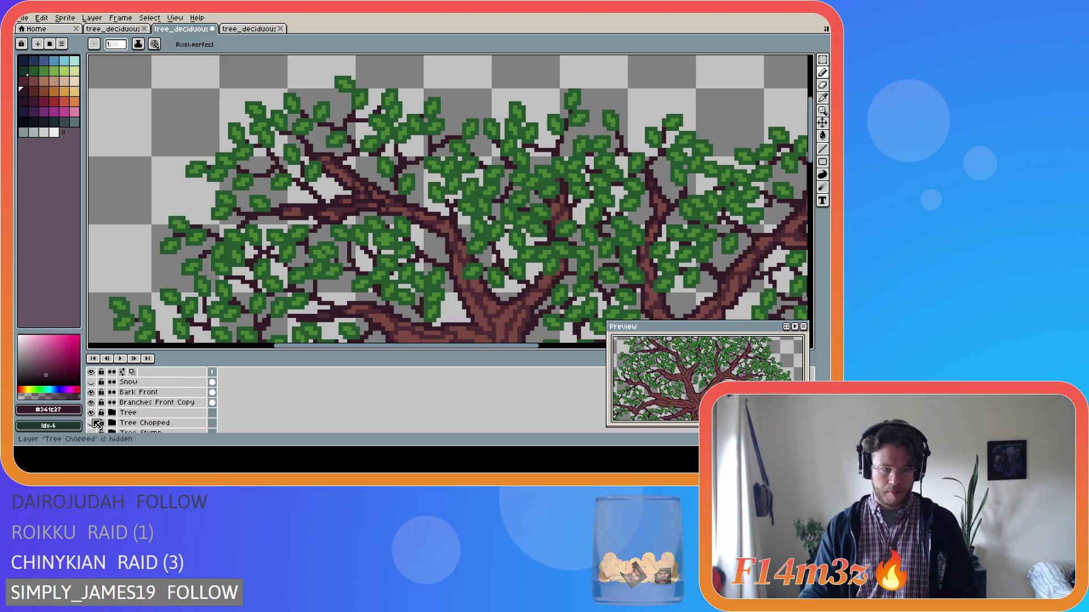
pyautogui.click(92, 413)
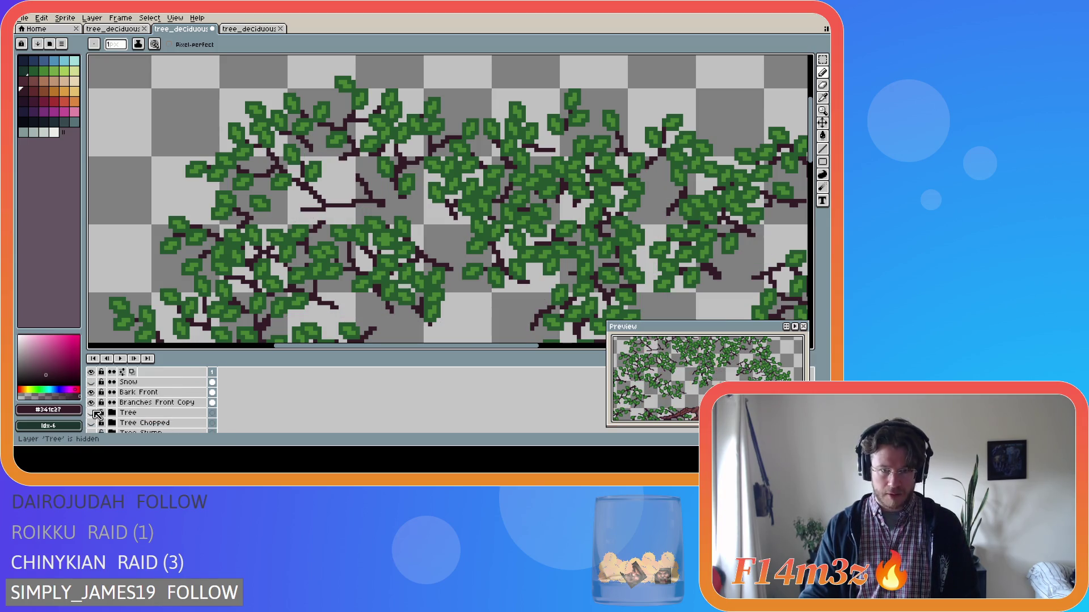
pyautogui.press('b')
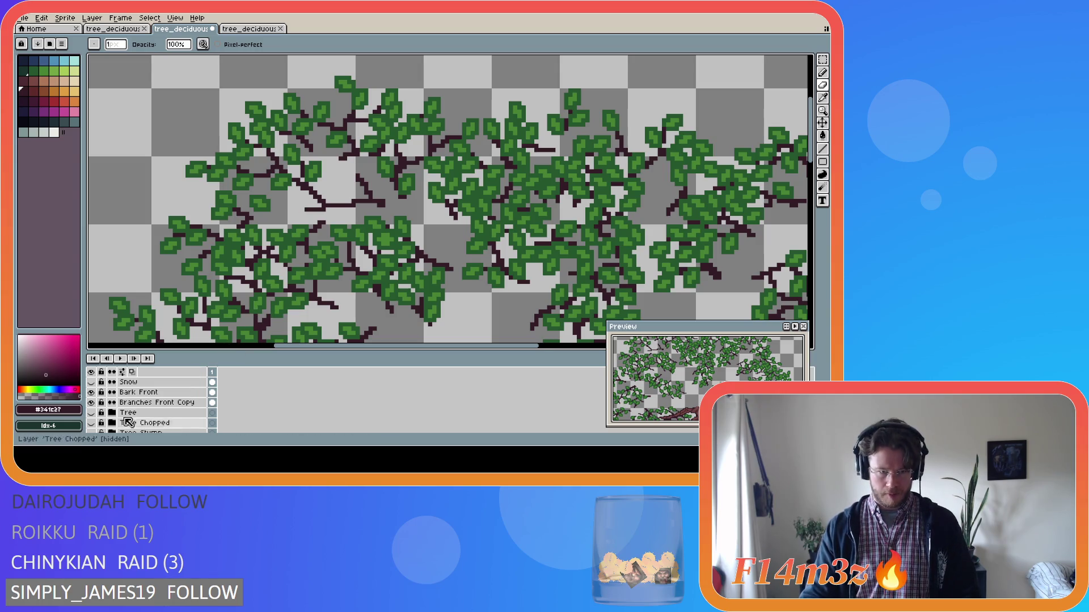
pyautogui.click(92, 412)
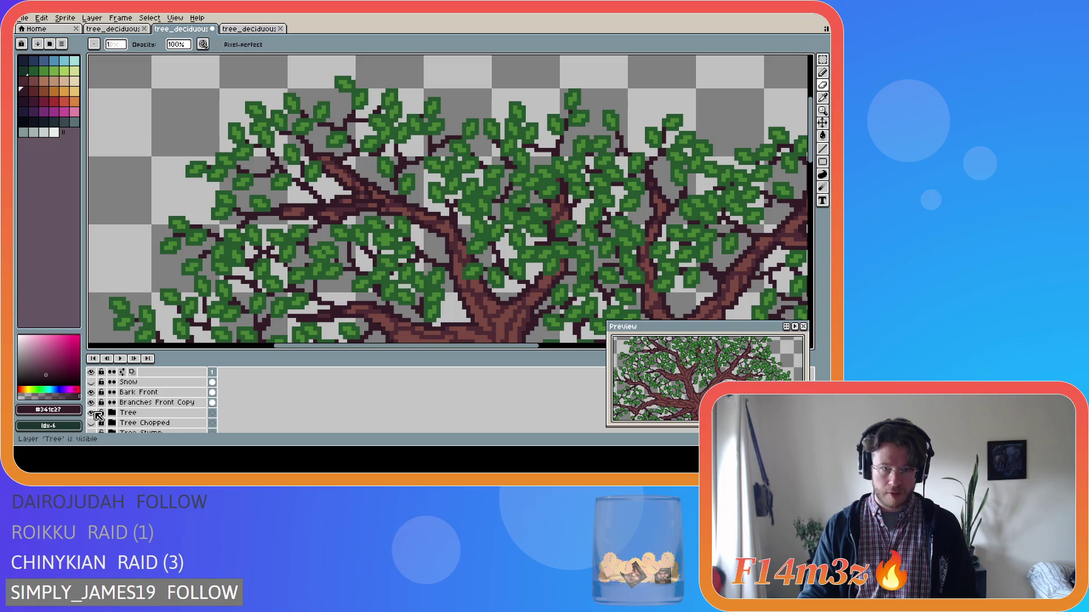
pyautogui.click(92, 413)
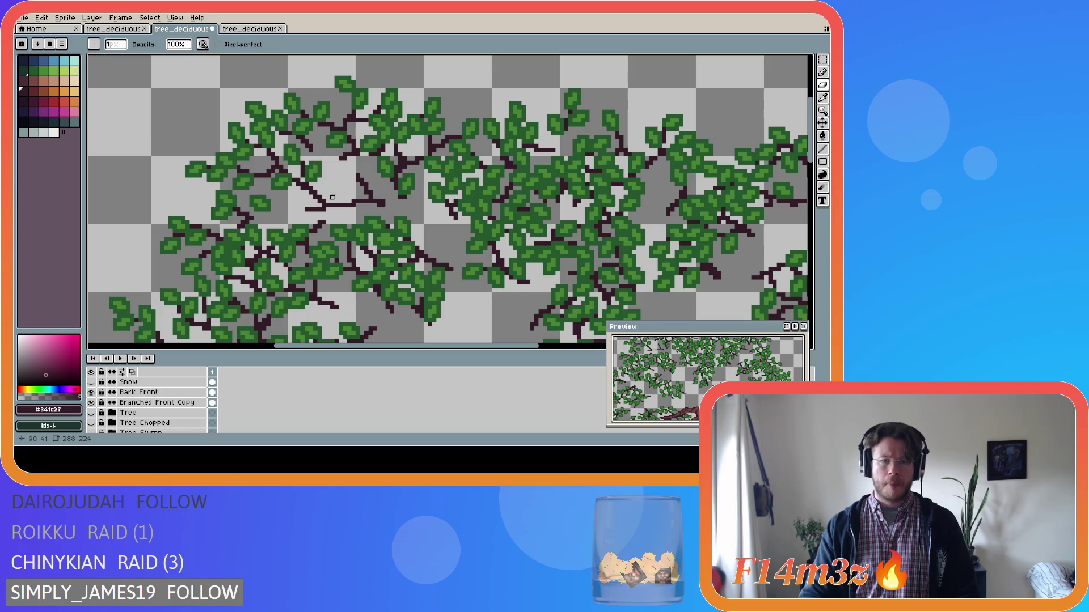
pyautogui.click(92, 413)
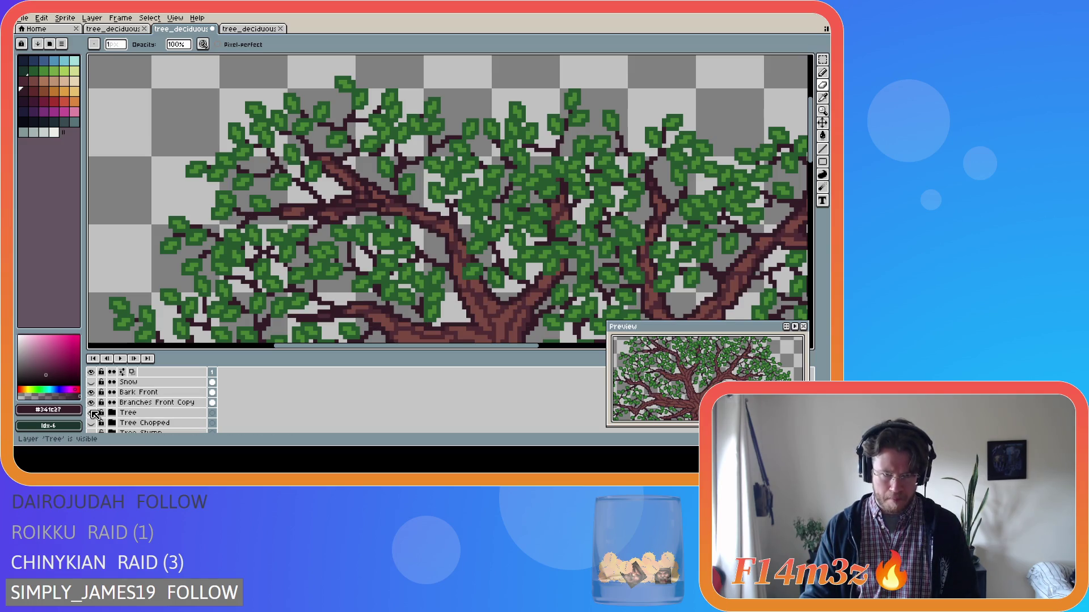
pyautogui.click(92, 414)
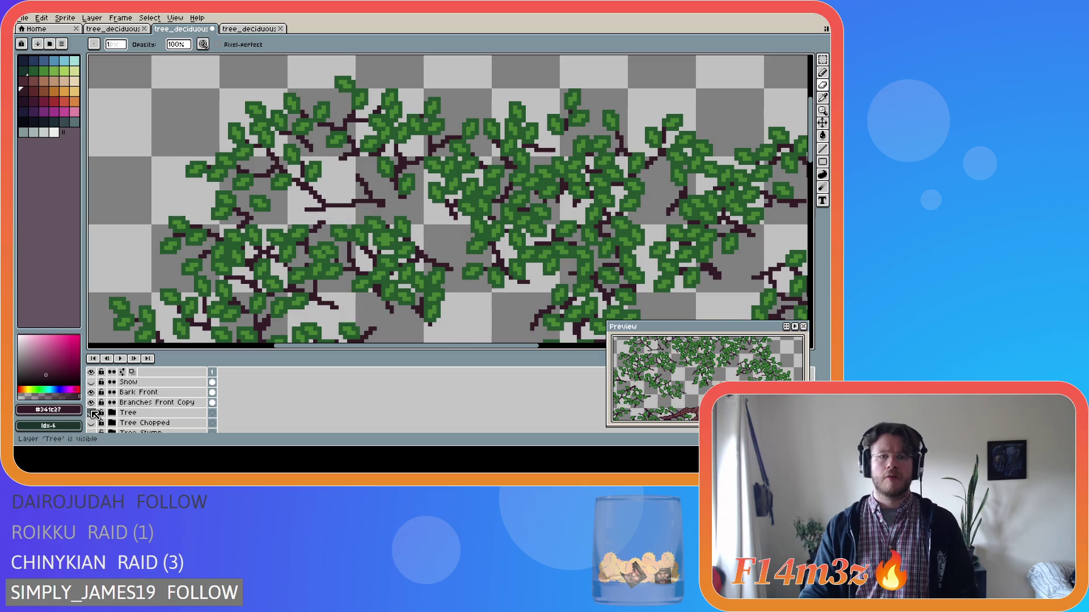
# Step: Compare the canvas with and without the Tree trunk, leaving it hidden
pyautogui.press('e')
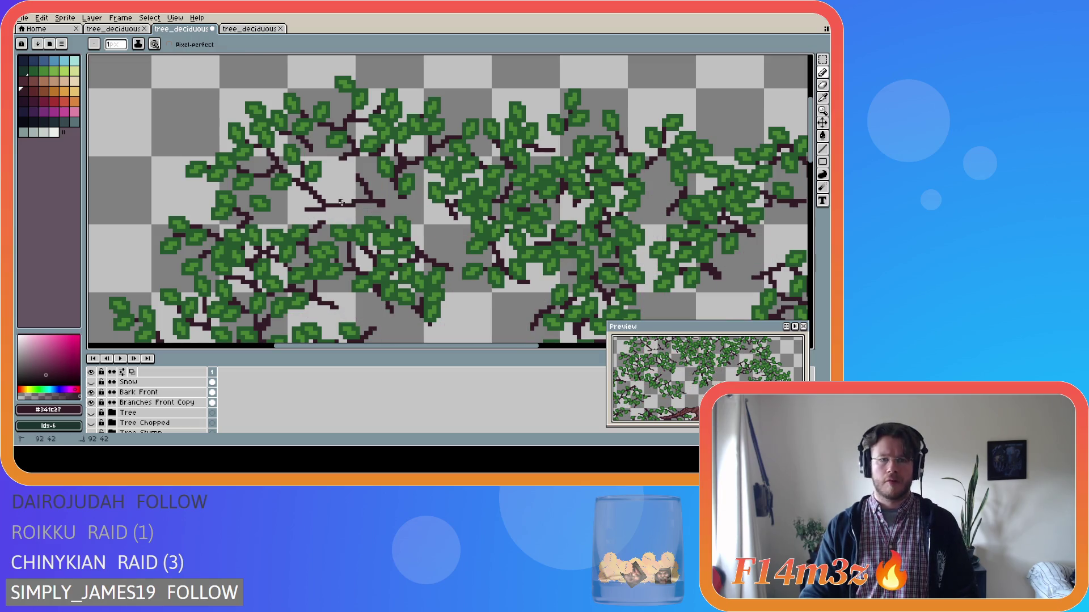
pyautogui.press('e')
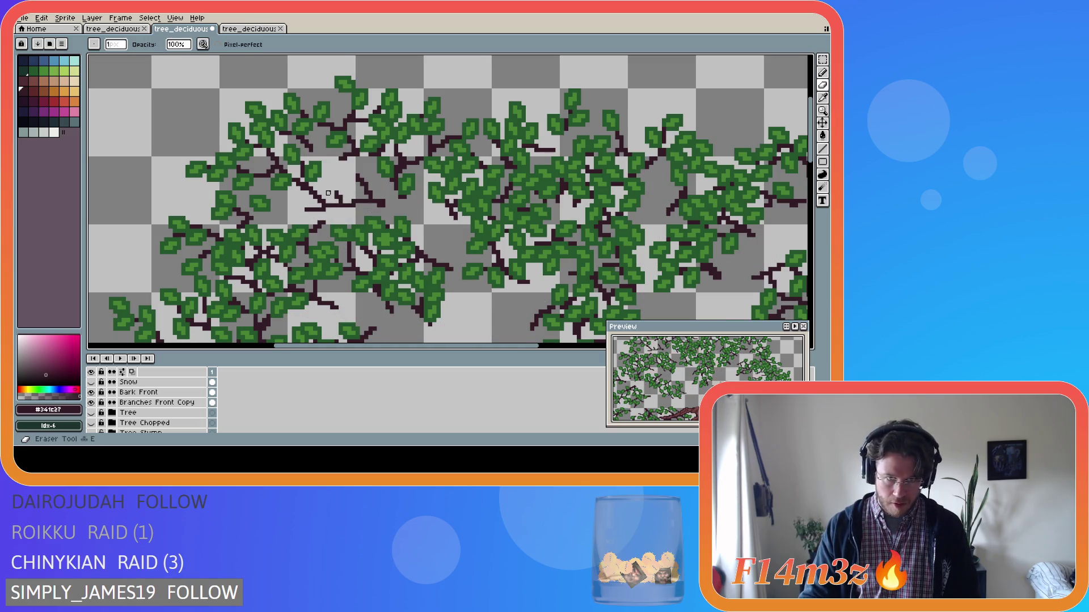
pyautogui.press('b')
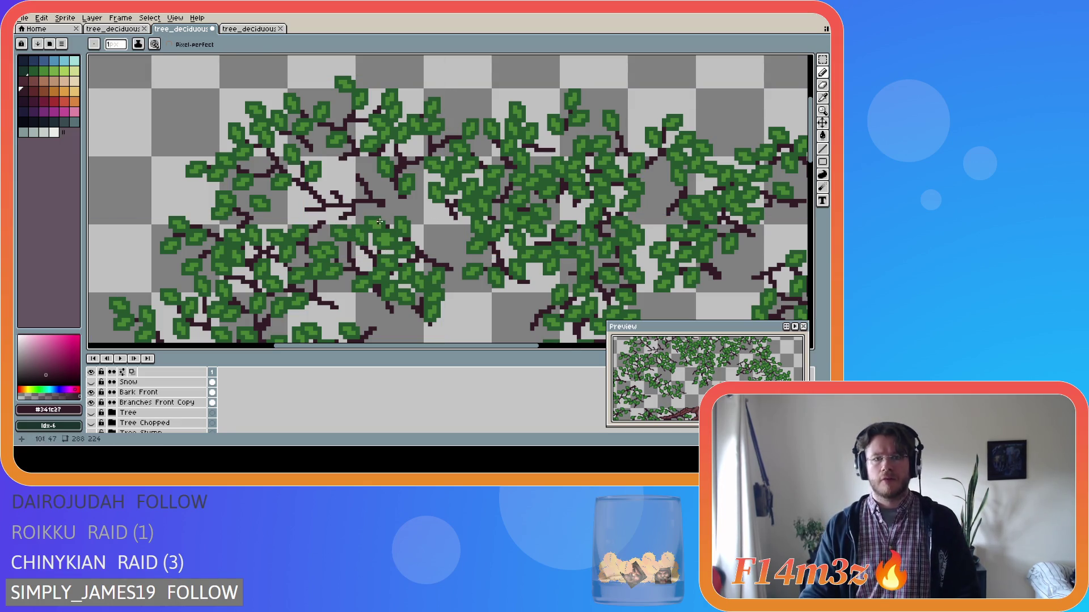
pyautogui.press('e')
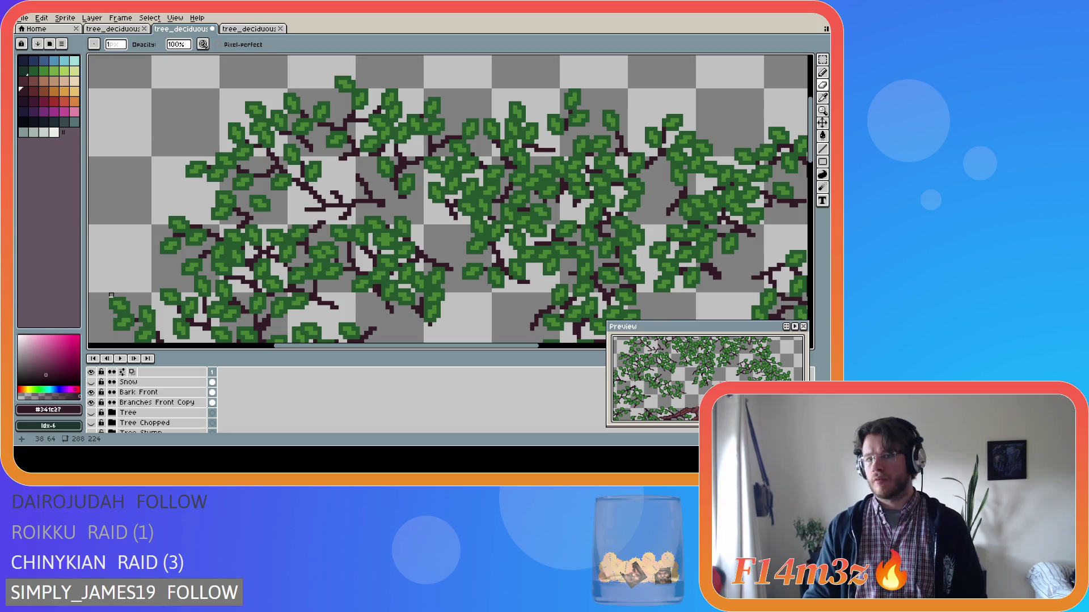
pyautogui.click(91, 413)
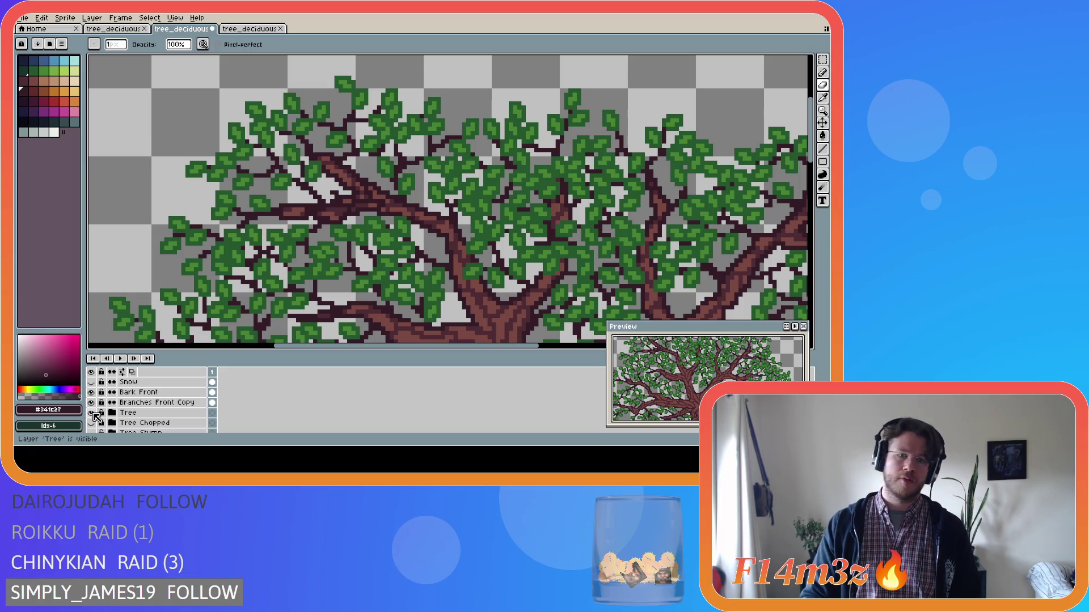
pyautogui.click(91, 413)
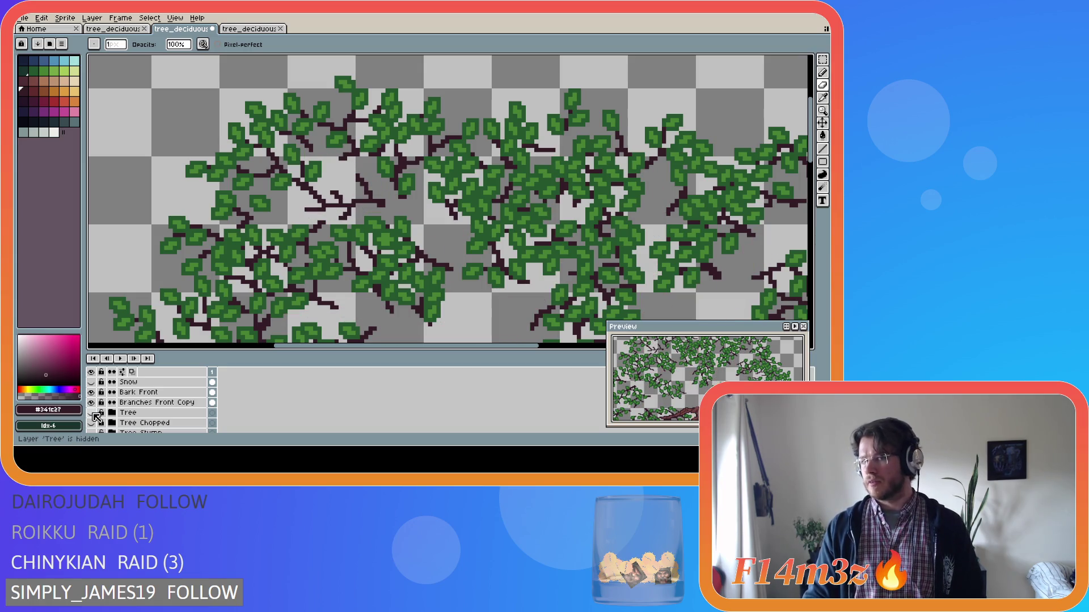
pyautogui.click(93, 414)
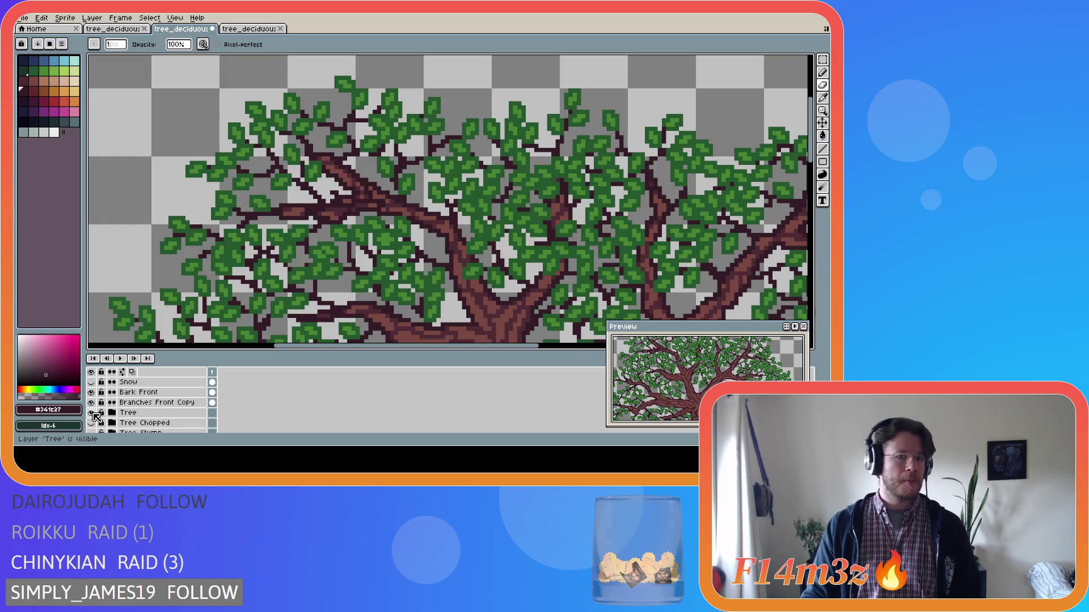
pyautogui.click(93, 413)
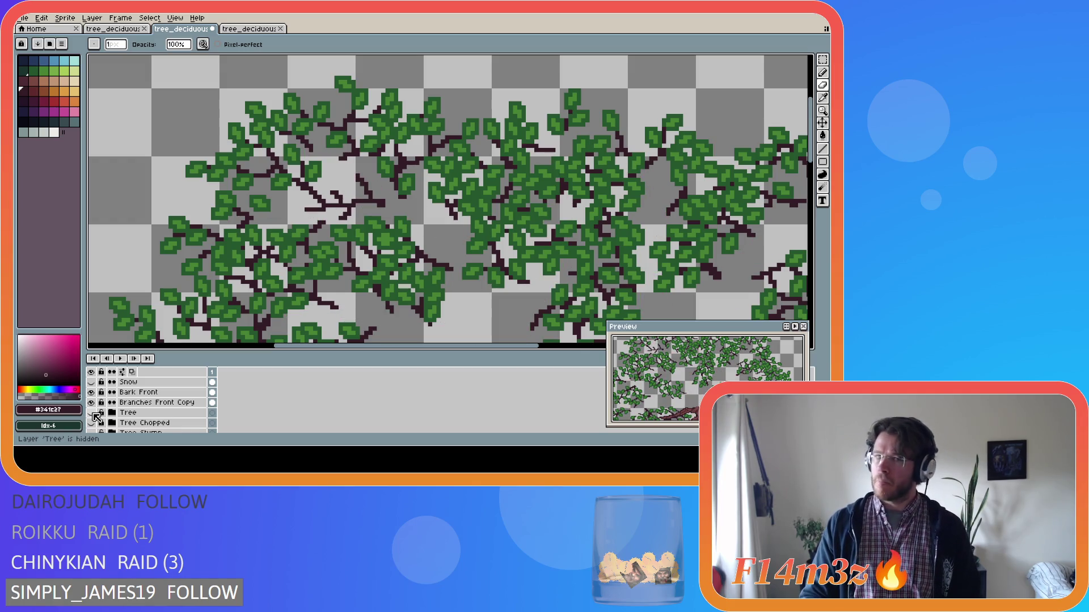
# Step: Sample the light leaf green #468232 from the canvas with the eyedropper
pyautogui.press('i')
pyautogui.click(286, 181)
pyautogui.press('b')
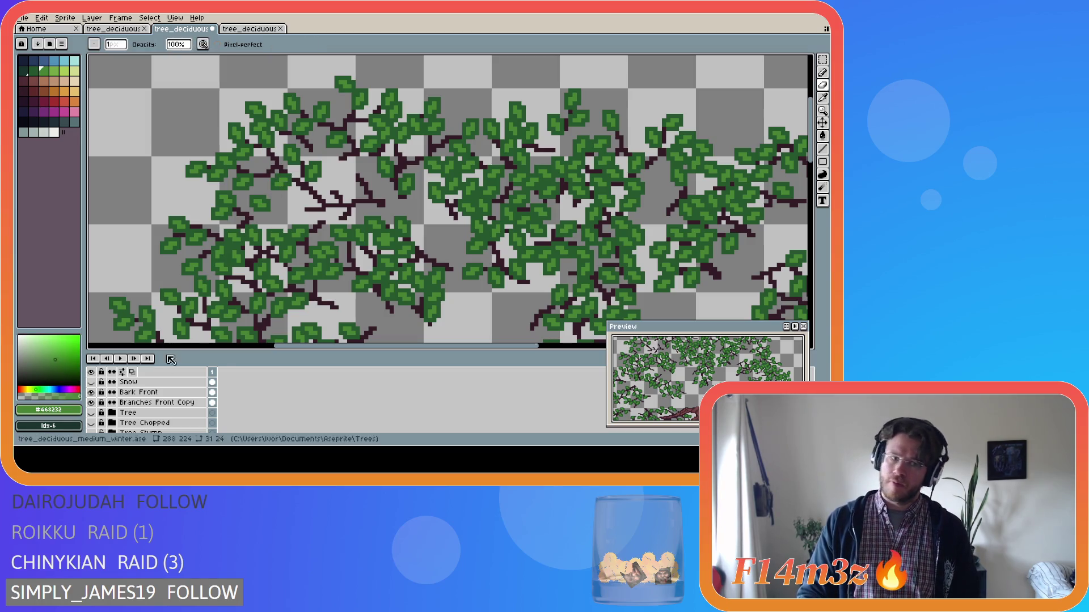
pyautogui.scroll(5, 146, 400)
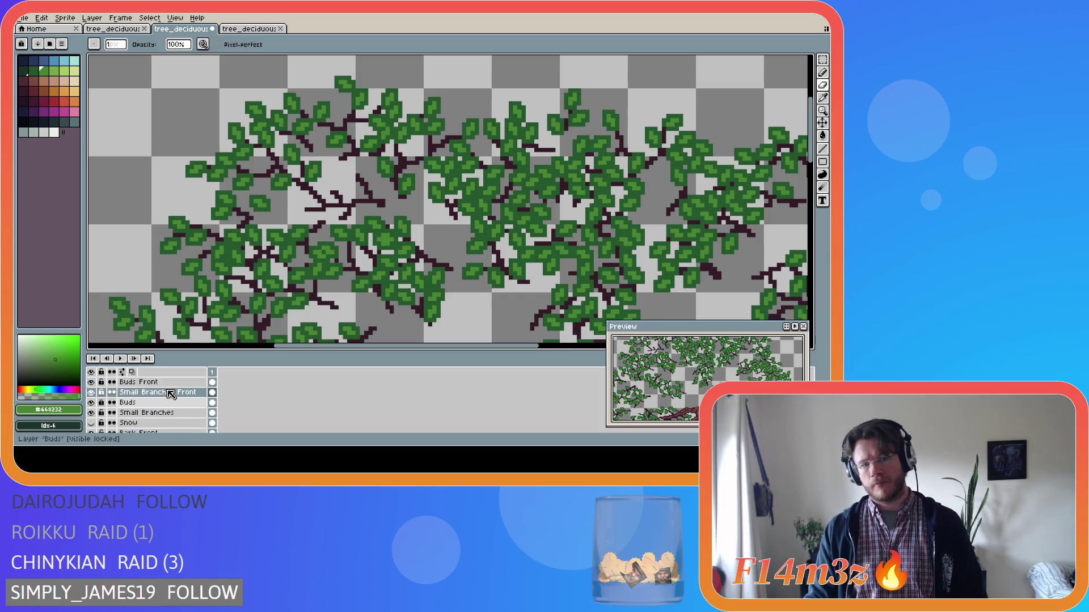
pyautogui.click(172, 392)
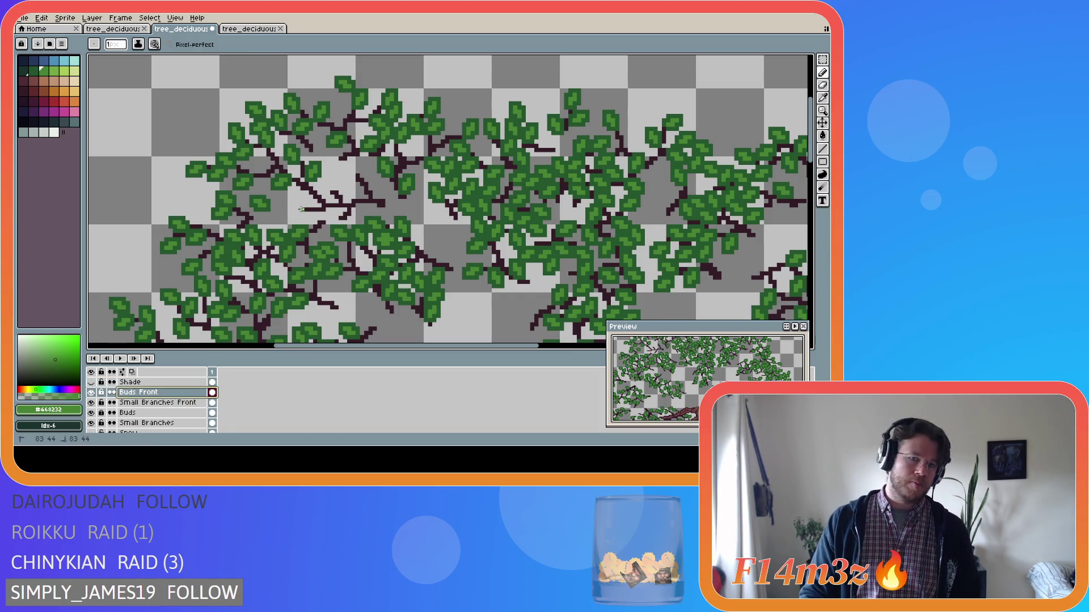
pyautogui.click(299, 209)
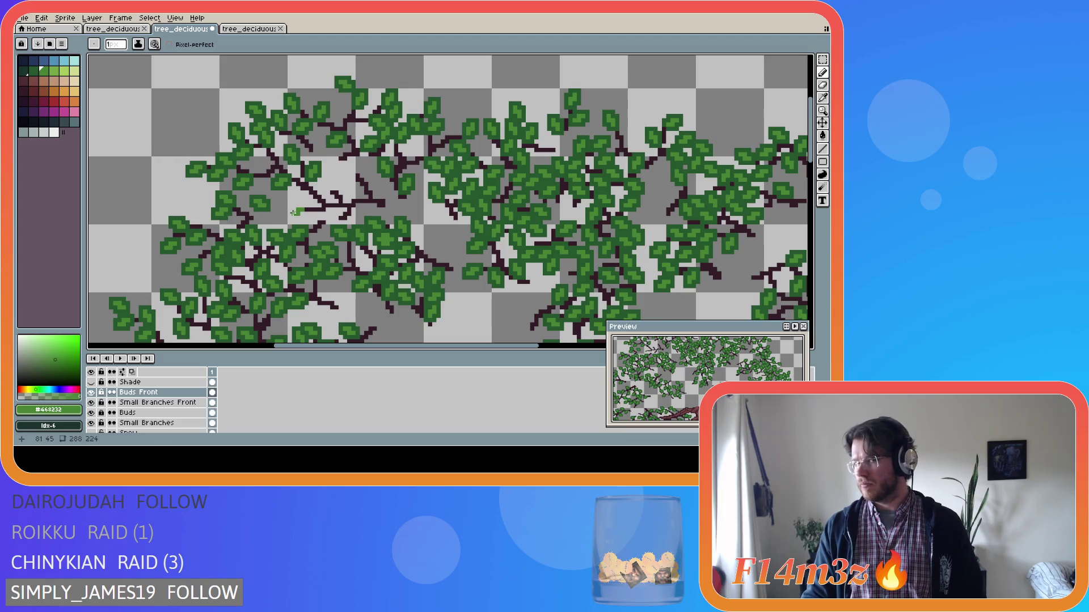
pyautogui.click(319, 197)
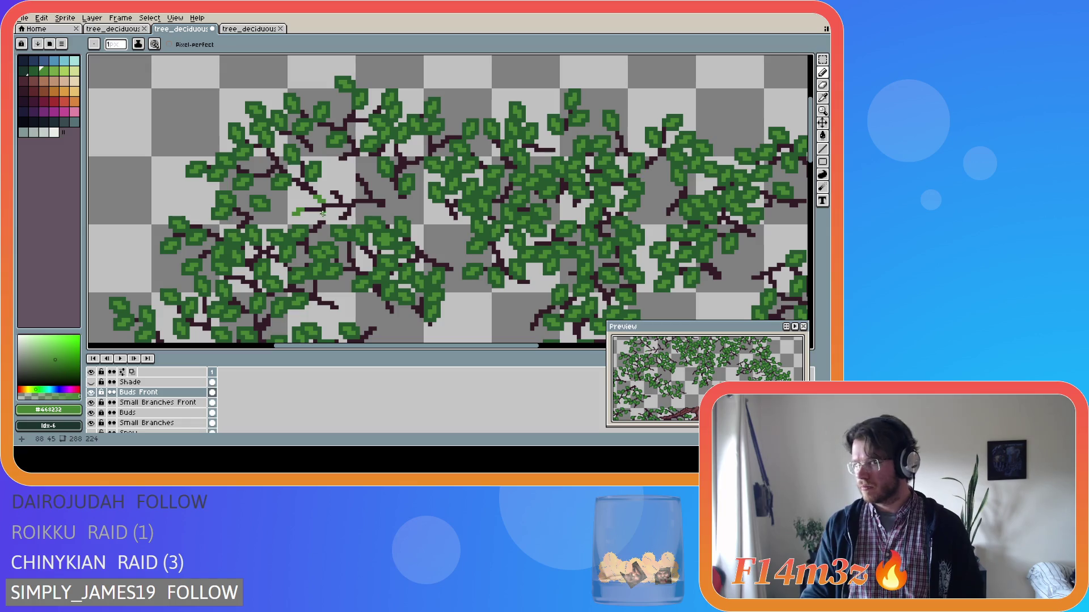
pyautogui.click(314, 213)
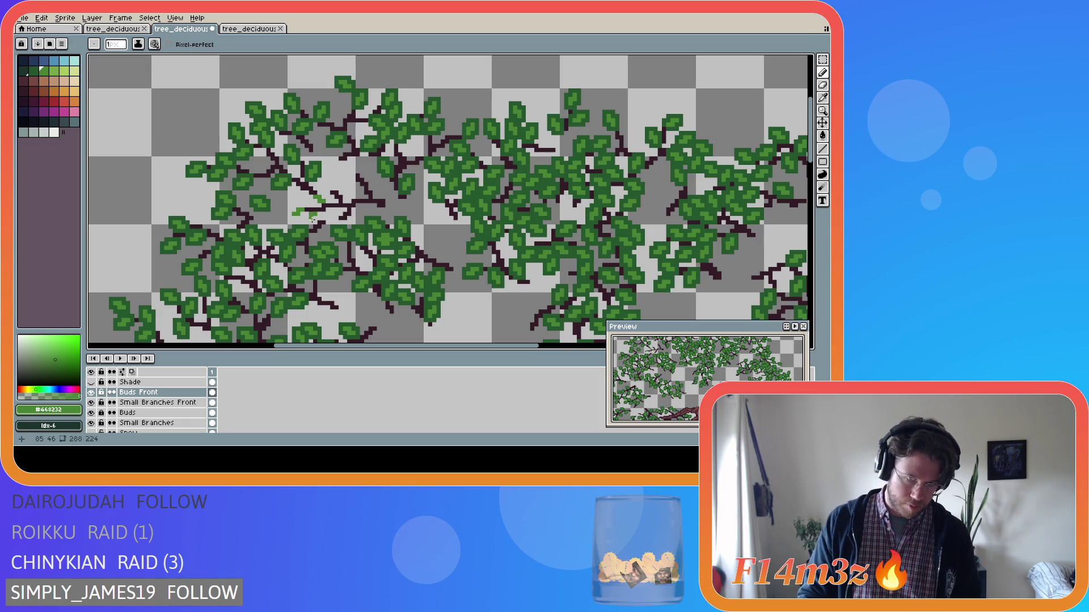
pyautogui.press('v')
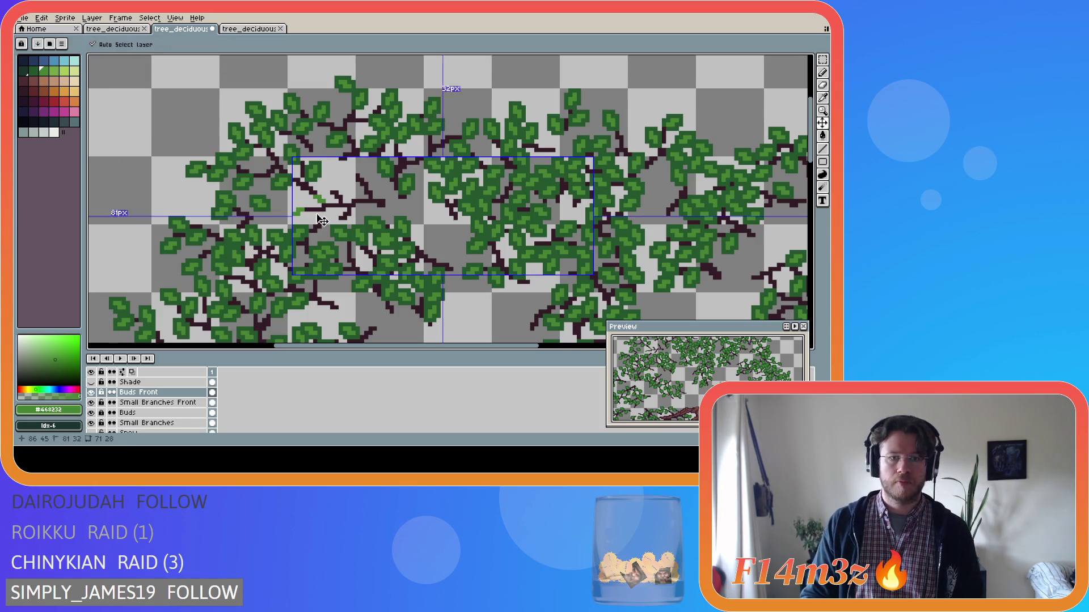
pyautogui.press('b')
pyautogui.moveTo(316, 214); pyautogui.dragTo(316, 224)
pyautogui.press('v')
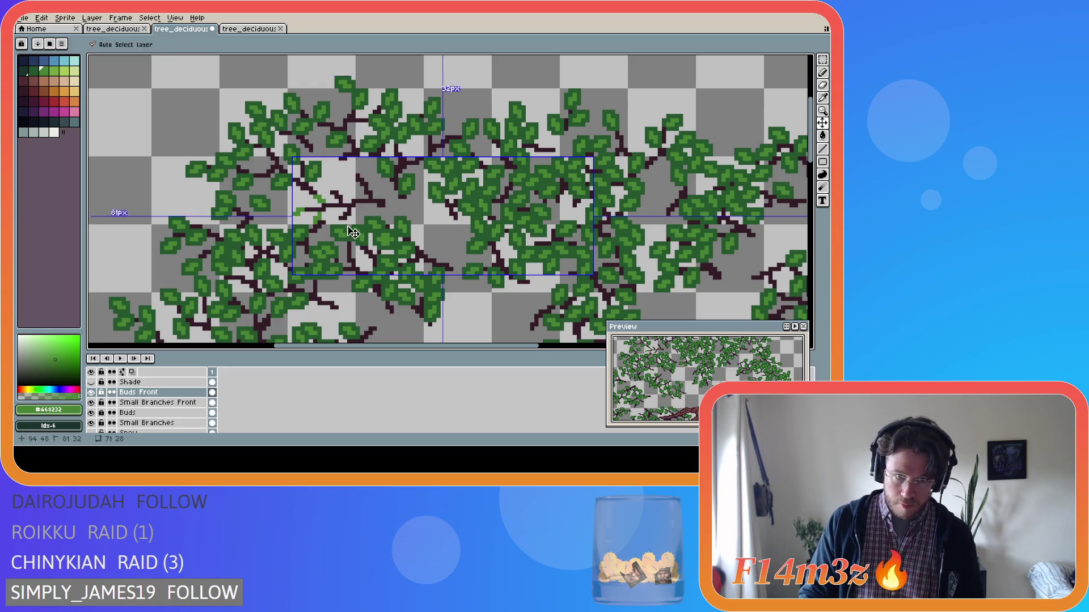
pyautogui.press('b')
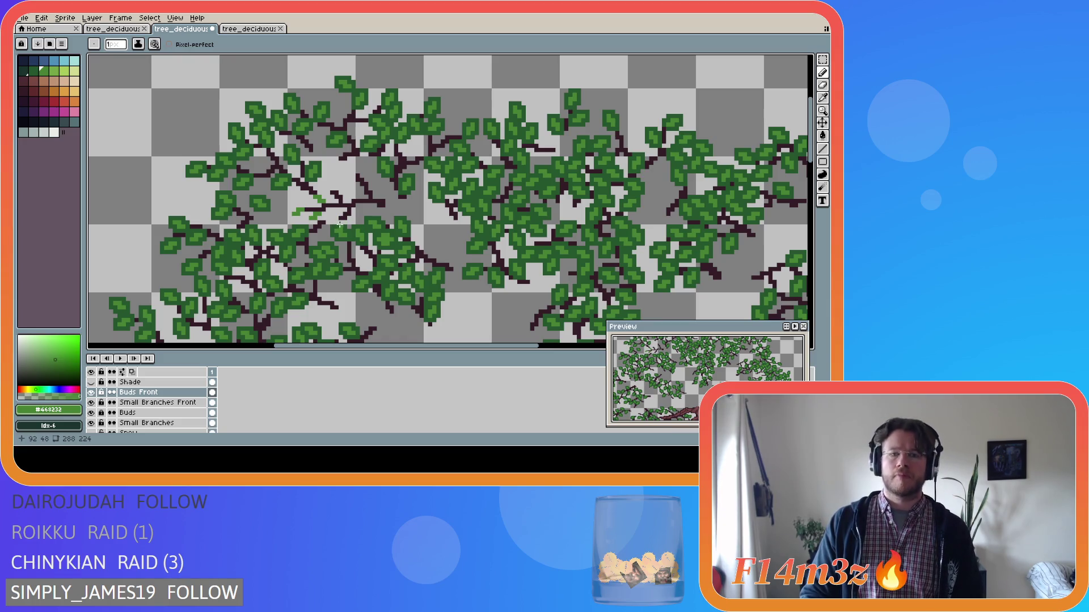
pyautogui.press('e')
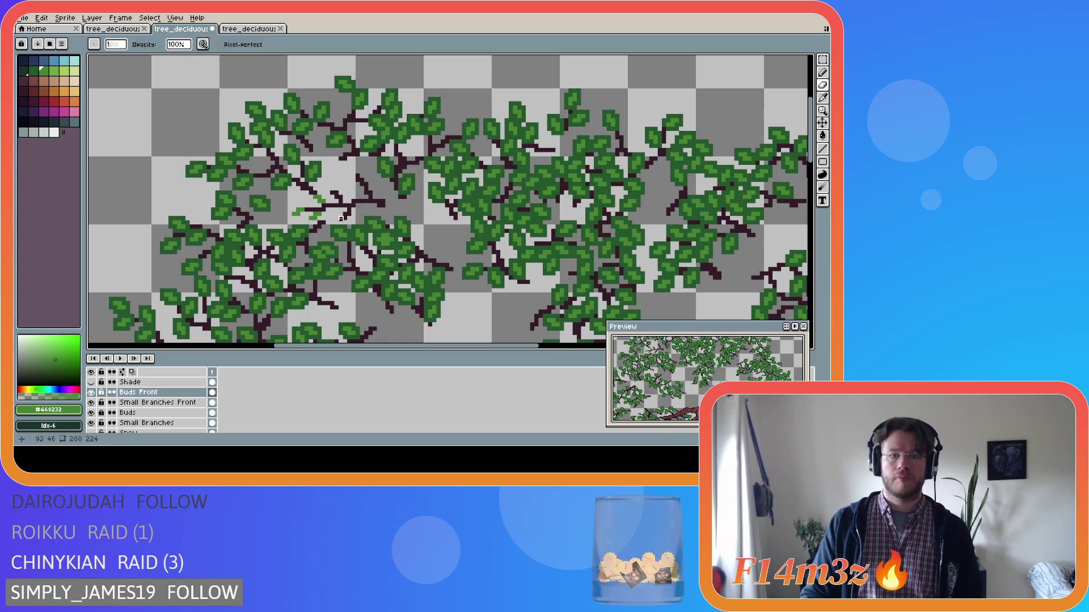
# Step: On Small Branches Front, place a few bud pixels along the left front branch
pyautogui.click(159, 402)
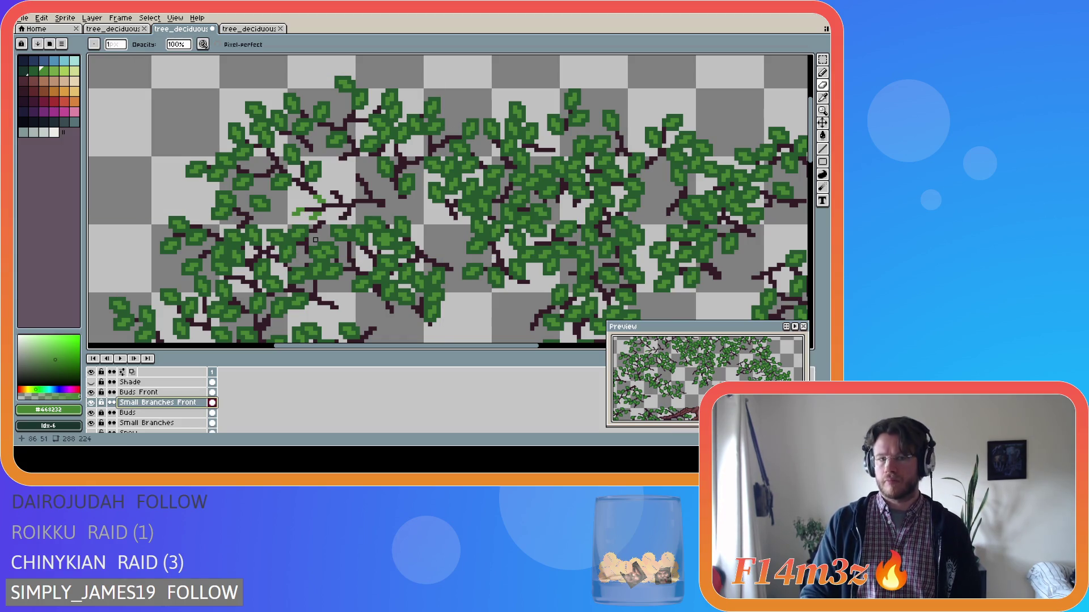
pyautogui.press('e')
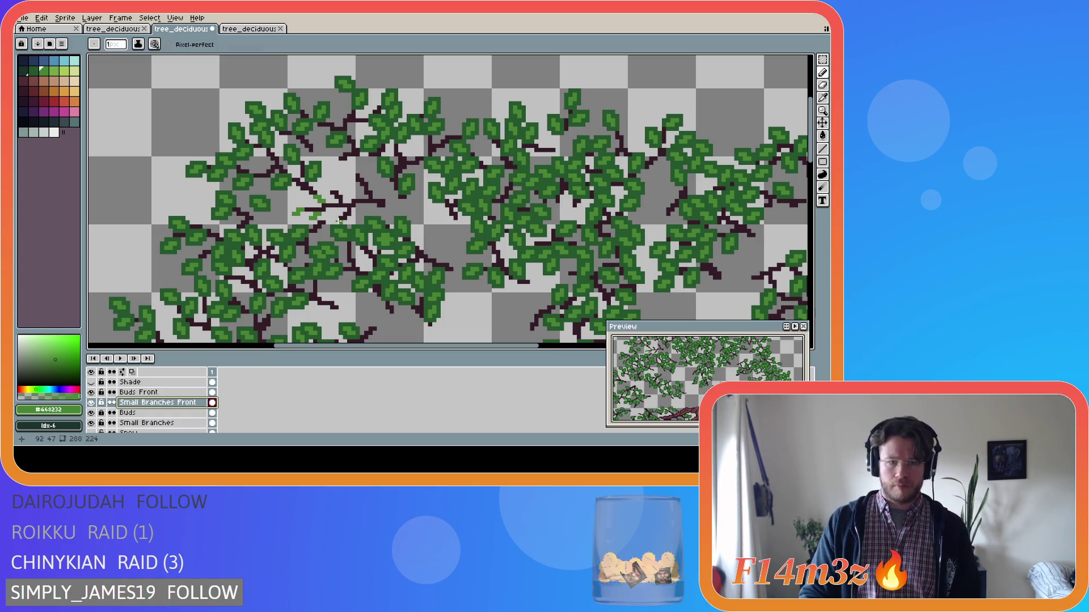
pyautogui.click(333, 220)
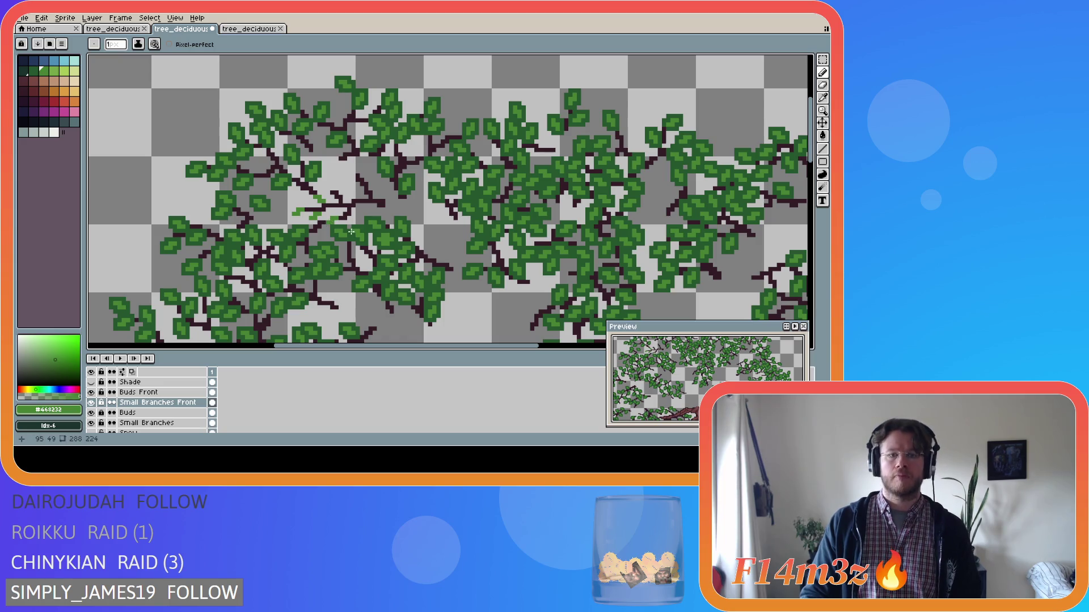
pyautogui.click(336, 220)
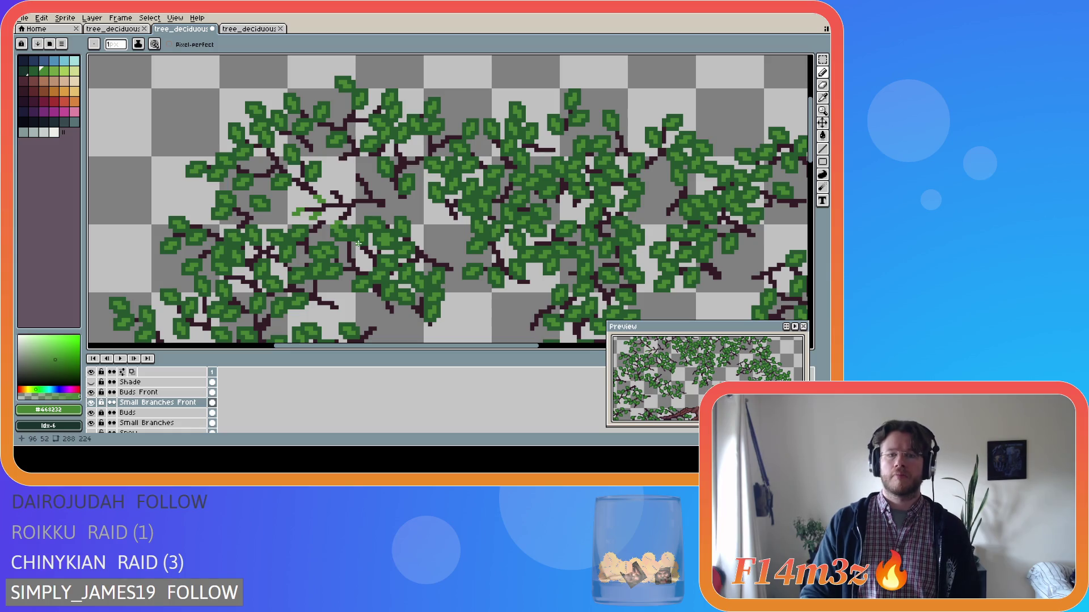
pyautogui.press('ctrl')
pyautogui.keyDown('ctrl'); pyautogui.click(364, 249); pyautogui.keyUp('ctrl')
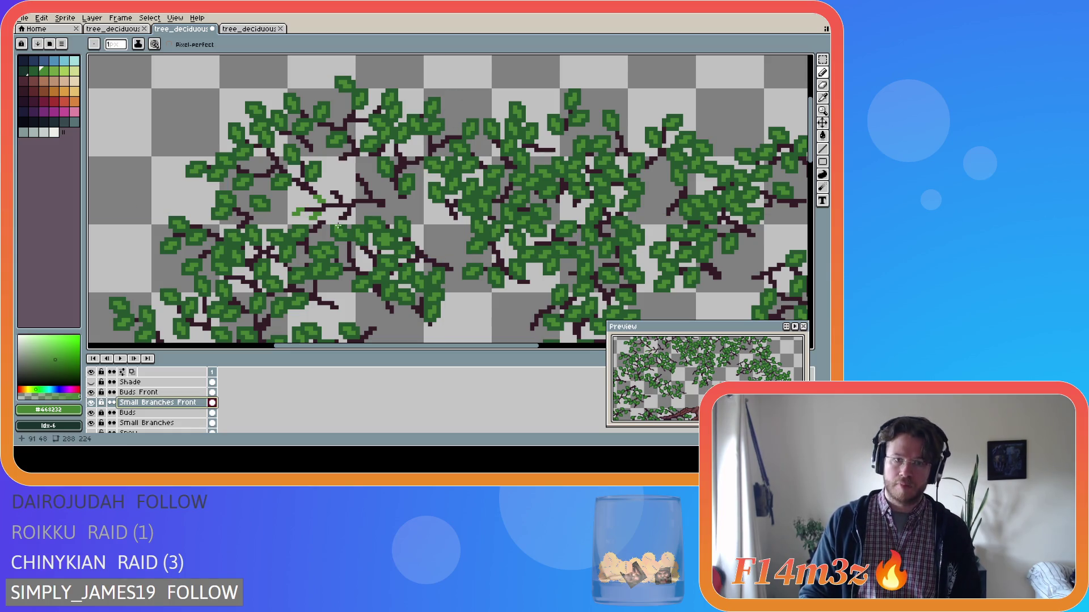
pyautogui.click(333, 222)
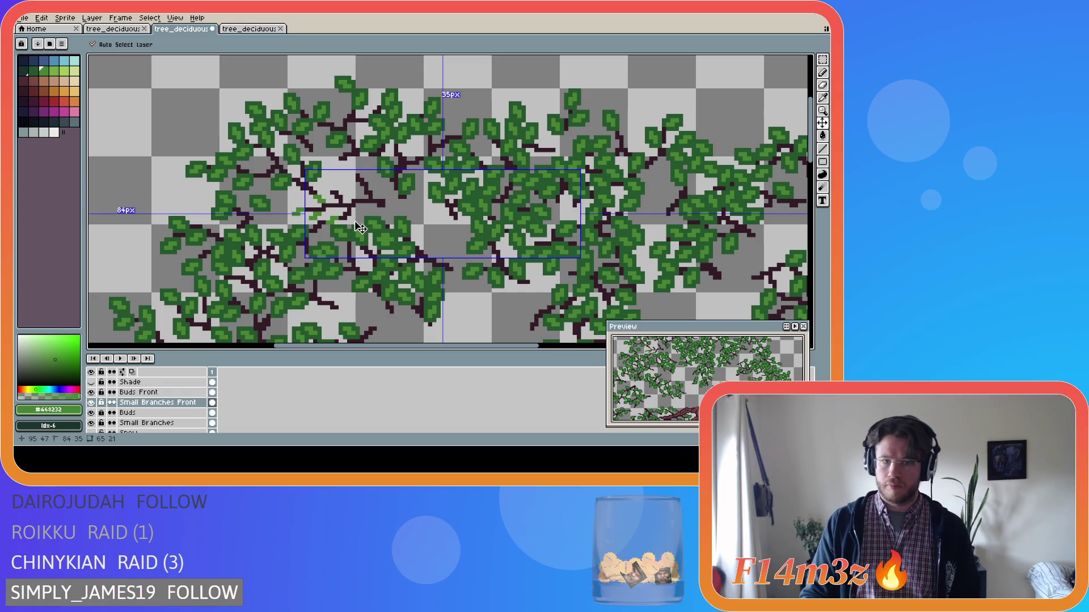
# Step: Add short light-green twig strokes and dots to the branches left of centre
pyautogui.moveTo(348, 216); pyautogui.dragTo(348, 221)
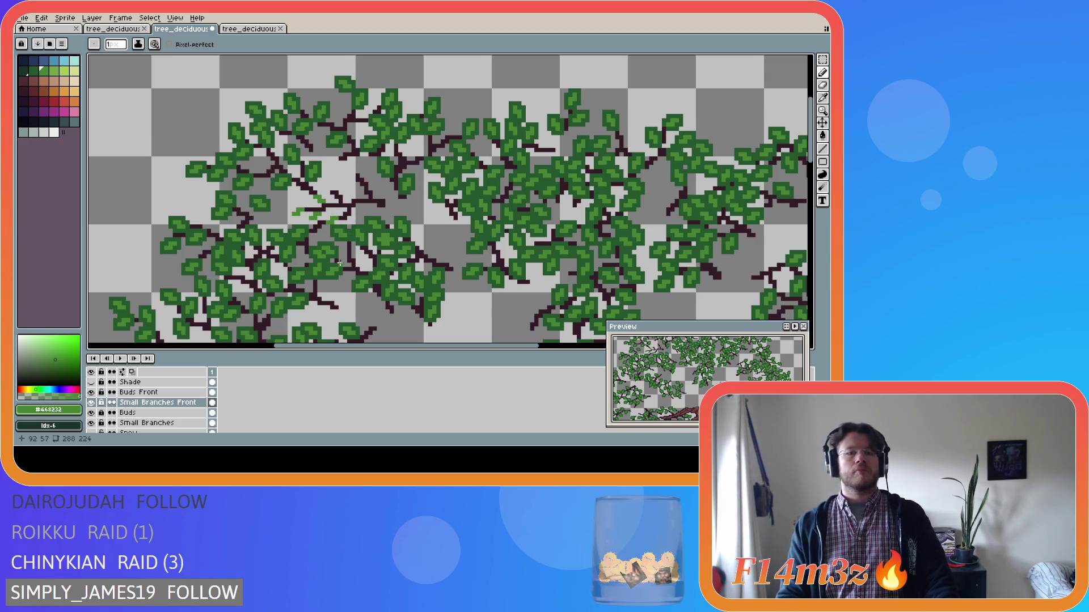
pyautogui.click(351, 224)
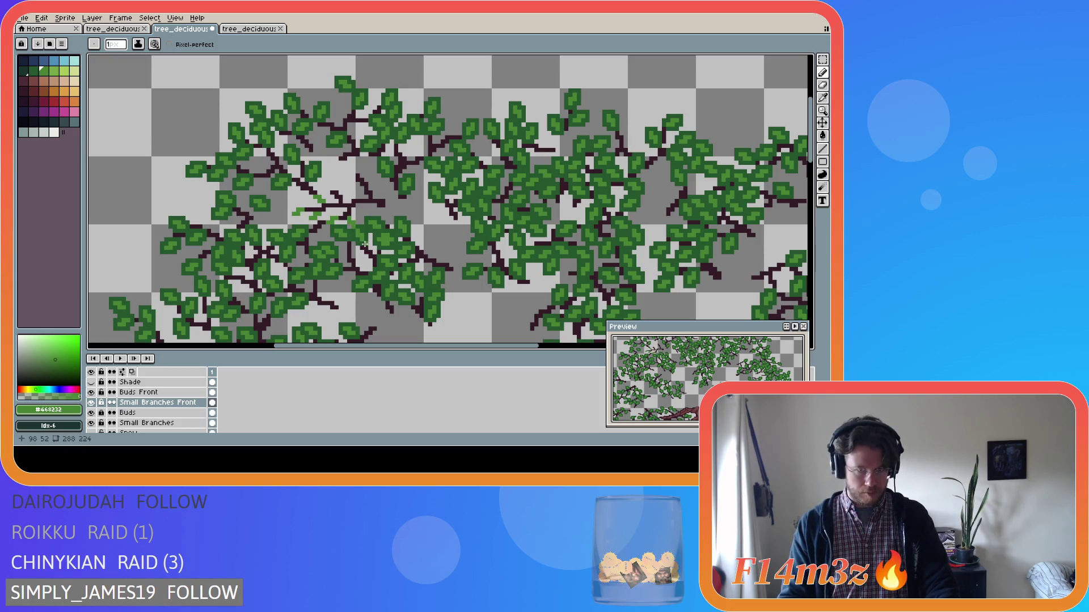
pyautogui.click(351, 214)
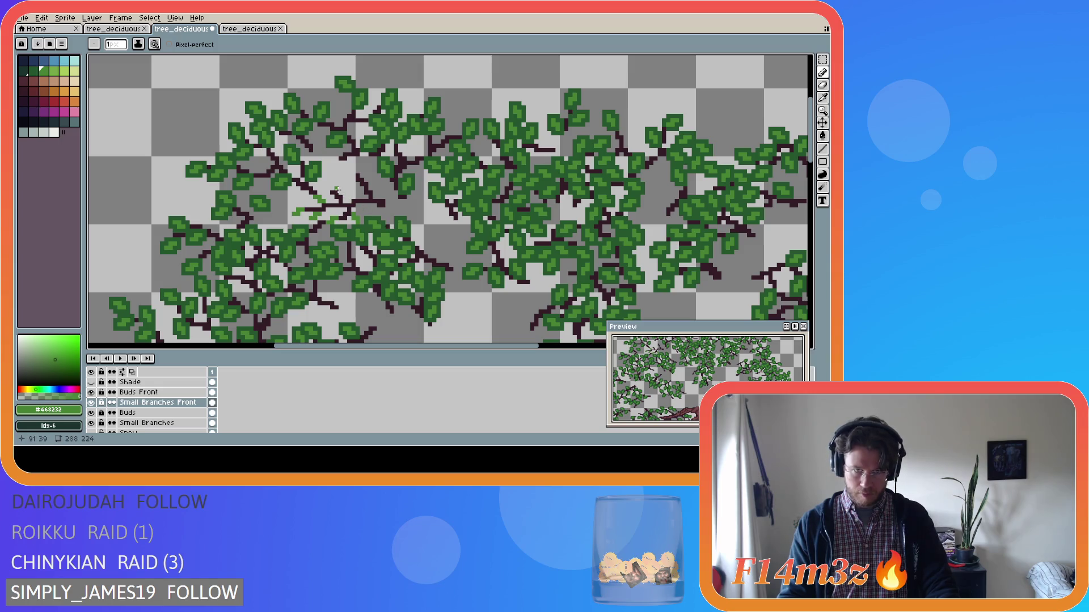
pyautogui.moveTo(332, 189)
pyautogui.mouseDown()
pyautogui.moveTo(323, 182)
pyautogui.moveTo(344, 185)
pyautogui.mouseUp()
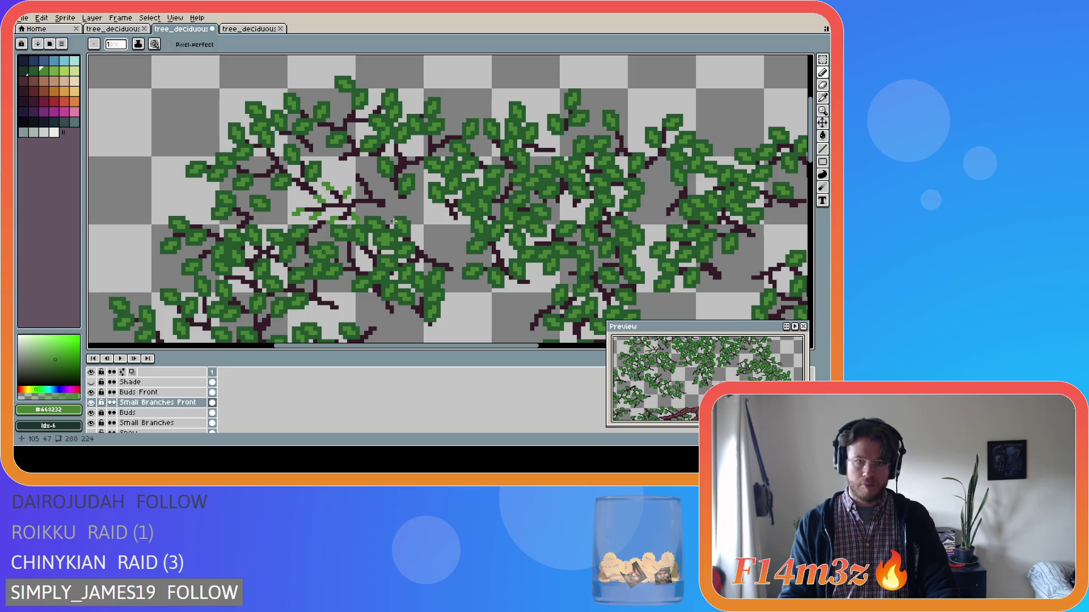
pyautogui.moveTo(354, 175)
pyautogui.mouseDown()
pyautogui.moveTo(348, 168)
pyautogui.moveTo(371, 170)
pyautogui.mouseUp()
# Step: Hide Tree Chopped and flick the trunk layer on and off to compare the buds
pyautogui.scroll(-5, 93, 408)
pyautogui.click(92, 413)
pyautogui.click(91, 403)
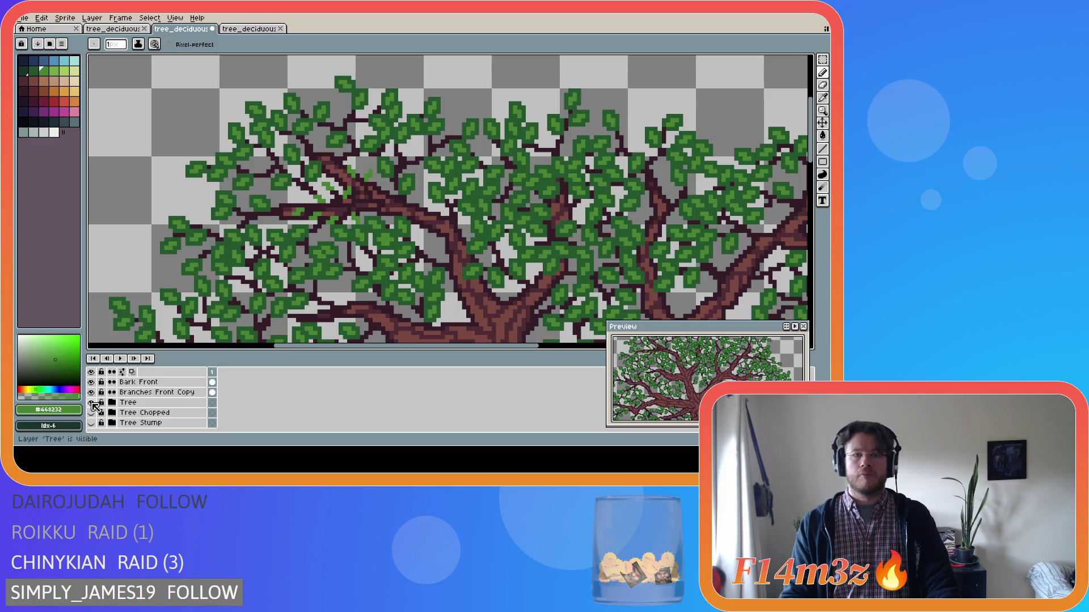
pyautogui.click(91, 402)
pyautogui.click(92, 402)
pyautogui.click(91, 403)
# Step: Extend a light-green bud stroke, then check it against the trunk and hide Tree again
pyautogui.click(364, 205)
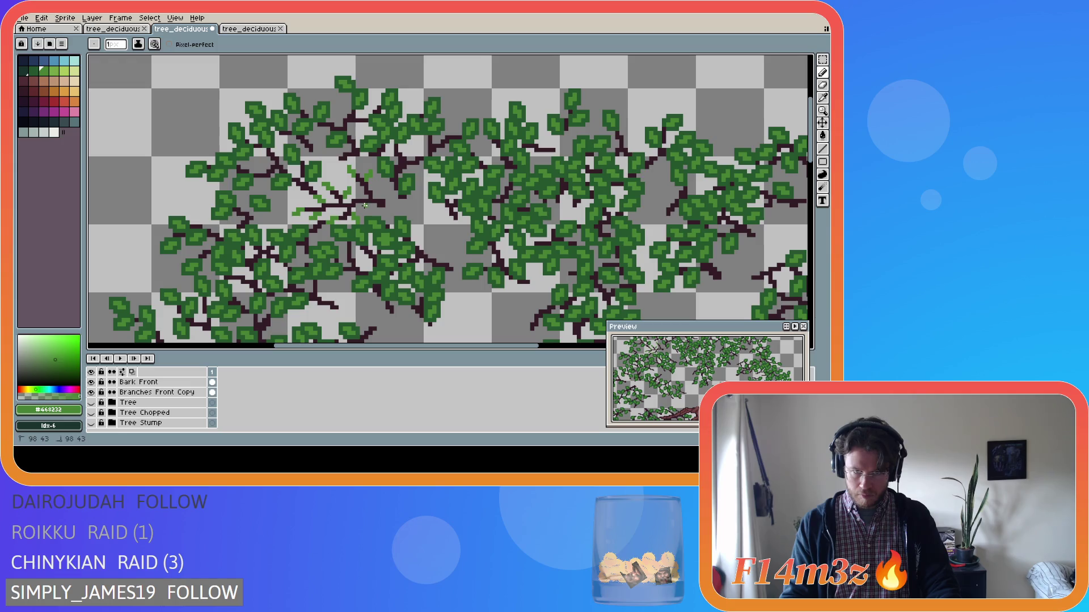
pyautogui.moveTo(362, 208); pyautogui.dragTo(362, 212)
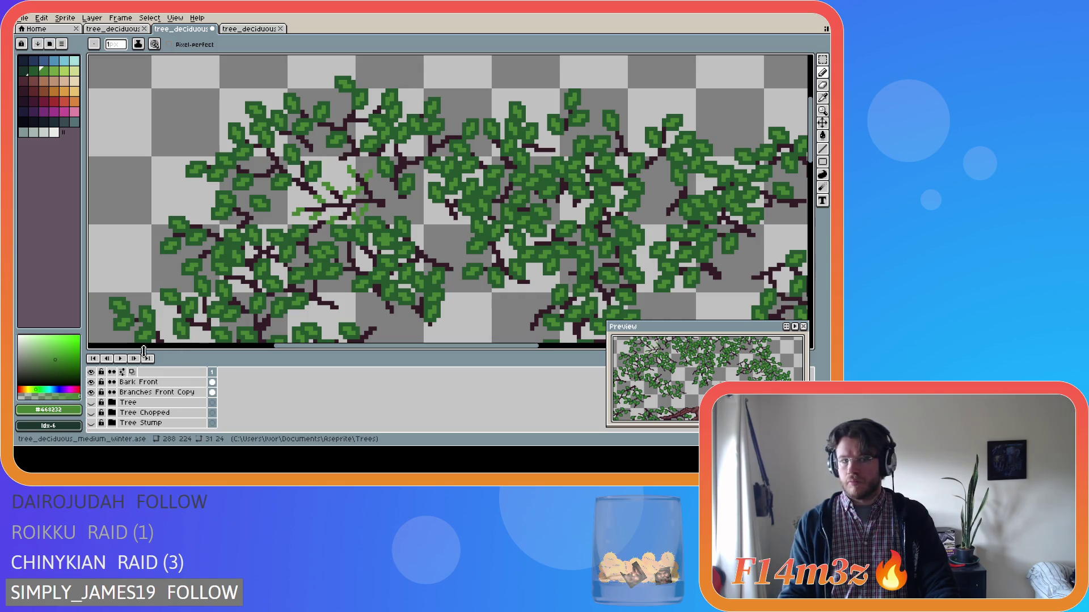
pyautogui.click(93, 402)
pyautogui.click(93, 402)
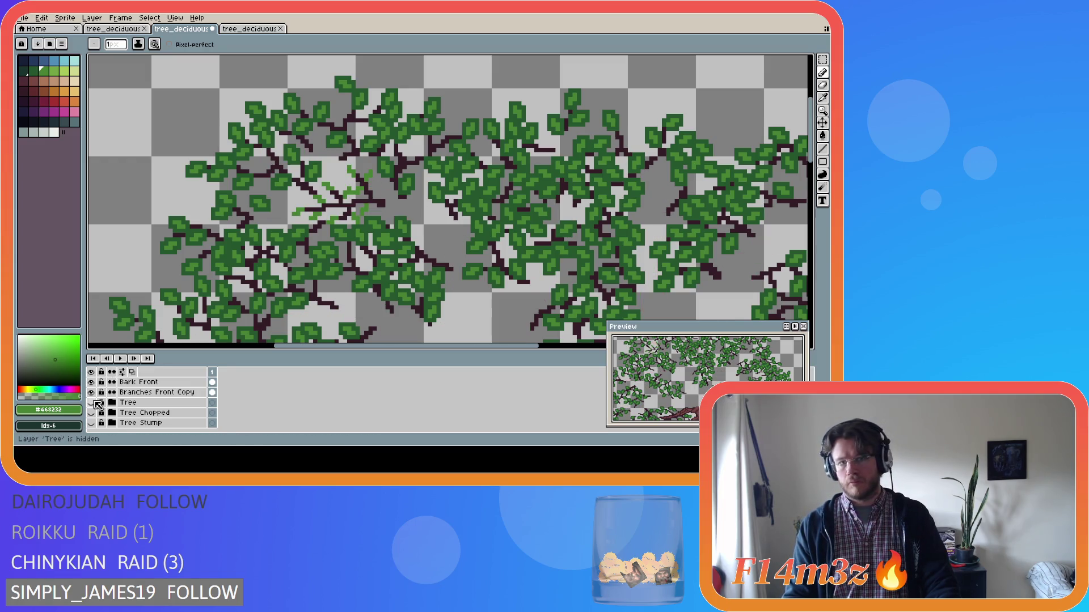
pyautogui.scroll(2, 310, 173)
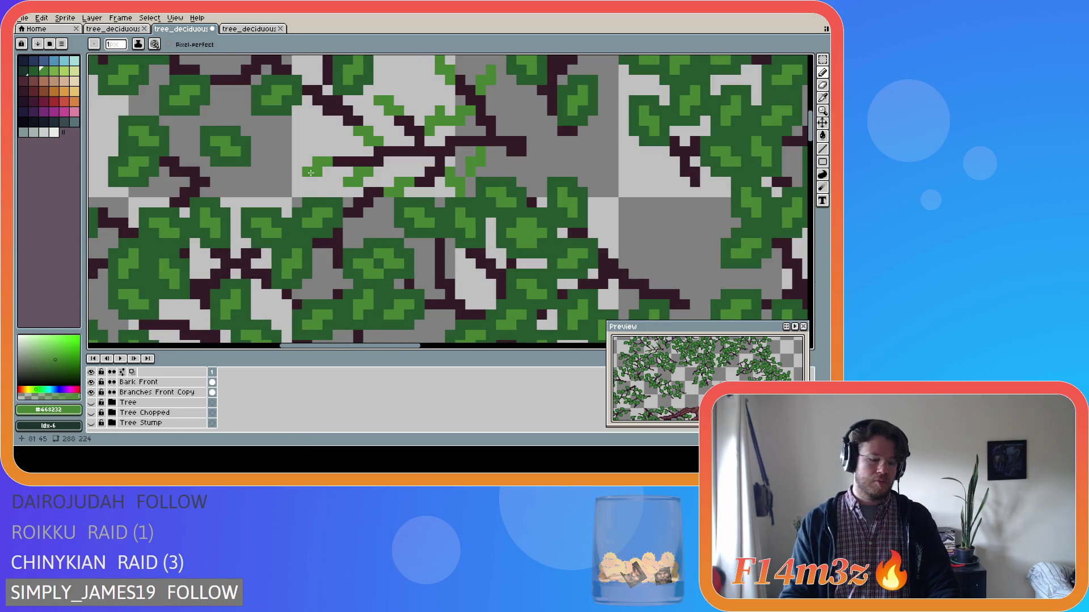
# Step: Switch to the Buds Front layer, nudging a rectangular selection, then clear it
pyautogui.press('m')
pyautogui.moveTo(280, 146); pyautogui.dragTo(333, 188)
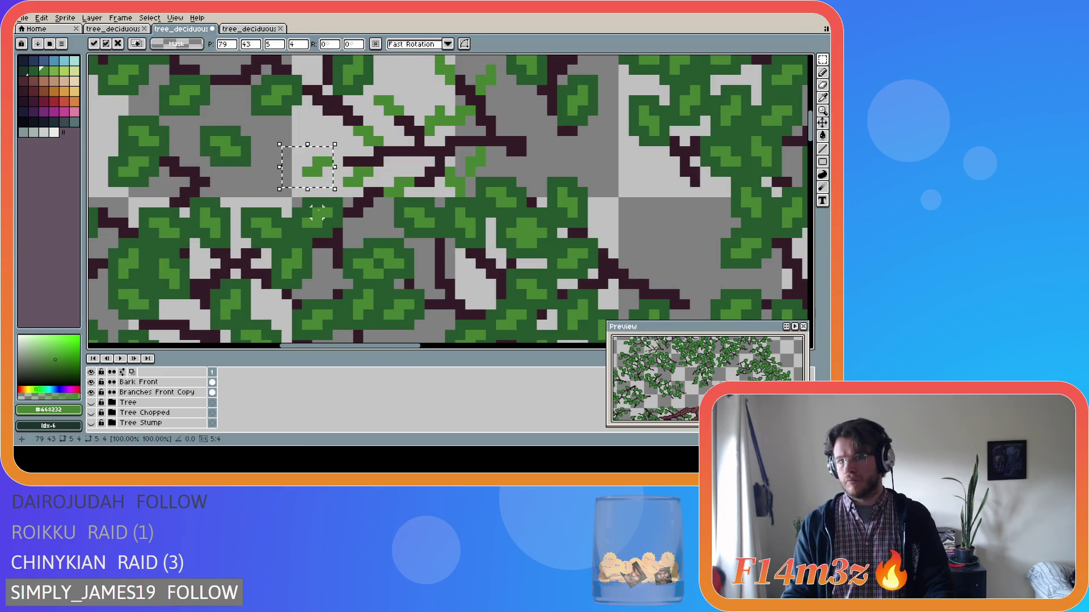
pyautogui.scroll(2, 144, 409)
pyautogui.scroll(3, 148, 409)
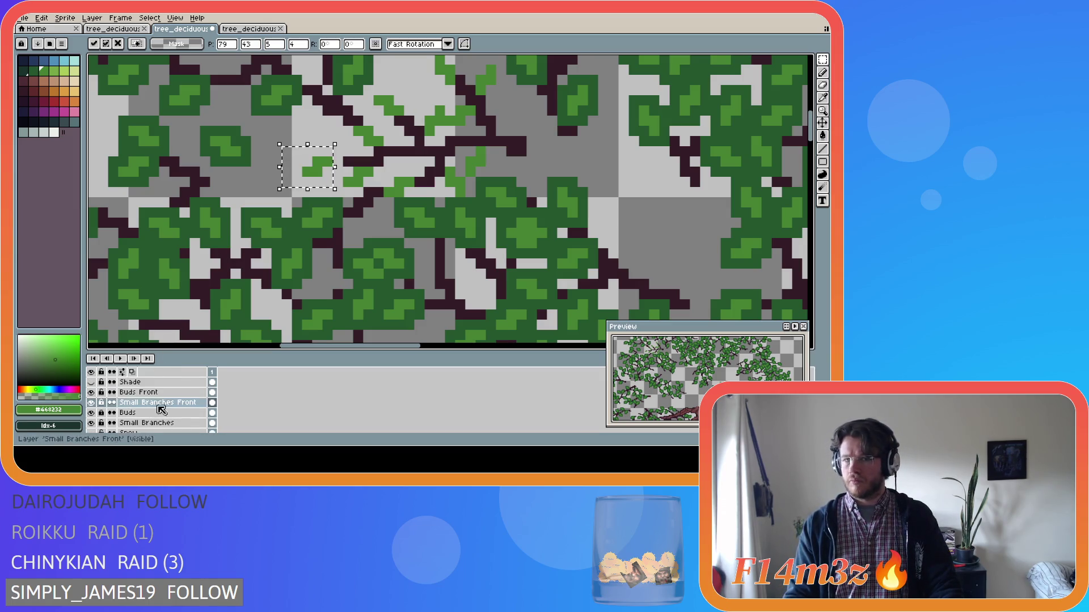
pyautogui.click(158, 405)
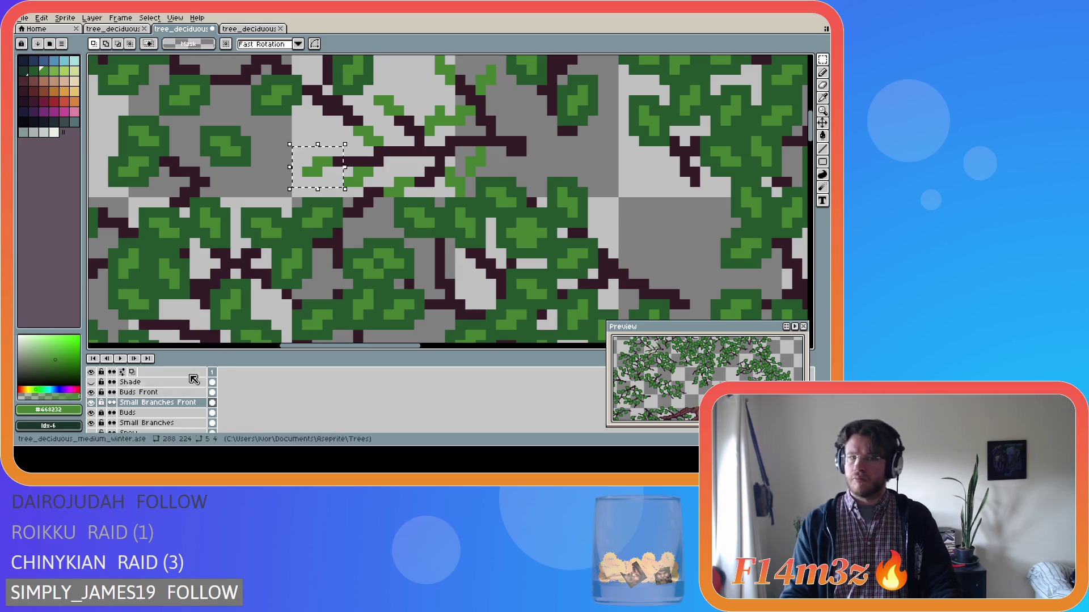
pyautogui.click(139, 392)
pyautogui.press('Left')
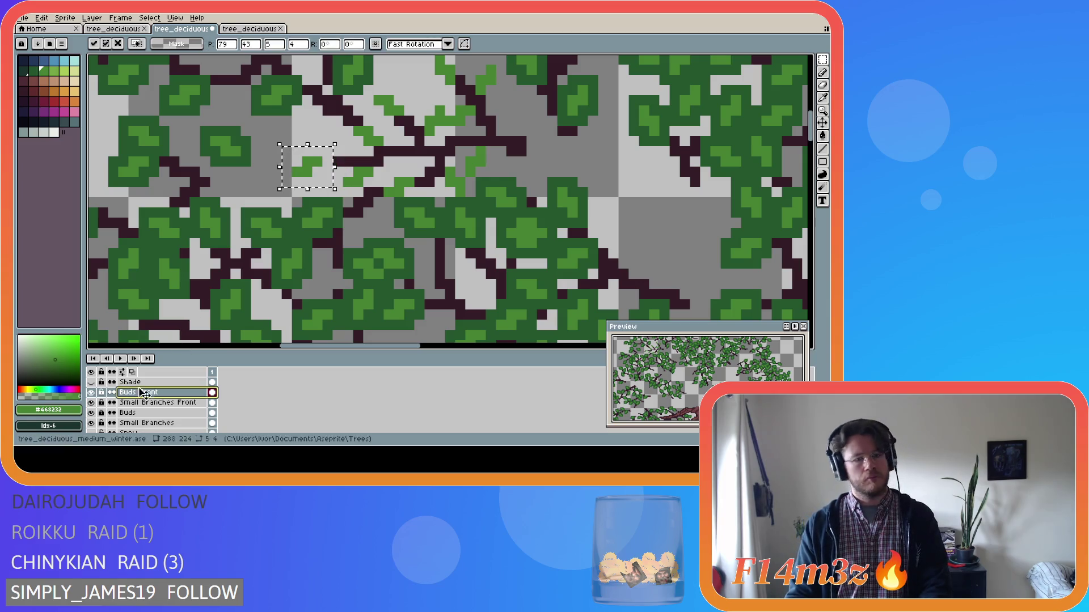
pyautogui.click(91, 392)
pyautogui.click(90, 393)
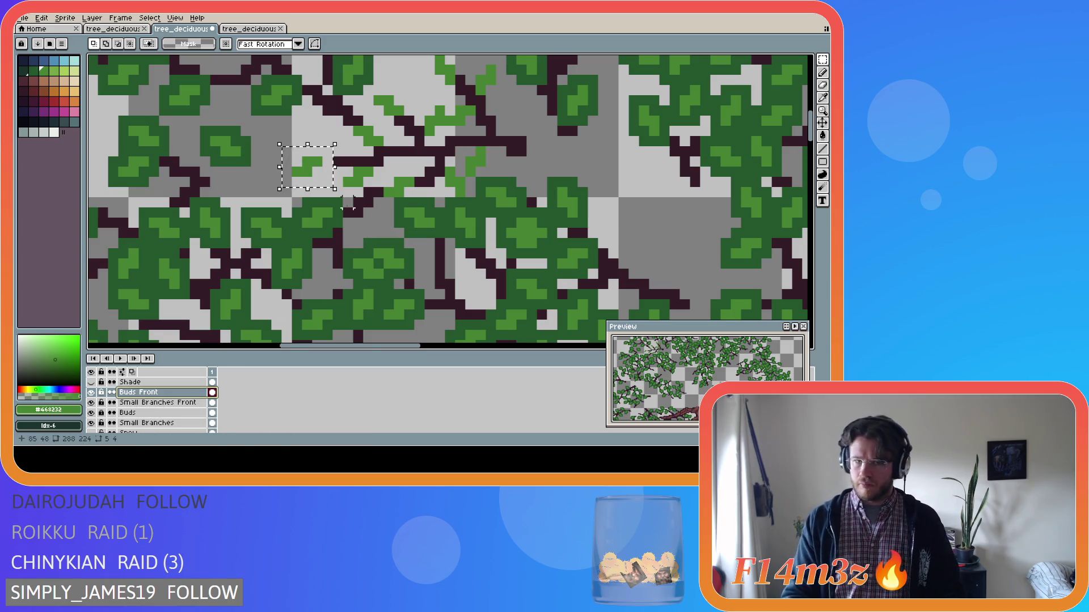
pyautogui.hotkey('ctrl', 'd')
# Step: Magic-wand select the small bud pieces and start transforming them with Ctrl+T
pyautogui.press('w')
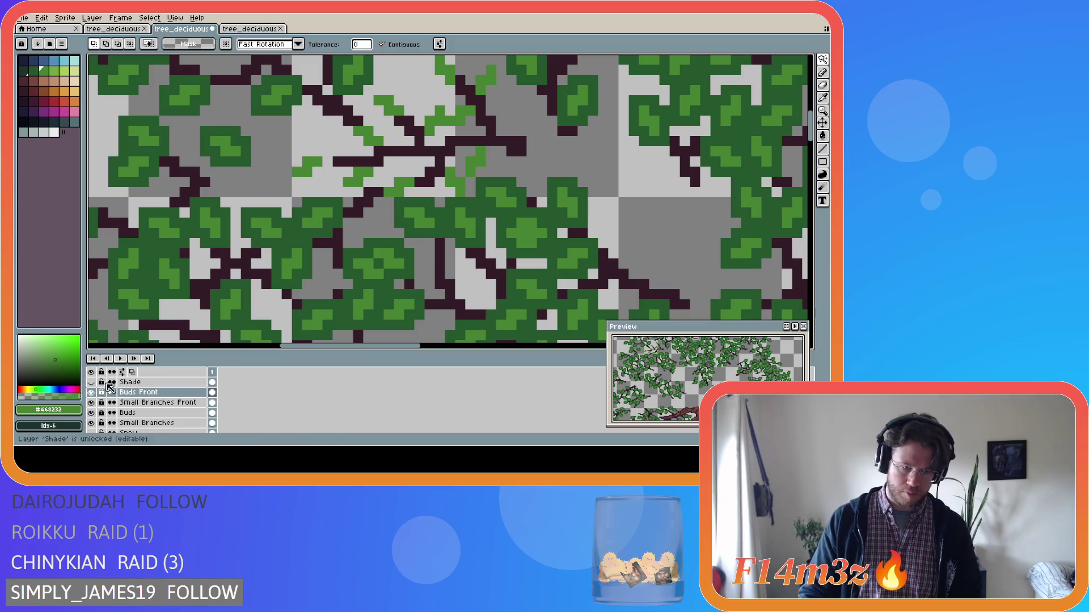
pyautogui.click(404, 193)
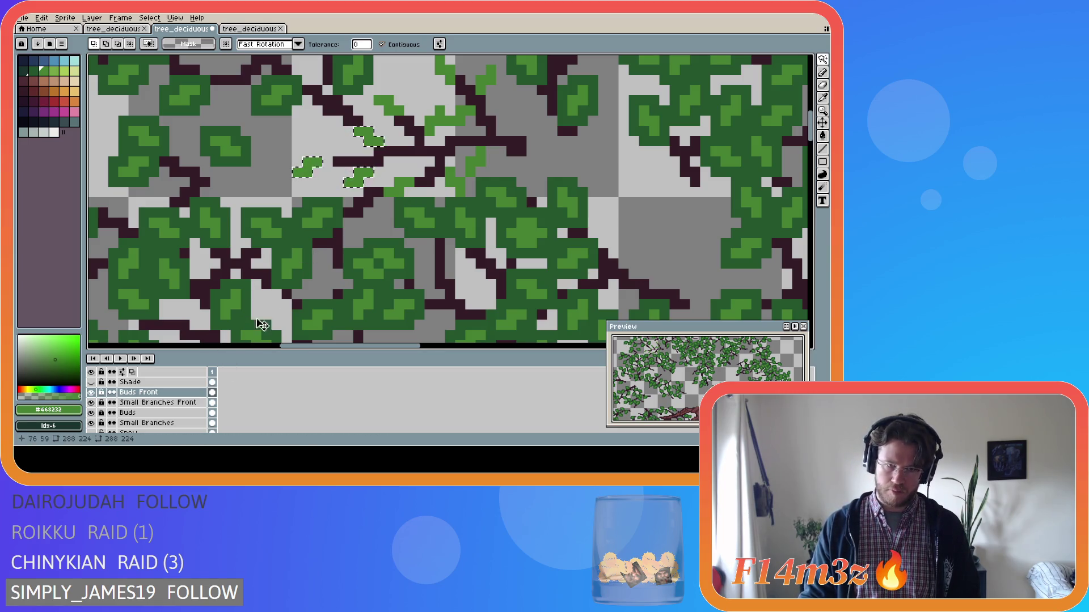
pyautogui.hotkey('ctrl', 't')
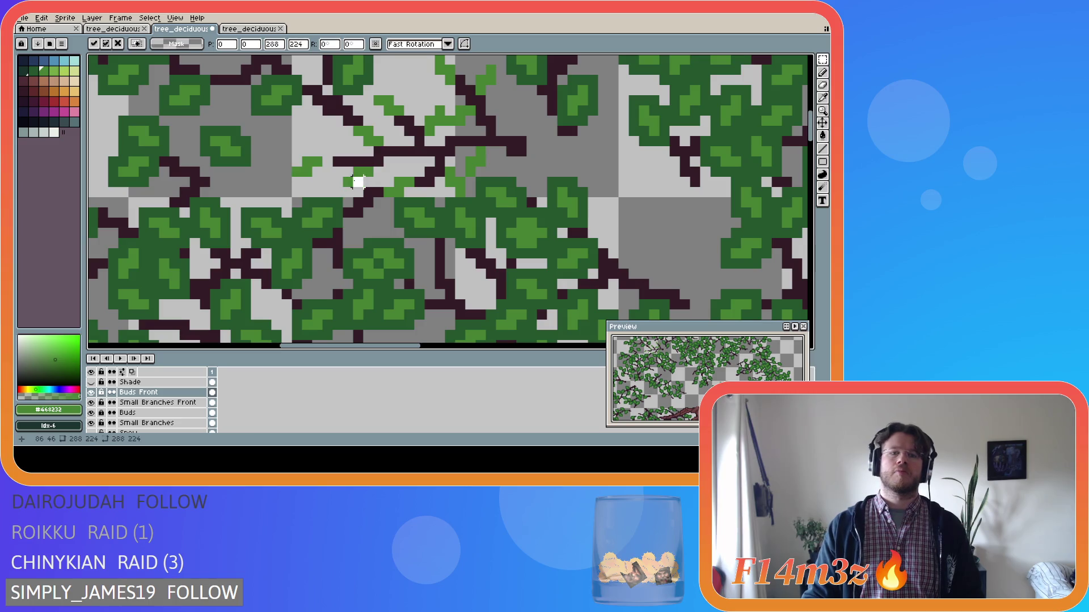
# Step: On Small Branches Front, magic-wand select the stray green leaf blobs and delete them
pyautogui.click(157, 402)
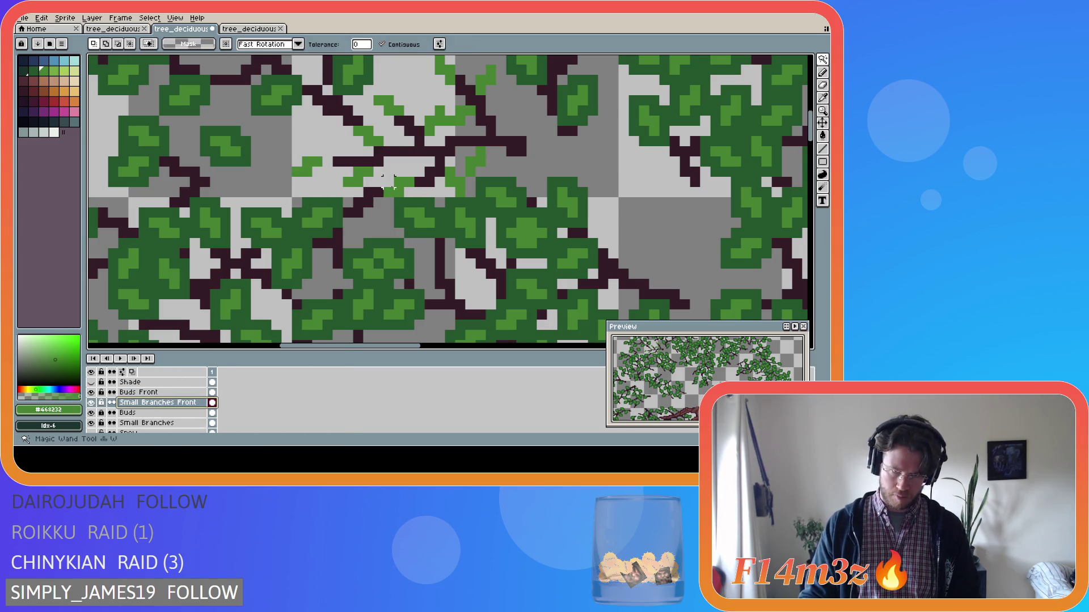
pyautogui.click(388, 125)
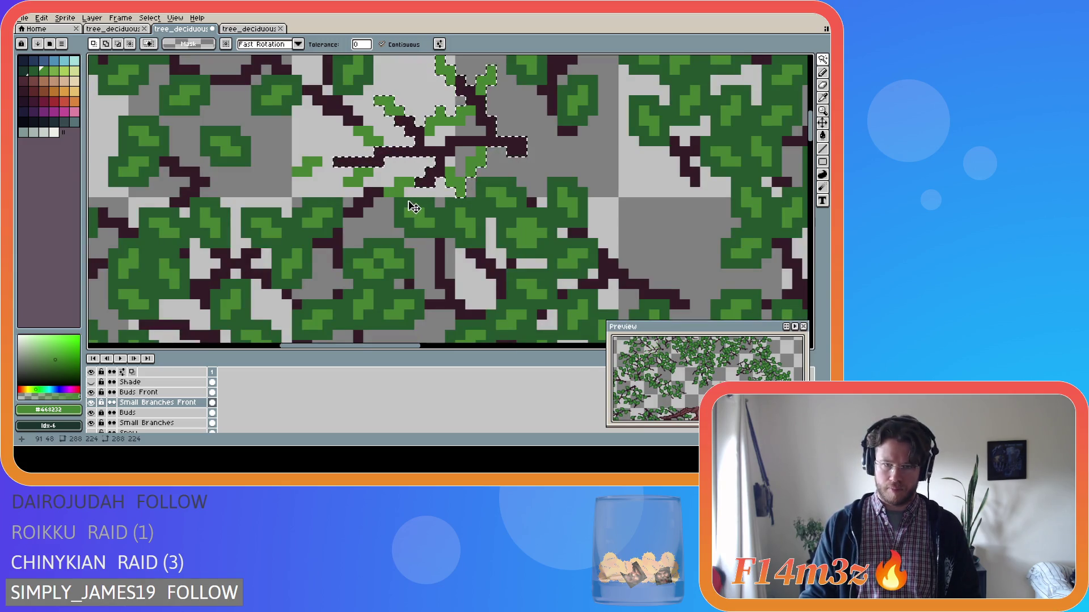
pyautogui.click(433, 187)
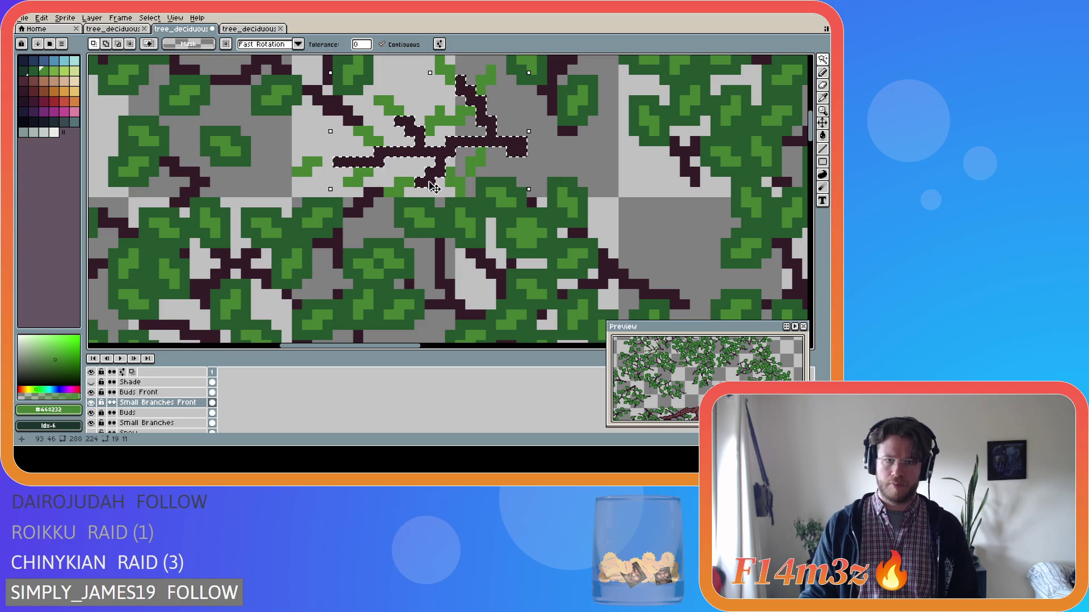
pyautogui.hotkey('ctrl', 'z')
pyautogui.click(397, 189)
pyautogui.keyDown('shift'); pyautogui.click(460, 181); pyautogui.keyUp('shift')
pyautogui.keyDown('shift'); pyautogui.click(479, 156); pyautogui.keyUp('shift')
pyautogui.keyDown('shift'); pyautogui.click(451, 119); pyautogui.keyUp('shift')
pyautogui.keyDown('shift'); pyautogui.click(476, 77); pyautogui.keyUp('shift')
pyautogui.keyDown('shift'); pyautogui.click(445, 70); pyautogui.keyUp('shift')
pyautogui.keyDown('shift'); pyautogui.click(386, 105); pyautogui.keyUp('shift')
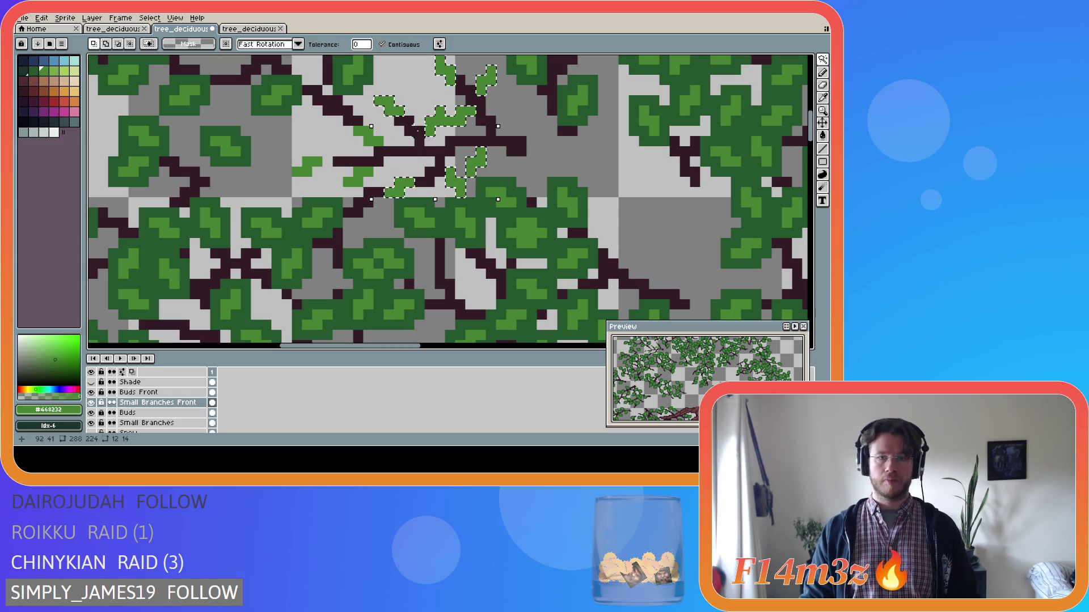
pyautogui.press('Delete')
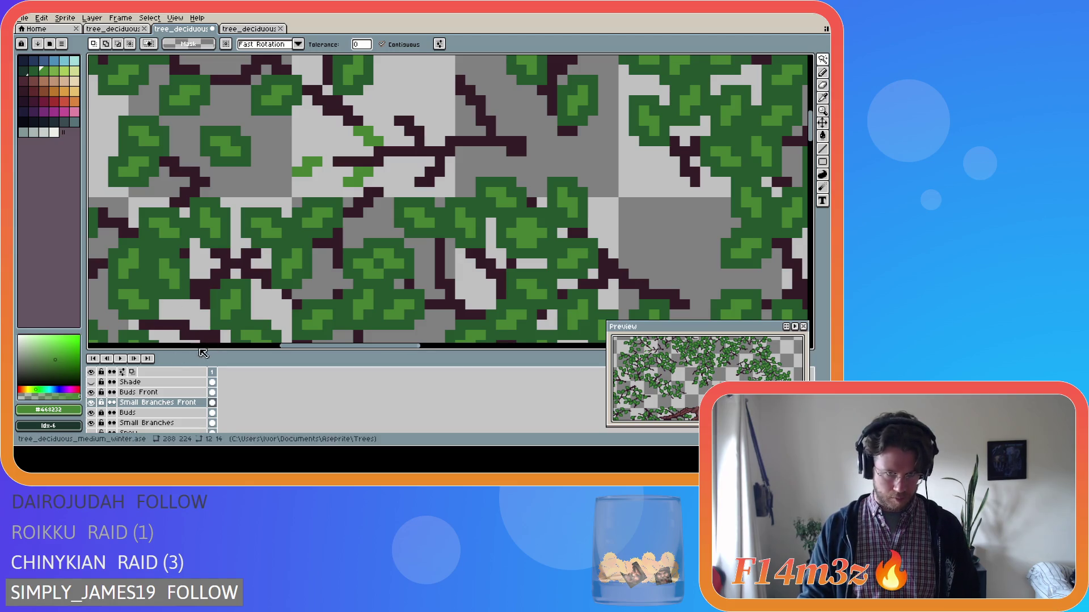
# Step: Toggle Small Branches Front off and on to check the result
pyautogui.click(92, 403)
pyautogui.click(92, 402)
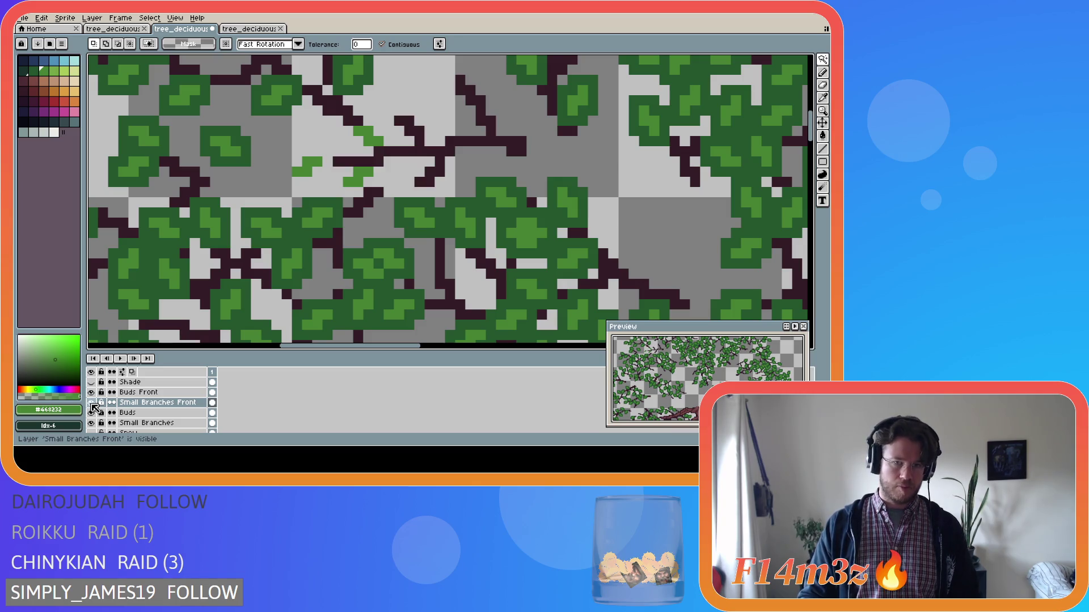
pyautogui.click(91, 403)
pyautogui.click(92, 403)
pyautogui.click(91, 402)
pyautogui.click(91, 403)
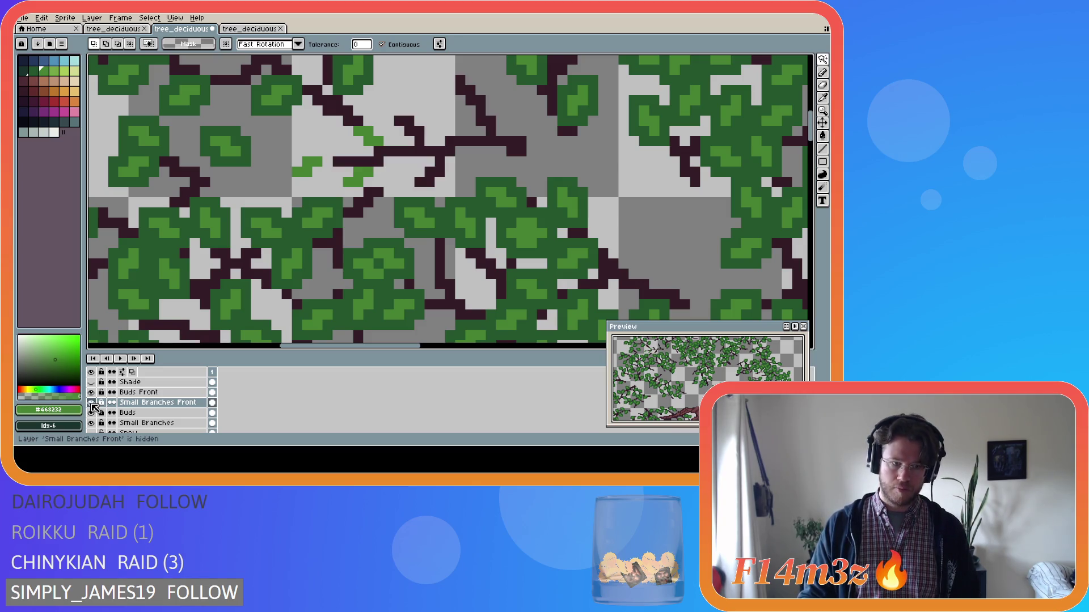
pyautogui.click(91, 402)
pyautogui.click(91, 403)
# Step: Select the bud pixels on Buds Front, return to Small Branches Front and deselect
pyautogui.keyDown('ctrl'); pyautogui.click(139, 392); pyautogui.keyUp('ctrl')
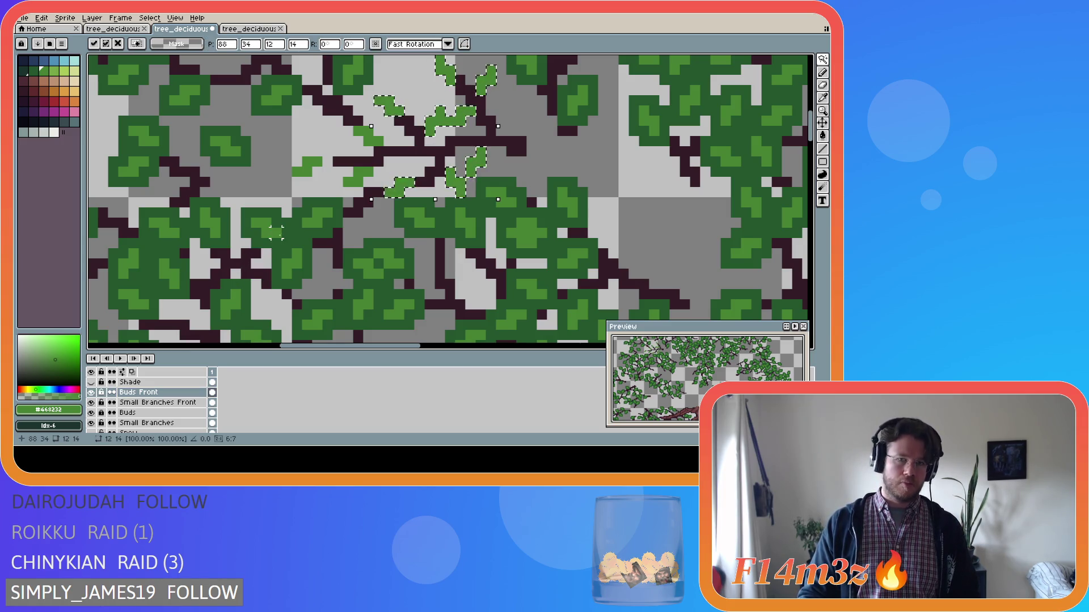
pyautogui.hotkey('alt', 'Down')
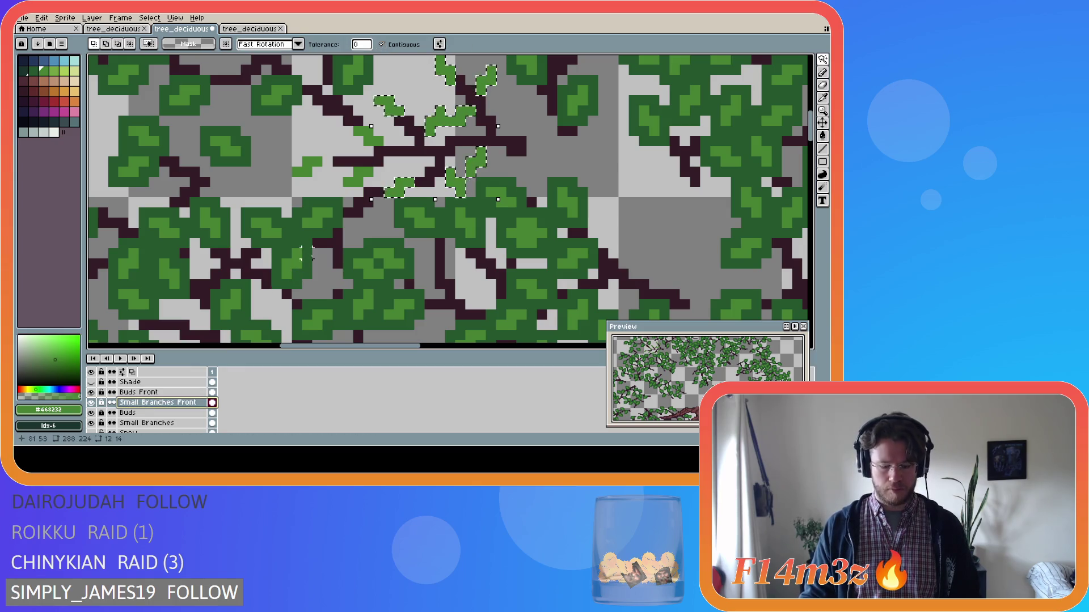
pyautogui.hotkey('ctrl', 'd')
# Step: Pick the dark leaf green and extend the leaf cluster with a line of extra pixels
pyautogui.press('m')
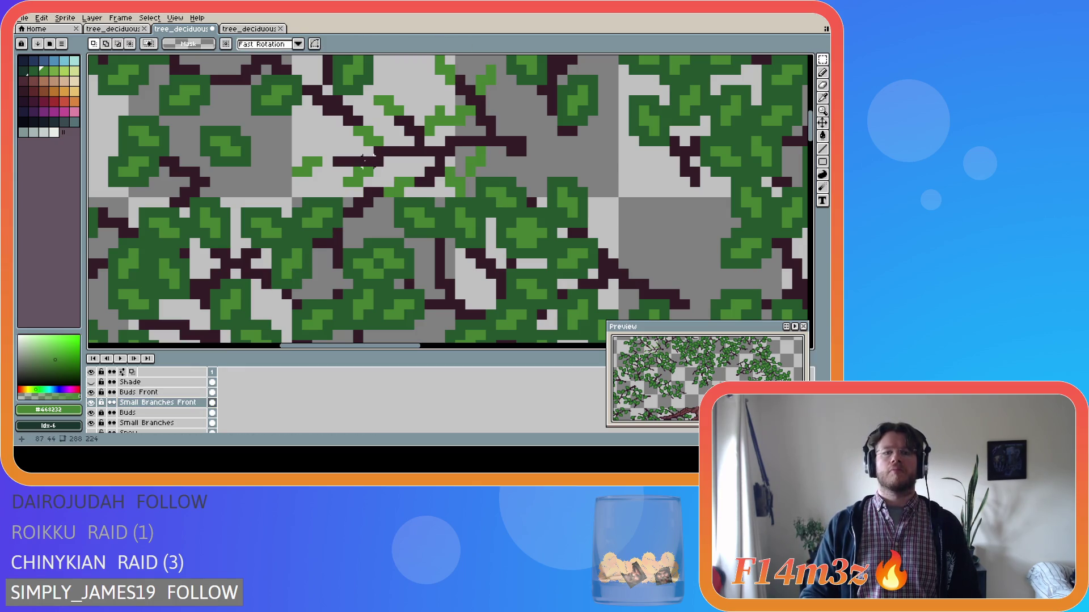
pyautogui.keyDown('alt'); pyautogui.click(363, 161); pyautogui.keyUp('alt')
pyautogui.press('b')
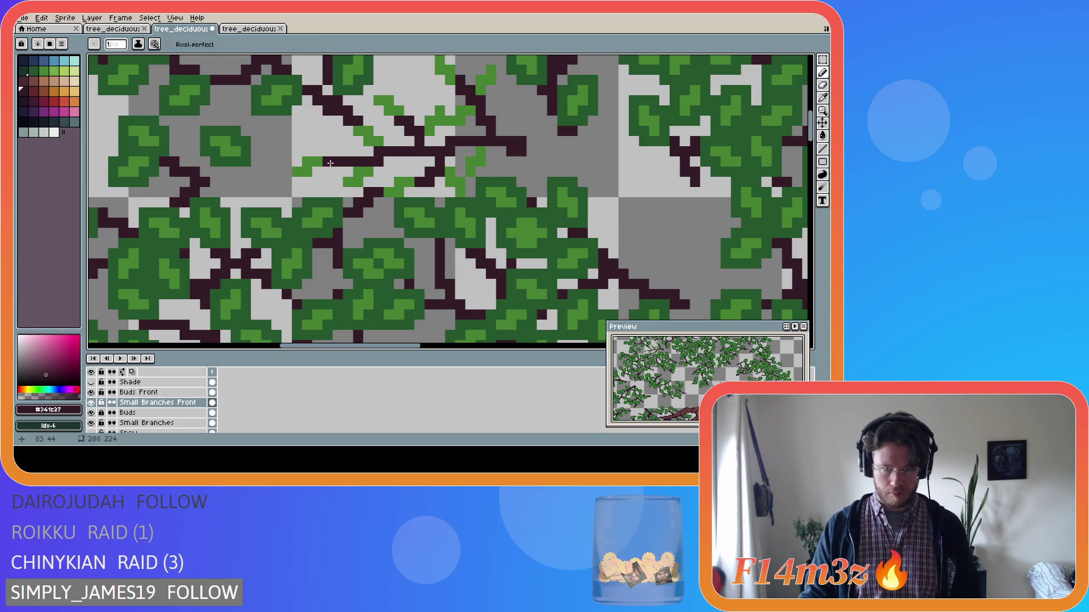
pyautogui.press('alt')
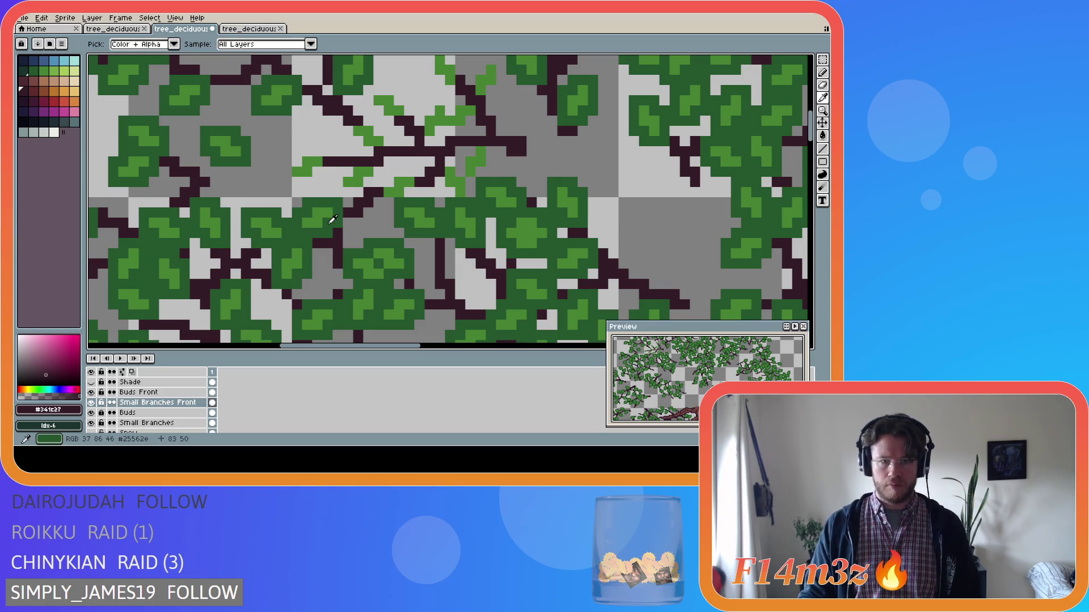
pyautogui.keyDown('alt'); pyautogui.click(333, 220); pyautogui.keyUp('alt')
pyautogui.hotkey('alt', 'Up')
pyautogui.moveTo(285, 183)
pyautogui.mouseDown()
pyautogui.moveTo(318, 179)
pyautogui.moveTo(327, 154)
pyautogui.moveTo(296, 151)
pyautogui.moveTo(286, 176)
pyautogui.moveTo(339, 181)
pyautogui.moveTo(347, 193)
pyautogui.moveTo(373, 182)
pyautogui.moveTo(377, 171)
pyautogui.moveTo(363, 161)
pyautogui.moveTo(340, 170)
pyautogui.moveTo(388, 181)
pyautogui.moveTo(380, 199)
pyautogui.moveTo(391, 202)
pyautogui.moveTo(413, 192)
pyautogui.moveTo(419, 170)
pyautogui.moveTo(386, 171)
pyautogui.mouseUp()
# Step: Make the Buds Front layer visible and add one more pixel to the leaves
pyautogui.scroll(-2, 255, 284)
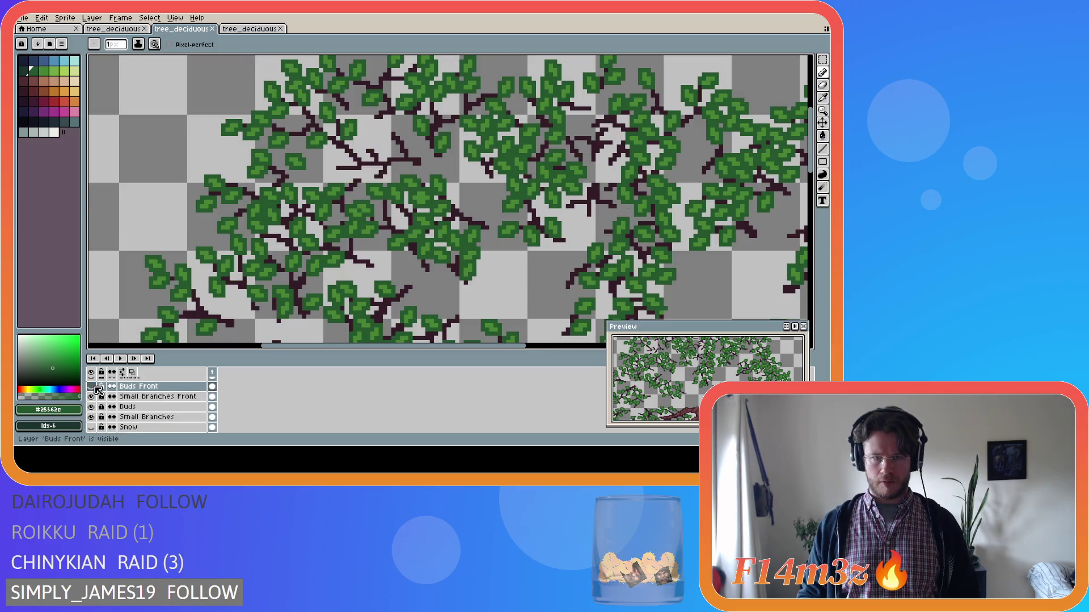
pyautogui.click(92, 386)
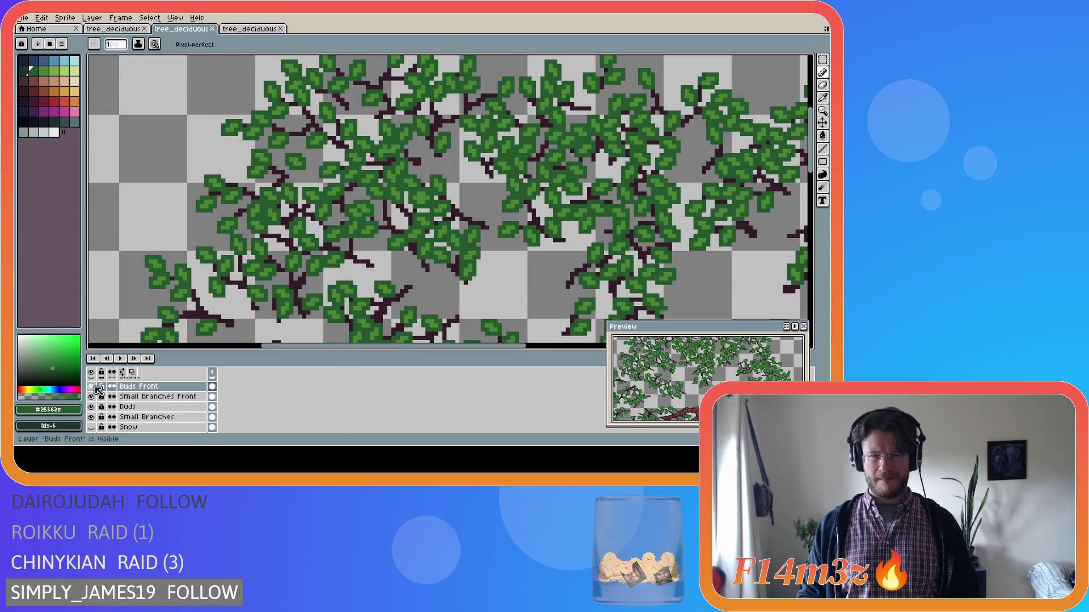
pyautogui.scroll(2, 397, 156)
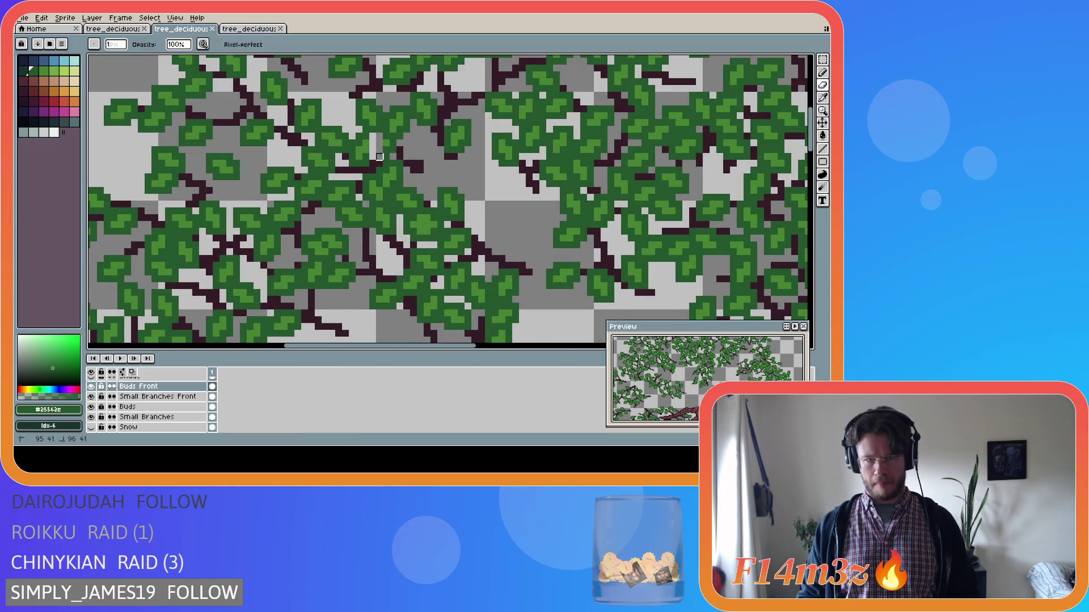
pyautogui.click(386, 143)
# Step: Save the sprite and toggle the Tree layer off and on to check the foliage
pyautogui.press('b')
pyautogui.hotkey('ctrl', 's')
pyautogui.scroll(-1, 373, 244)
pyautogui.scroll(-1, 374, 245)
pyautogui.scroll(-3, 147, 406)
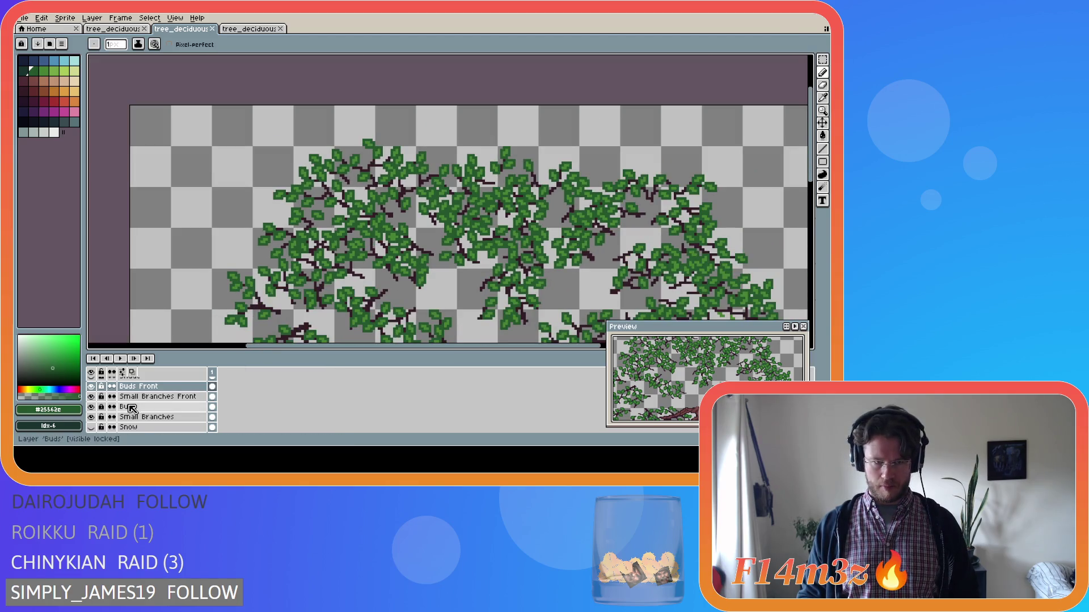
pyautogui.click(91, 407)
pyautogui.click(90, 407)
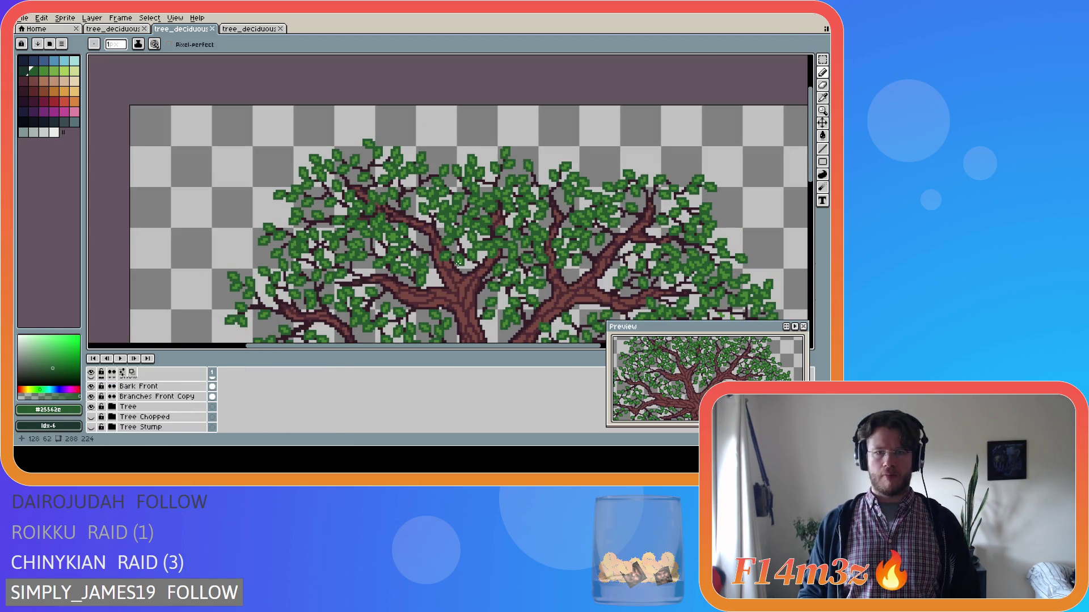
# Step: Look over the whole tree and pick the dark branch brown #341c27 from a branch
pyautogui.scroll(-1, 420, 234)
pyautogui.moveTo(811, 200); pyautogui.dragTo(811, 238)
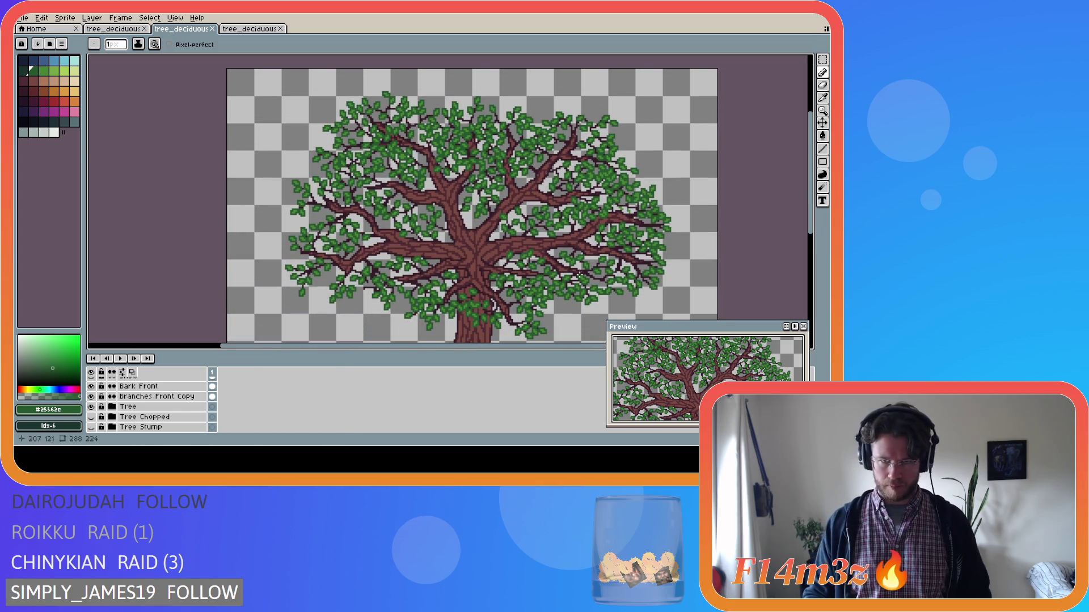
pyautogui.scroll(-2, 563, 264)
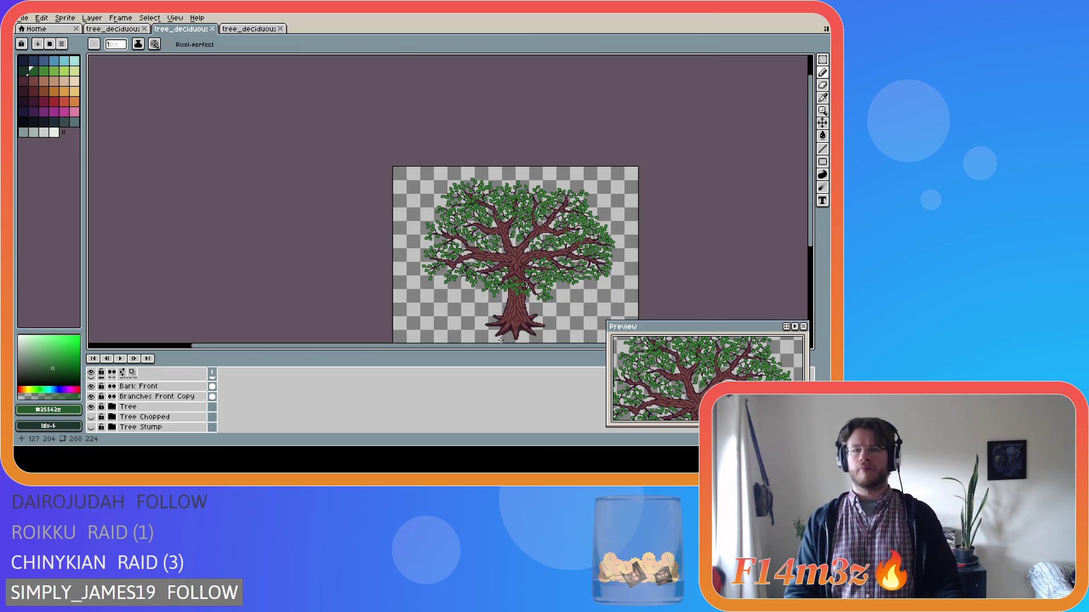
pyautogui.moveTo(511, 346); pyautogui.dragTo(580, 346)
pyautogui.moveTo(815, 213); pyautogui.dragTo(814, 241)
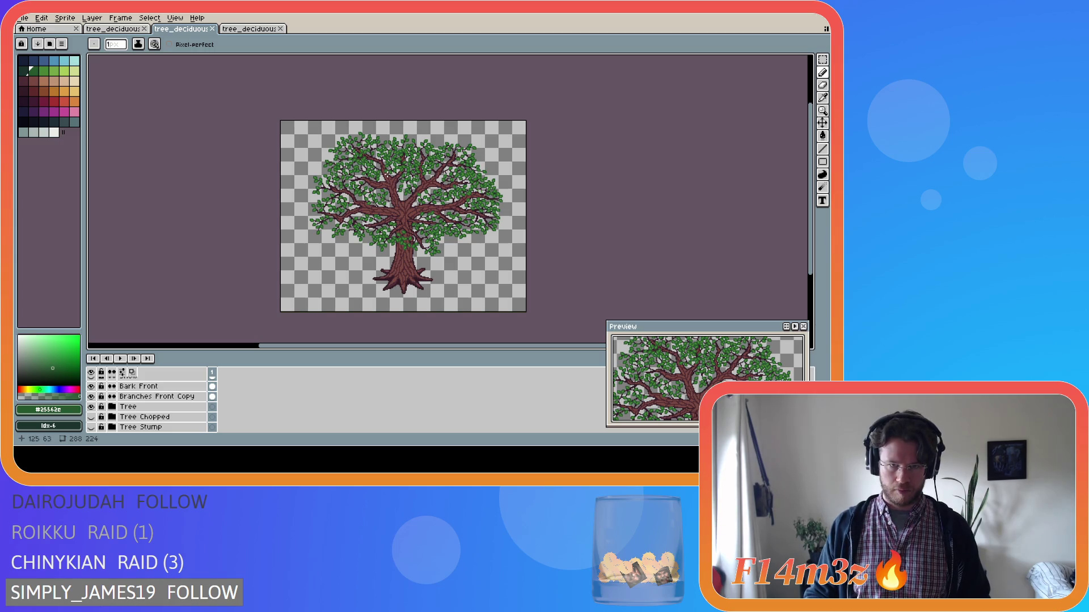
pyautogui.scroll(2, 378, 159)
pyautogui.scroll(3, 378, 172)
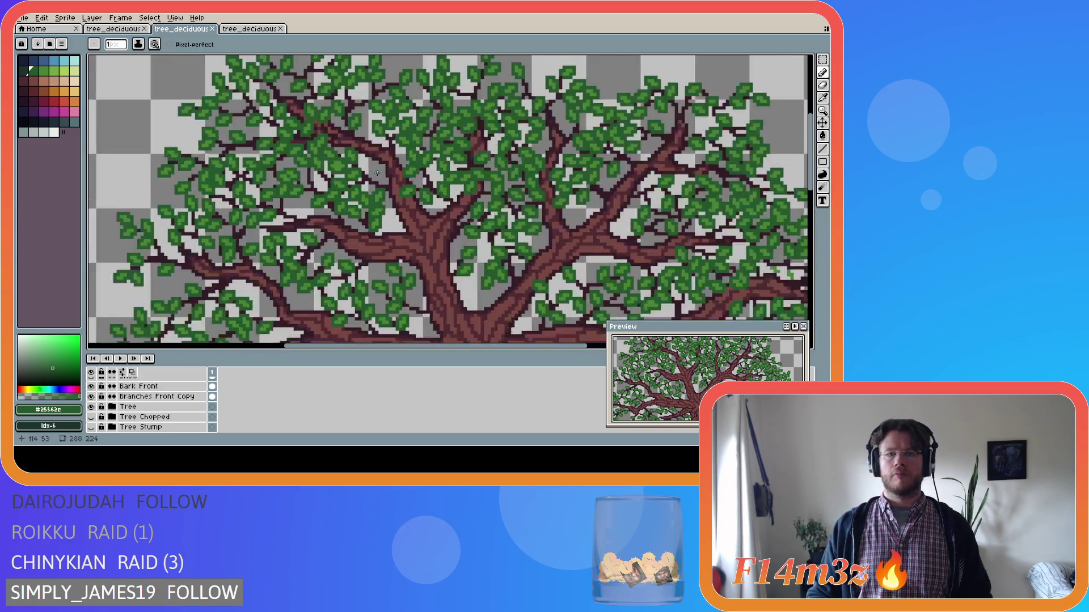
pyautogui.scroll(-1, 397, 174)
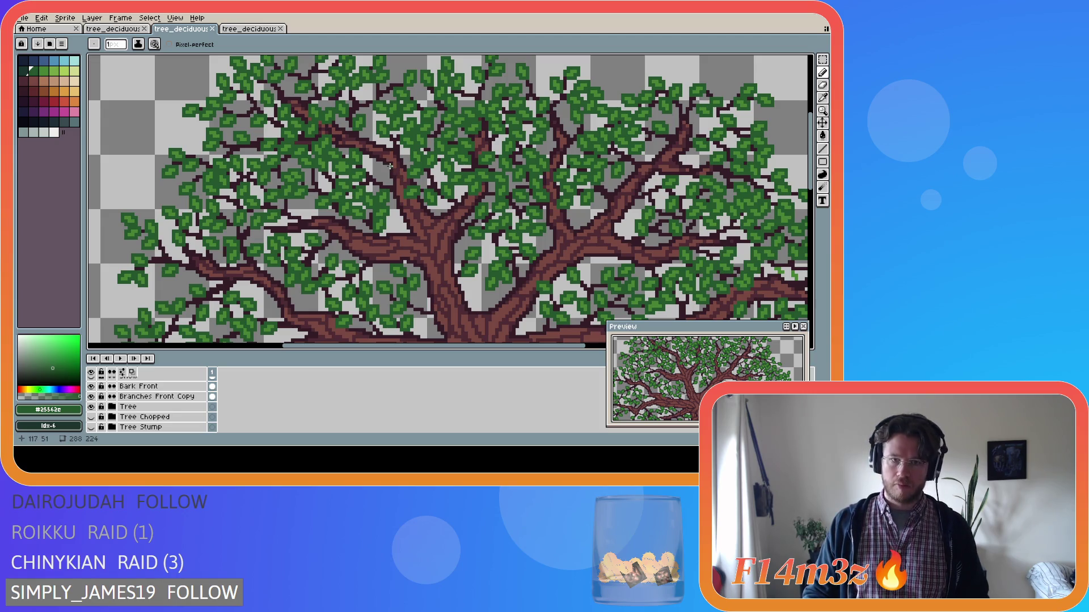
pyautogui.scroll(-4, 395, 171)
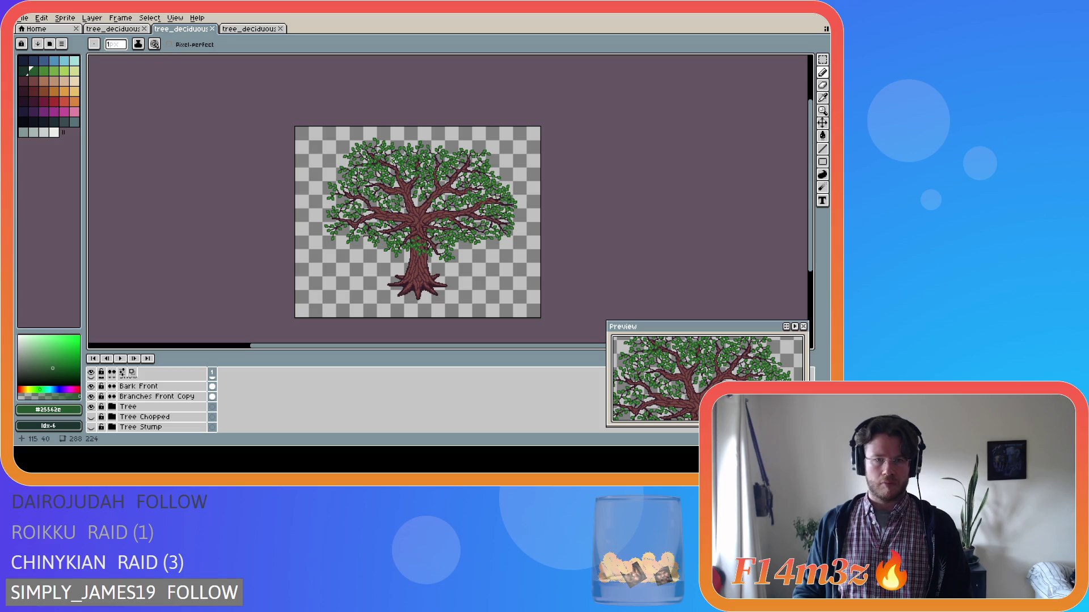
pyautogui.scroll(2, 394, 169)
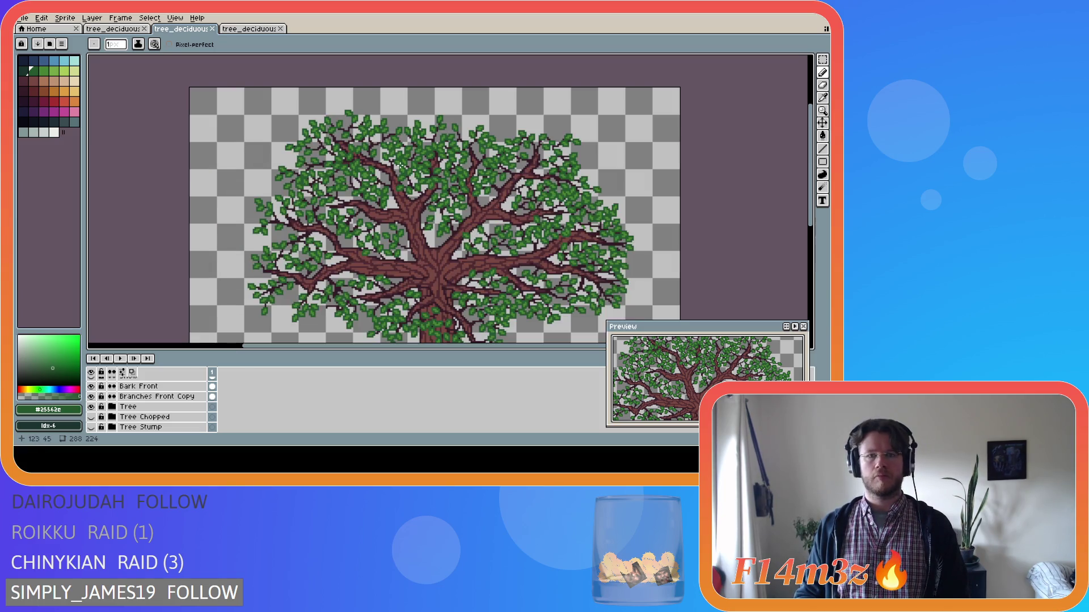
pyautogui.scroll(2, 399, 166)
pyautogui.keyDown('alt'); pyautogui.click(344, 122); pyautogui.keyUp('alt')
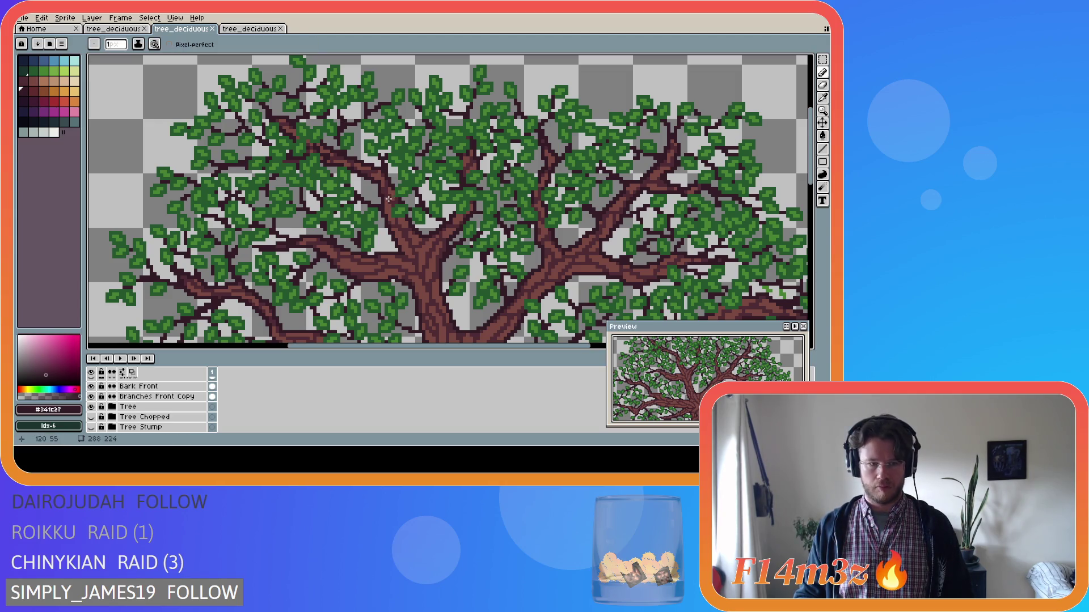
pyautogui.scroll(5, 220, 389)
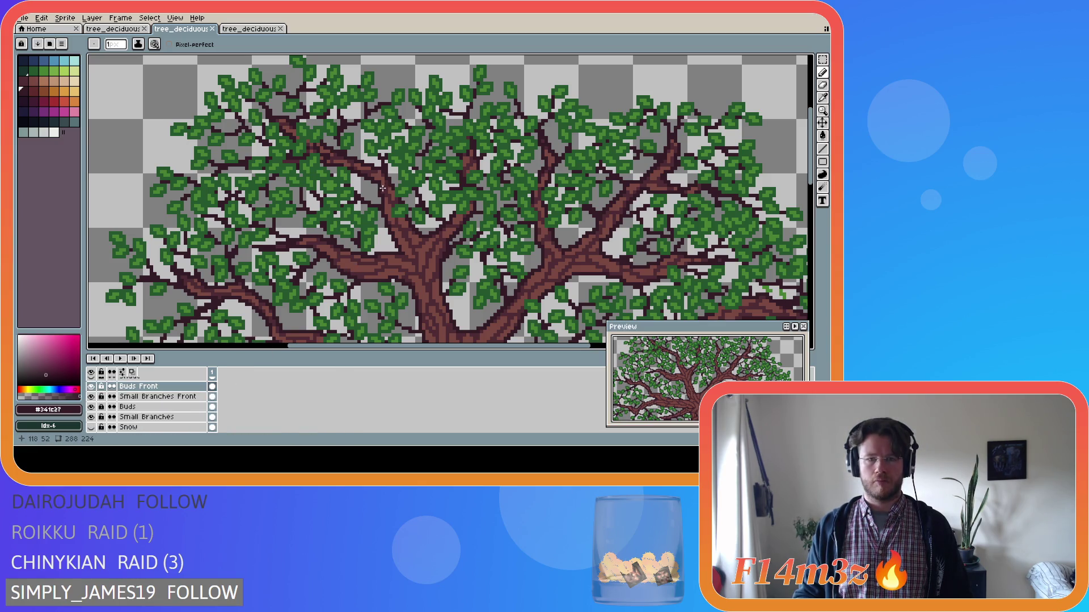
# Step: On Small Branches Front, try dark pixel edits in the crown, undoing the misfires
pyautogui.click(153, 397)
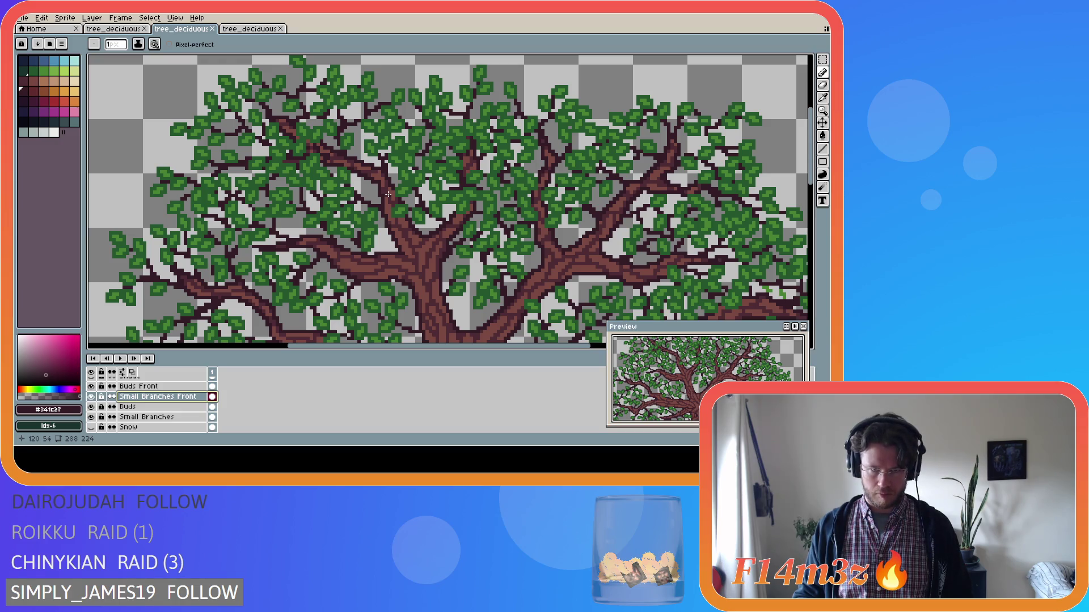
pyautogui.click(384, 173)
pyautogui.hotkey('ctrl', 'z')
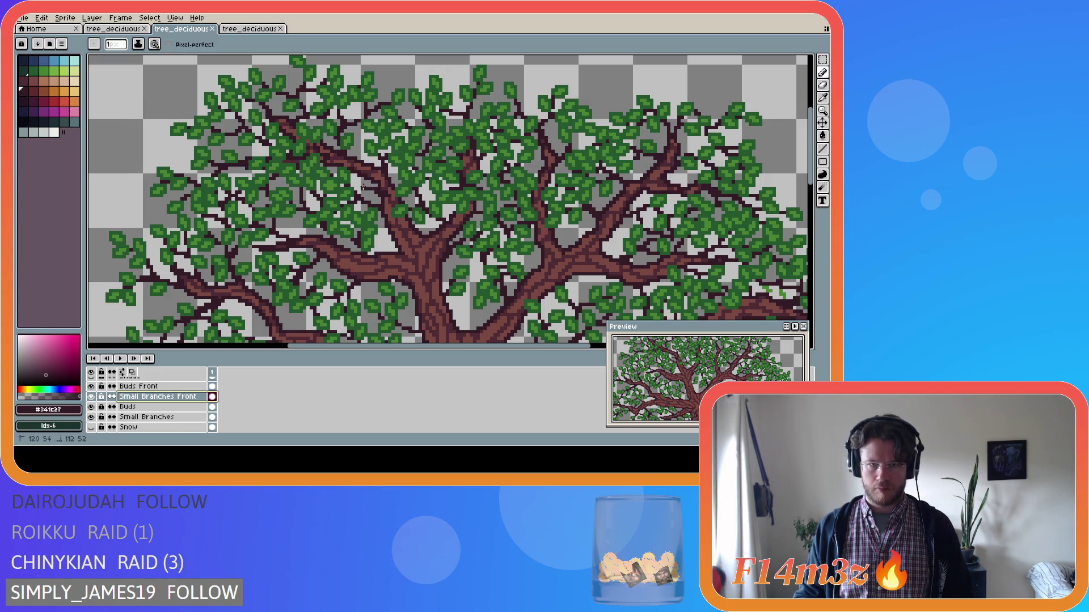
pyautogui.click(368, 182)
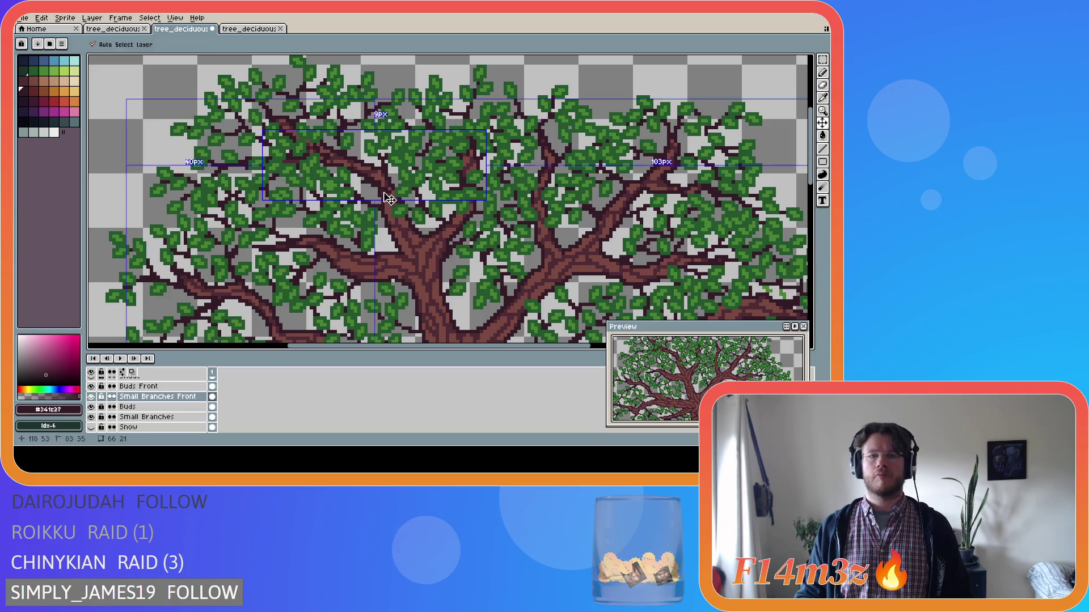
pyautogui.hotkey('ctrl', 'z')
pyautogui.moveTo(390, 197); pyautogui.dragTo(371, 185)
pyautogui.click(369, 187)
pyautogui.hotkey('ctrl', 'z')
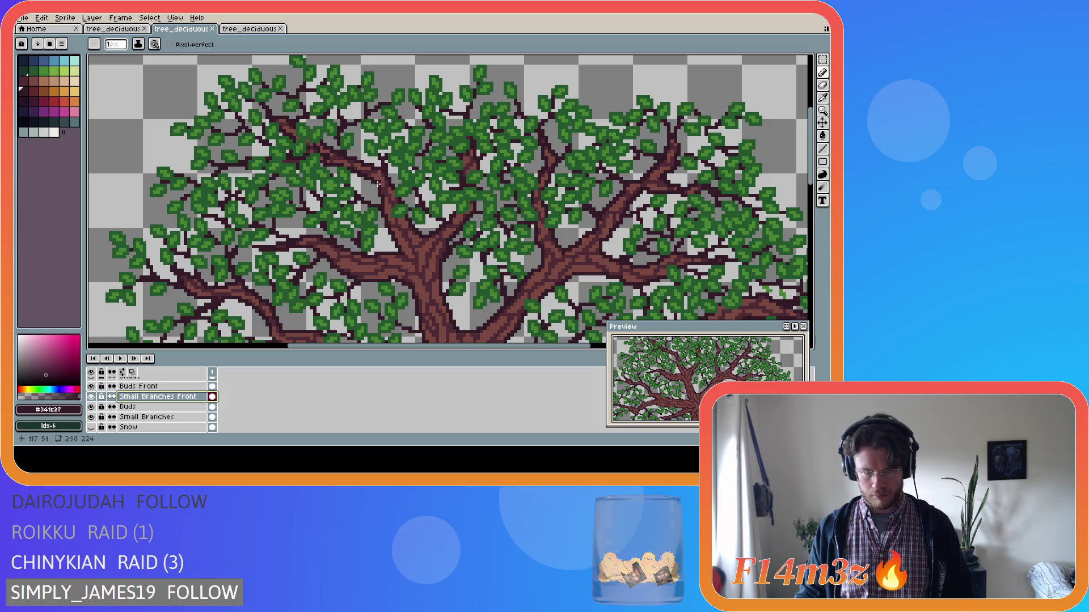
# Step: Draw a short dark twig line in the upper crown and save the sprite
pyautogui.moveTo(389, 193); pyautogui.dragTo(375, 173)
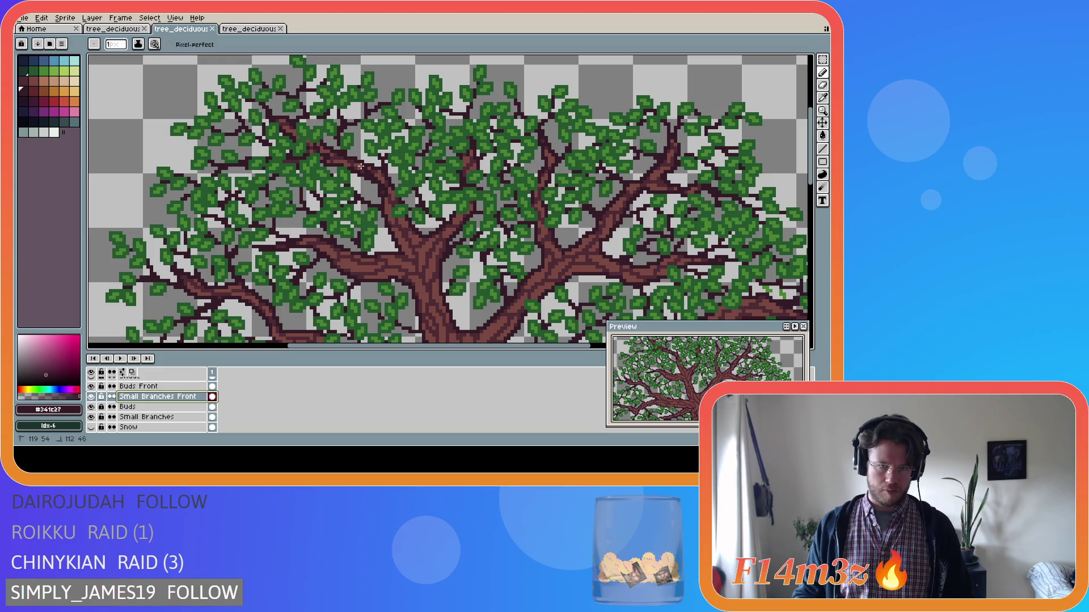
pyautogui.moveTo(367, 169); pyautogui.dragTo(366, 169)
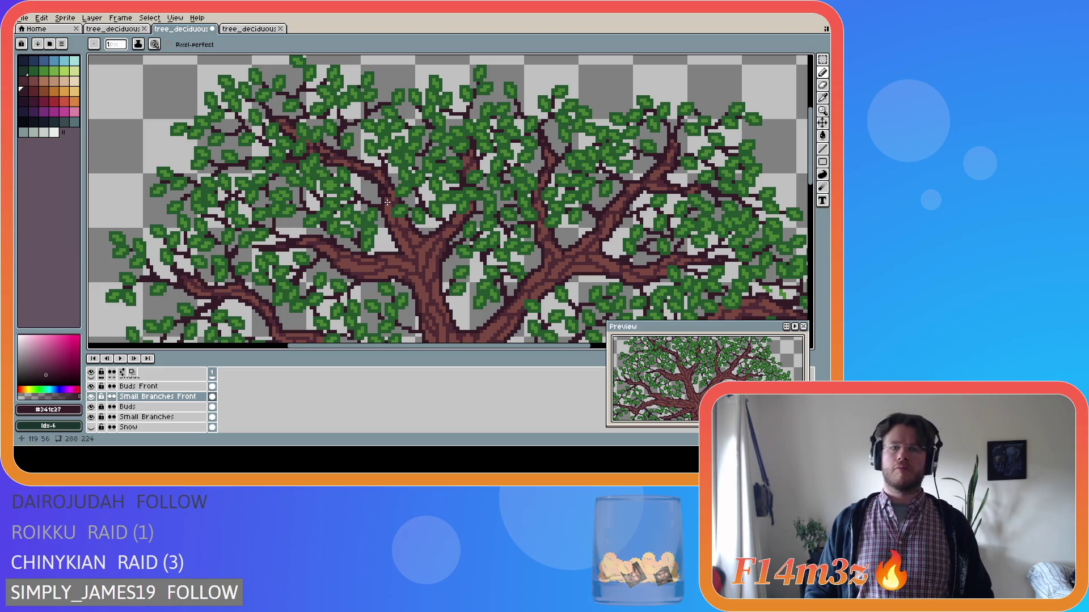
pyautogui.hotkey('ctrl', 's')
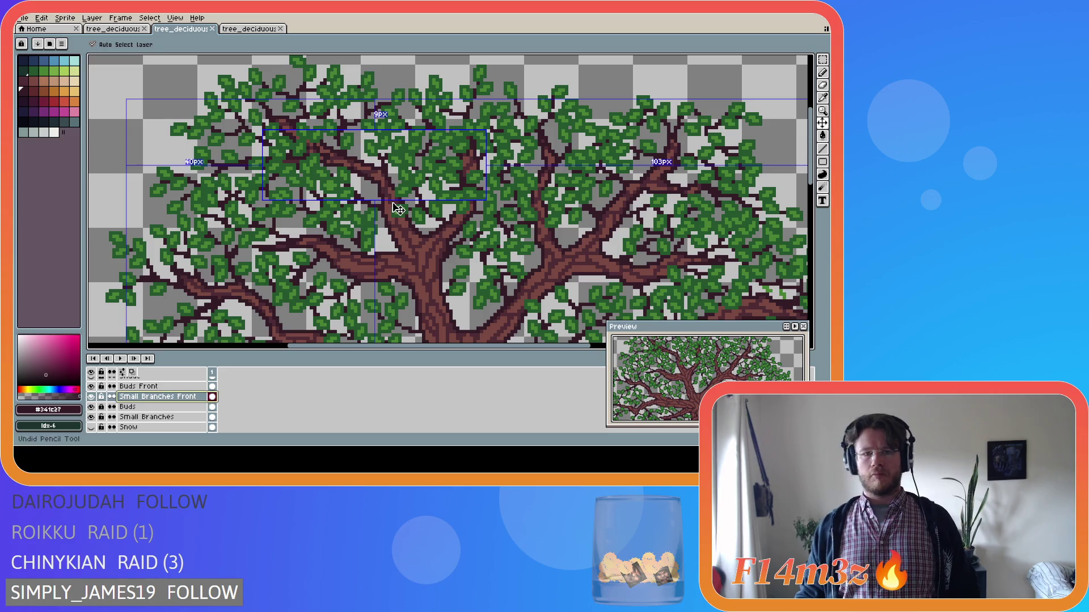
pyautogui.scroll(-4, 394, 204)
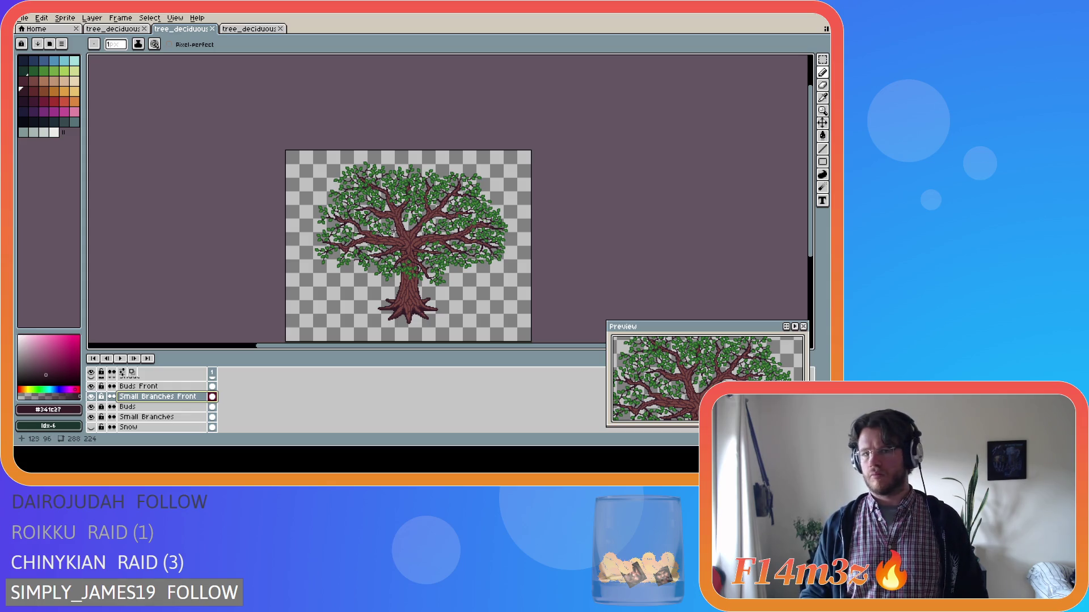
# Step: Touch up the small upper-left front branch with a short dark line and a few dark pixels
pyautogui.scroll(5, 379, 231)
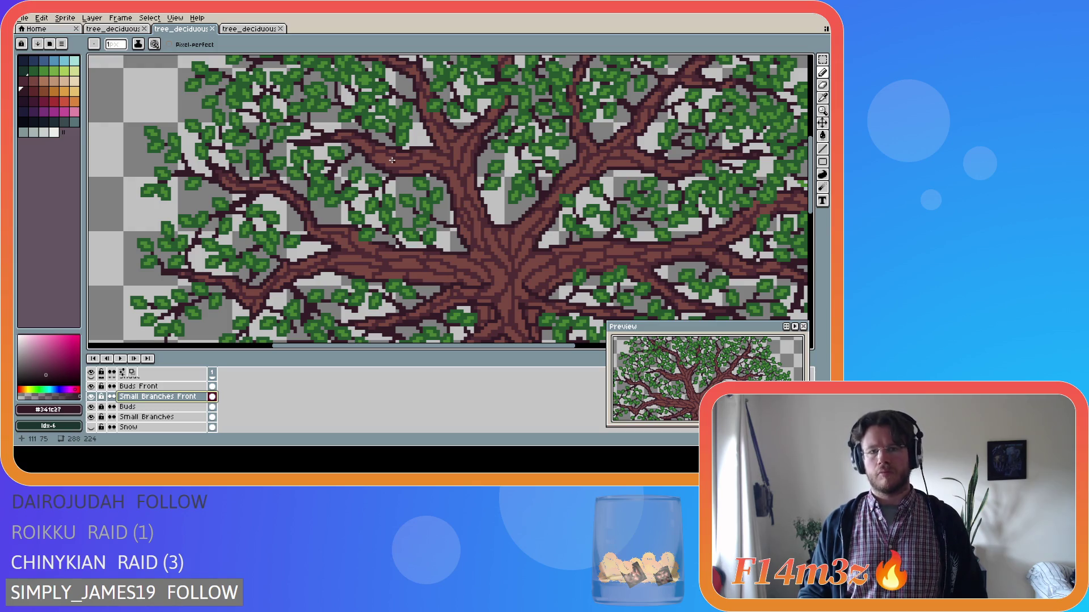
pyautogui.moveTo(393, 161); pyautogui.dragTo(368, 157)
pyautogui.hotkey('ctrl', 'z')
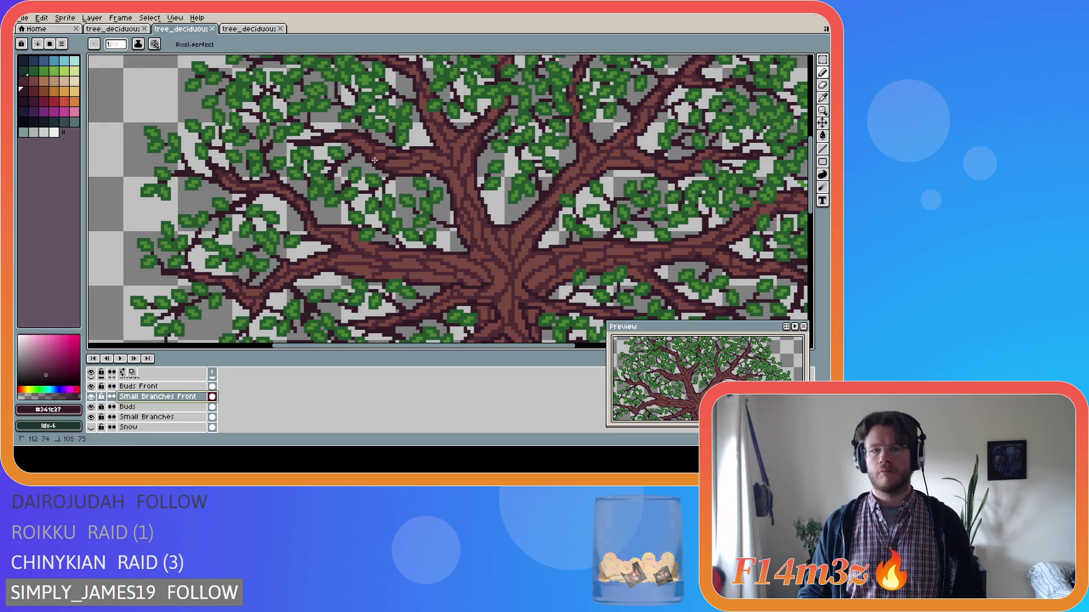
pyautogui.hotkey('ctrl', 'y')
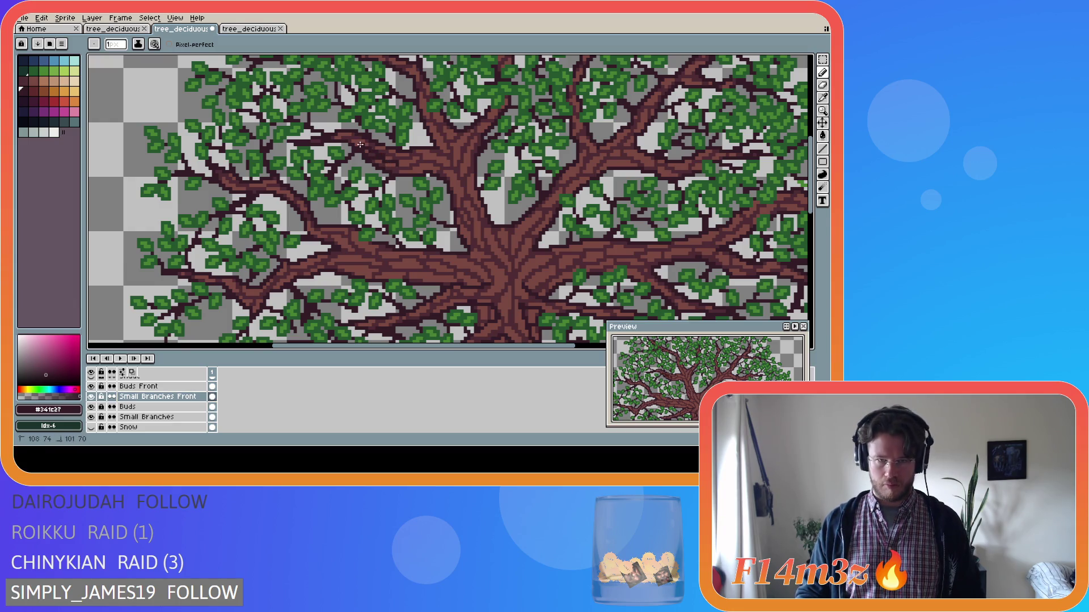
pyautogui.hotkey('ctrl', 'z')
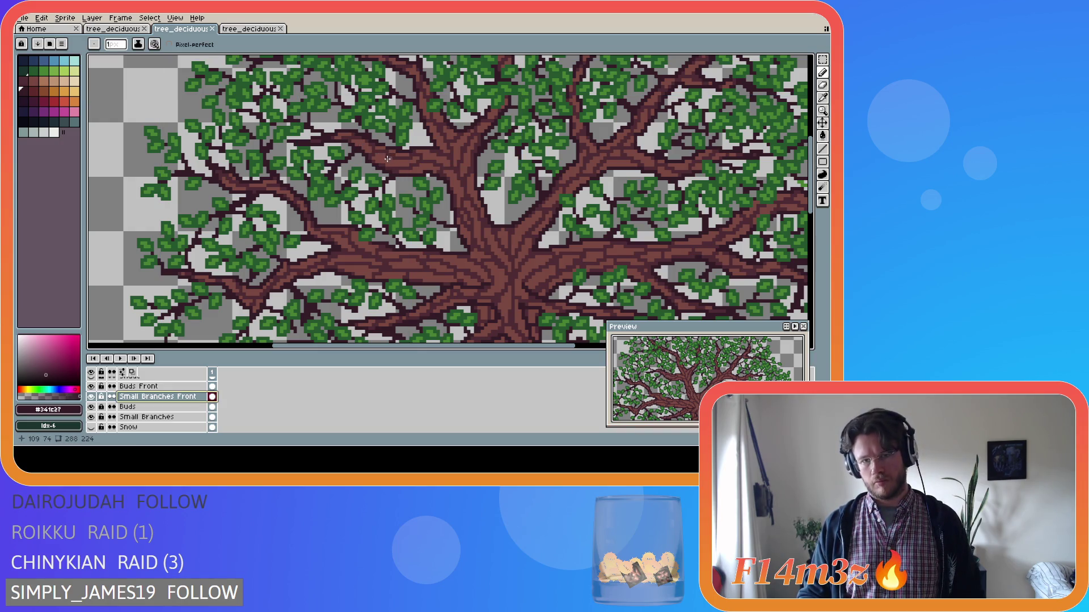
pyautogui.moveTo(391, 159); pyautogui.dragTo(391, 159)
pyautogui.click(393, 158)
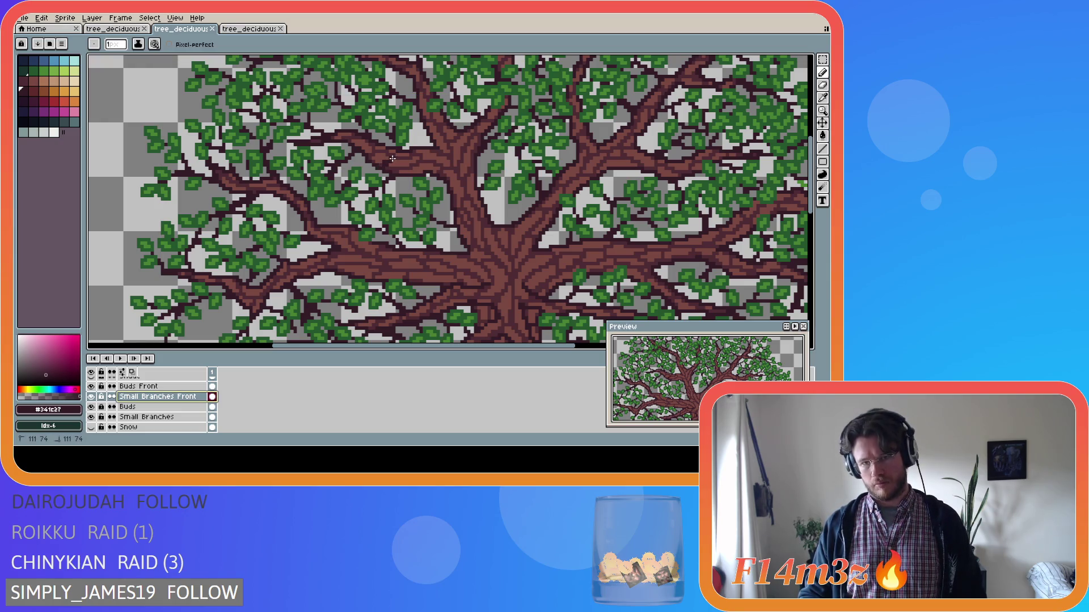
pyautogui.click(386, 164)
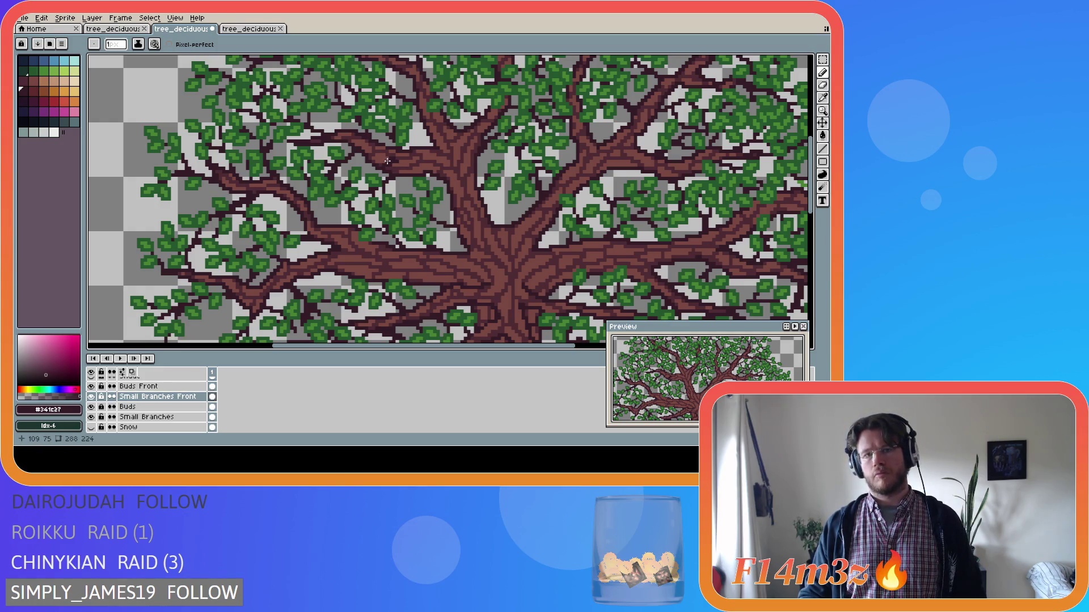
pyautogui.click(386, 161)
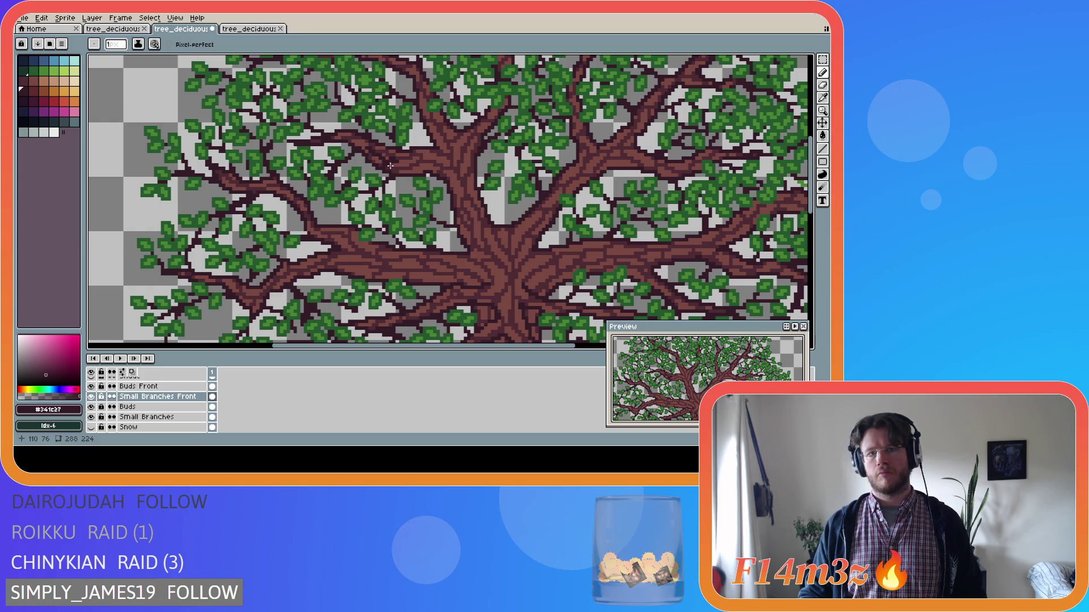
# Step: Save the sprite with Ctrl+S, then add a dark stroke running up-left along the branch
pyautogui.press('ctrl')
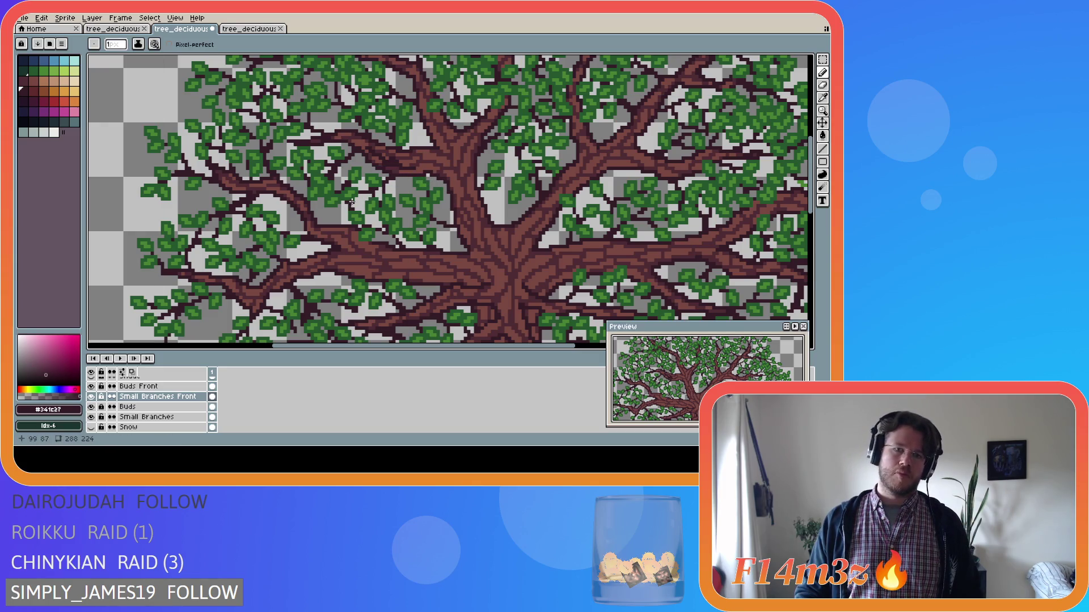
pyautogui.press('ctrl')
pyautogui.hotkey('ctrl', 's')
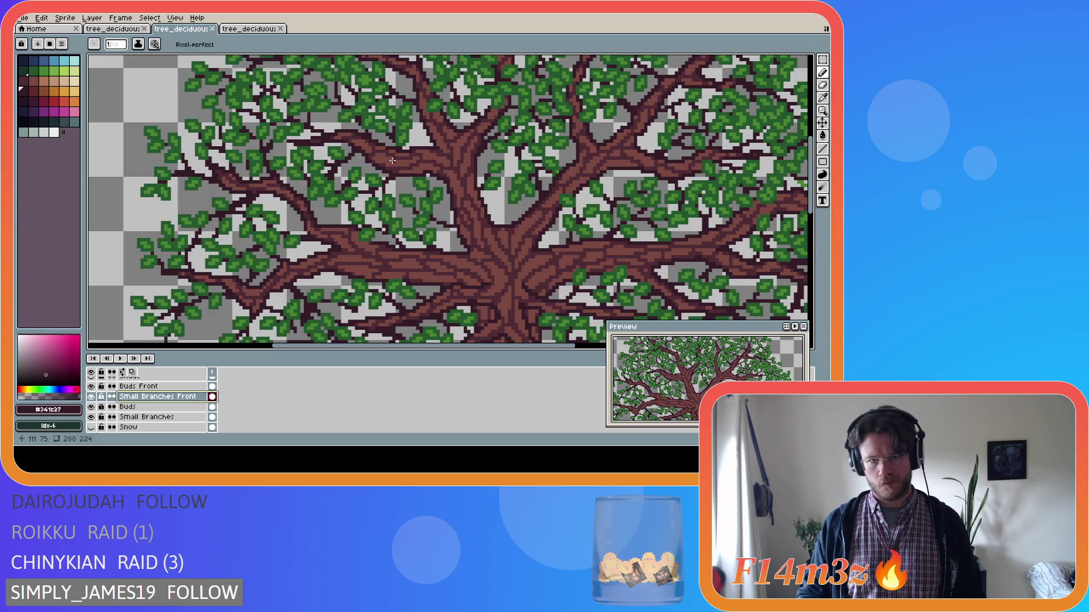
pyautogui.moveTo(389, 161); pyautogui.dragTo(372, 148)
pyautogui.press('ctrl')
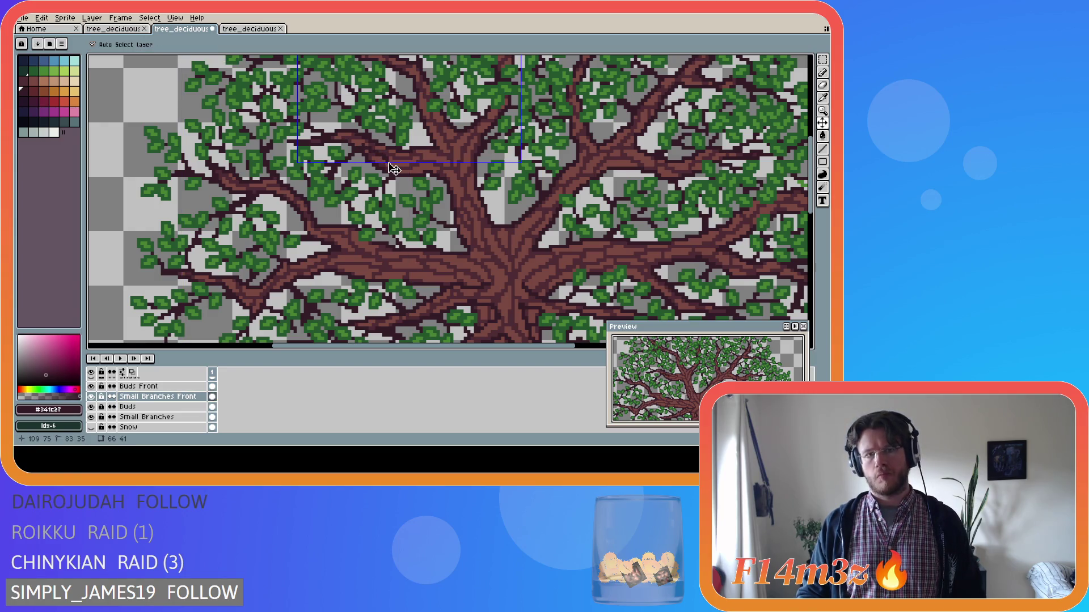
pyautogui.hotkey('ctrl', 's')
pyautogui.moveTo(390, 160); pyautogui.dragTo(370, 157)
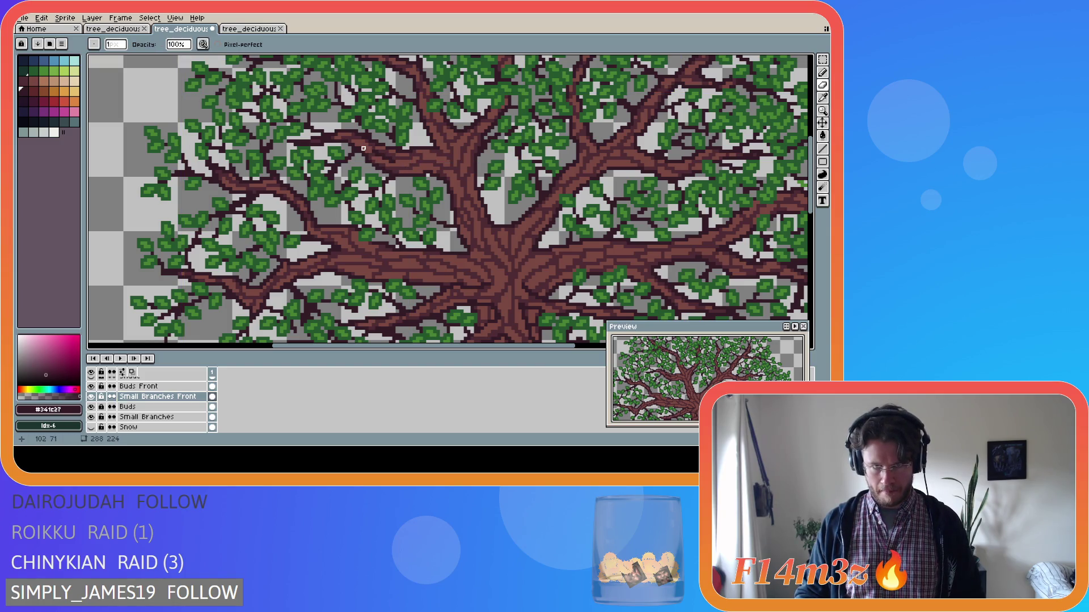
pyautogui.press('ctrl')
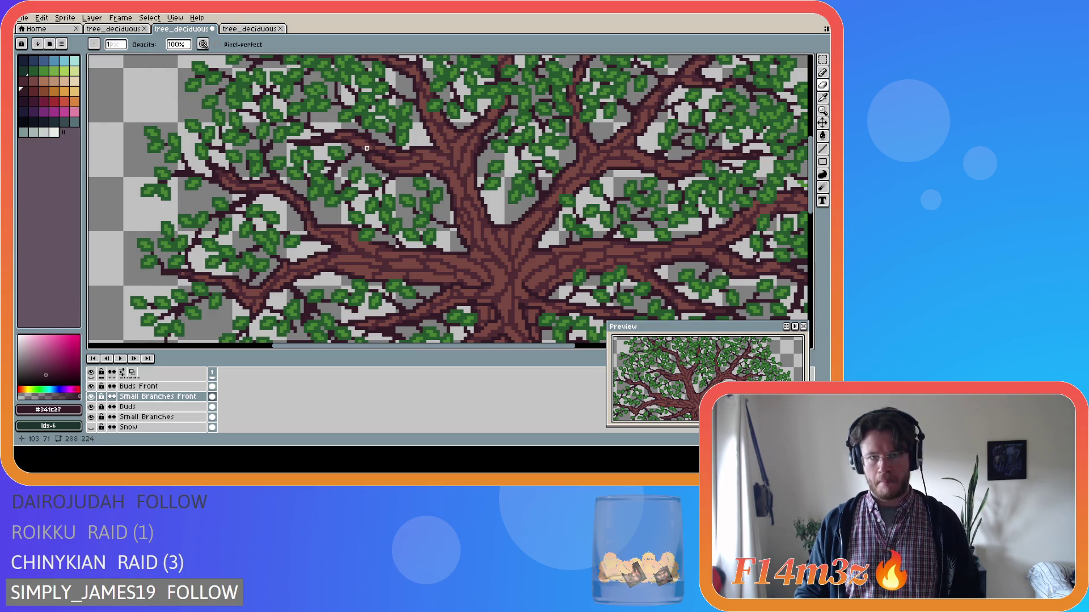
pyautogui.press('e')
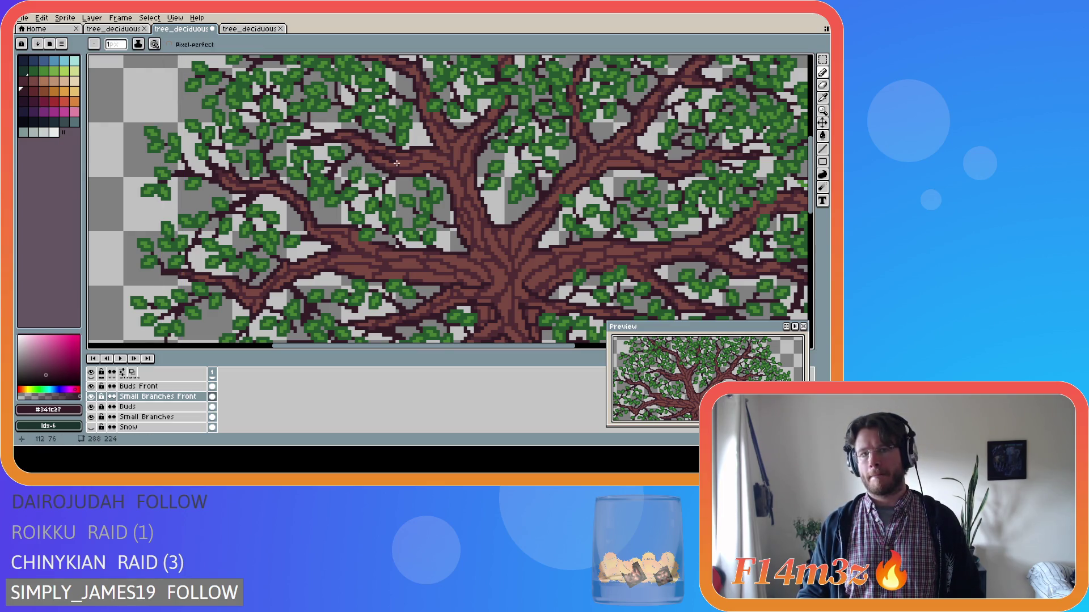
pyautogui.press('ctrl')
pyautogui.press('shift')
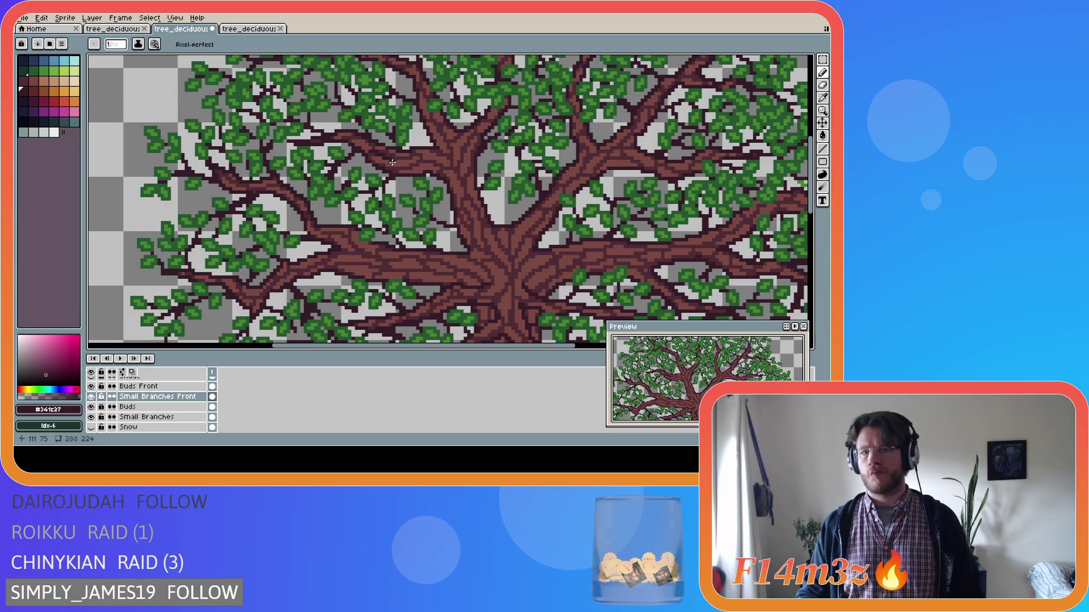
pyautogui.press('ctrl')
pyautogui.press('ctrl')
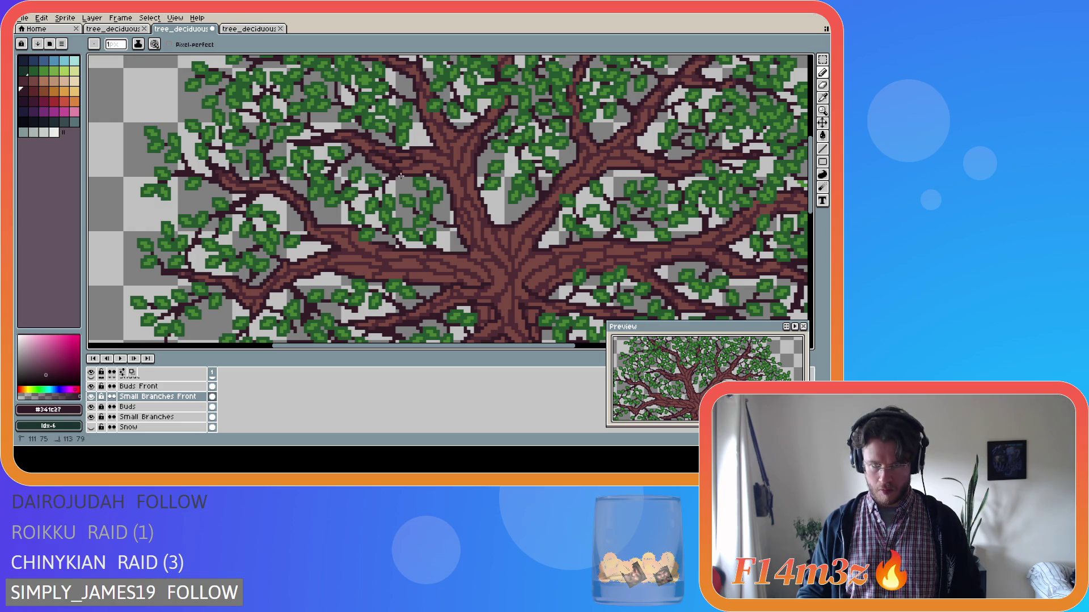
pyautogui.press('ctrl')
pyautogui.press('ctrl')
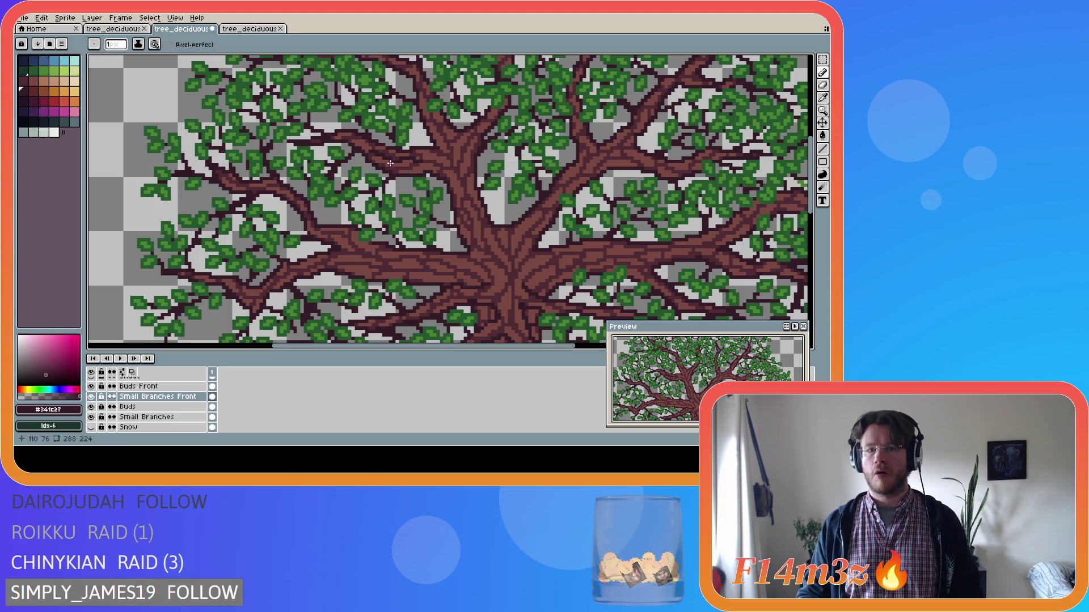
pyautogui.press('ctrl')
pyautogui.press('ctrl')
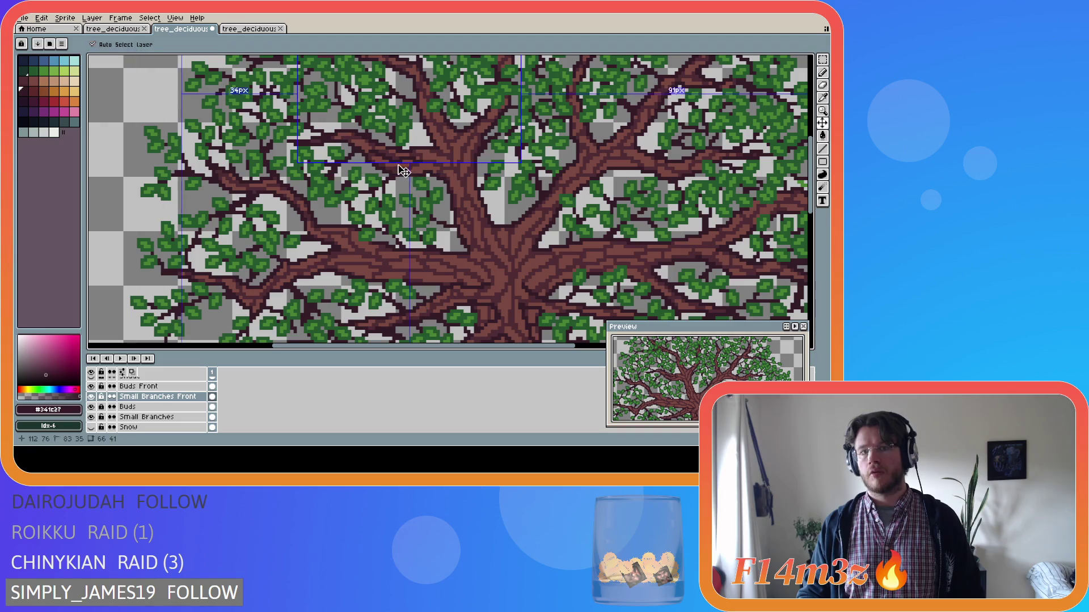
pyautogui.press('ctrl')
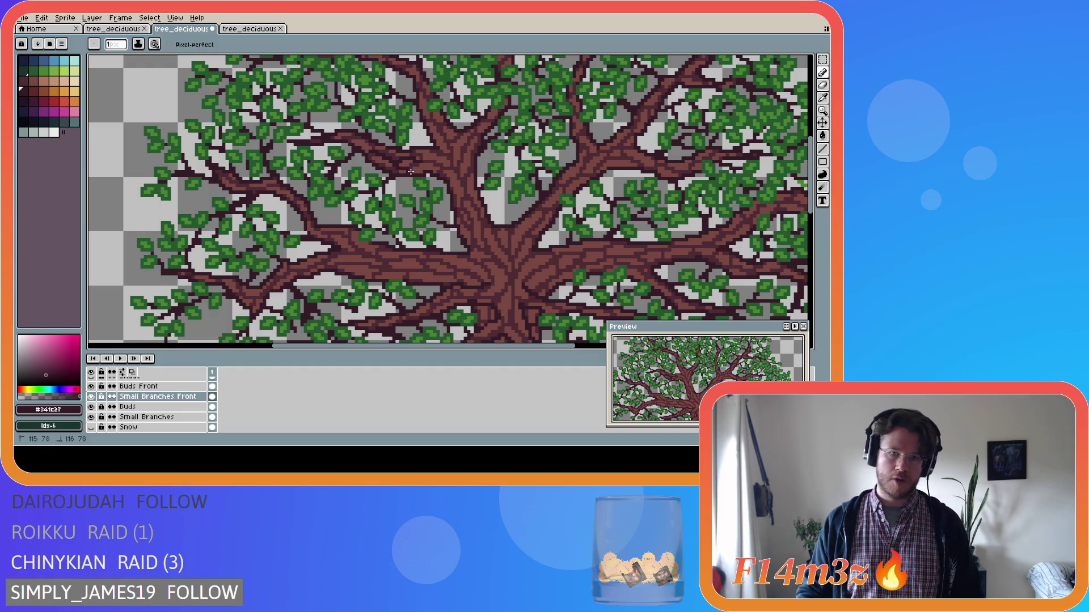
pyautogui.press('ctrl')
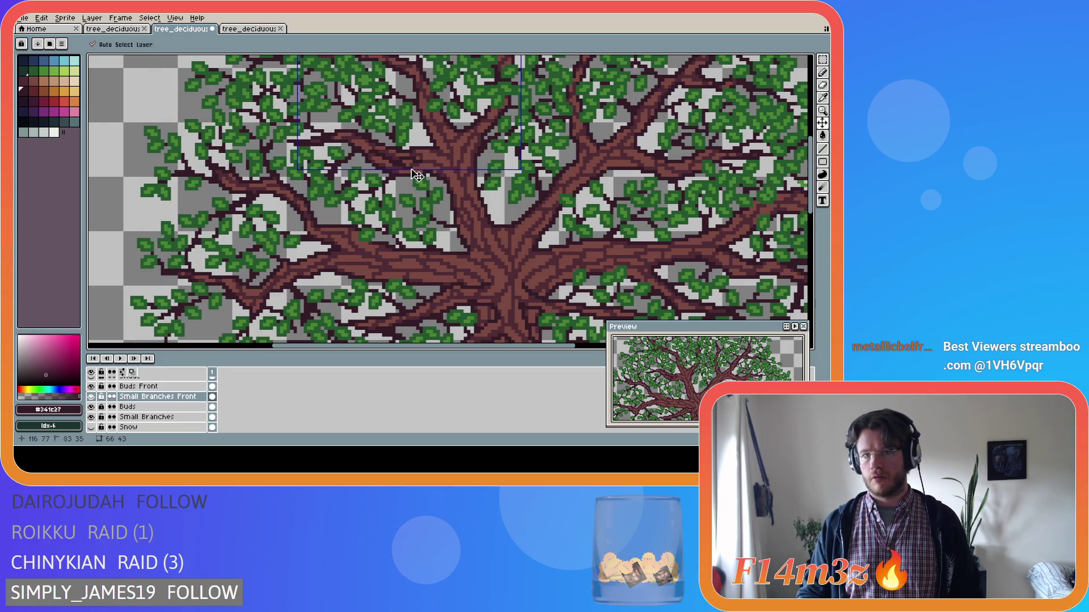
pyautogui.press('ctrl')
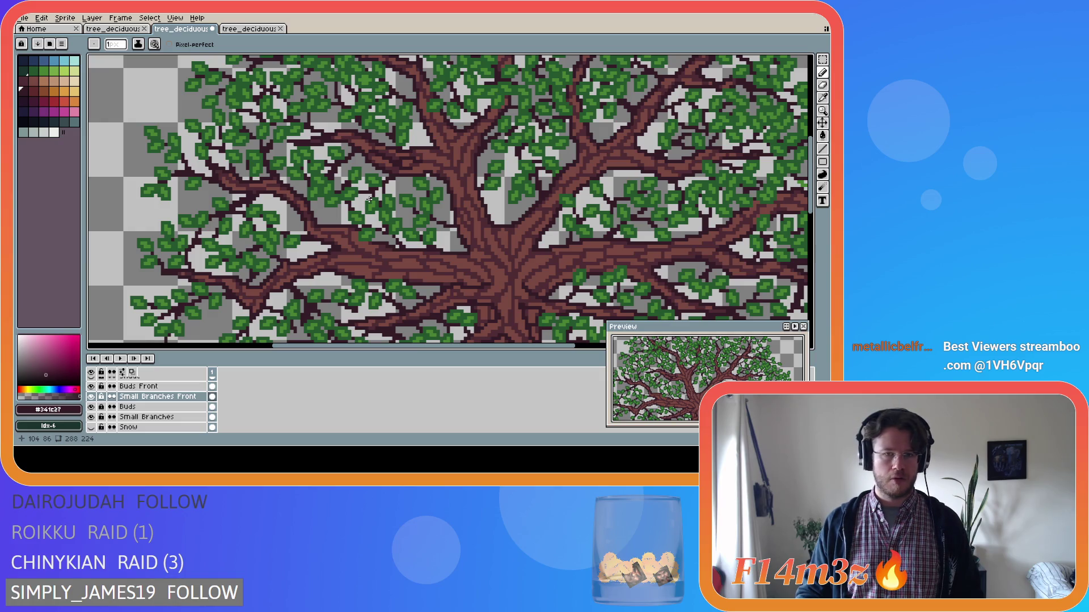
pyautogui.hotkey('ctrl', 'z')
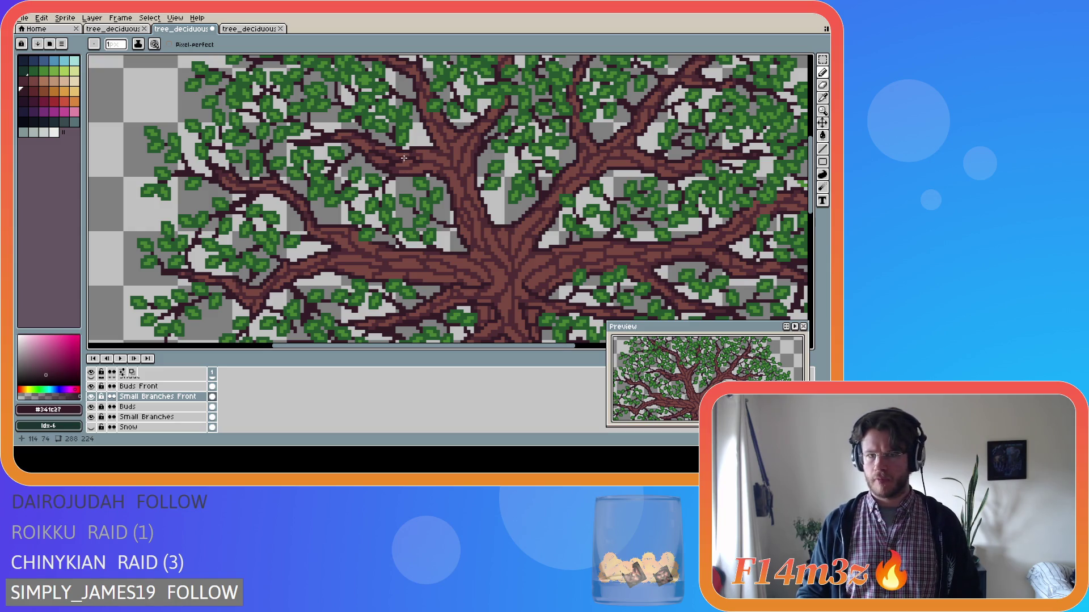
pyautogui.scroll(2, 372, 219)
# Step: Undo the last Eraser stroke on the branches and zoom out to show the full tree crown
pyautogui.scroll(-1, 395, 175)
pyautogui.scroll(-2, 395, 175)
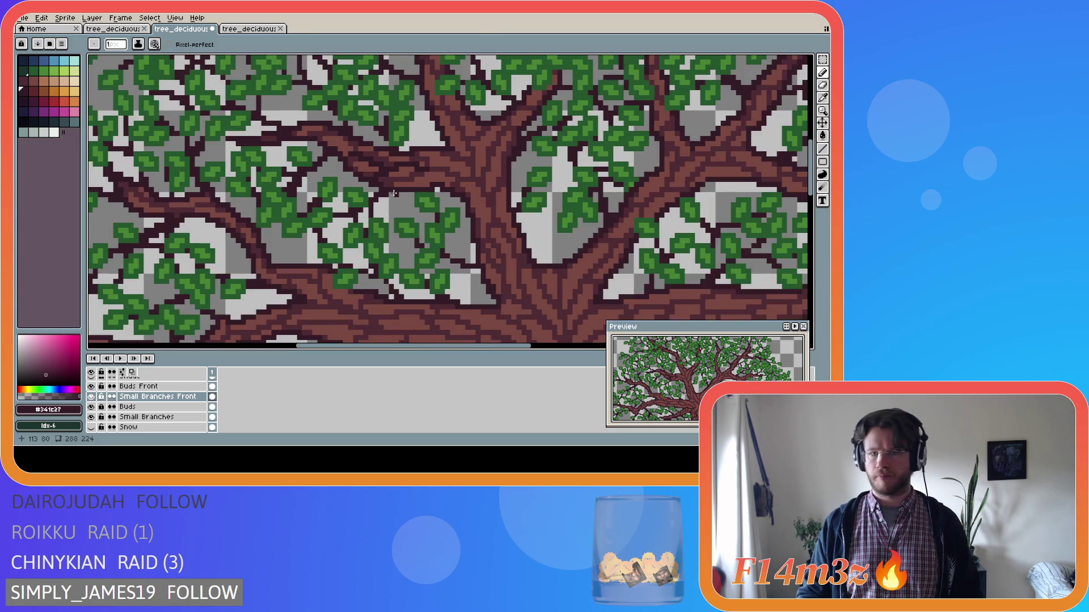
pyautogui.scroll(1, 393, 193)
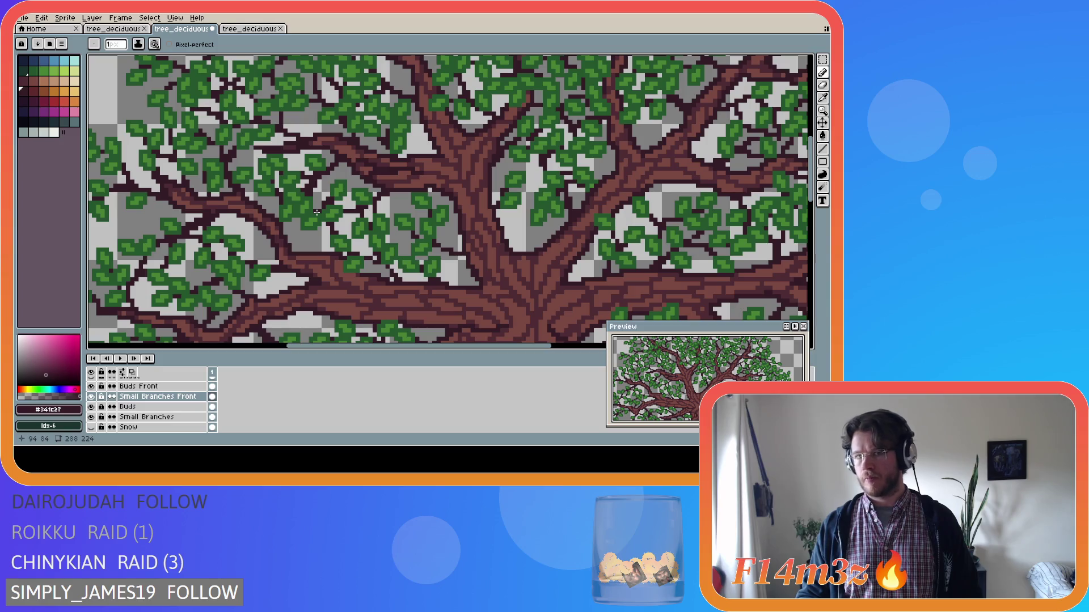
pyautogui.hotkey('ctrl', 'z')
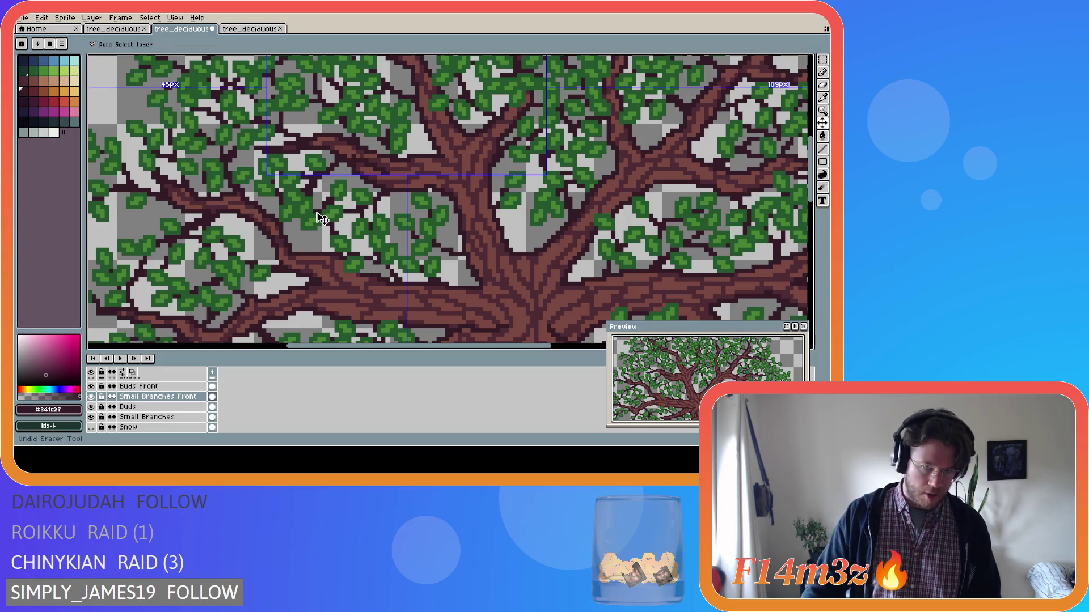
pyautogui.press('b')
pyautogui.scroll(-4, 334, 210)
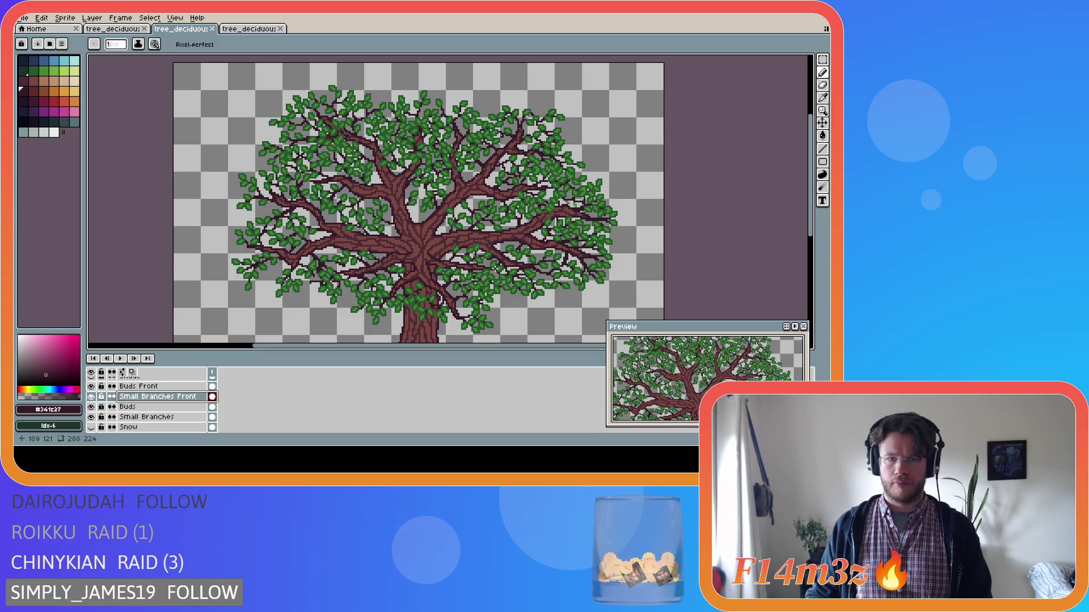
# Step: Draw a dark brown stroke over the upper-left branches, then switch tools
pyautogui.scroll(-2, 493, 267)
pyautogui.moveTo(460, 344); pyautogui.dragTo(512, 352)
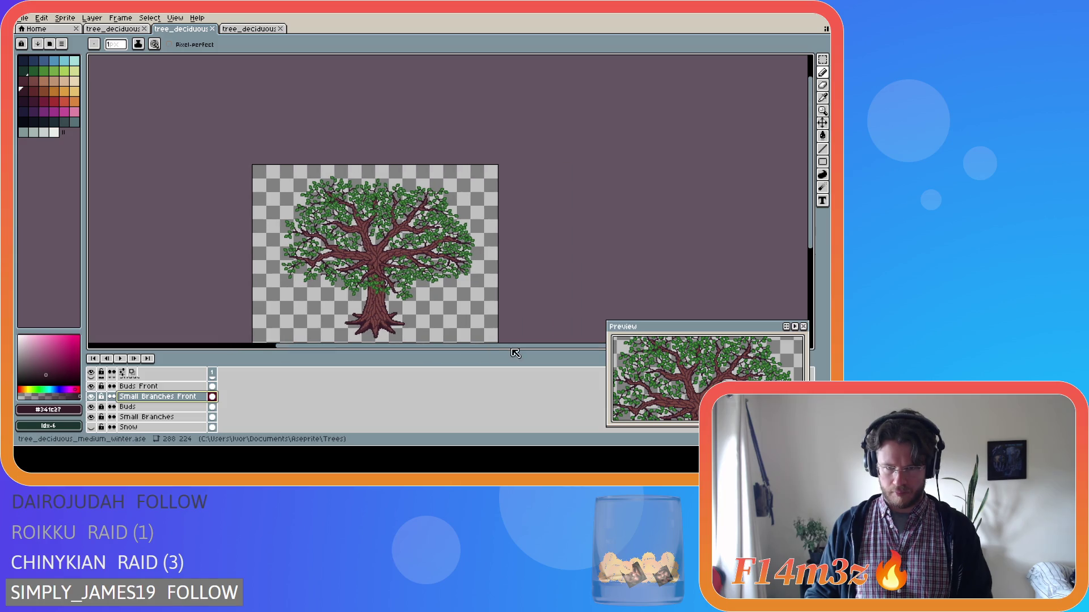
pyautogui.moveTo(806, 212); pyautogui.dragTo(807, 237)
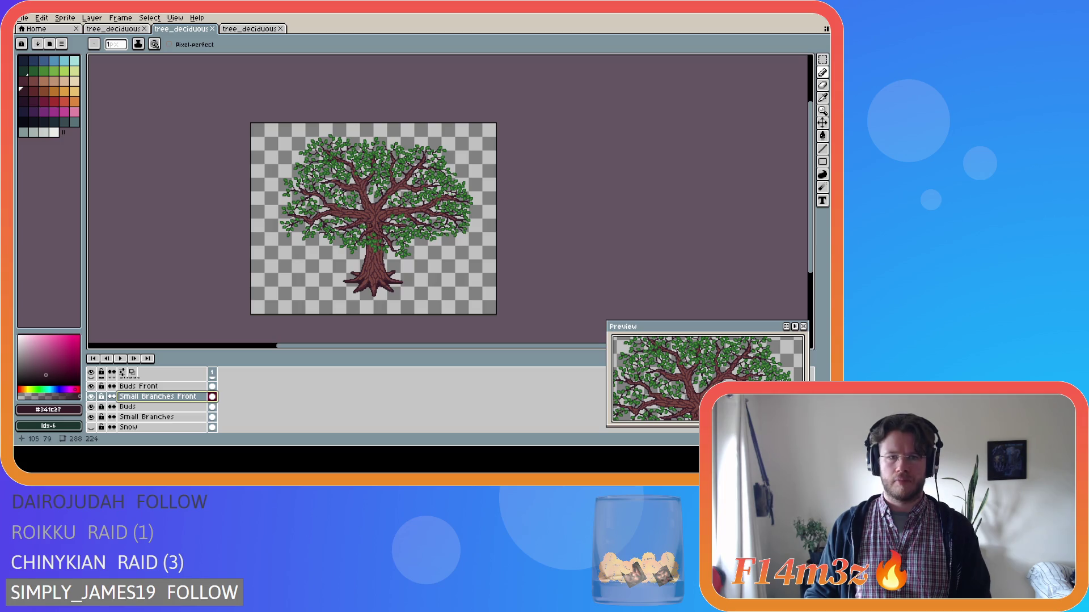
pyautogui.scroll(2, 342, 192)
pyautogui.scroll(1, 340, 191)
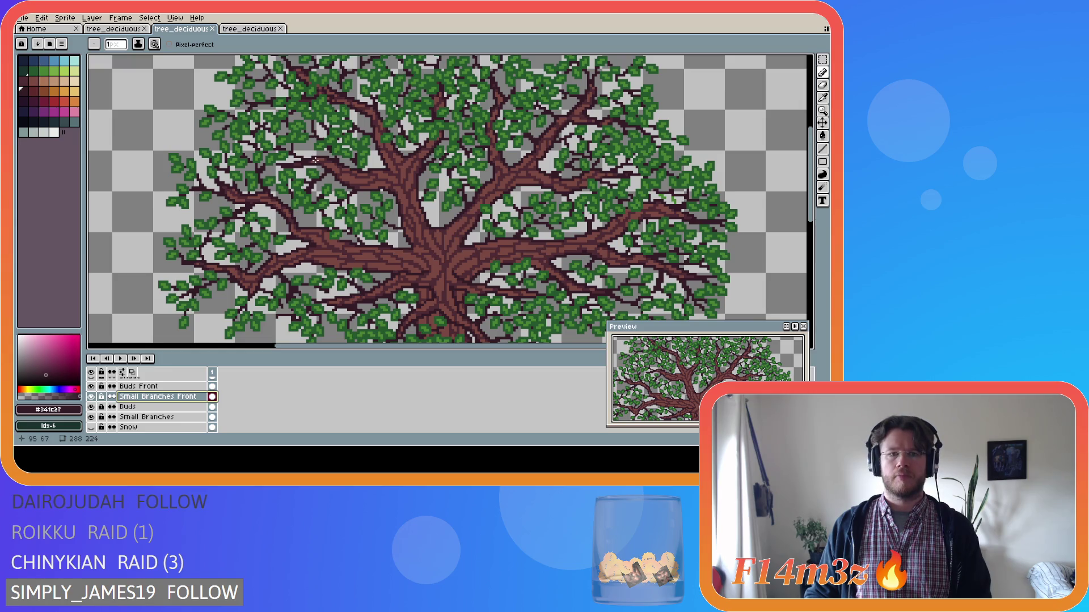
pyautogui.moveTo(317, 160); pyautogui.dragTo(301, 146)
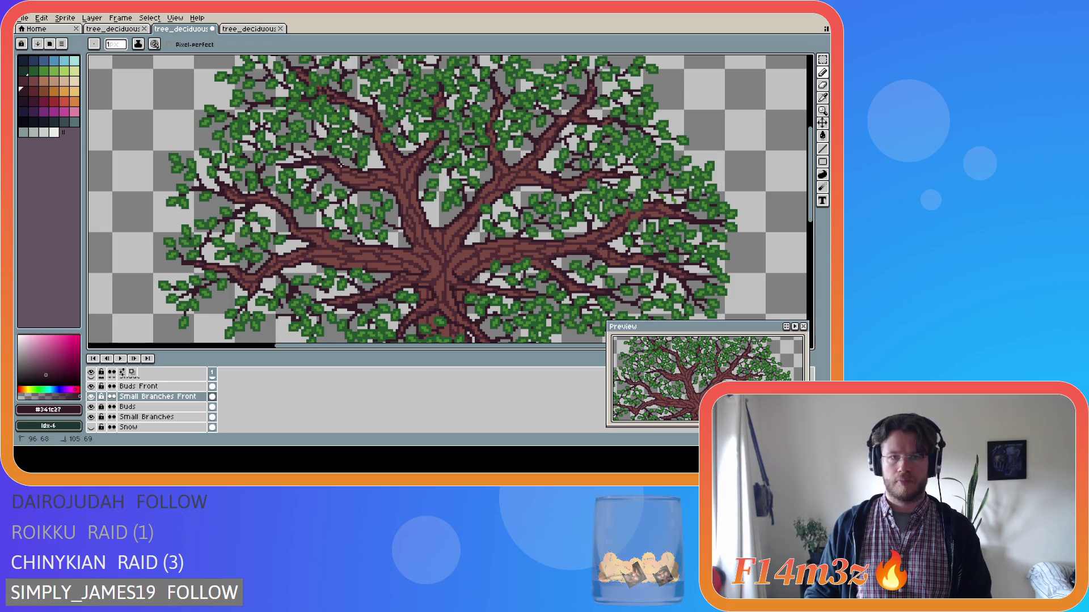
pyautogui.press('ctrl')
pyautogui.press('ctrl')
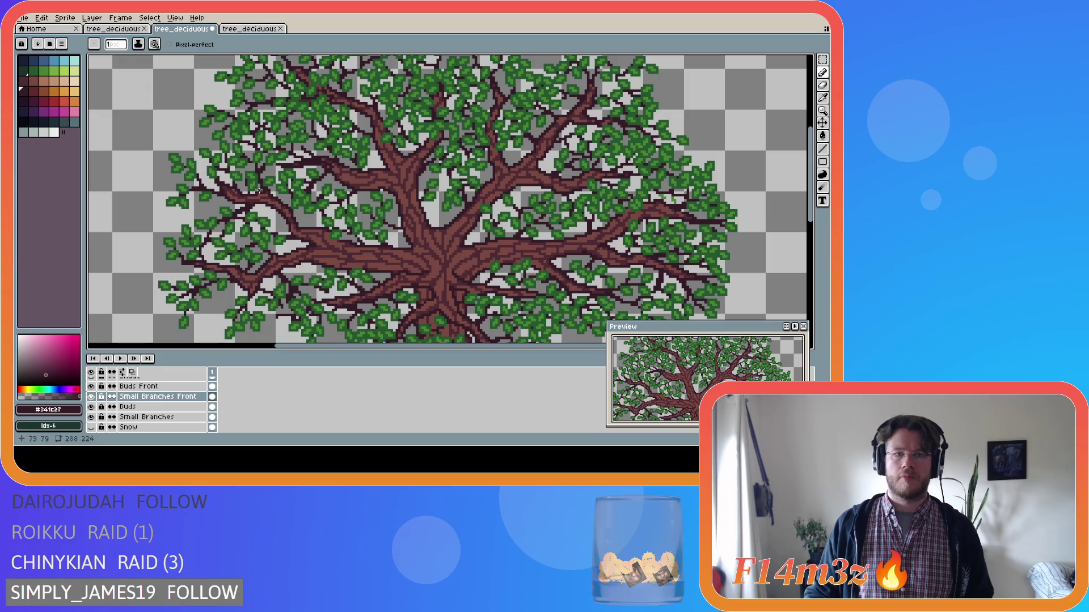
pyautogui.press('e')
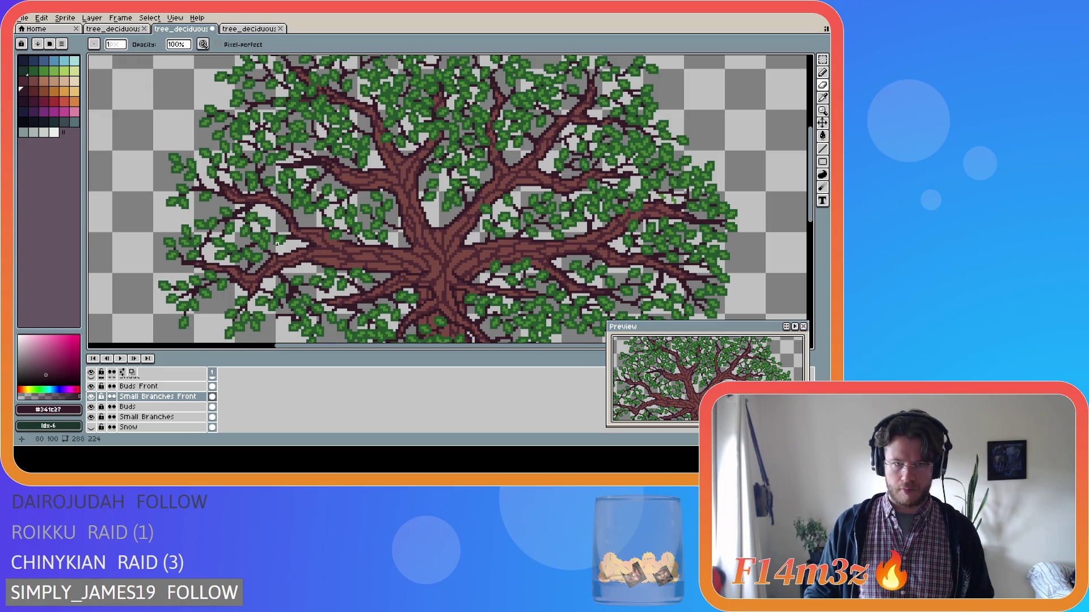
pyautogui.scroll(-2, 114, 425)
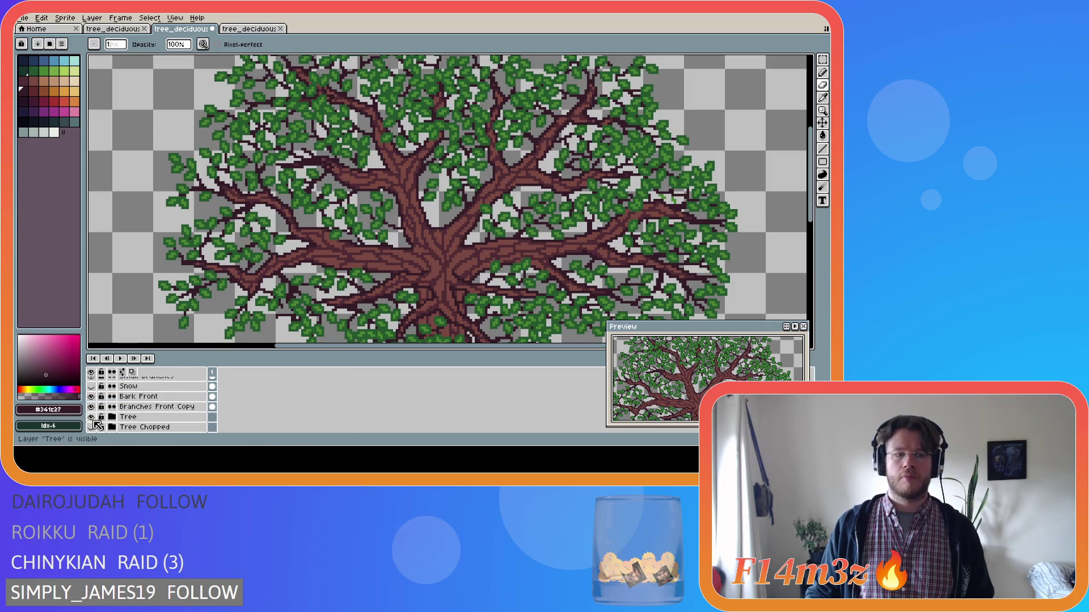
# Step: Toggle the Tree layer's visibility to compare, leaving it hidden so only leaves and twigs show
pyautogui.click(91, 418)
pyautogui.click(95, 419)
pyautogui.click(95, 419)
pyautogui.click(95, 419)
pyautogui.click(94, 419)
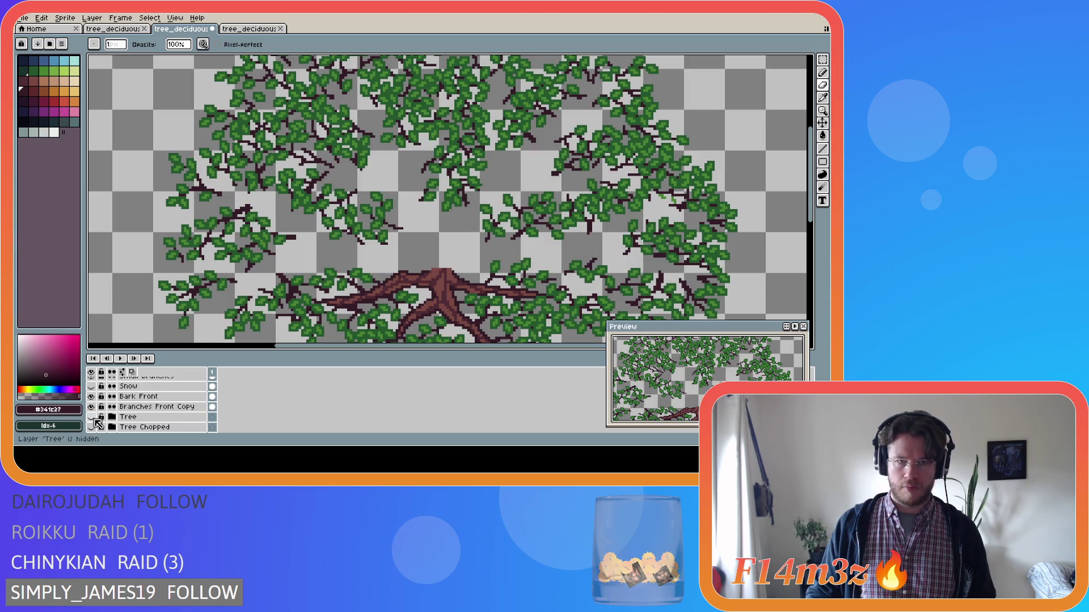
pyautogui.click(94, 419)
pyautogui.click(94, 419)
pyautogui.click(94, 419)
pyautogui.click(95, 419)
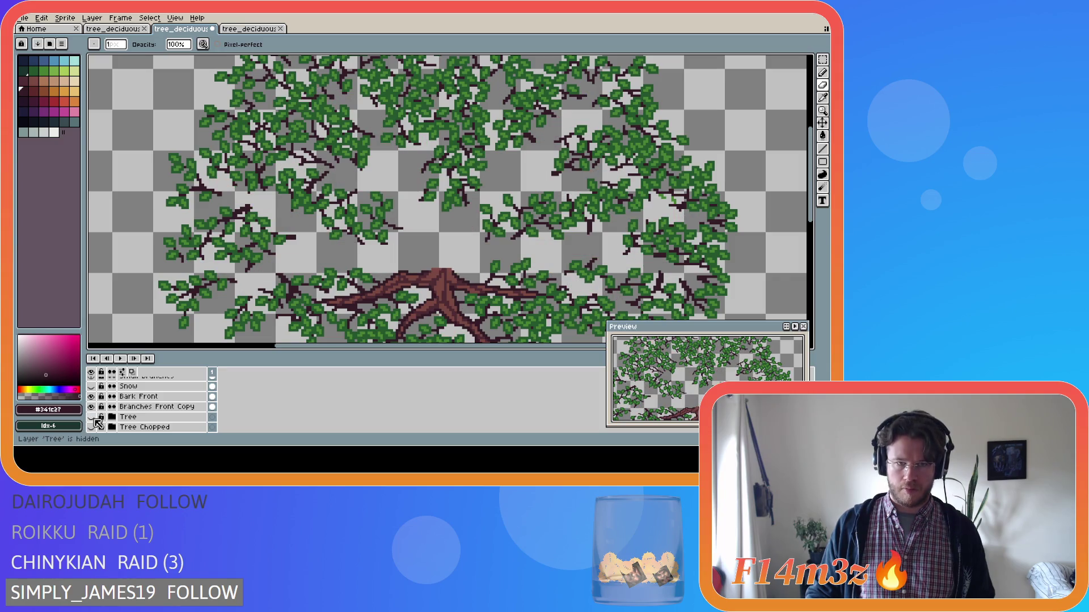
pyautogui.scroll(2, 303, 169)
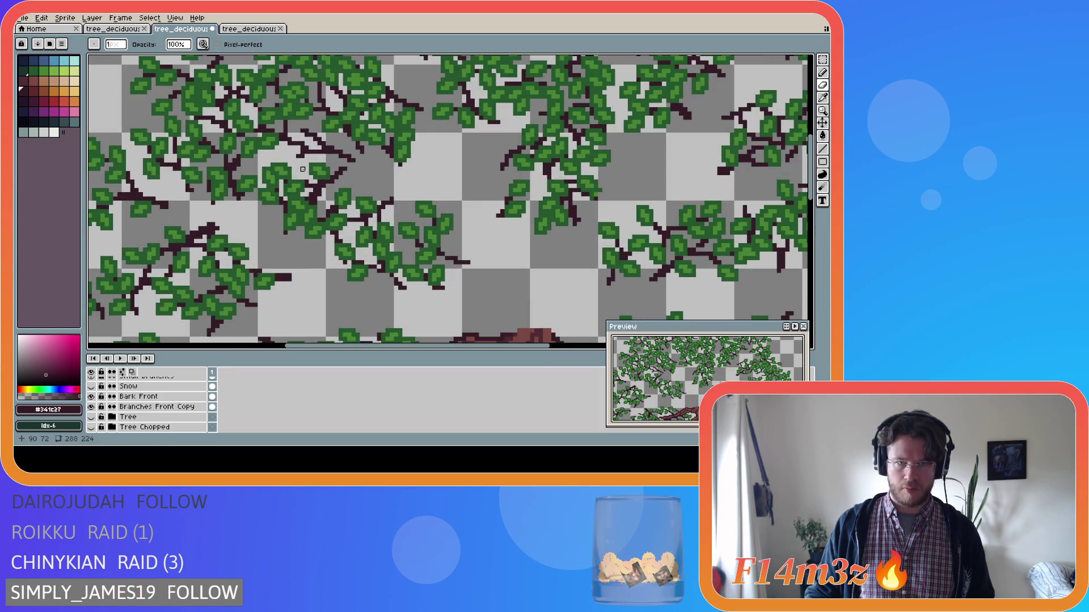
# Step: Switch between tools and briefly select, then drop, a small patch of the leaves
pyautogui.press('e')
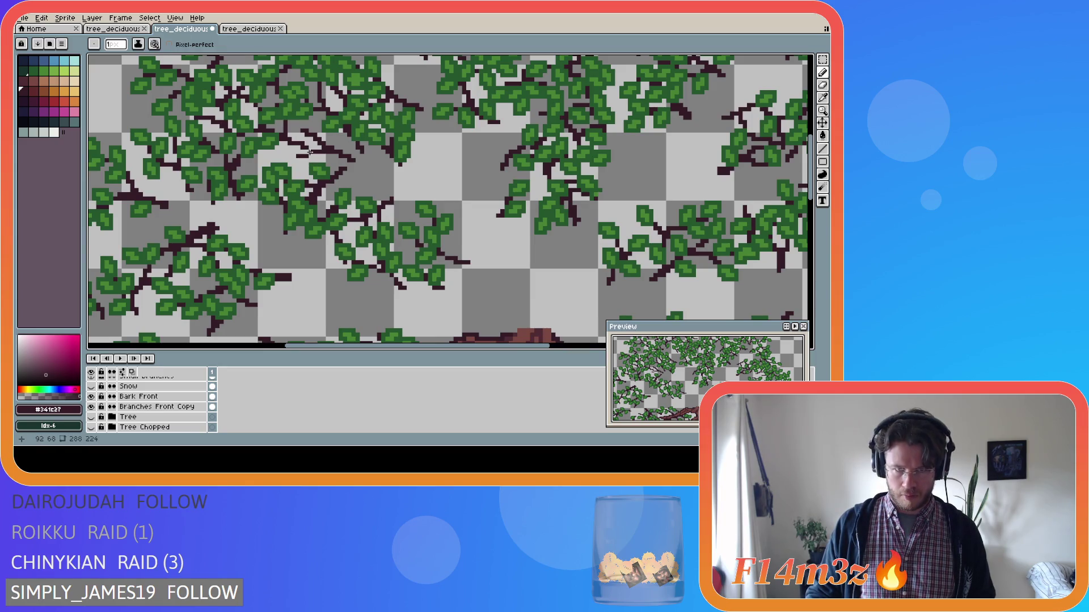
pyautogui.press('b')
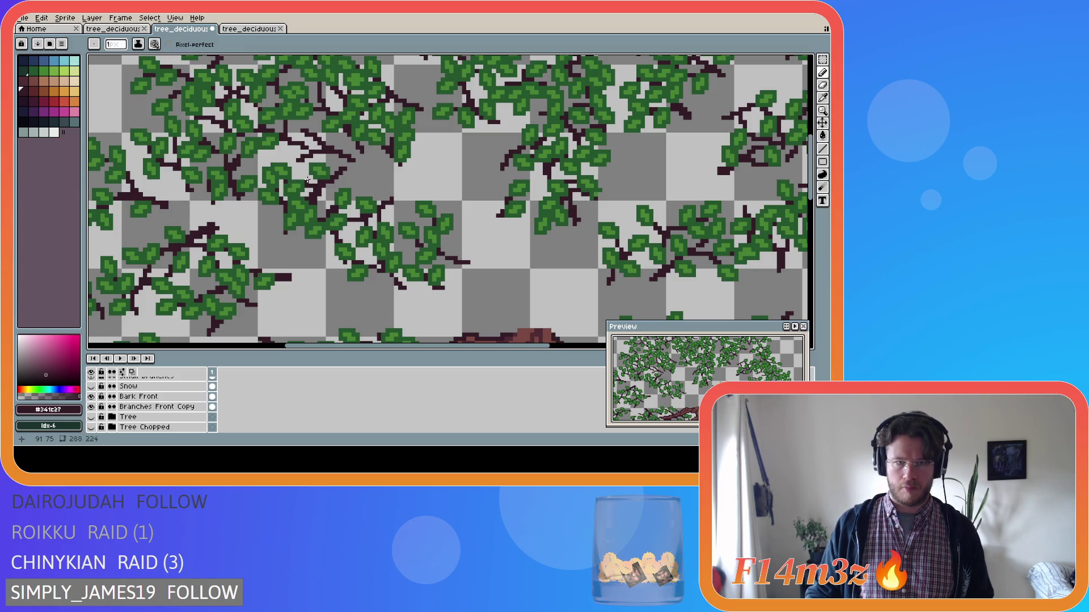
pyautogui.press('e')
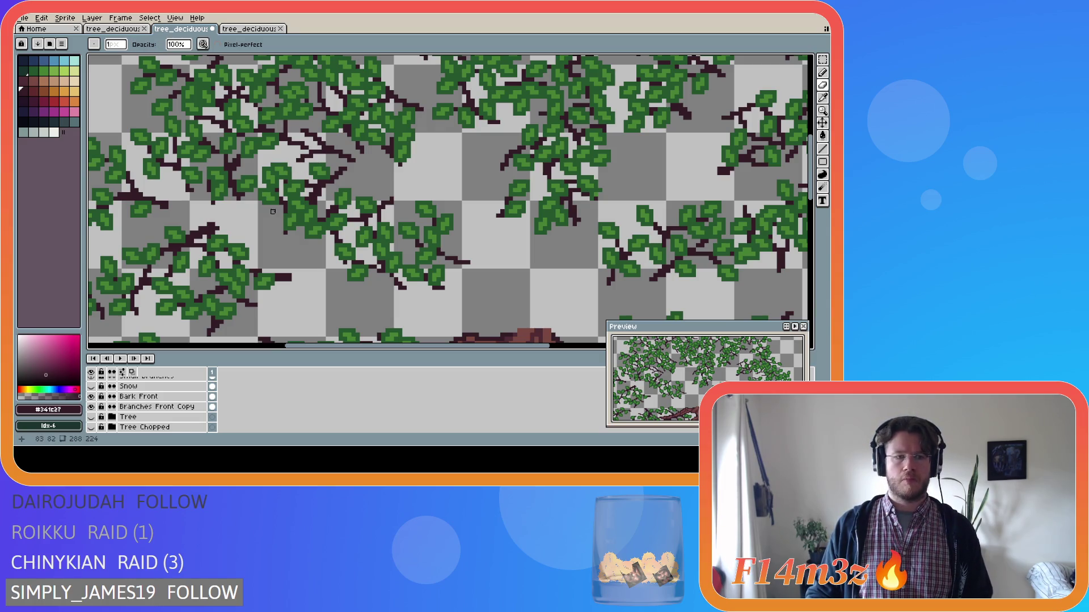
pyautogui.press('m')
pyautogui.moveTo(290, 148); pyautogui.dragTo(324, 173)
pyautogui.click(340, 186)
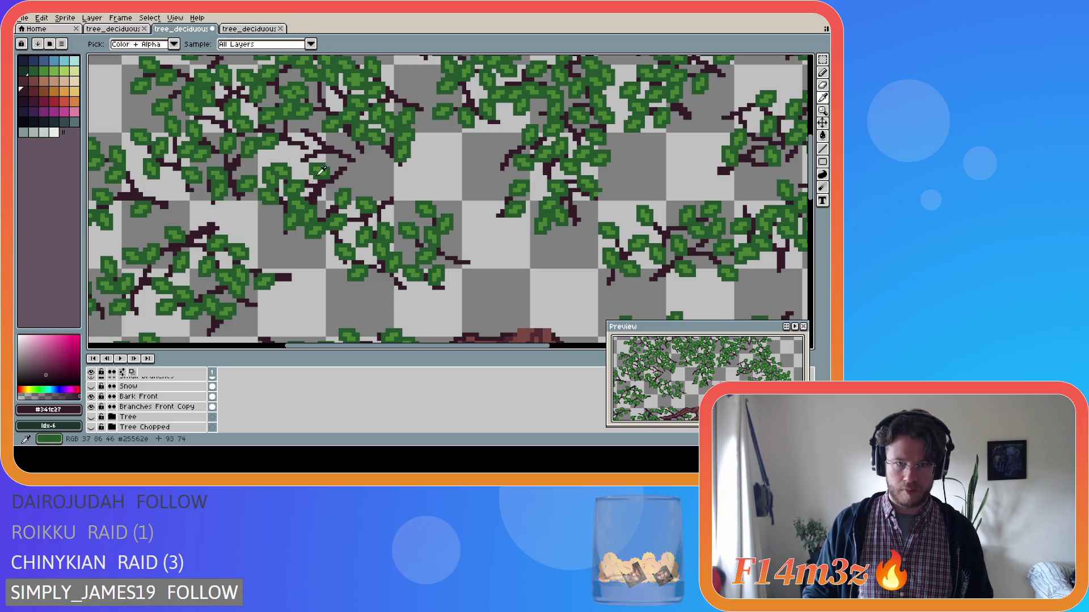
# Step: Eyedrop the leaf green #468232 as the Pencil colour and undo the stray stroke
pyautogui.press('i')
pyautogui.click(302, 160)
pyautogui.press('b')
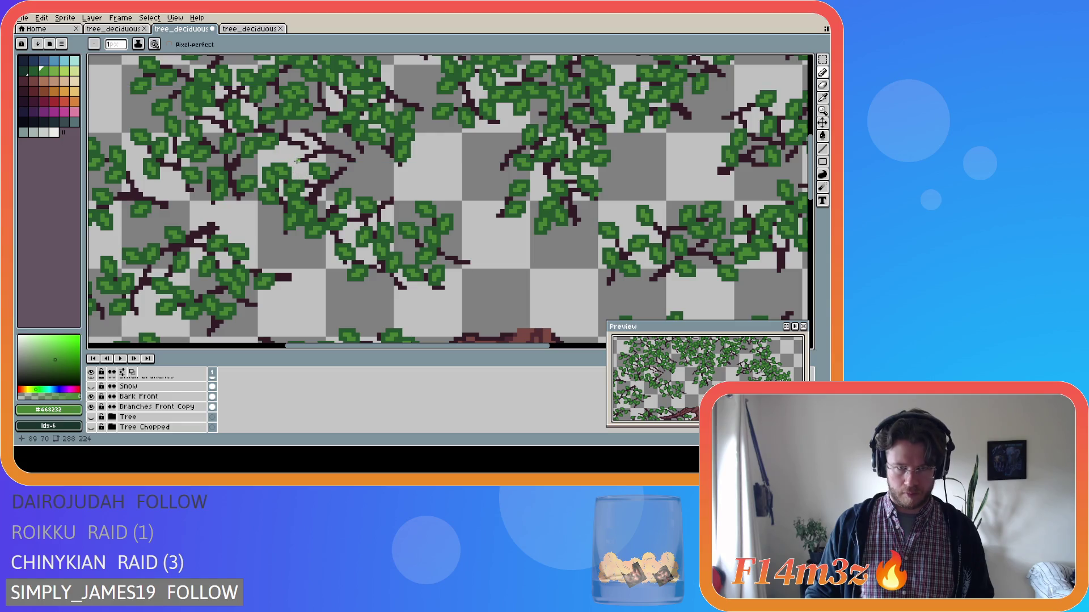
pyautogui.hotkey('ctrl', 'z')
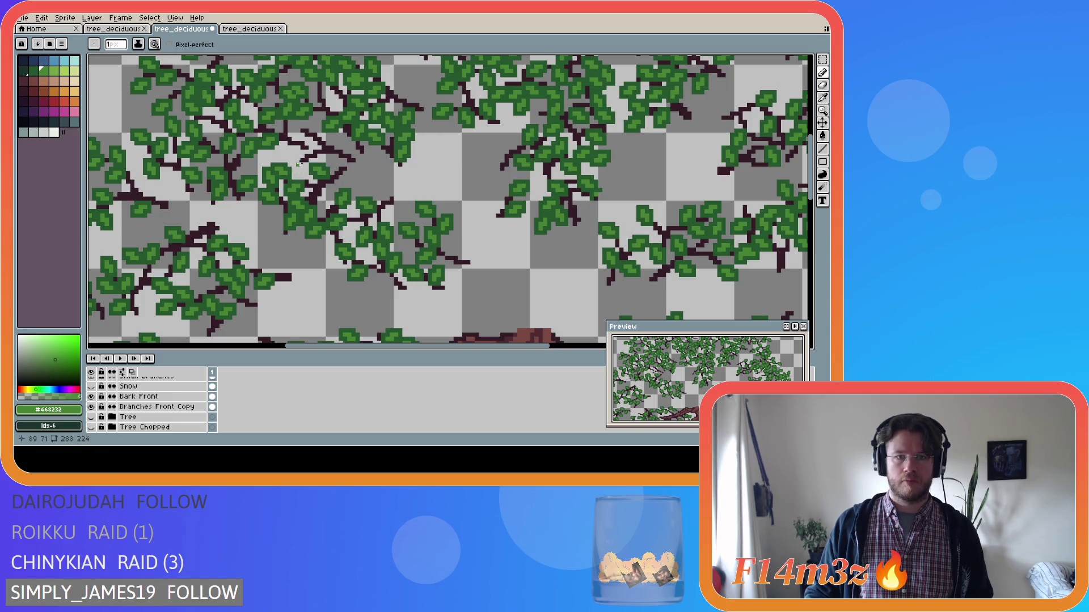
pyautogui.hotkey('ctrl', 'd')
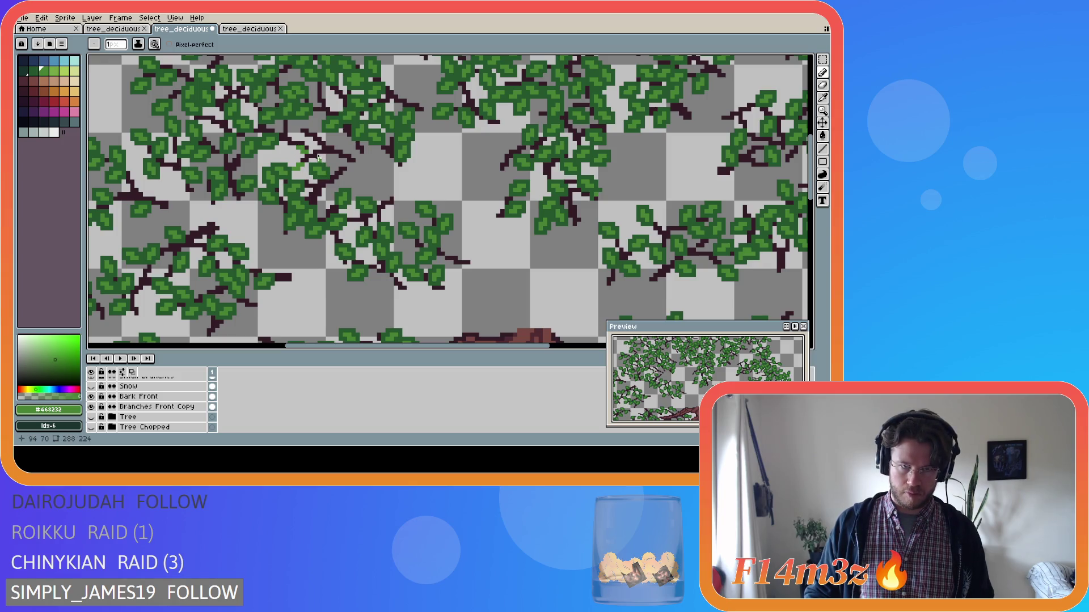
# Step: Add a few #468232 green pixels among the upper leaf clusters
pyautogui.moveTo(306, 149); pyautogui.dragTo(300, 151)
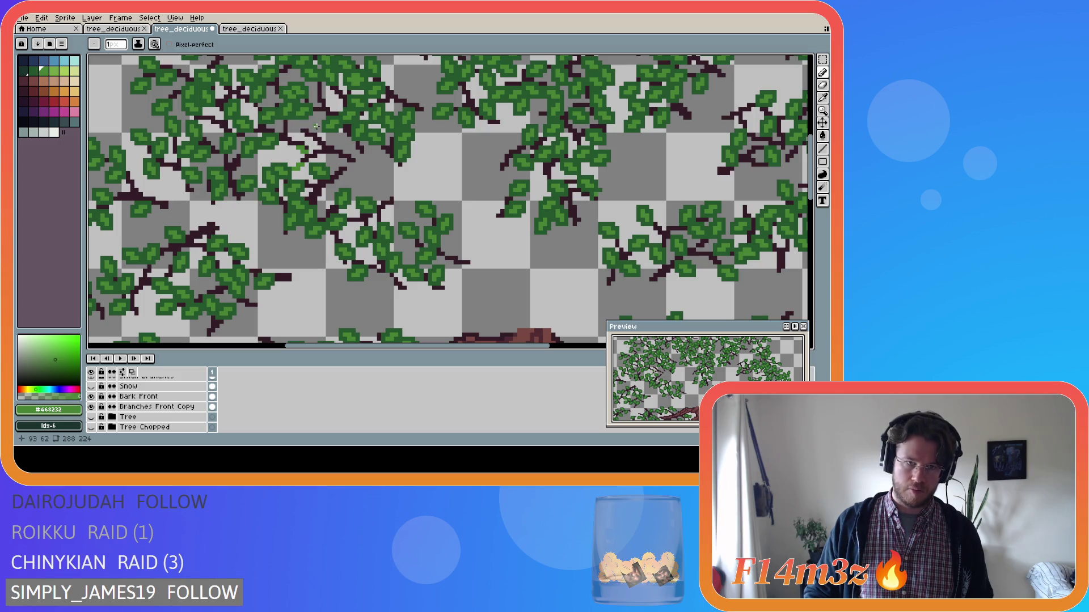
pyautogui.press('e')
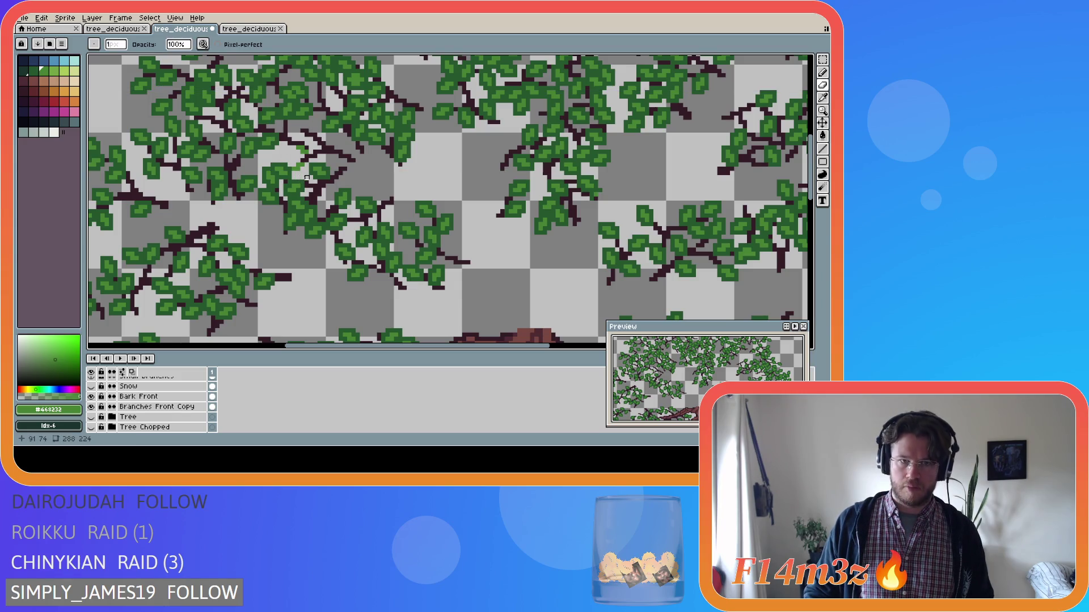
pyautogui.press('b')
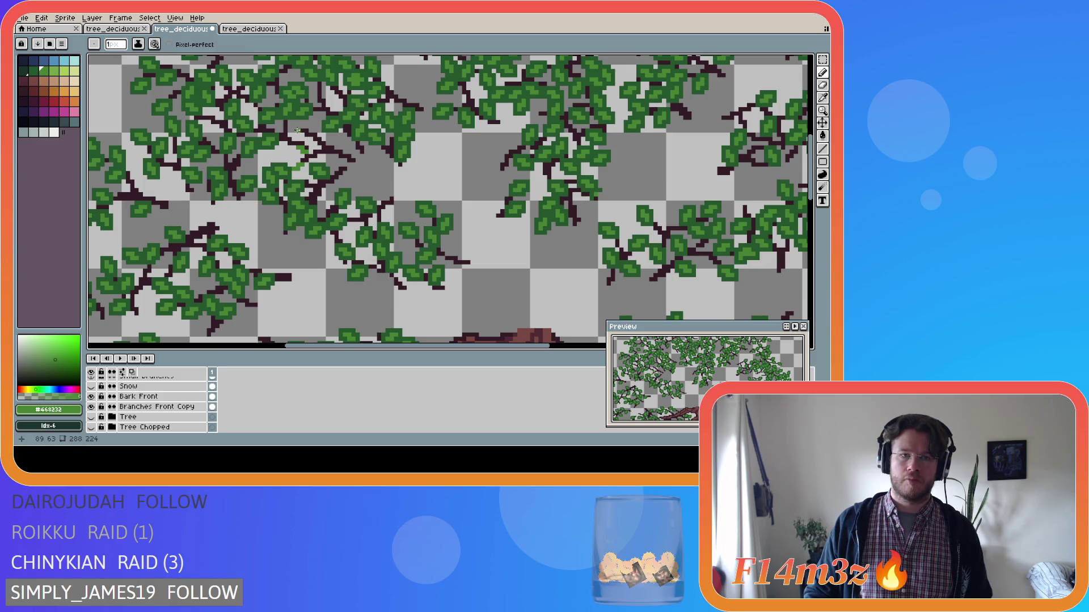
pyautogui.click(295, 123)
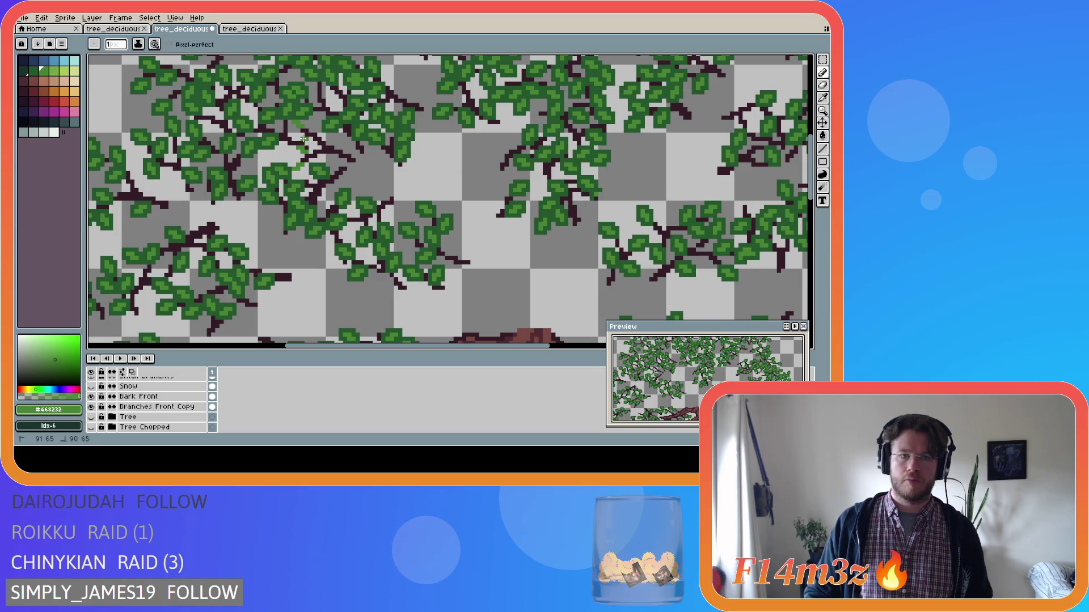
pyautogui.press('ctrl')
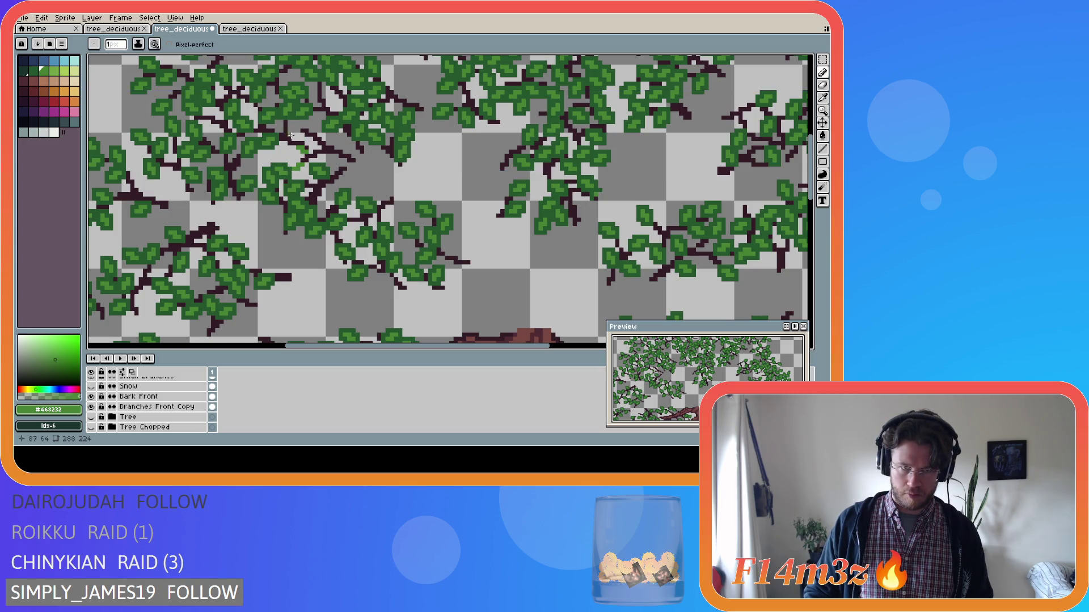
# Step: Toggle the Tree layer repeatedly to compare leaves with and without the trunk, ending hidden
pyautogui.click(92, 417)
pyautogui.click(92, 417)
pyautogui.click(92, 417)
pyautogui.click(92, 417)
pyautogui.click(92, 418)
pyautogui.click(92, 418)
pyautogui.click(92, 417)
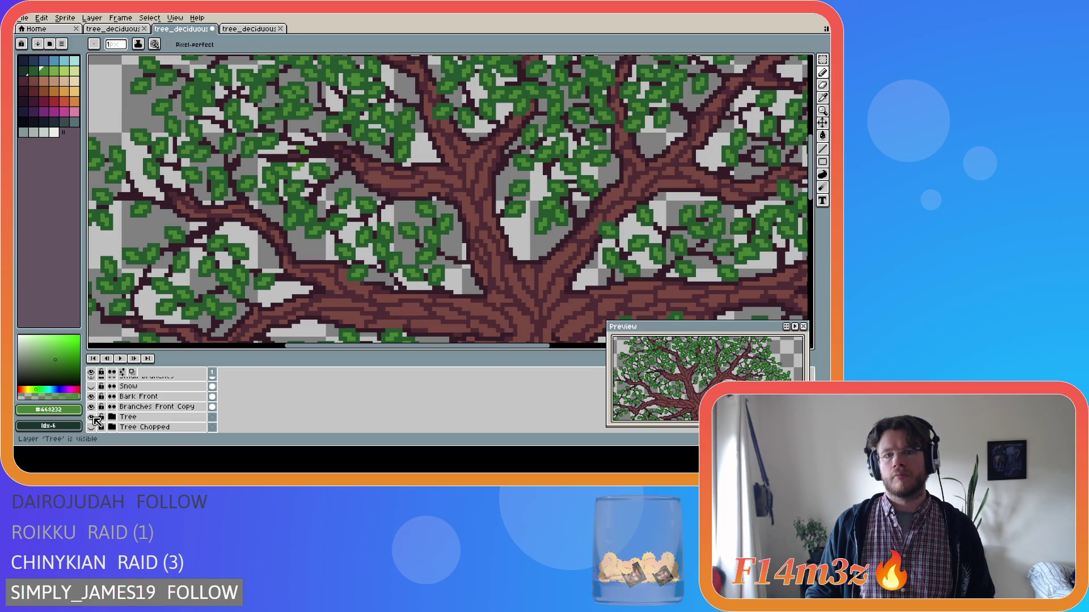
pyautogui.click(92, 417)
pyautogui.click(91, 417)
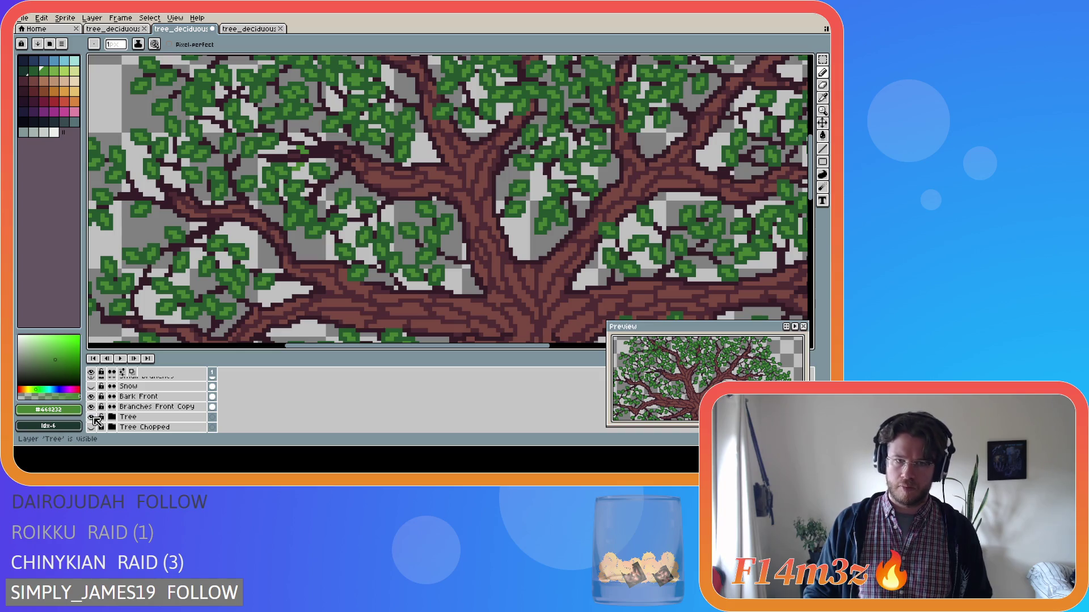
pyautogui.click(92, 418)
pyautogui.click(91, 417)
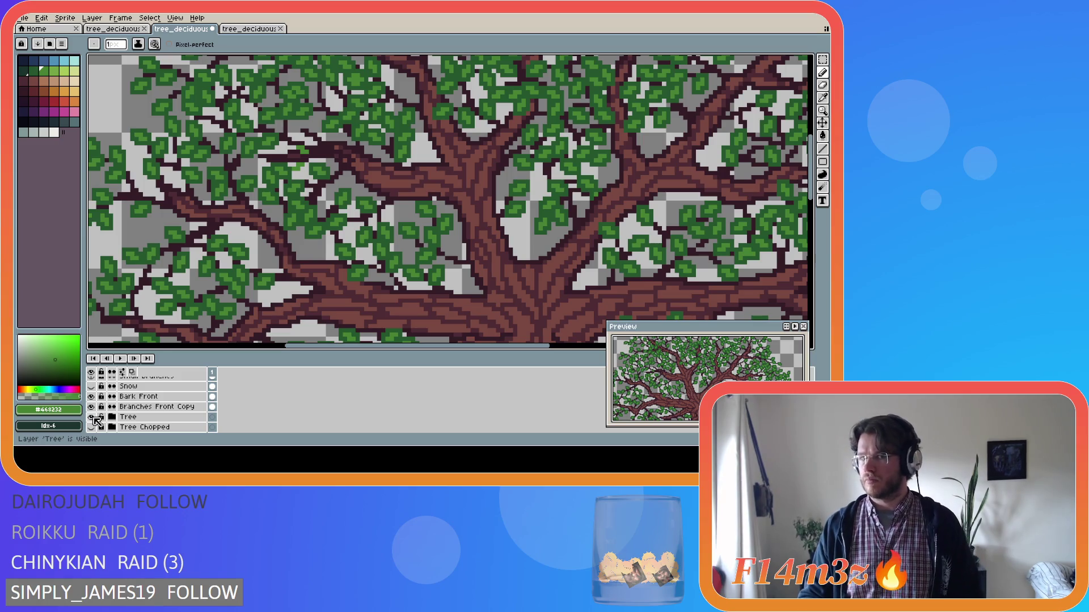
pyautogui.click(93, 417)
pyautogui.click(92, 417)
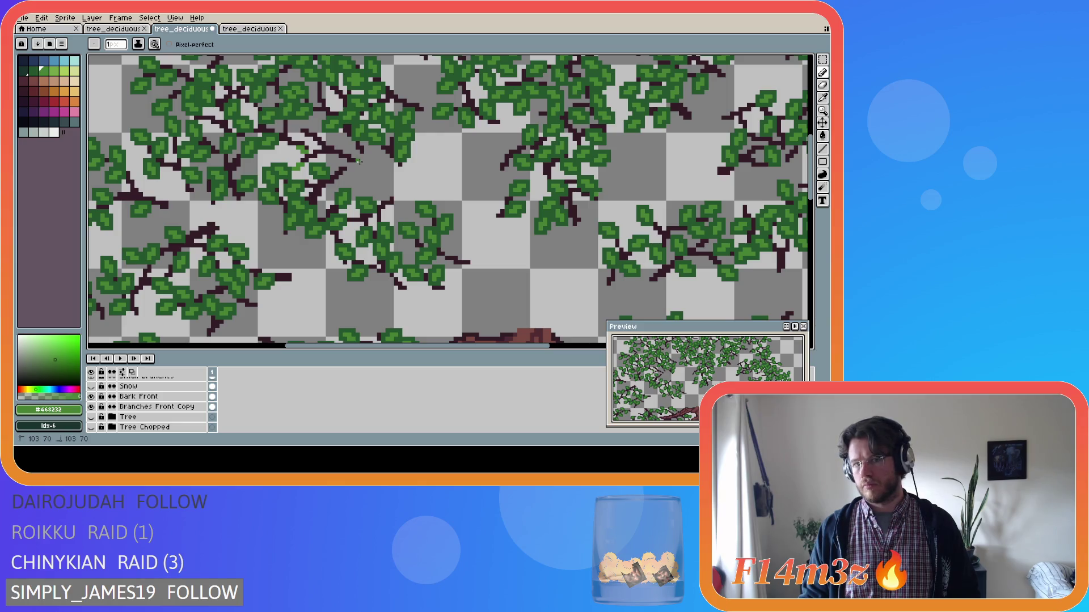
# Step: Paint a small green cluster and three bud pixels in the upper canopy, then re-show the Tree layer
pyautogui.moveTo(354, 165); pyautogui.dragTo(362, 168)
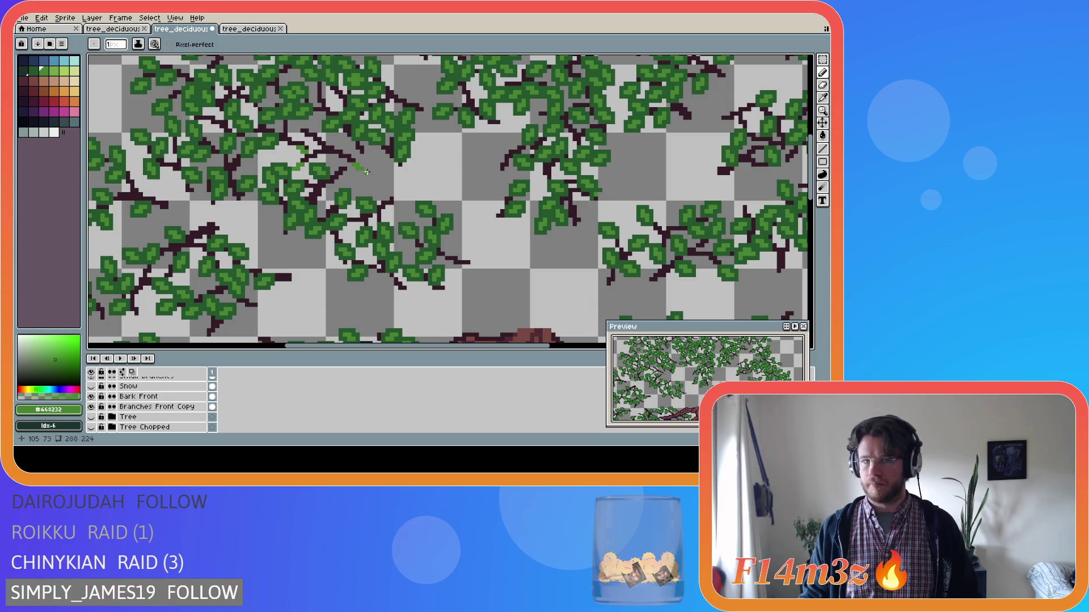
pyautogui.click(91, 420)
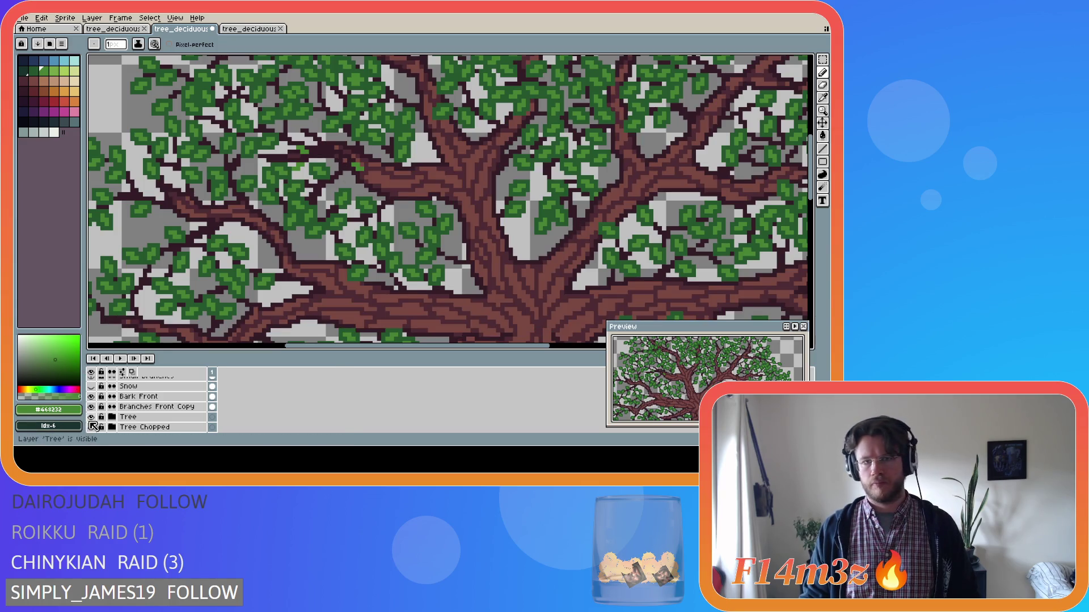
pyautogui.click(91, 419)
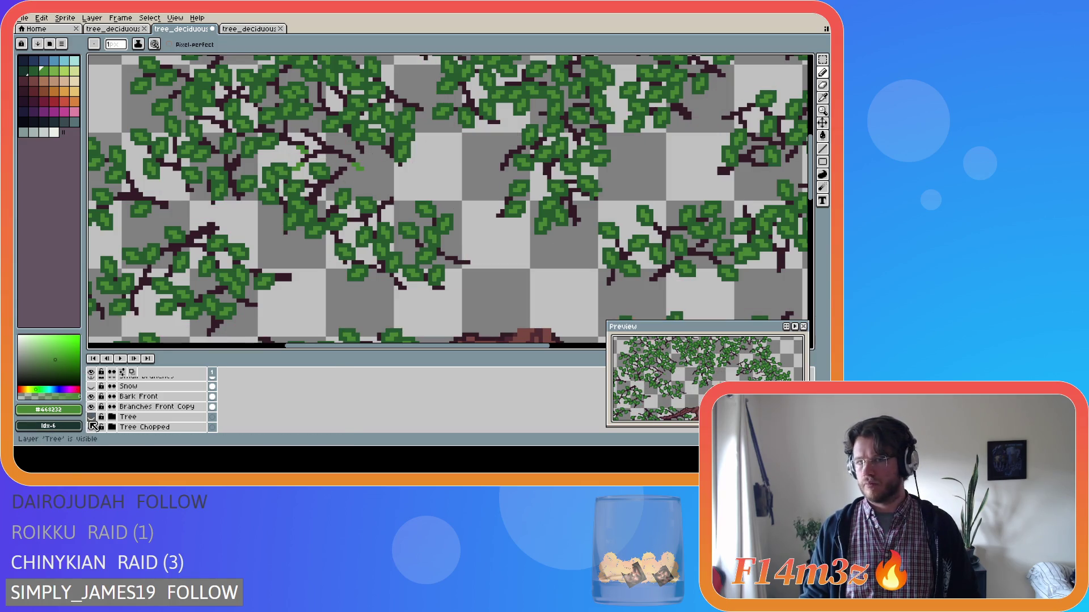
pyautogui.click(353, 149)
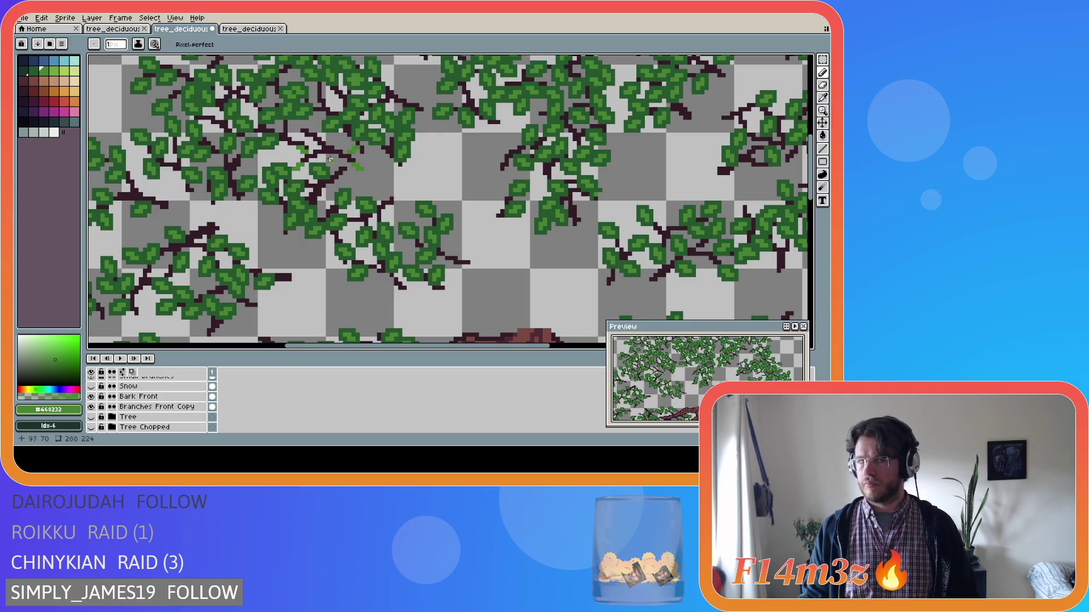
pyautogui.click(339, 161)
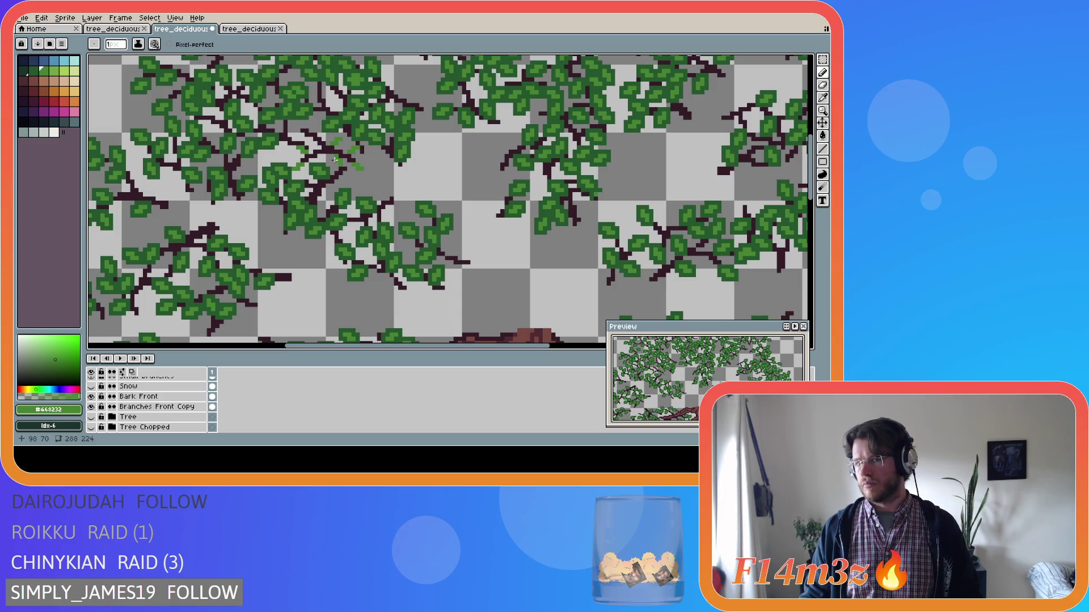
pyautogui.click(336, 145)
pyautogui.press('ctrl')
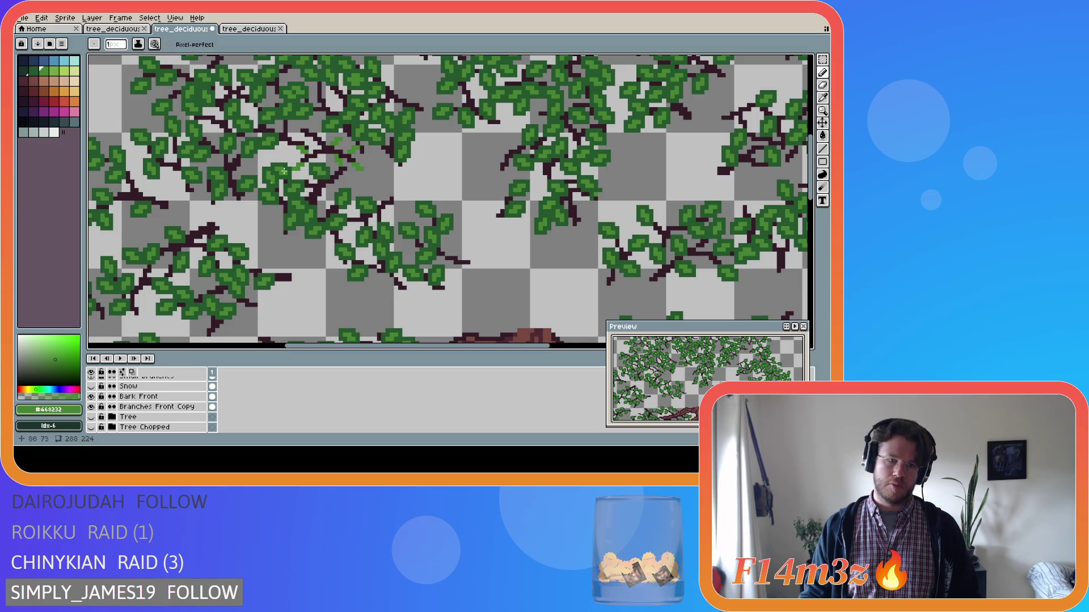
pyautogui.click(91, 418)
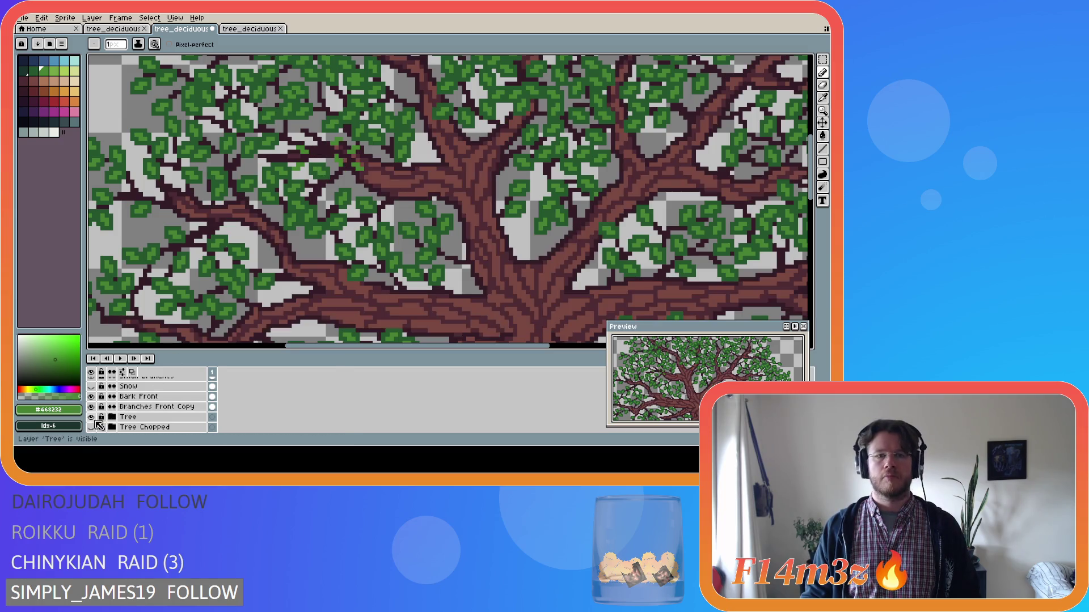
# Step: Hide the Tree layer and draw a short bud stroke and a single bud pixel in the canopy
pyautogui.click(96, 422)
pyautogui.click(96, 421)
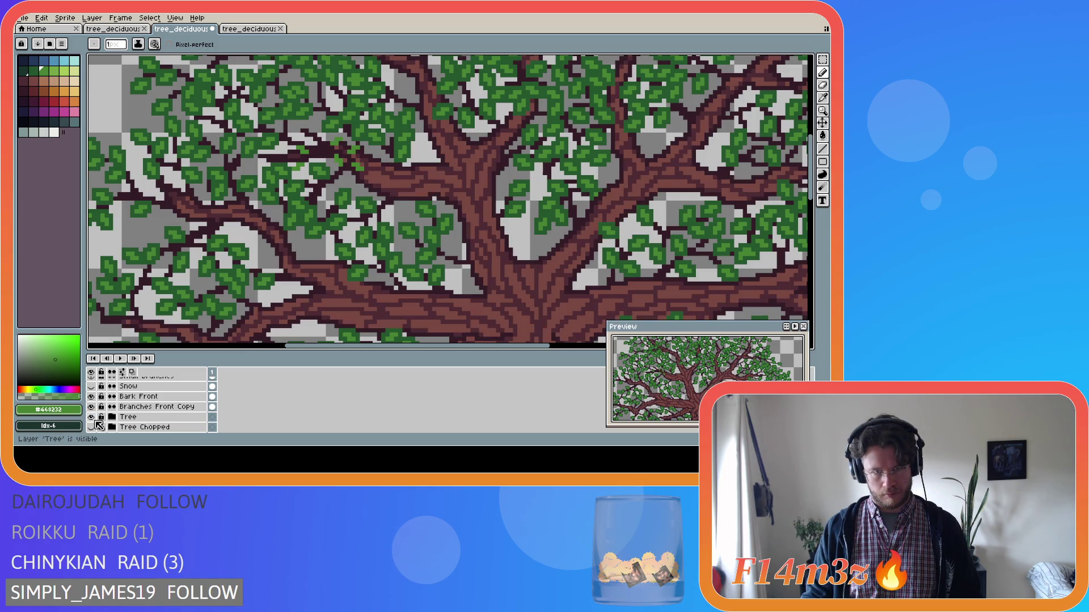
pyautogui.click(96, 422)
pyautogui.click(96, 421)
pyautogui.click(96, 422)
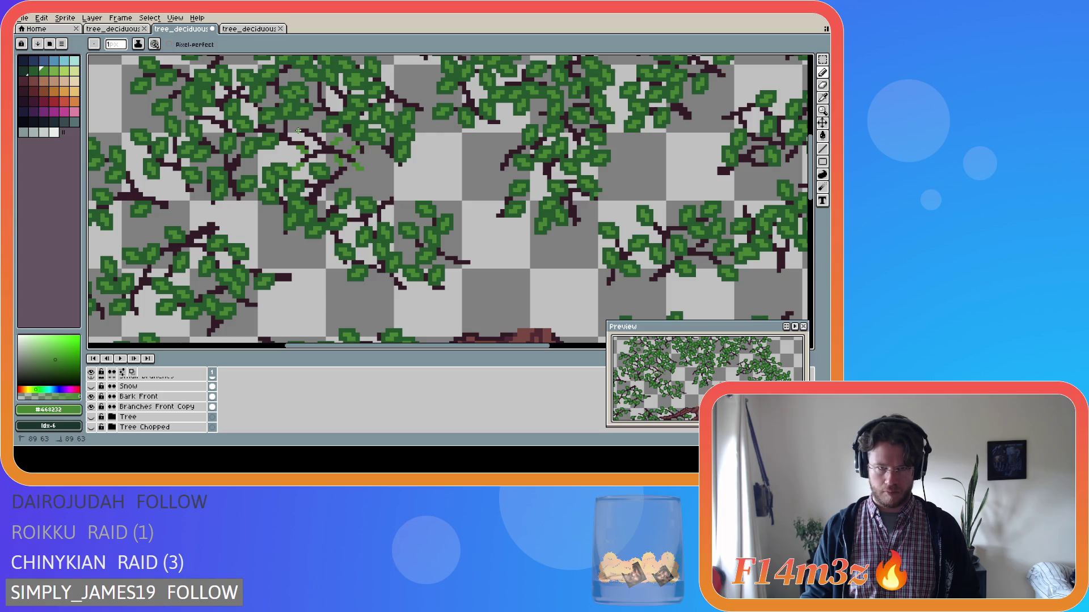
pyautogui.moveTo(302, 126); pyautogui.dragTo(294, 125)
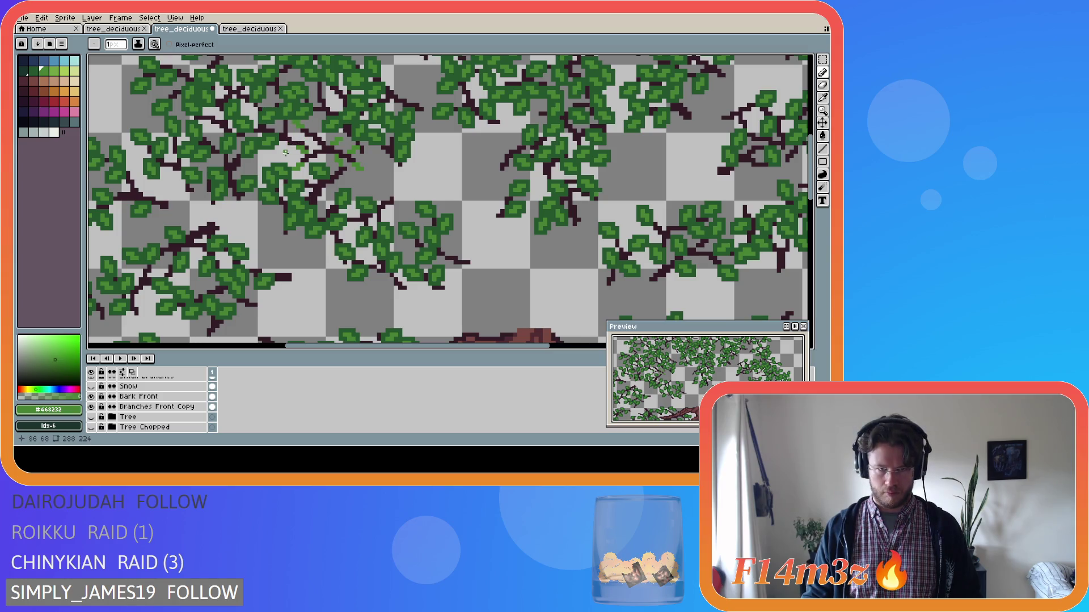
pyautogui.moveTo(313, 126); pyautogui.dragTo(316, 122)
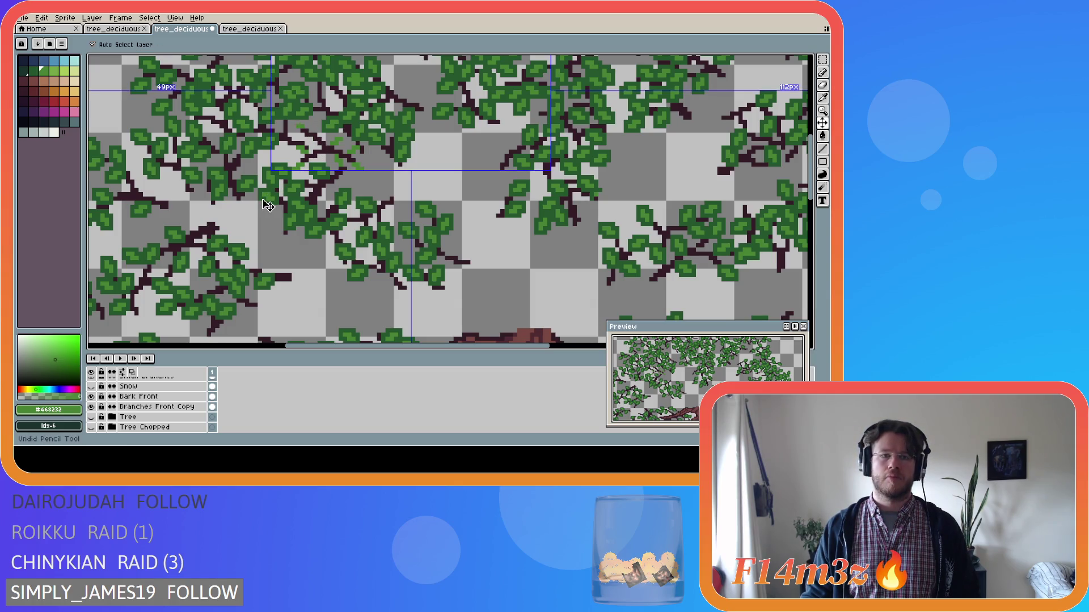
# Step: Compare the buds with and without the trunk, leaving the Tree layer hidden
pyautogui.click(92, 417)
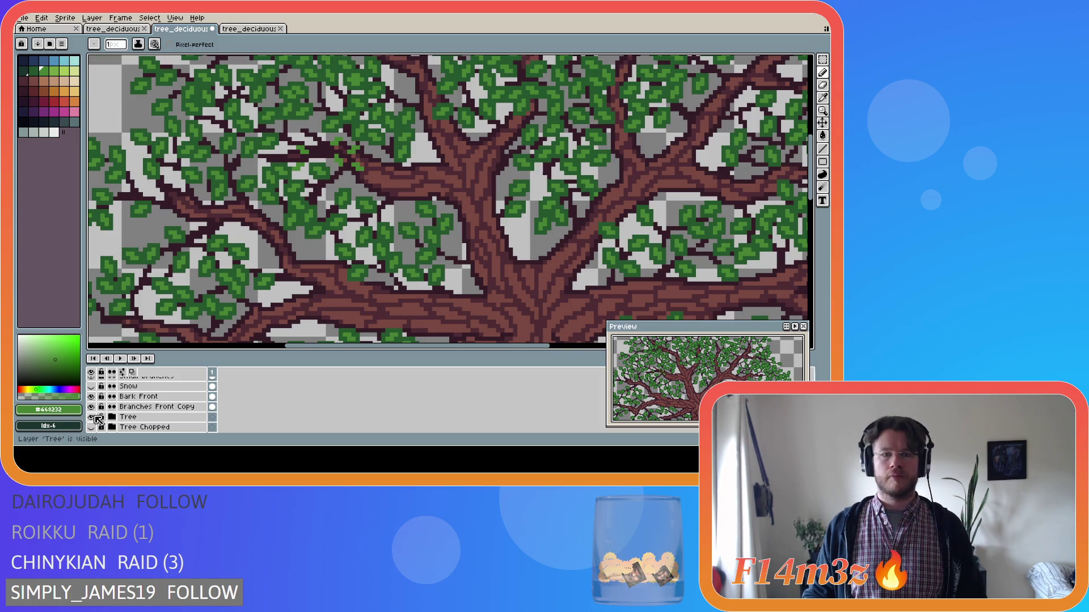
pyautogui.click(96, 417)
pyautogui.click(95, 417)
pyautogui.click(95, 417)
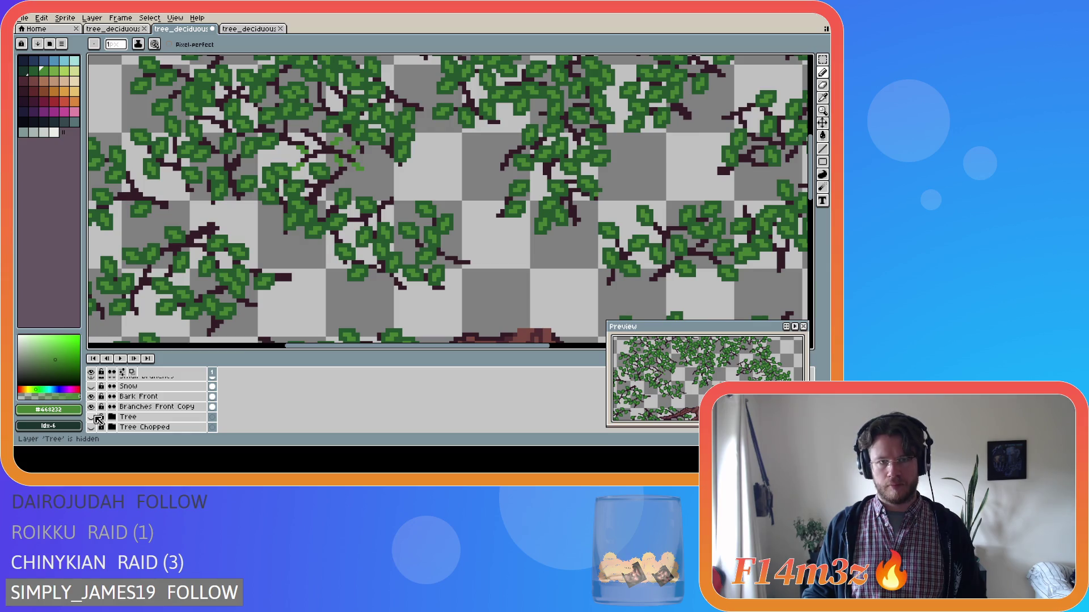
pyautogui.click(95, 416)
pyautogui.click(95, 417)
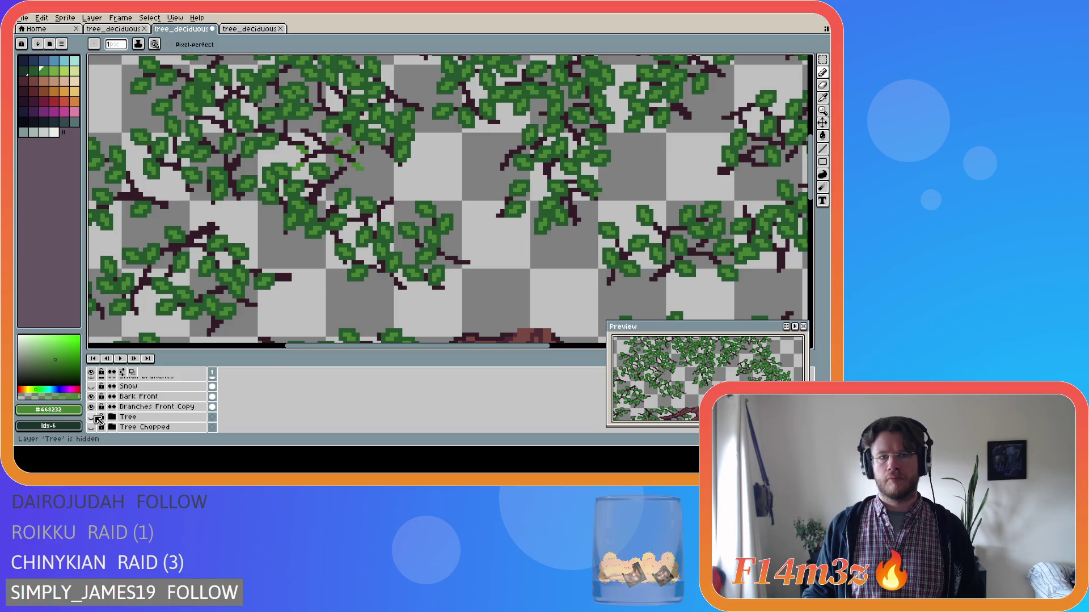
pyautogui.click(92, 417)
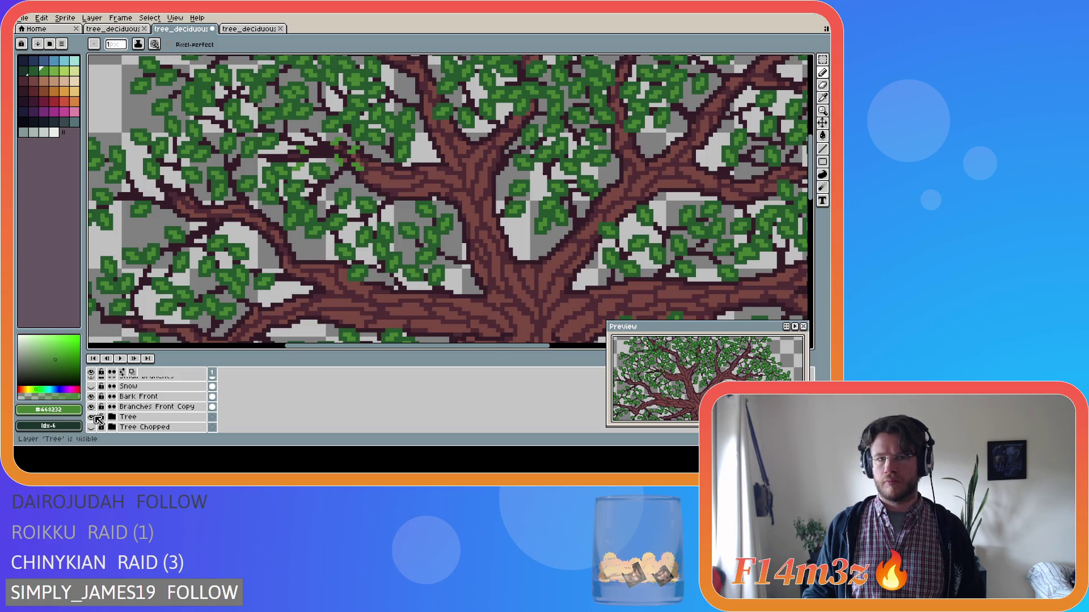
pyautogui.click(92, 418)
pyautogui.click(93, 417)
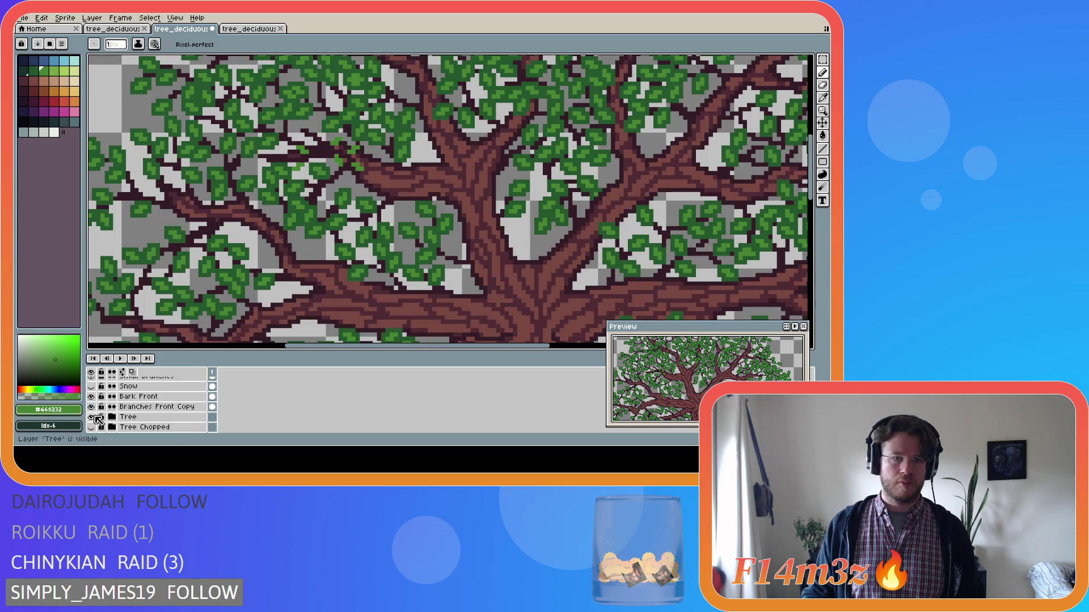
pyautogui.click(92, 418)
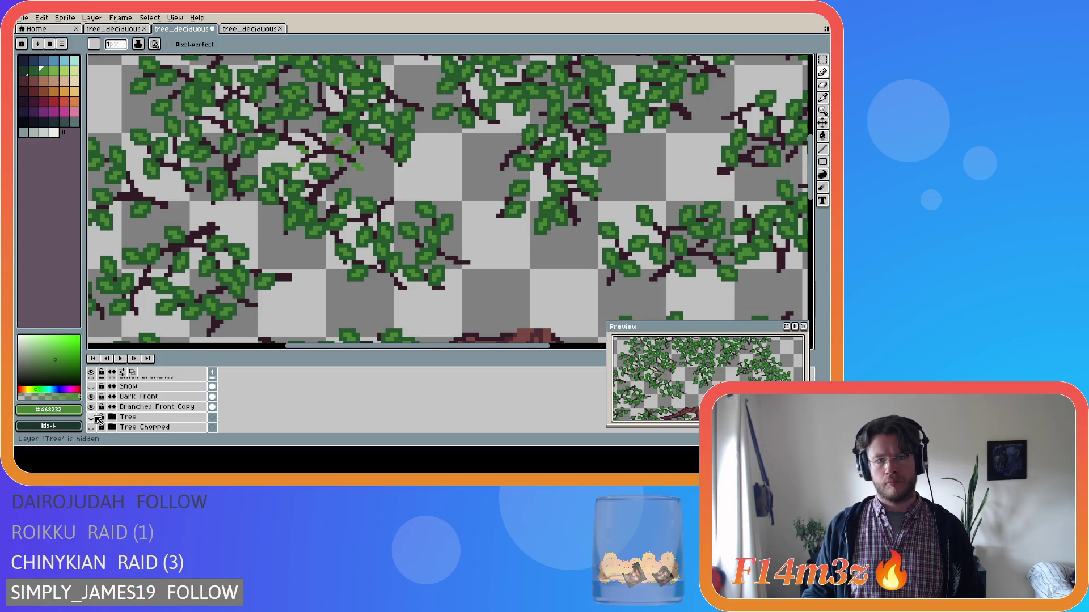
pyautogui.click(92, 418)
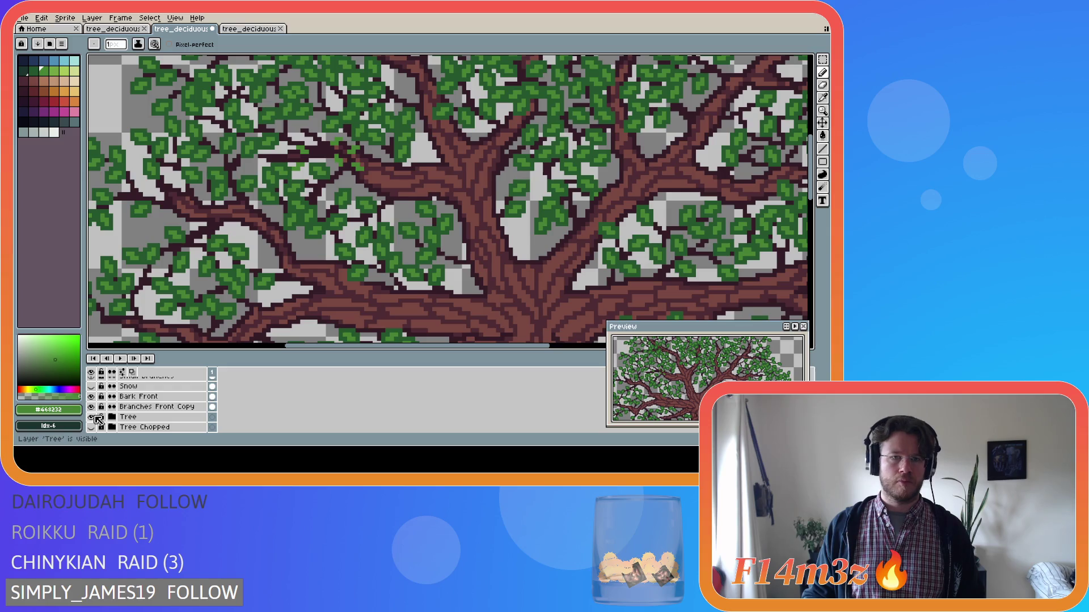
pyautogui.click(95, 417)
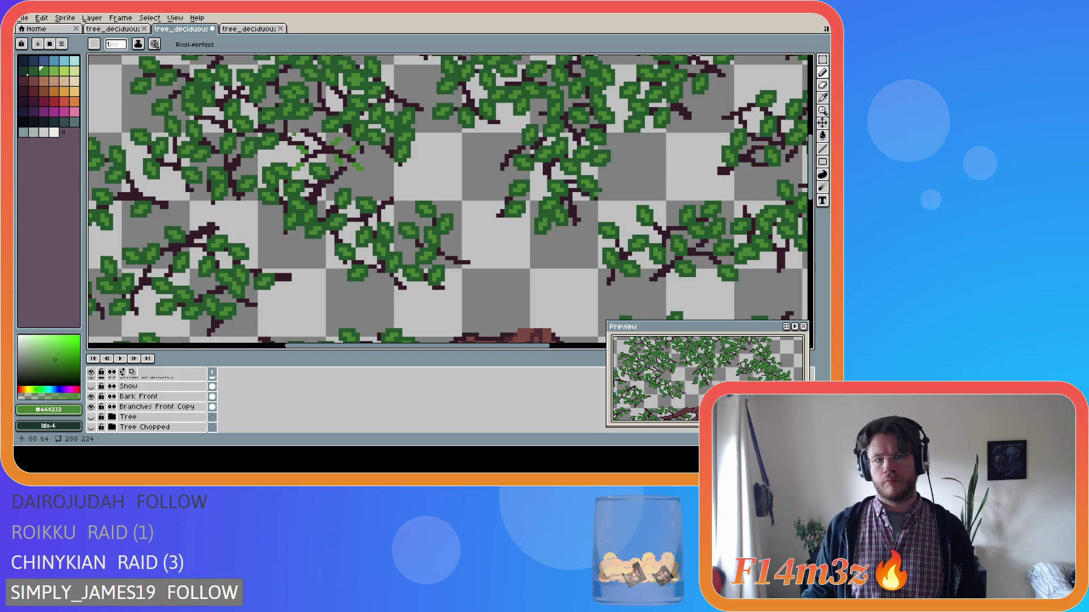
pyautogui.scroll(3, 171, 403)
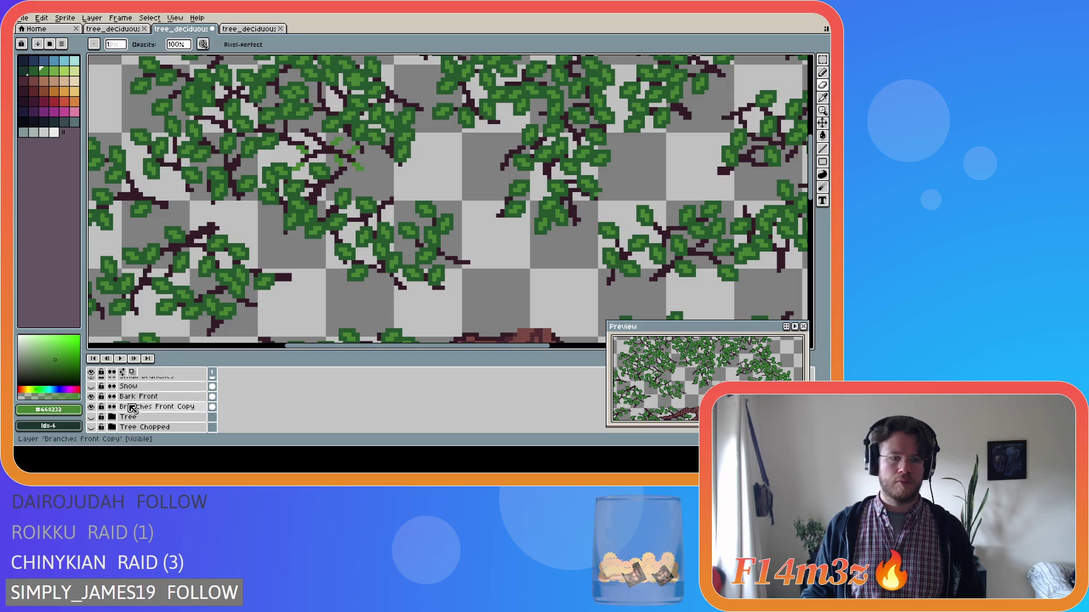
# Step: On the Small Branches Front layer, Magic Wand the first two light-green leaf sprigs
pyautogui.doubleClick(92, 397)
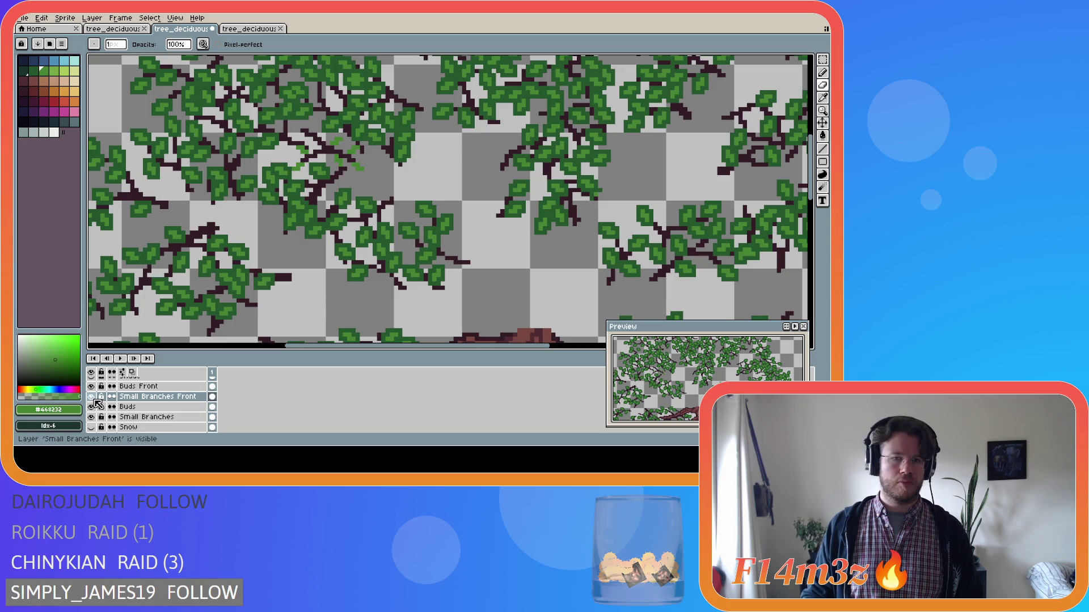
pyautogui.press('w')
pyautogui.scroll(2, 311, 138)
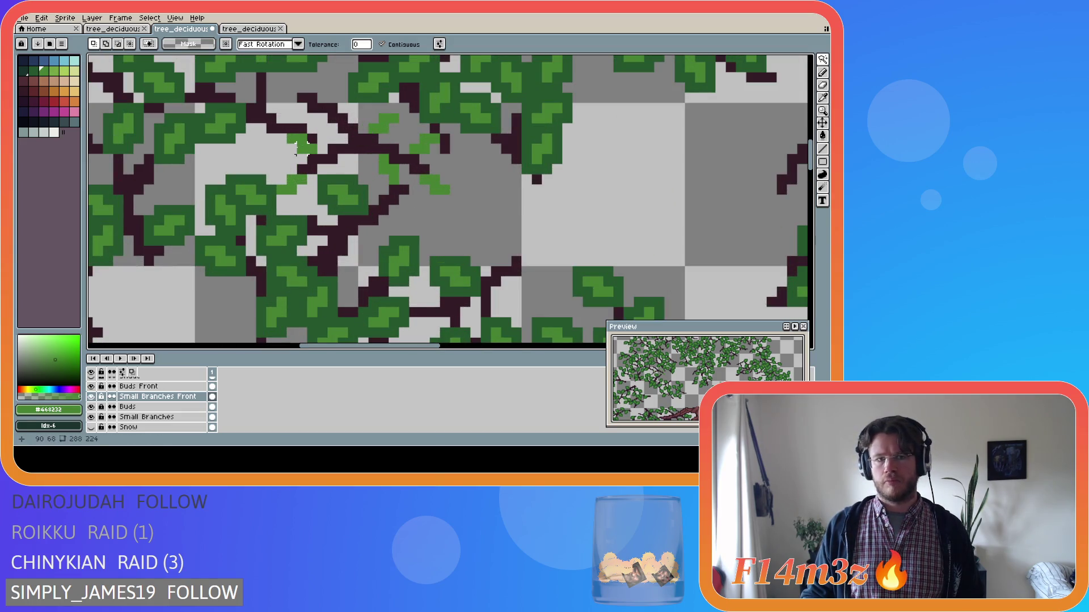
pyautogui.click(302, 145)
pyautogui.keyDown('shift'); pyautogui.click(292, 185); pyautogui.keyUp('shift')
# Step: Select the remaining light-green sprigs and move them onto the Buds Front layer
pyautogui.keyDown('shift'); pyautogui.click(388, 169); pyautogui.keyUp('shift')
pyautogui.keyDown('shift'); pyautogui.click(435, 184); pyautogui.keyUp('shift')
pyautogui.keyDown('shift'); pyautogui.click(424, 145); pyautogui.keyUp('shift')
pyautogui.keyDown('shift'); pyautogui.click(385, 122); pyautogui.keyUp('shift')
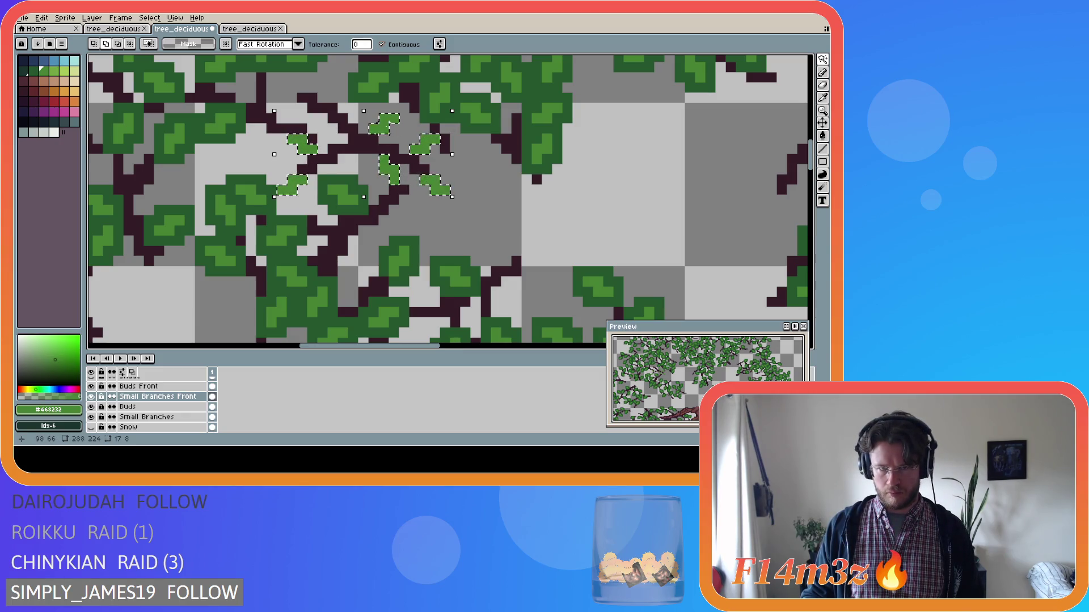
pyautogui.press('Delete')
pyautogui.click(148, 386)
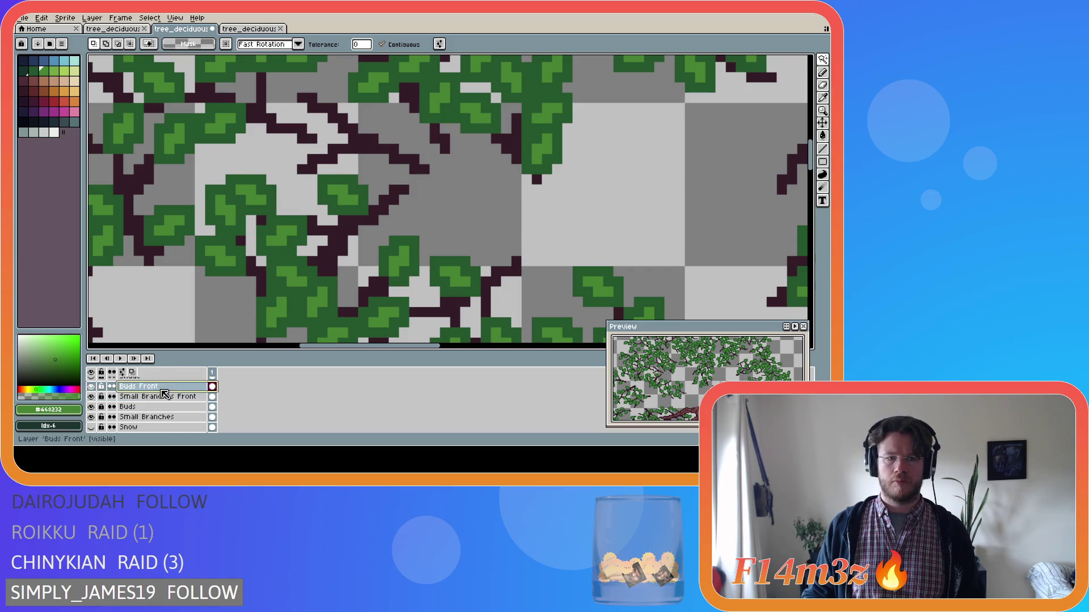
pyautogui.hotkey('ctrl', 'v')
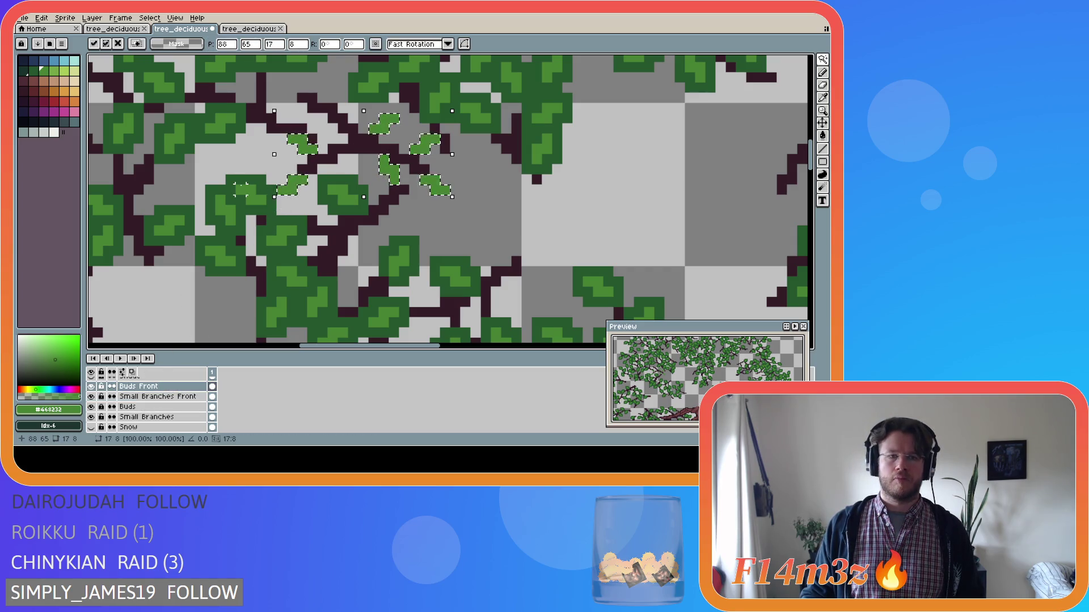
pyautogui.hotkey('ctrl', 'd')
pyautogui.press('m')
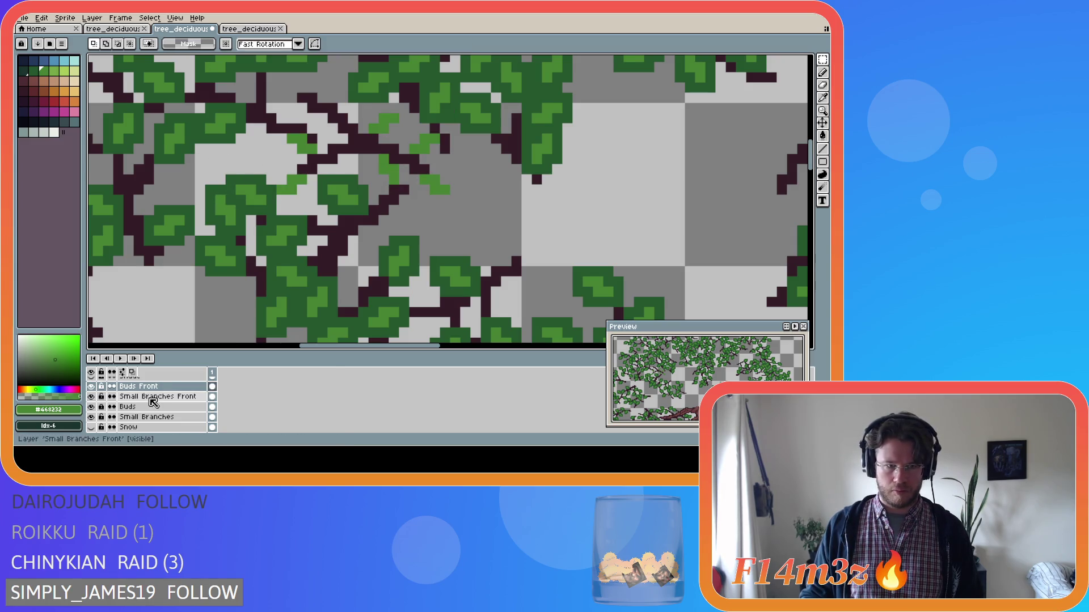
# Step: On Small Branches Front, pencil a few green pixels onto the branches and undo the stray one
pyautogui.click(155, 396)
pyautogui.press('b')
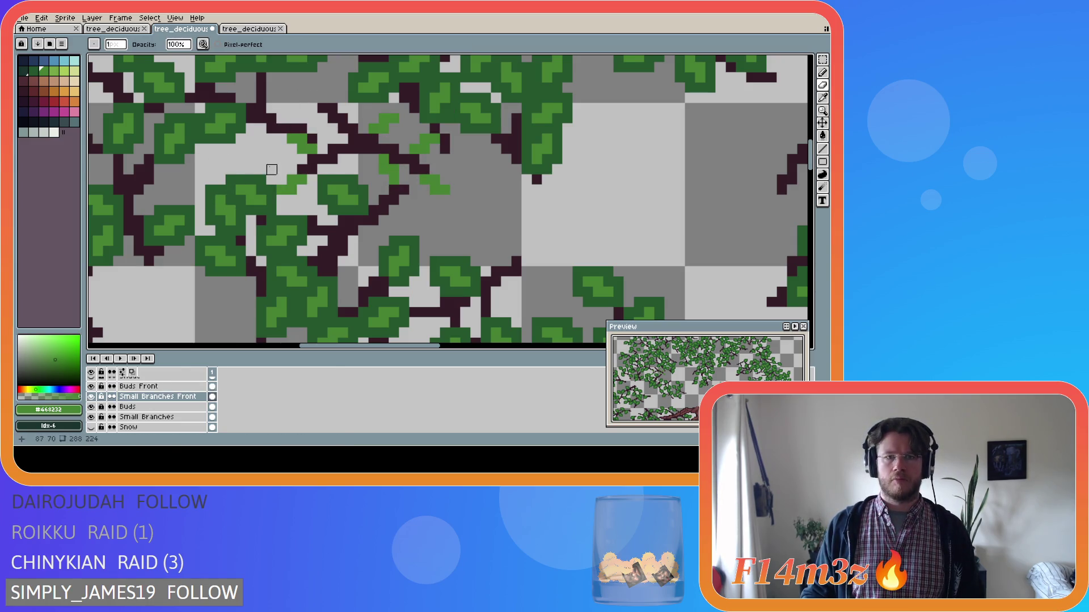
pyautogui.click(311, 120)
pyautogui.click(318, 98)
pyautogui.click(312, 91)
pyautogui.click(303, 88)
pyautogui.click(340, 157)
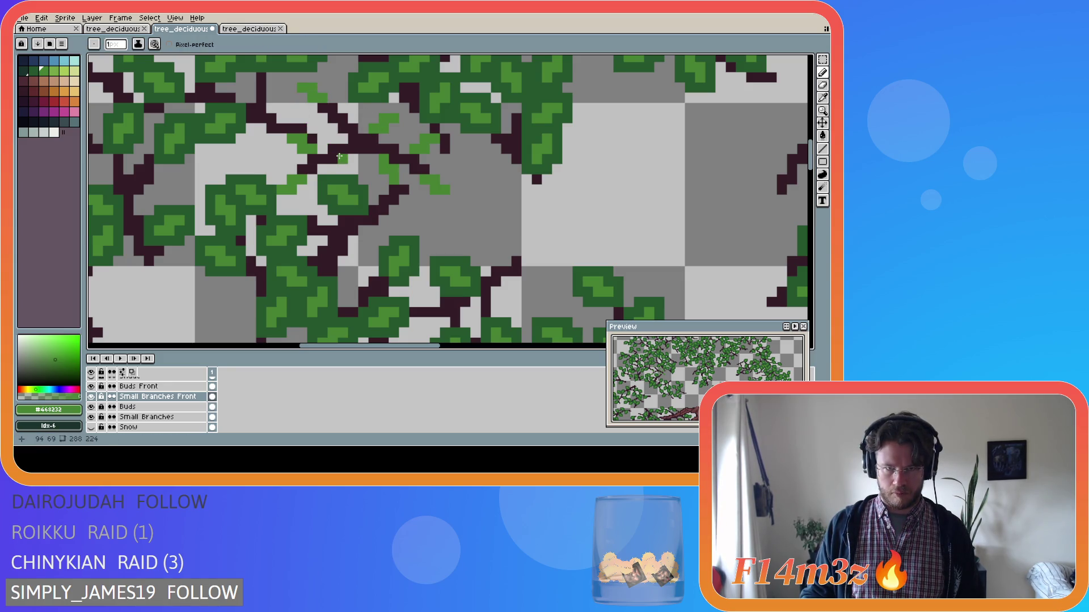
pyautogui.hotkey('ctrl', 'z')
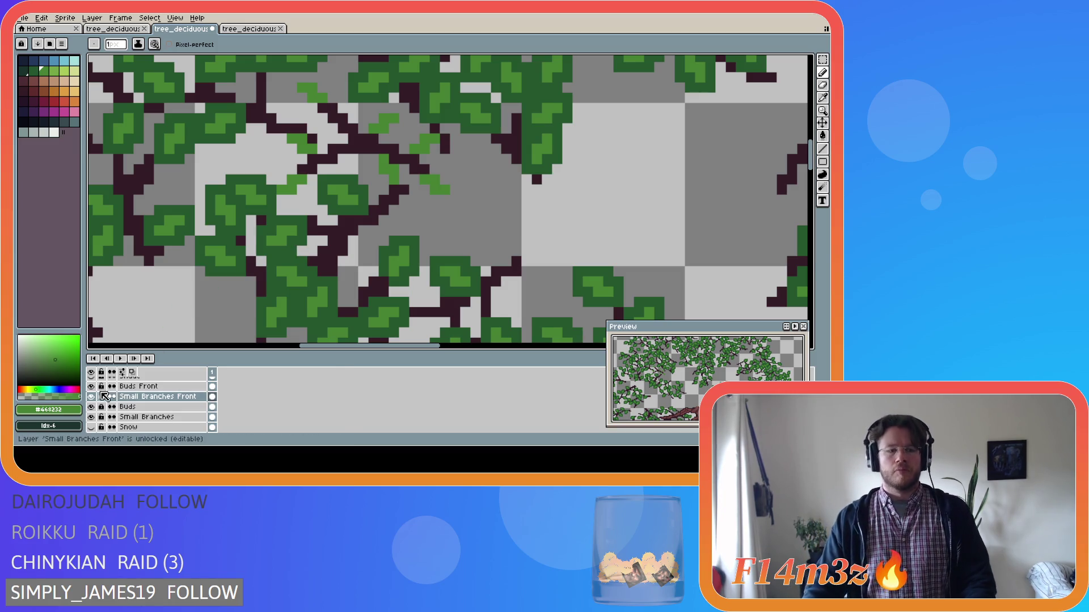
pyautogui.scroll(-3, 187, 332)
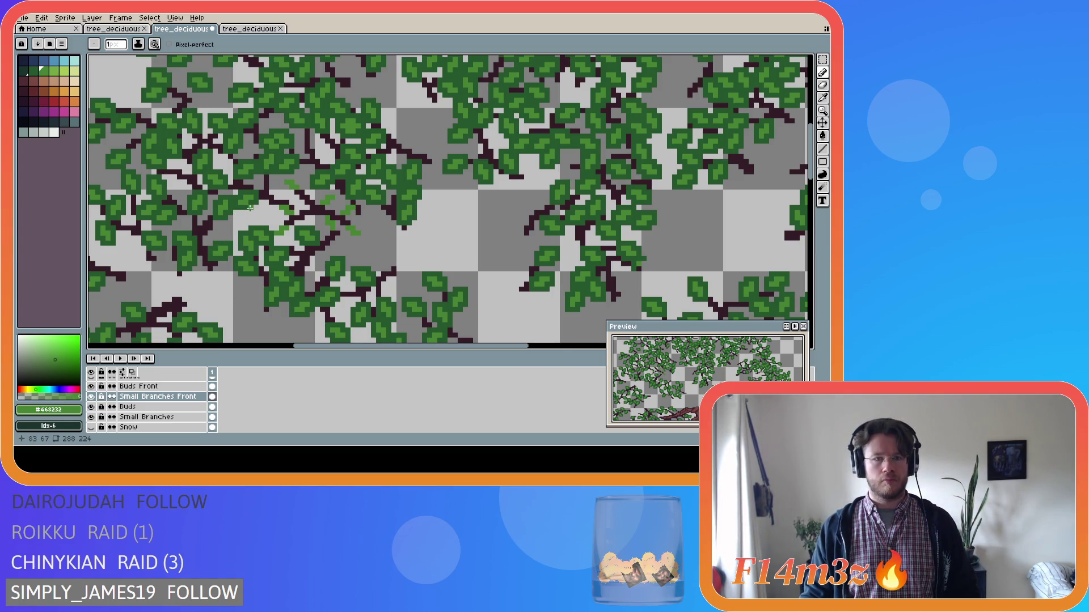
pyautogui.scroll(1, 250, 208)
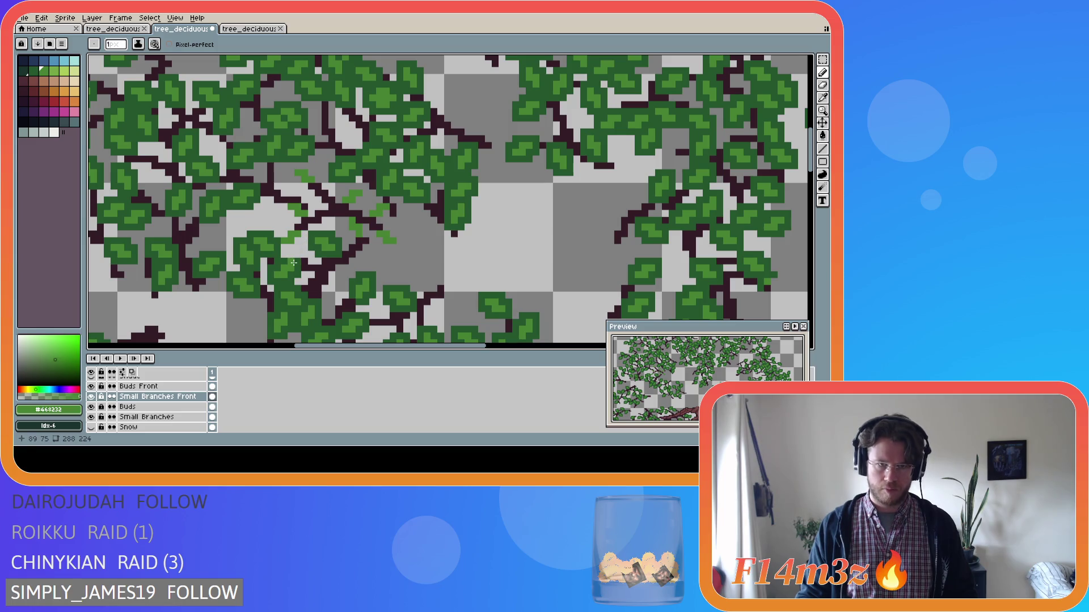
pyautogui.scroll(-2, 95, 428)
pyautogui.click(95, 428)
pyautogui.click(91, 417)
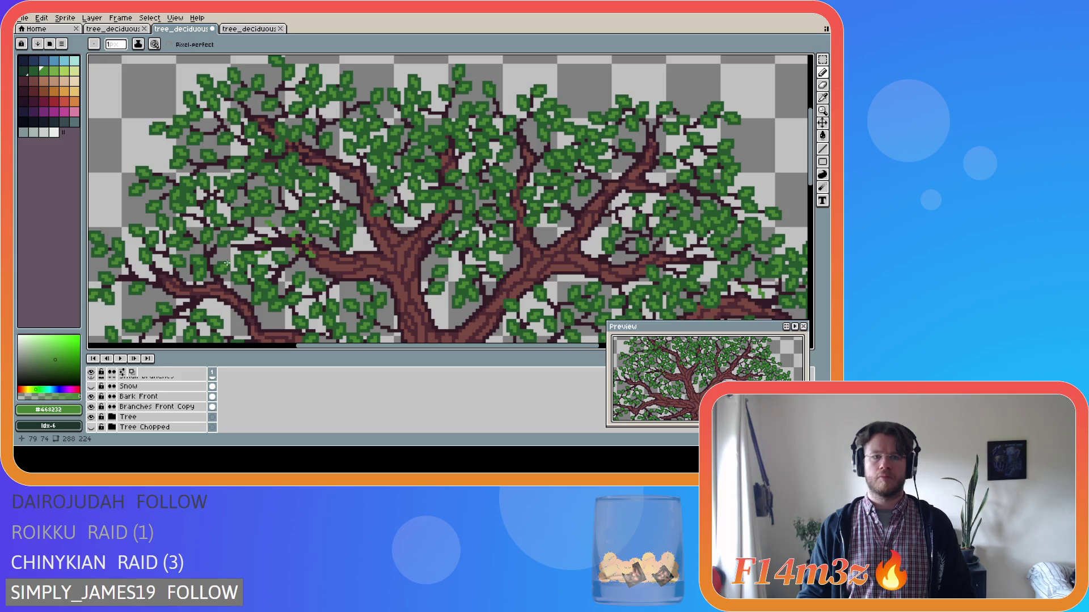
pyautogui.scroll(2, 258, 244)
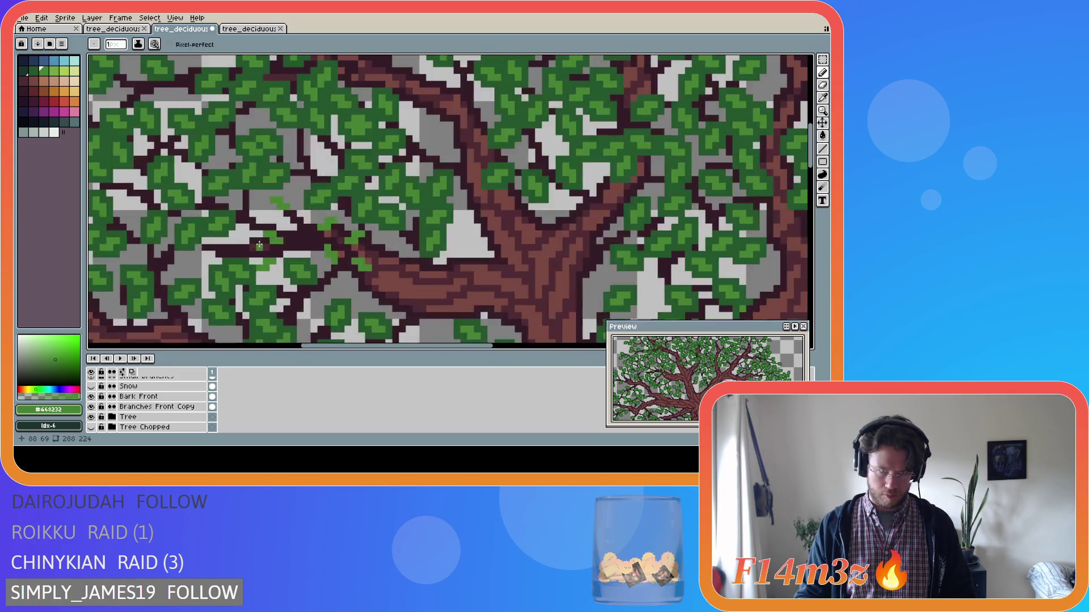
pyautogui.click(91, 418)
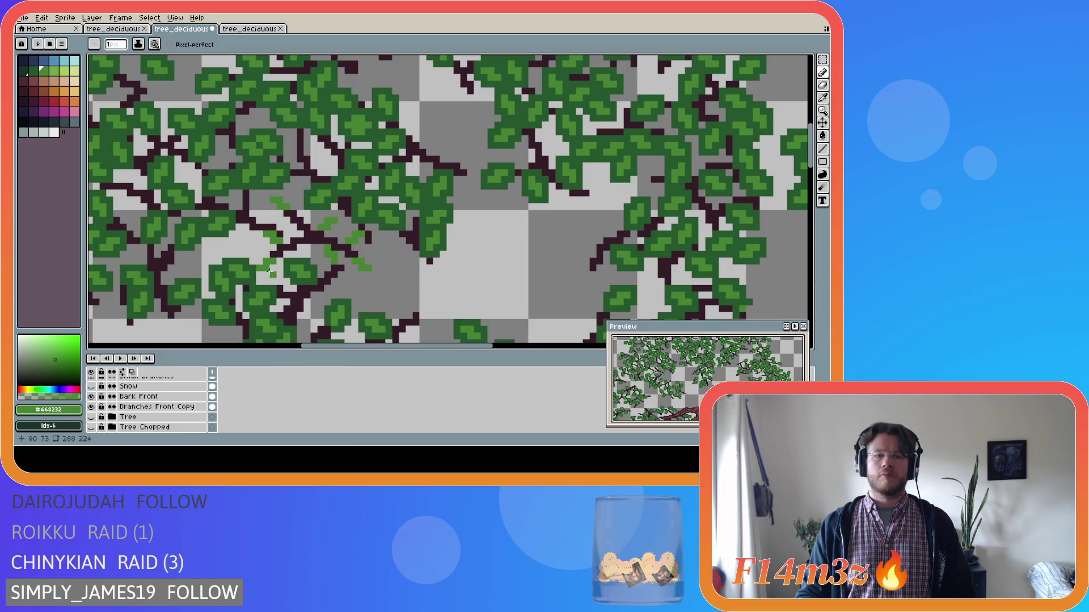
pyautogui.press('b')
pyautogui.press('Up')
pyautogui.press('Up')
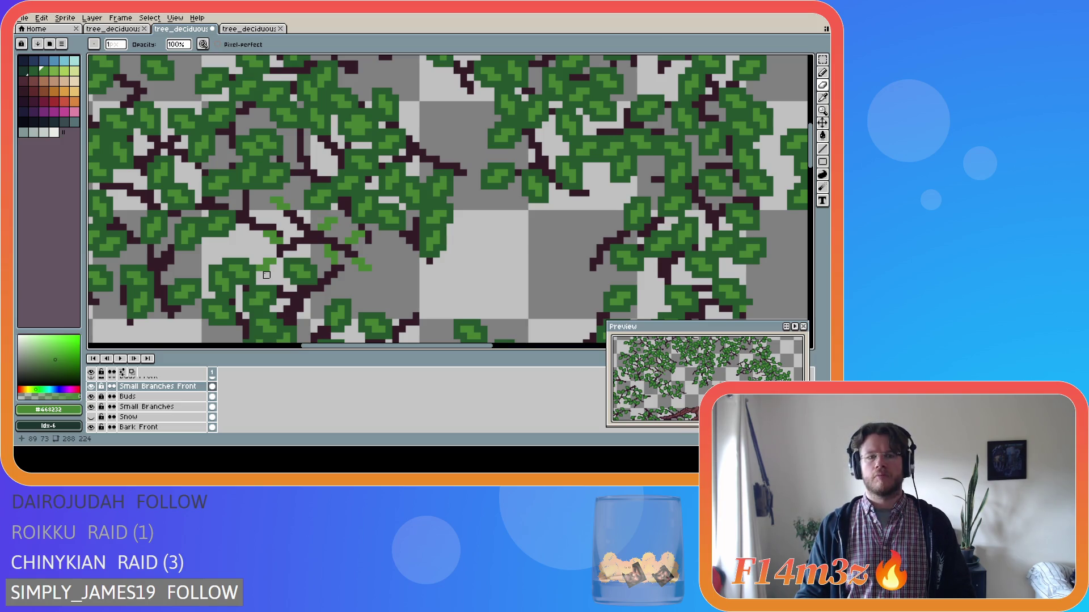
# Step: On the Buds Front layer, copy a left-branch bud and paste it back in place
pyautogui.hotkey('alt', 'Up')
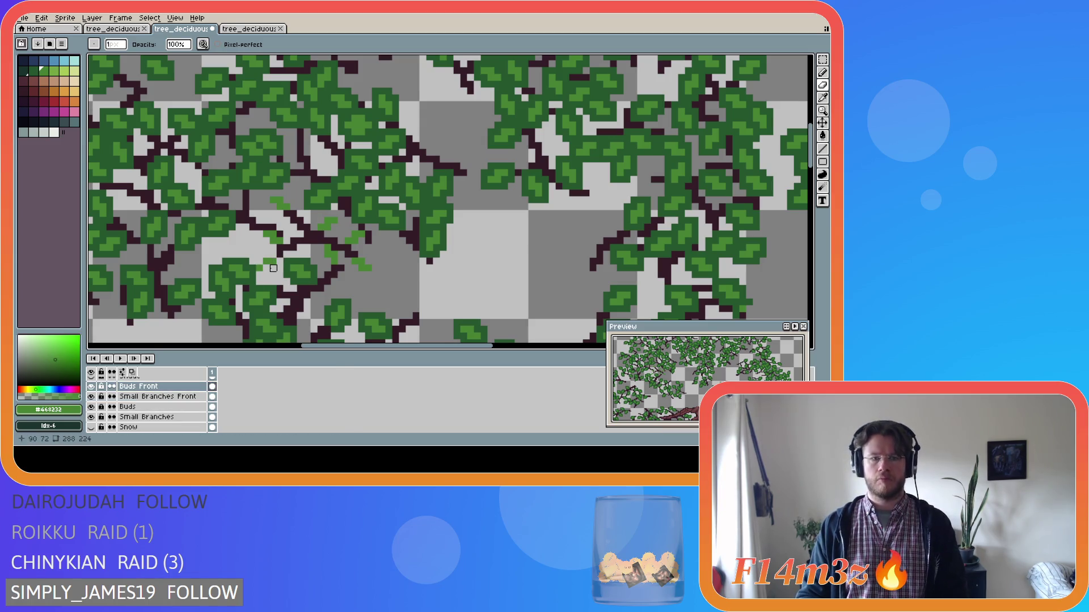
pyautogui.press('m')
pyautogui.moveTo(254, 250); pyautogui.dragTo(278, 264)
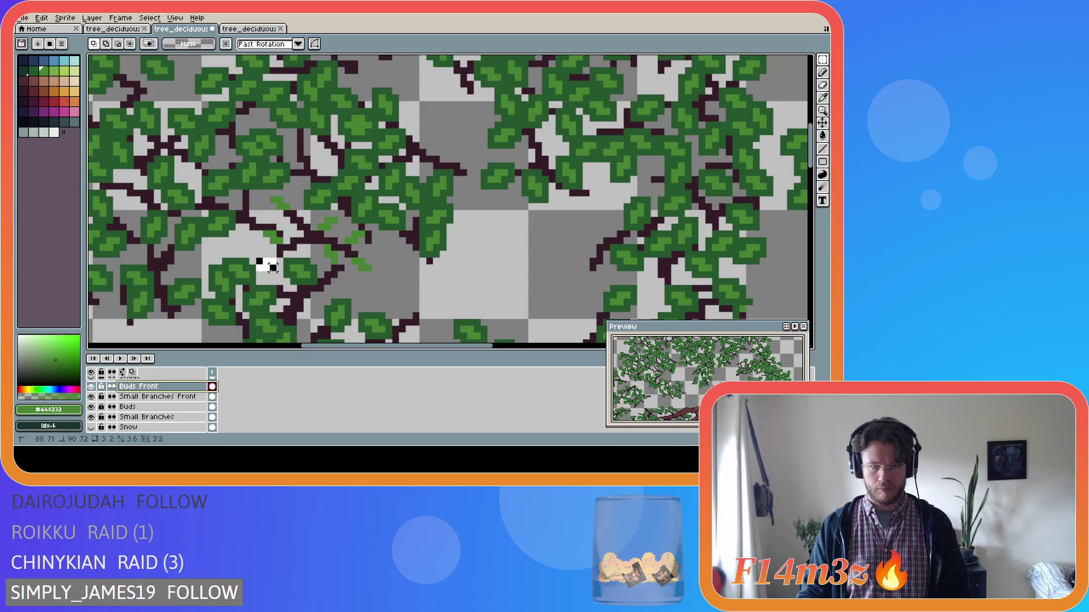
pyautogui.hotkey('ctrl', 'c')
pyautogui.hotkey('ctrl', 'v')
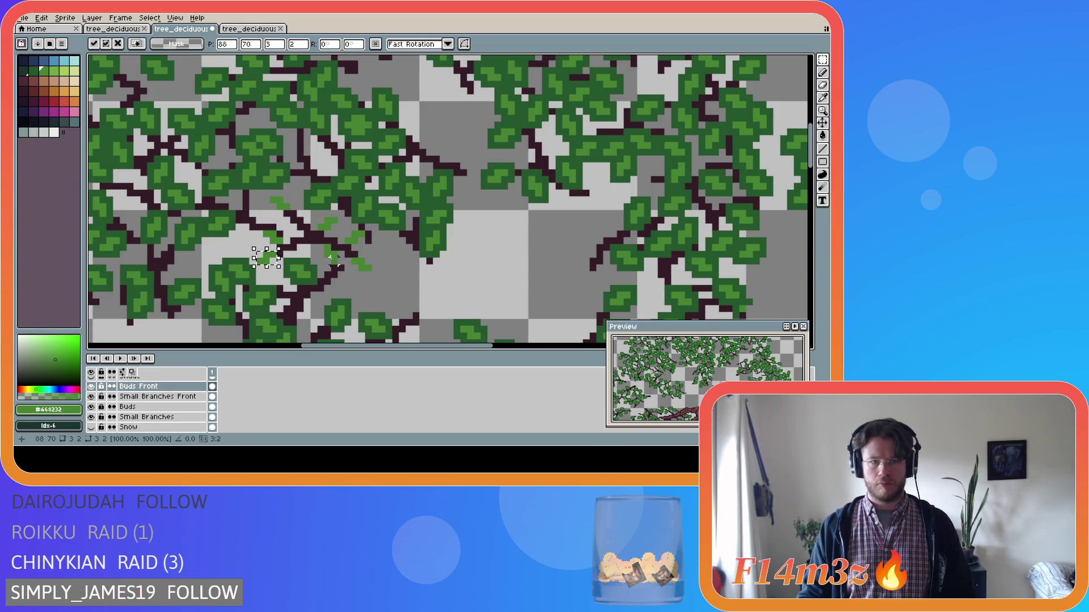
pyautogui.press('Return')
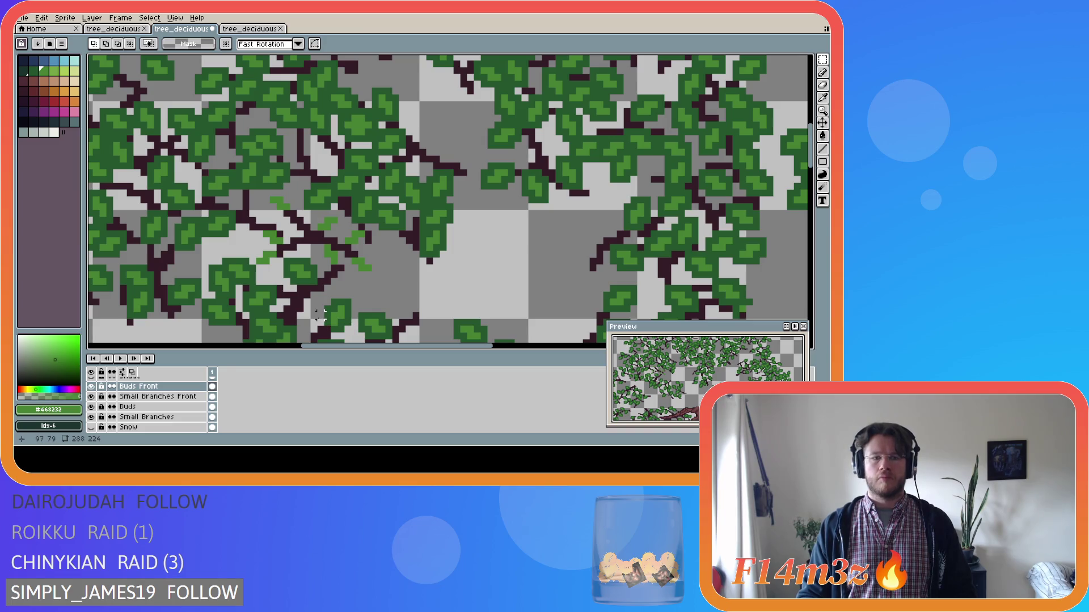
# Step: Switch to Small Branches Front and toggle the Tree layer to compare the buds
pyautogui.hotkey('alt', 'Down')
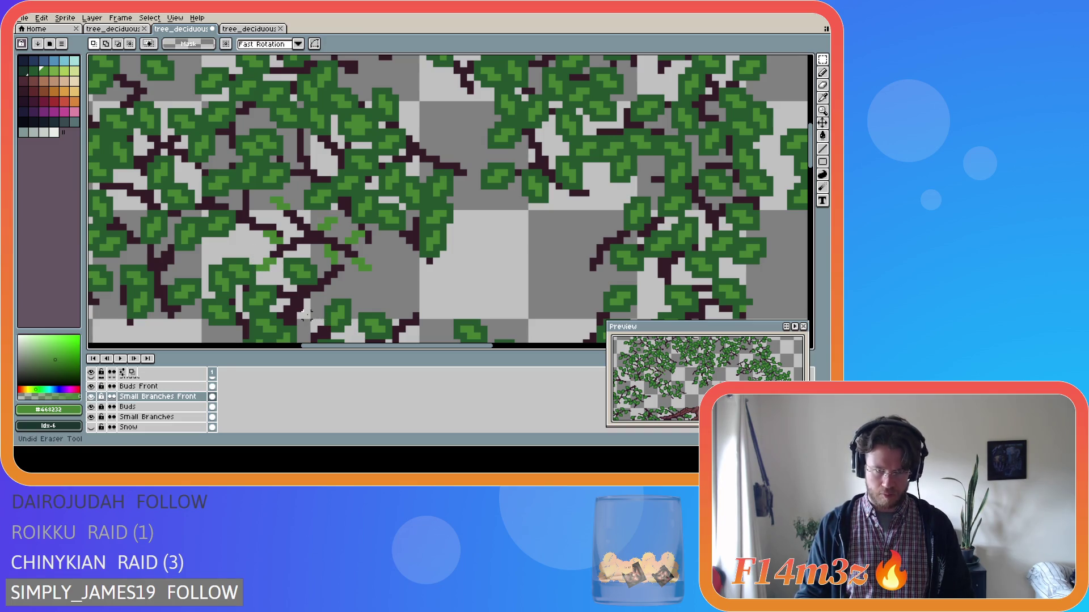
pyautogui.scroll(-2, 94, 416)
pyautogui.click(92, 418)
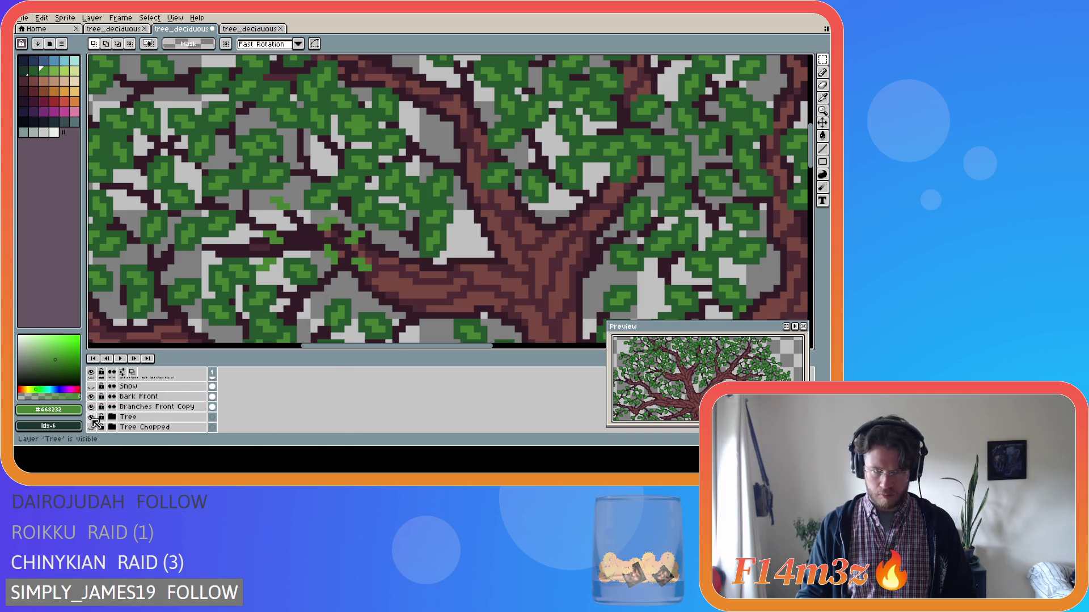
pyautogui.click(91, 418)
pyautogui.click(91, 418)
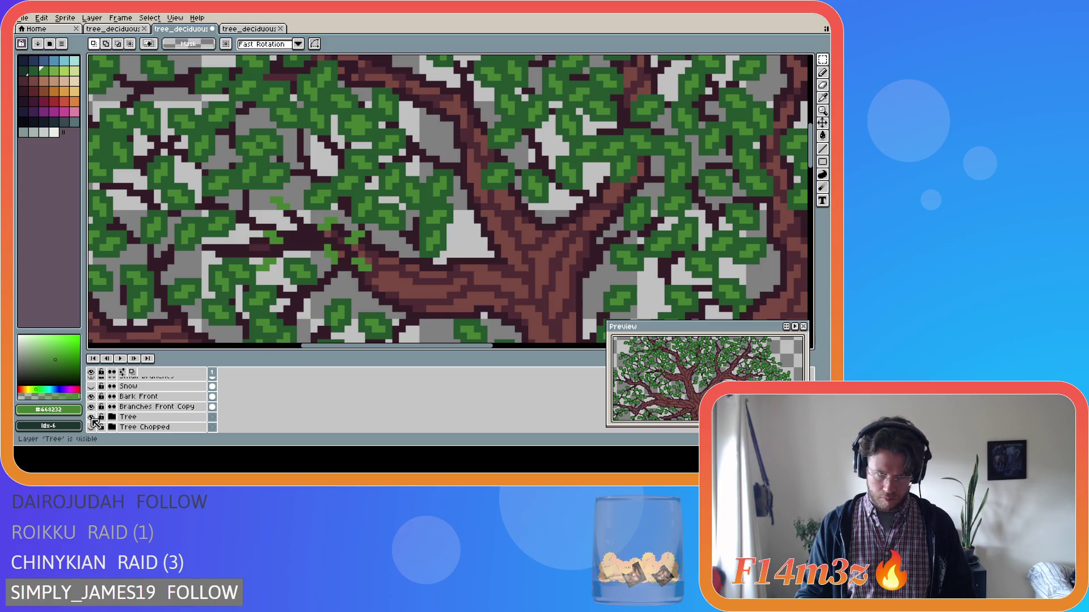
pyautogui.click(91, 418)
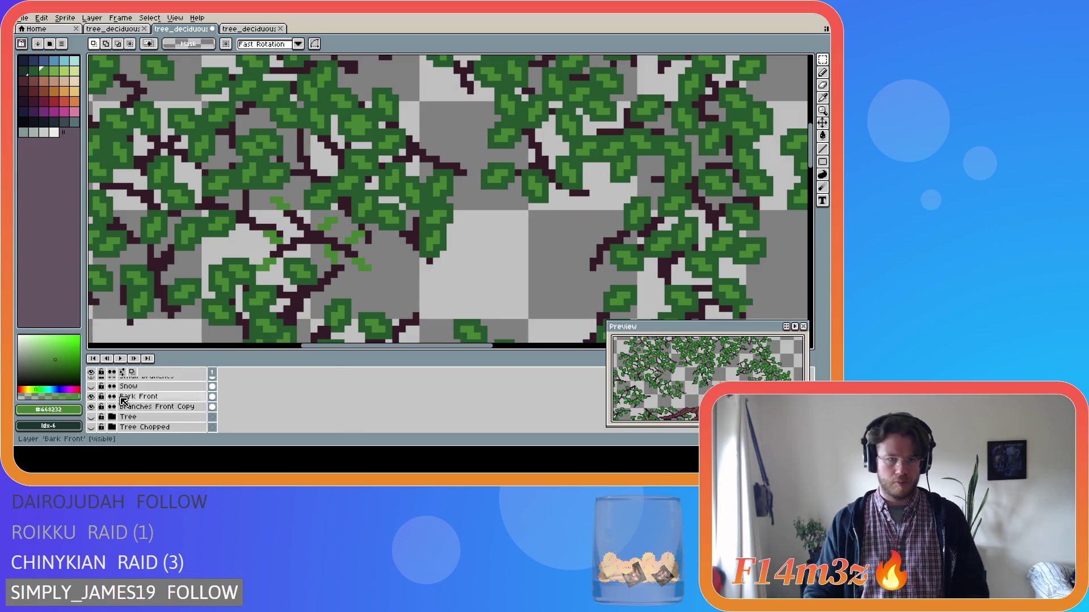
# Step: Nudge a left-branch bud up-right, then back down-left, and drop it in place
pyautogui.moveTo(253, 234); pyautogui.dragTo(279, 253)
pyautogui.press('Up')
pyautogui.press('Right')
pyautogui.scroll(3, 170, 397)
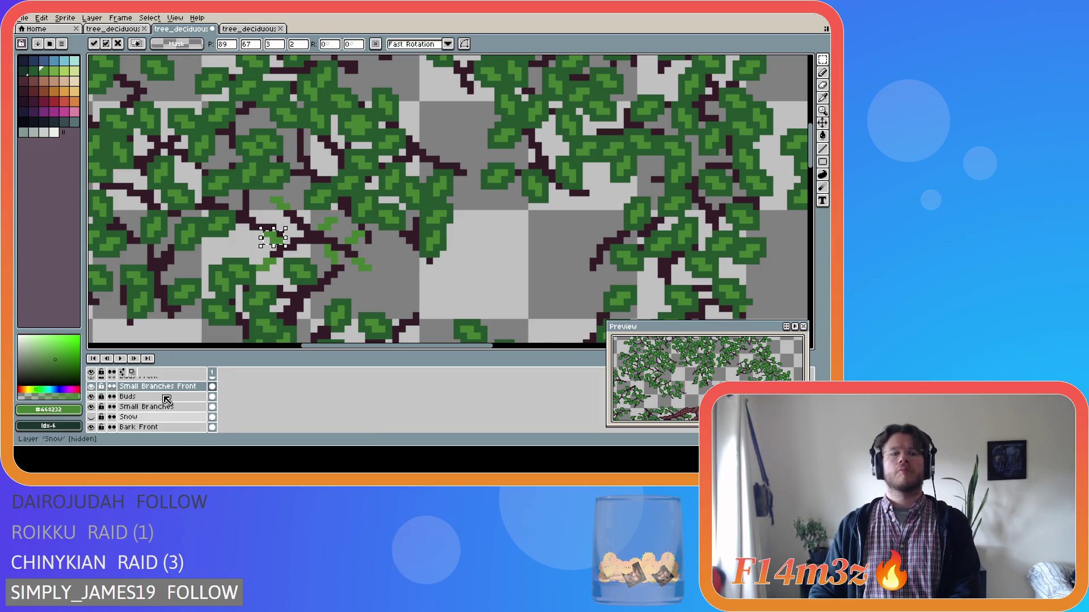
pyautogui.click(178, 384)
pyautogui.press('Down')
pyautogui.press('Left')
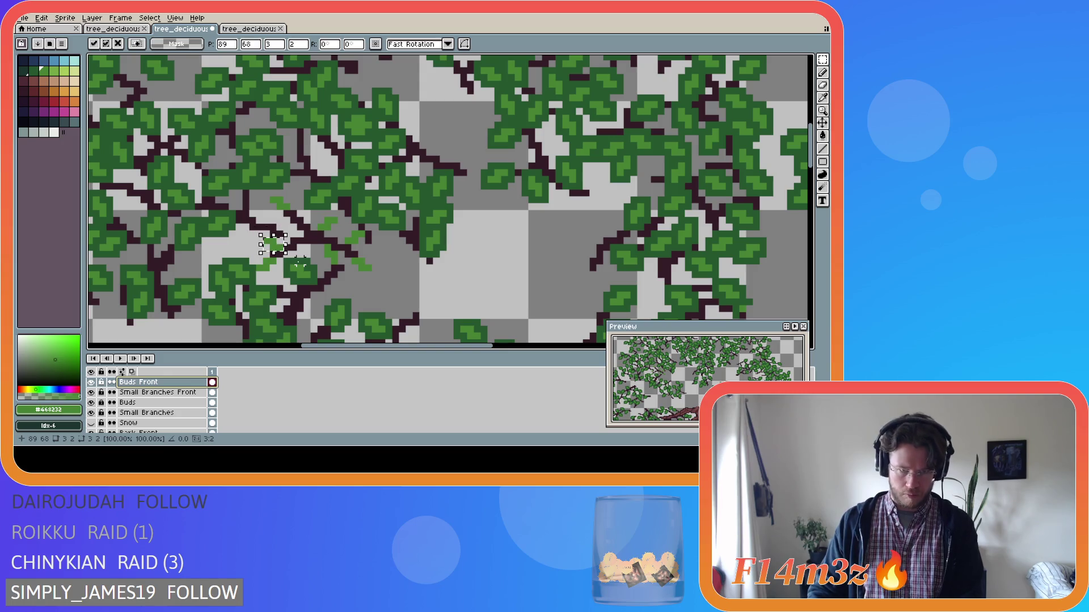
pyautogui.hotkey('ctrl', 'd')
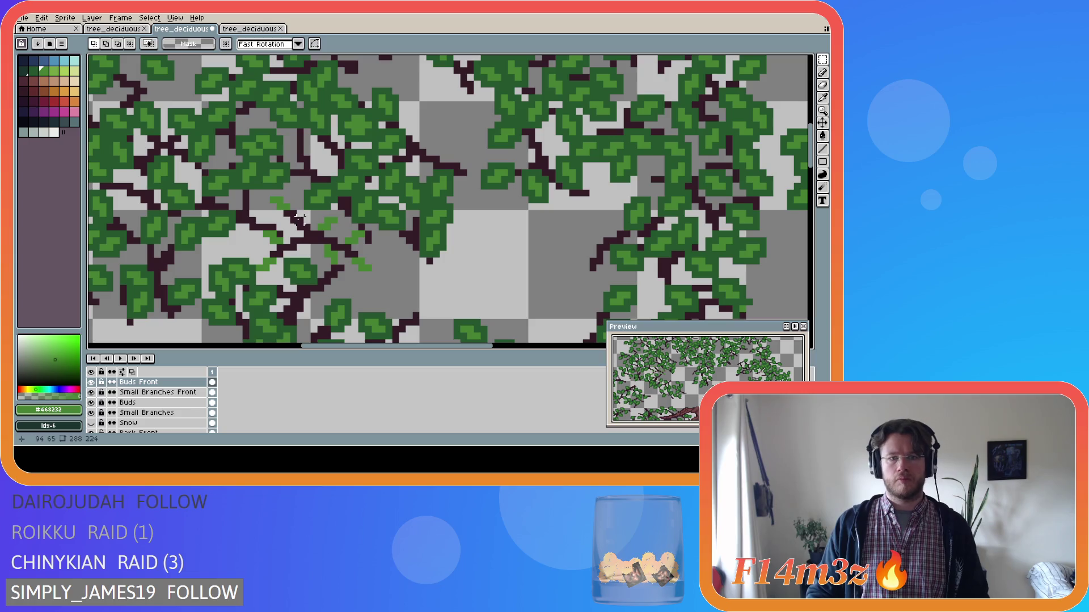
# Step: Add a single bud pixel on the twig, then toggle the Tree layer to check it
pyautogui.press('b')
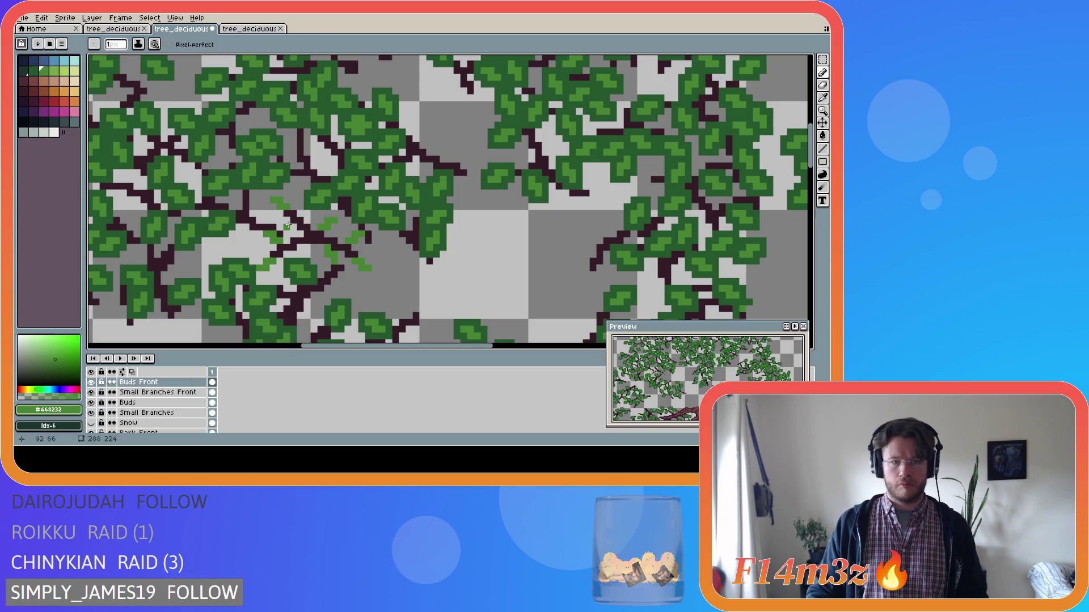
pyautogui.click(276, 224)
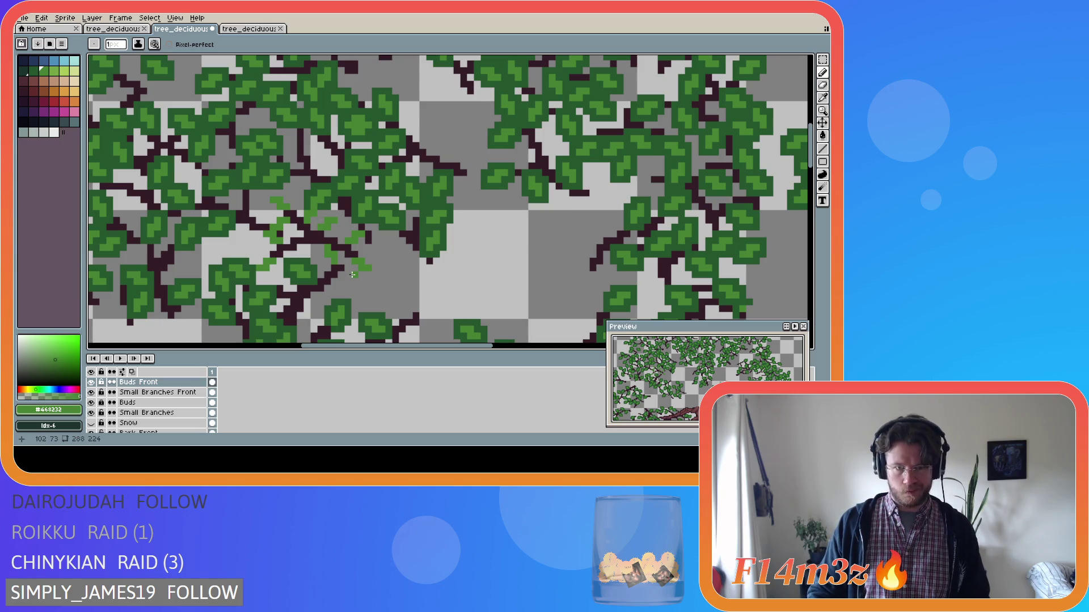
pyautogui.scroll(-3, 93, 425)
pyautogui.click(92, 423)
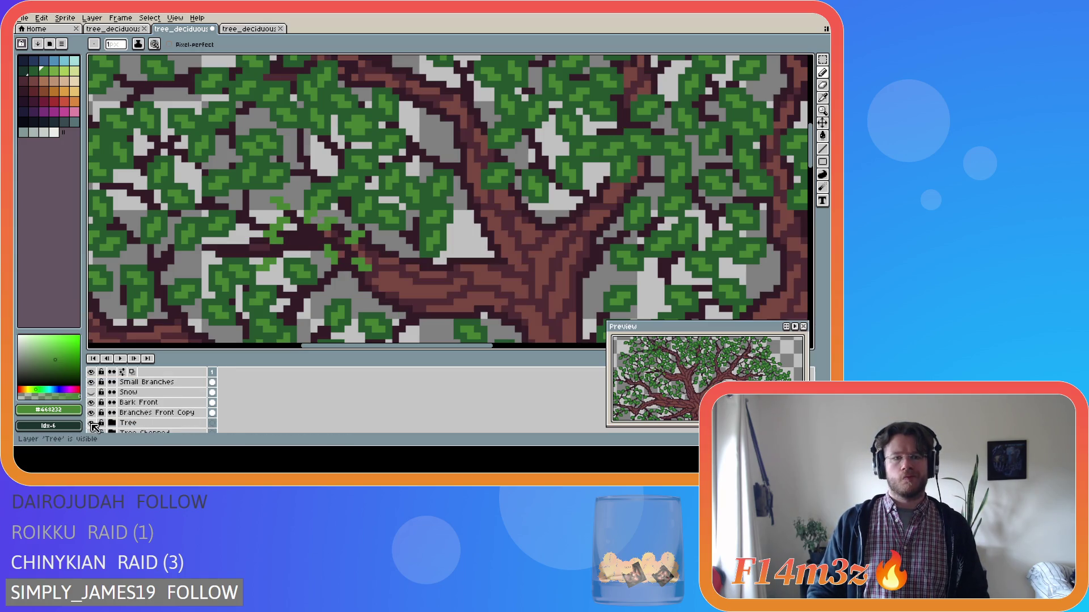
pyautogui.click(93, 423)
pyautogui.click(92, 424)
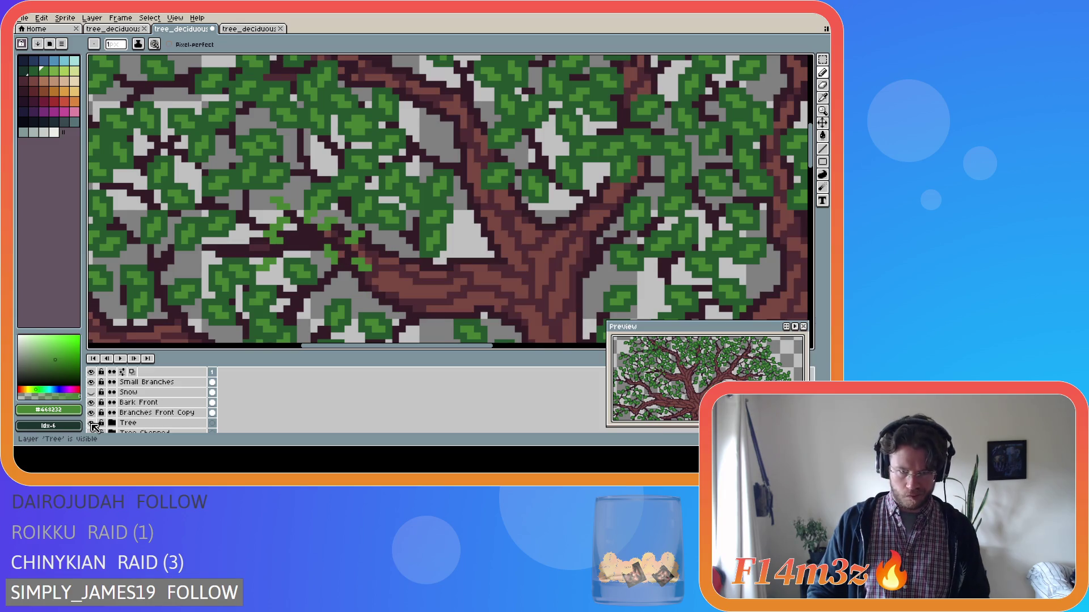
pyautogui.click(92, 423)
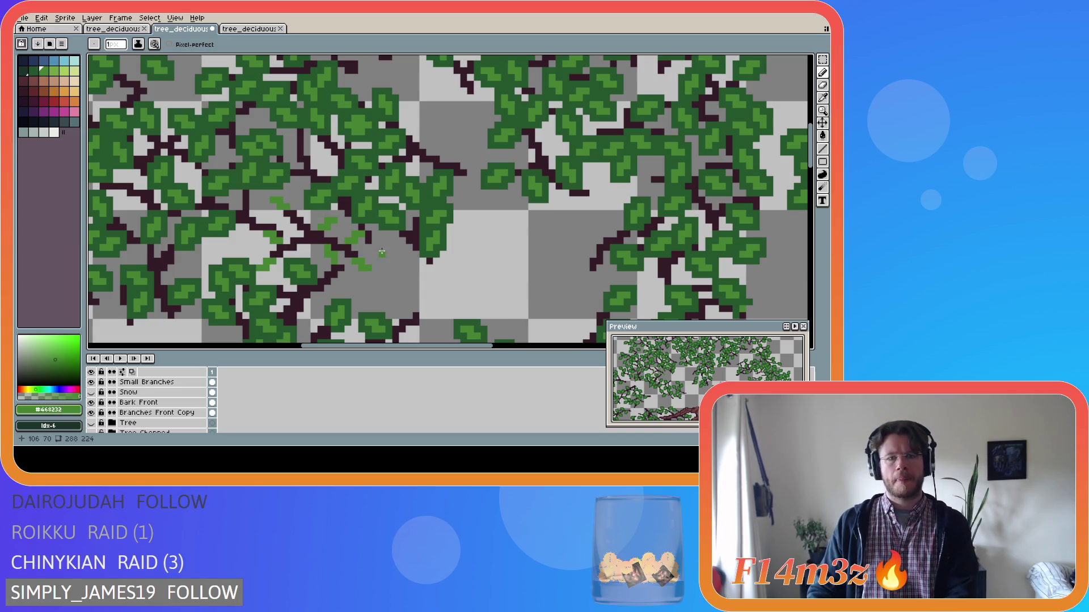
pyautogui.scroll(3, 200, 406)
# Step: On Buds Front, shift a 3x3 bud cluster up and left and commit it
pyautogui.click(197, 402)
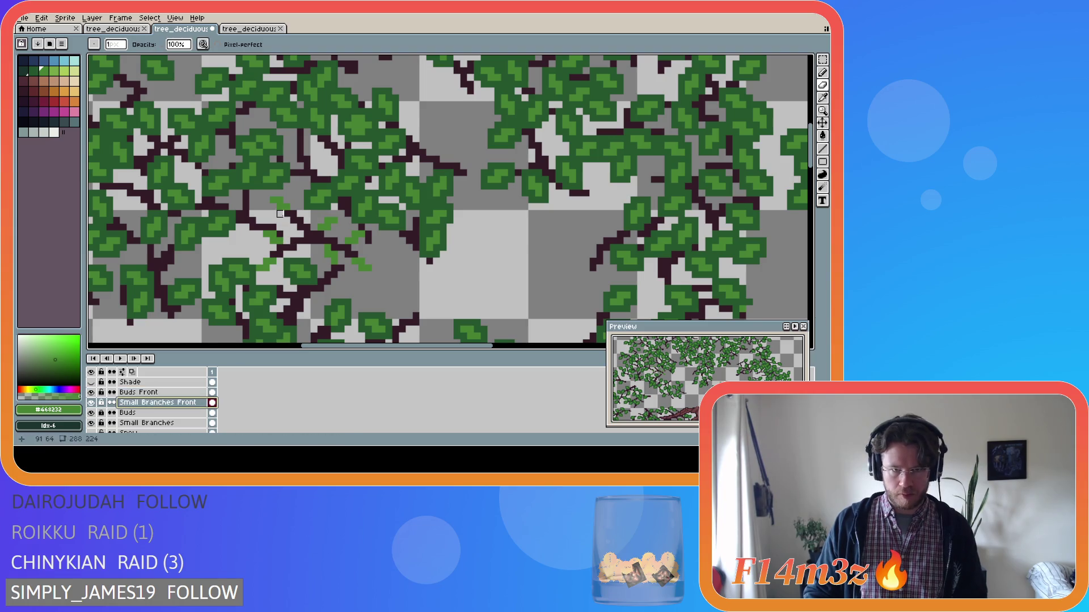
pyautogui.hotkey('alt', 'Up')
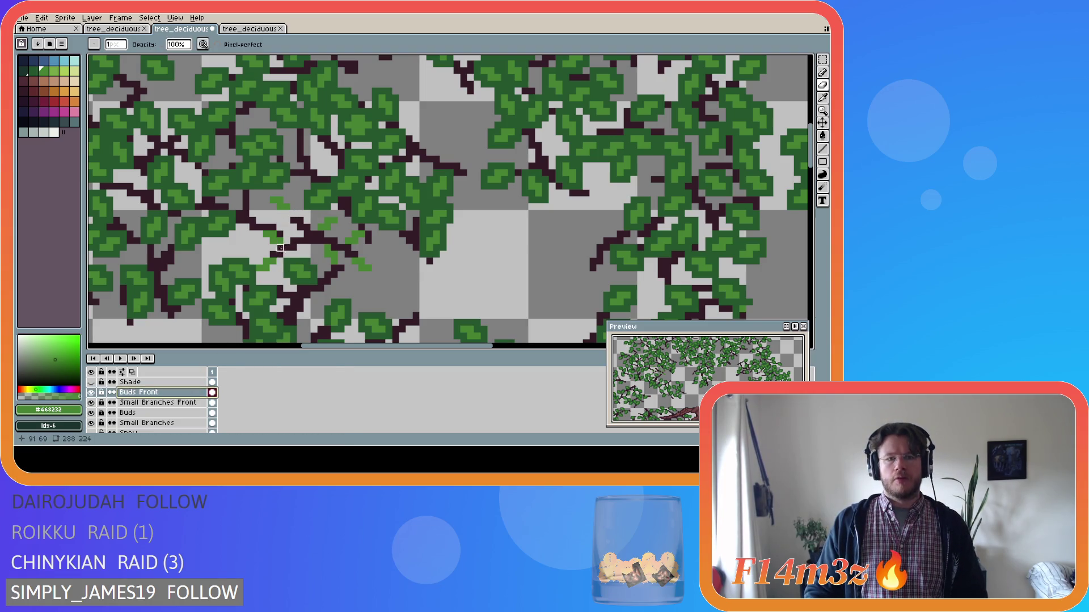
pyautogui.press('m')
pyautogui.moveTo(275, 202); pyautogui.dragTo(299, 226)
pyautogui.hotkey('ctrl', 't')
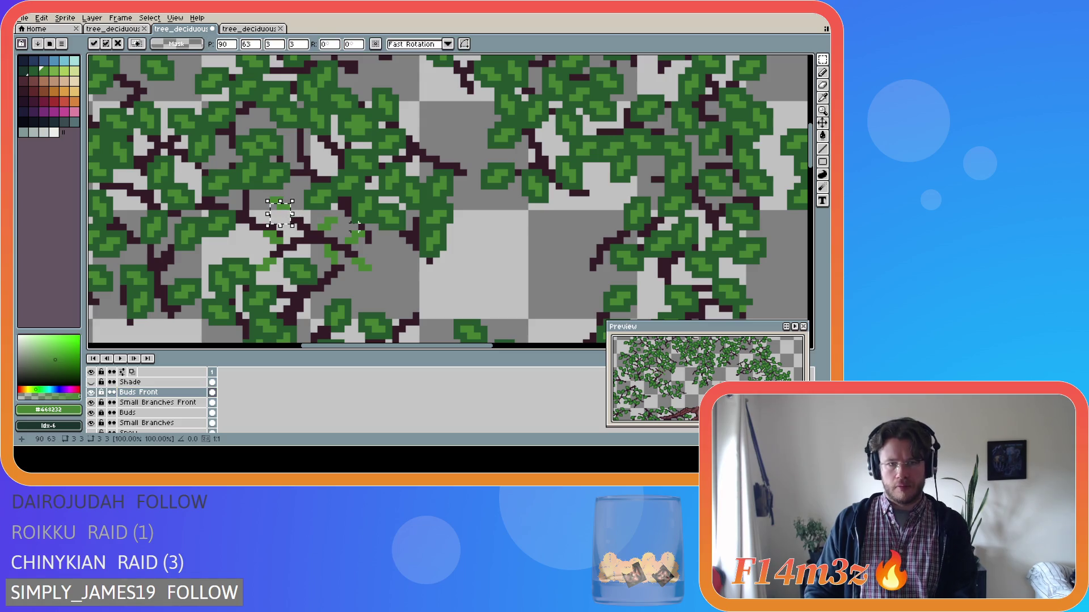
pyautogui.press('Left')
pyautogui.press('Up')
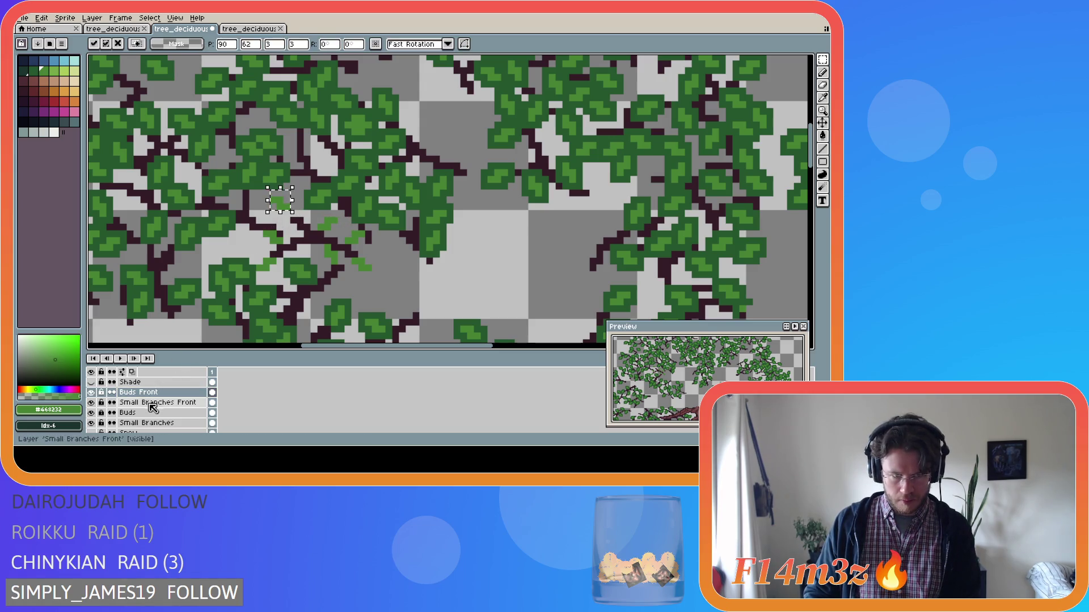
pyautogui.press('Up')
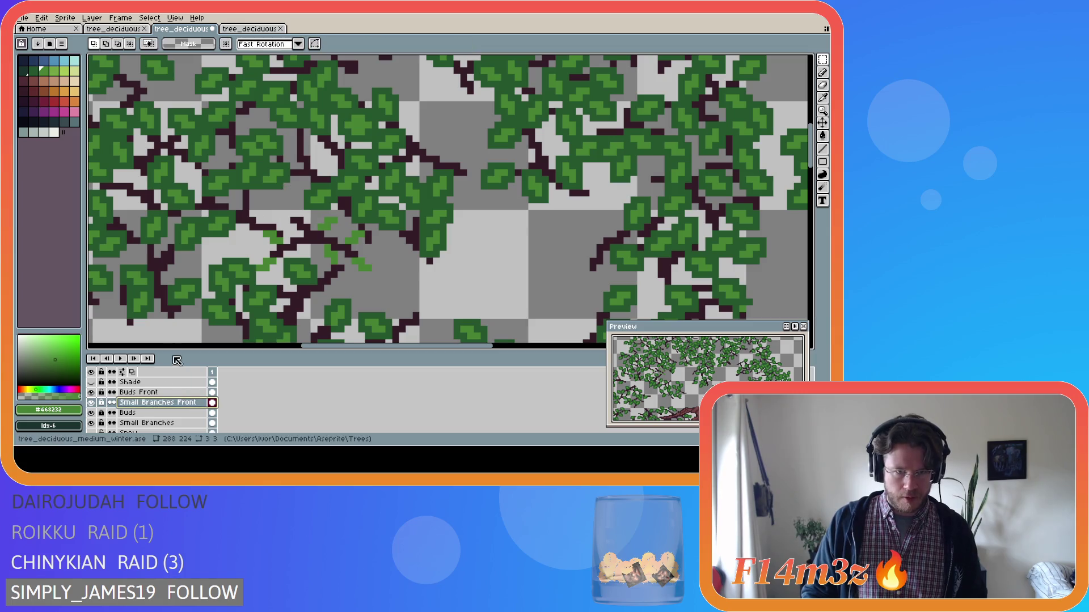
pyautogui.press('Right')
pyautogui.press('Down')
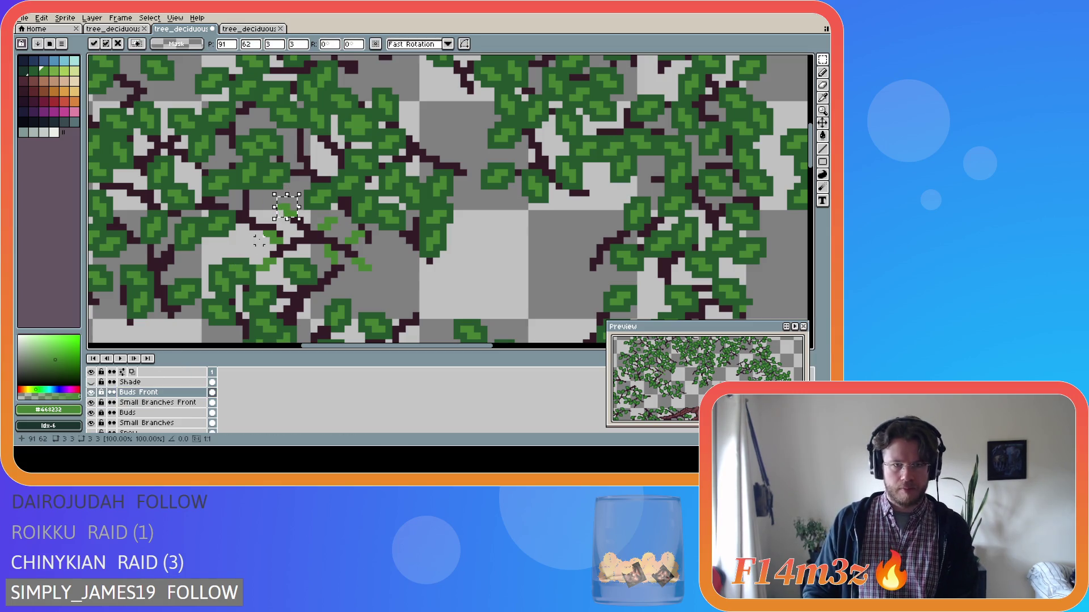
pyautogui.press('Return')
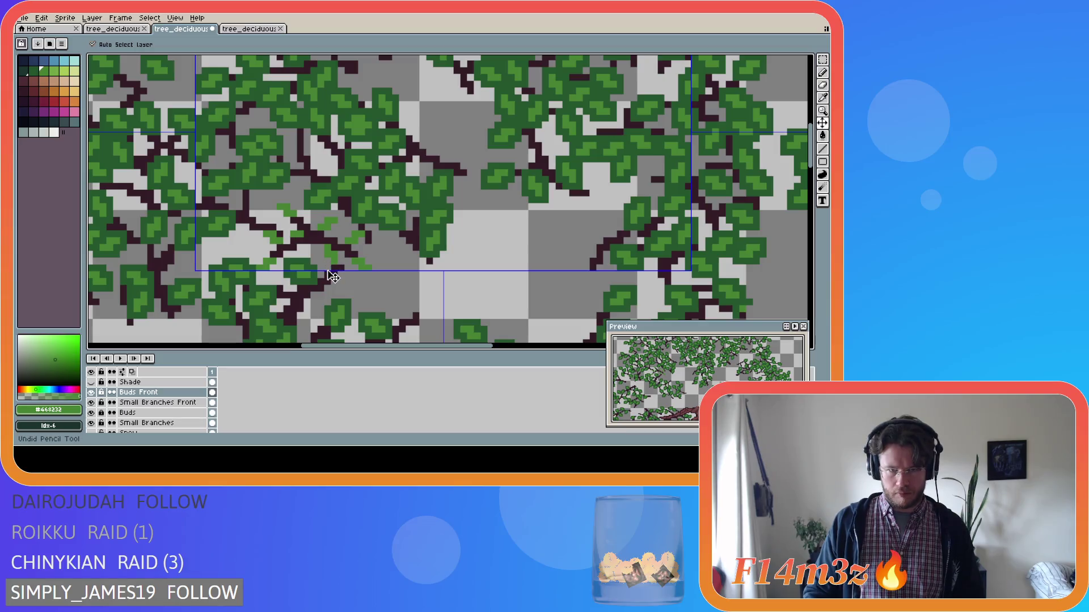
# Step: Toggle the Tree layer on and off to check the moved bud against the trunk
pyautogui.scroll(-2, 349, 315)
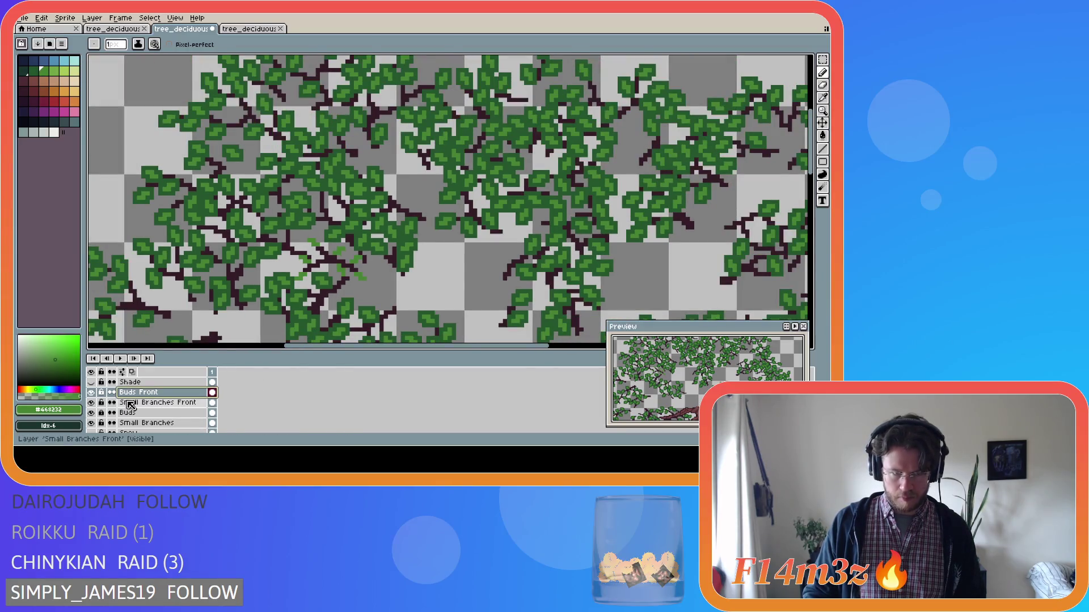
pyautogui.scroll(-1, 134, 414)
pyautogui.scroll(-5, 134, 414)
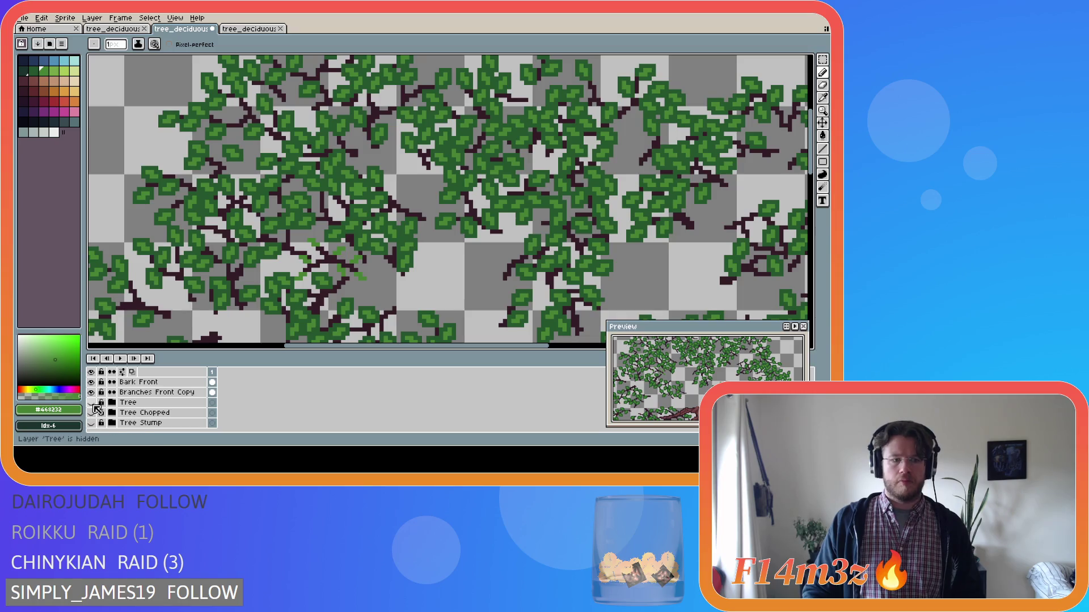
pyautogui.click(92, 403)
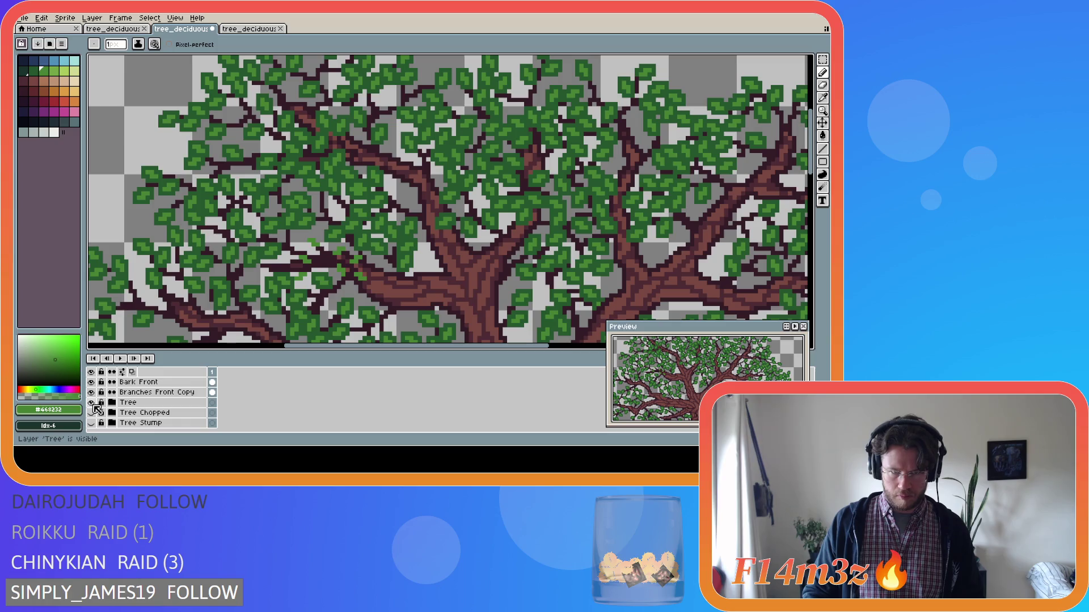
pyautogui.click(92, 403)
pyautogui.click(91, 403)
pyautogui.click(92, 402)
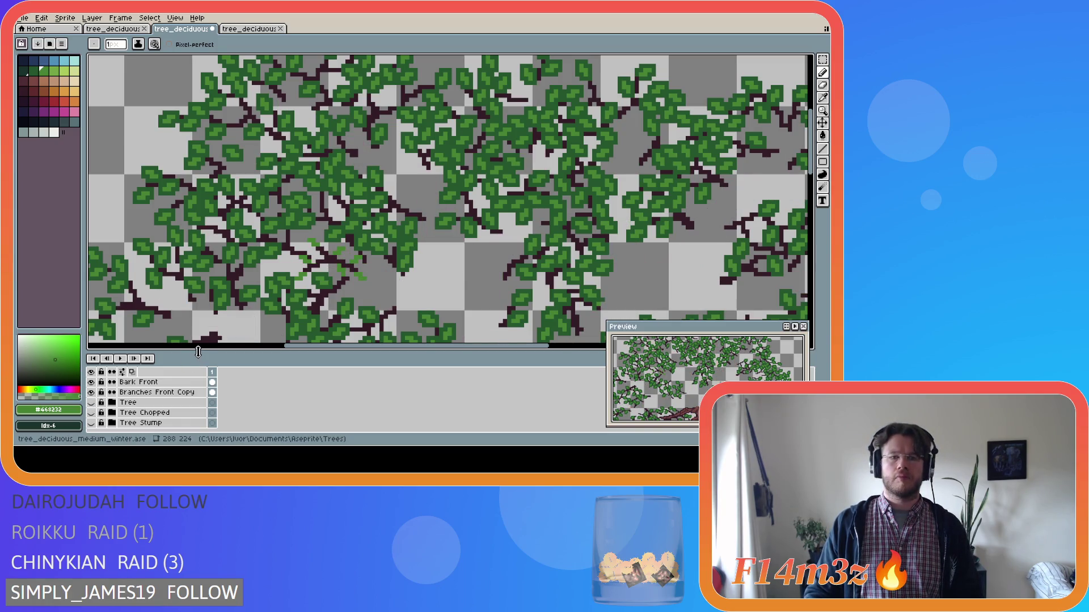
pyautogui.scroll(2, 236, 305)
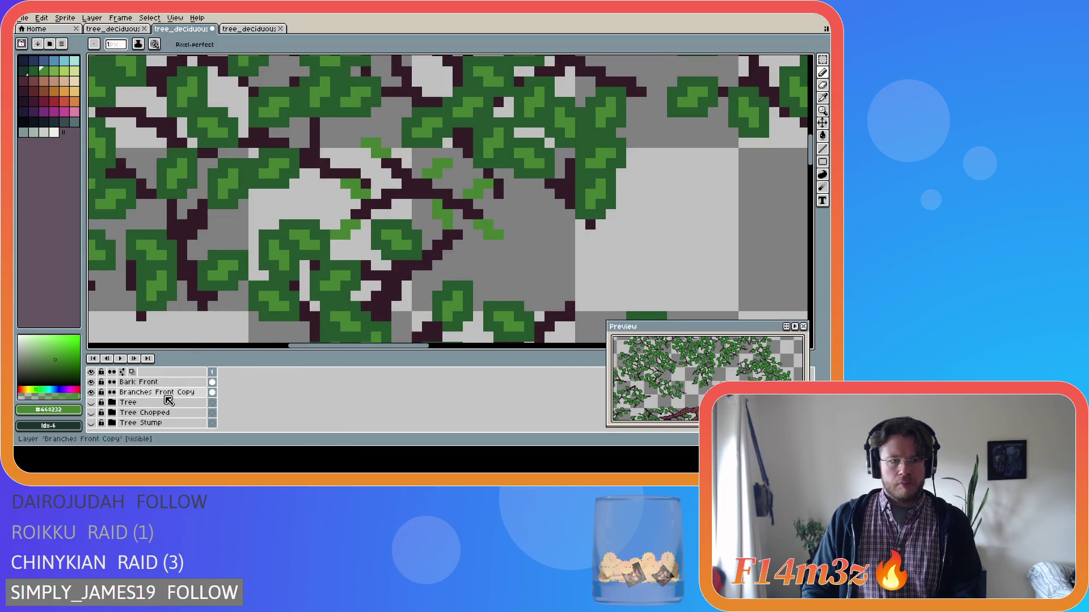
pyautogui.scroll(2, 187, 397)
pyautogui.scroll(3, 187, 397)
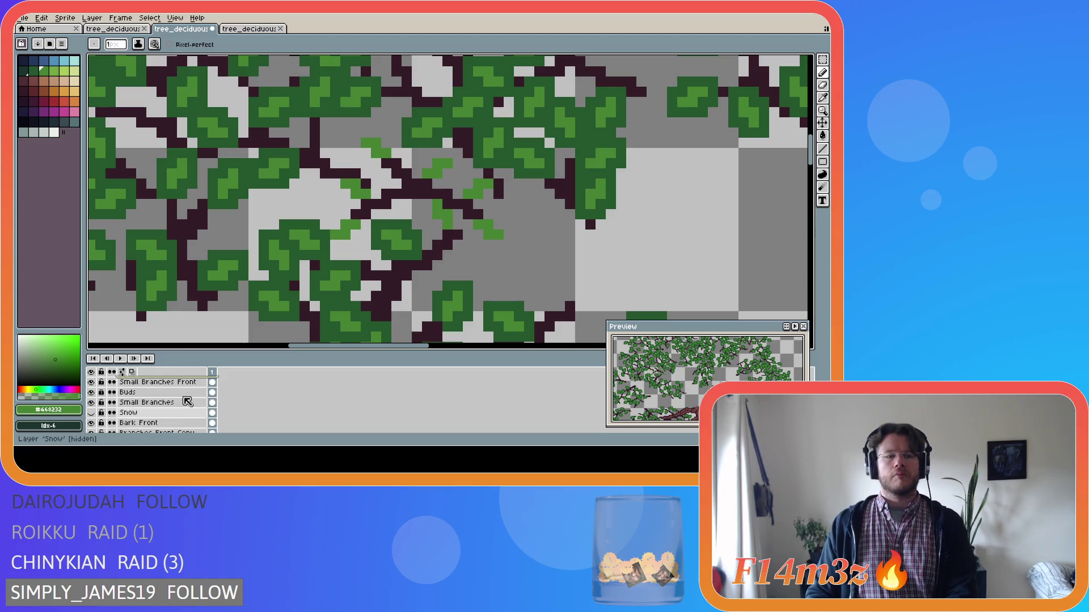
# Step: Raise a stretch of the front twig on Small Branches Front by one pixel
pyautogui.click(170, 393)
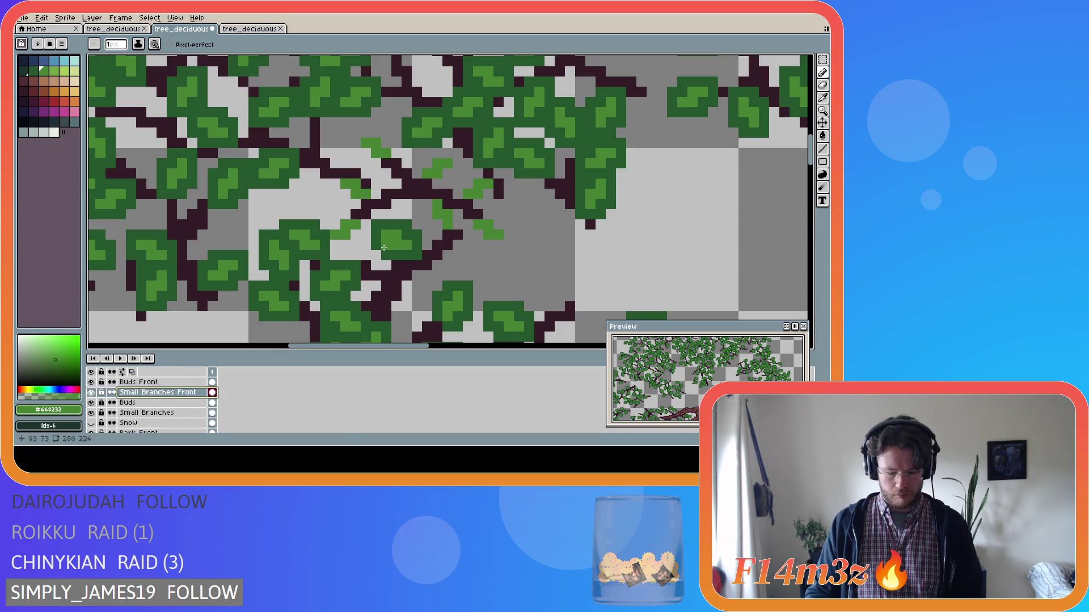
pyautogui.press('m')
pyautogui.moveTo(348, 188); pyautogui.dragTo(393, 222)
pyautogui.press('Up')
pyautogui.hotkey('ctrl', 'd')
pyautogui.press('b')
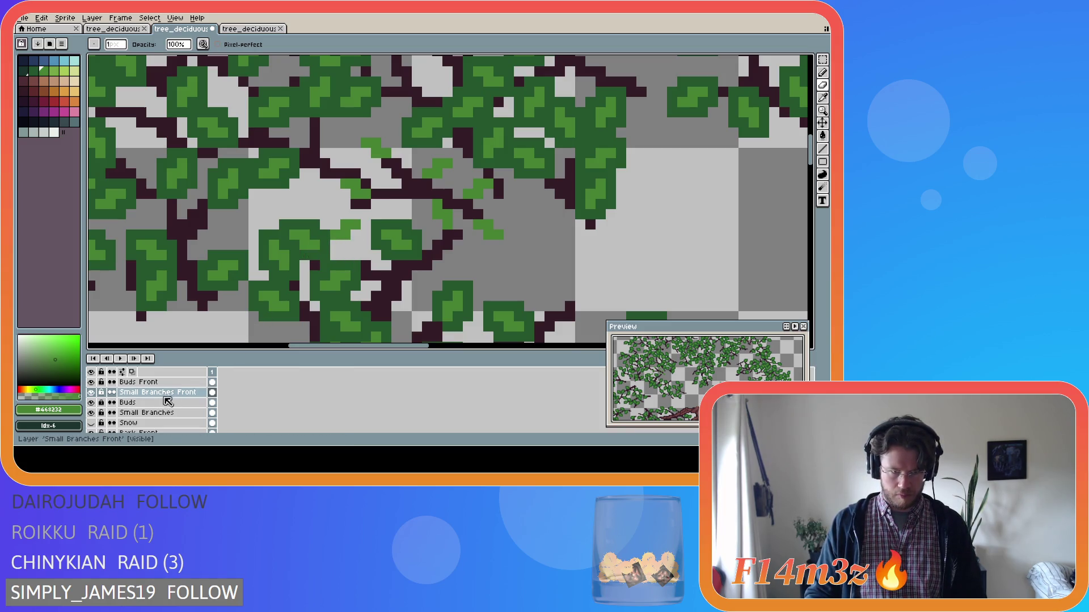
# Step: On Buds Front, move a 3x2 bud up-left and reposition another 3x3 bud cluster
pyautogui.click(142, 381)
pyautogui.press('m')
pyautogui.moveTo(331, 221); pyautogui.dragTo(357, 236)
pyautogui.press('Up')
pyautogui.press('Up')
pyautogui.press('Left')
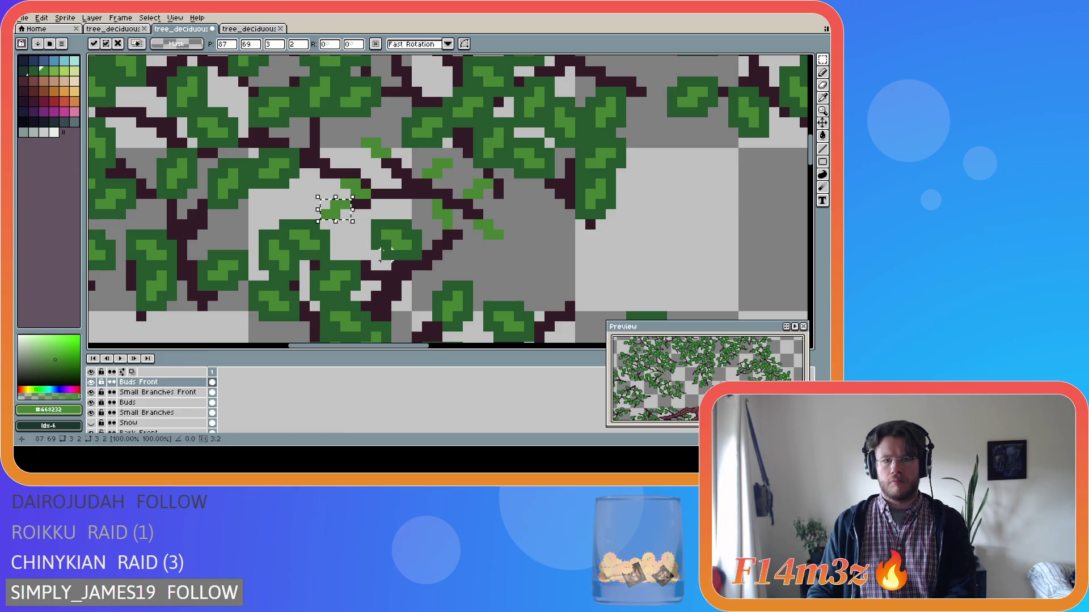
pyautogui.click(355, 234)
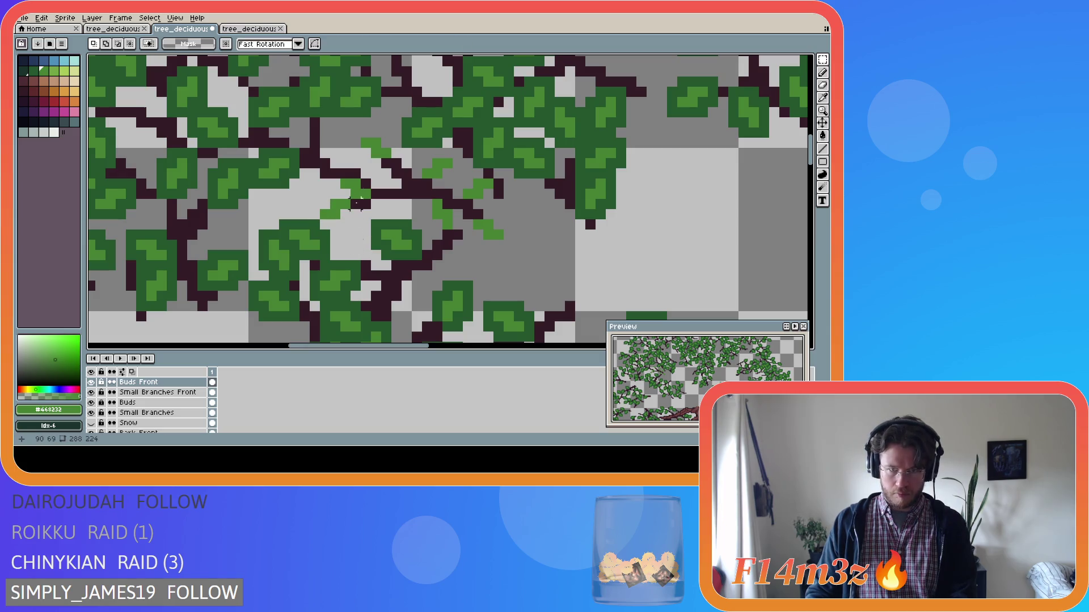
pyautogui.moveTo(345, 182); pyautogui.dragTo(369, 160)
pyautogui.click(418, 226)
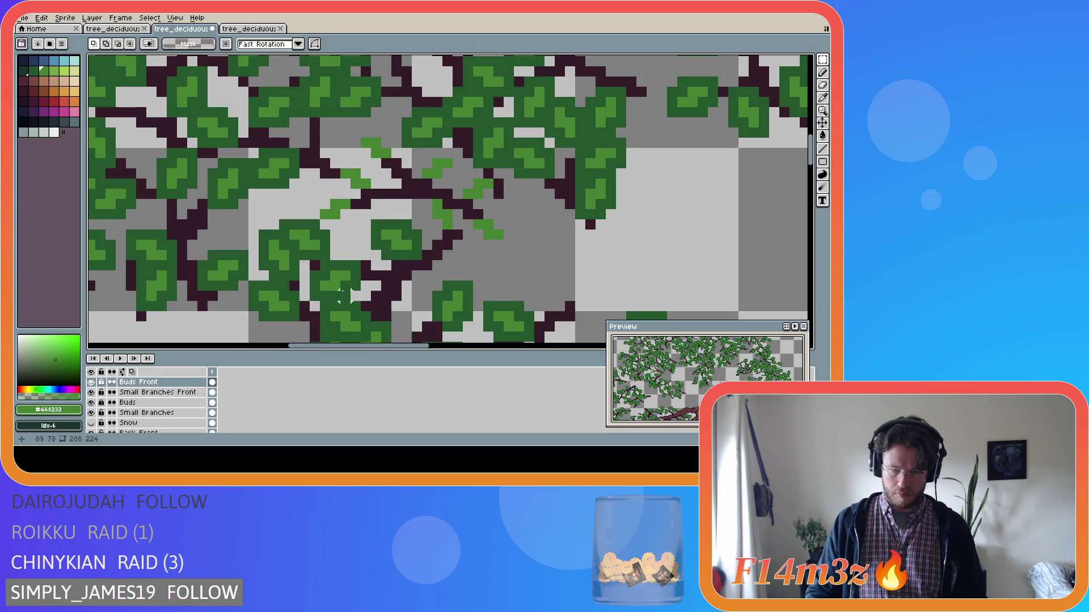
# Step: Preview the Snow layer briefly, then toggle the Tree layer to compare the buds
pyautogui.click(91, 423)
pyautogui.click(91, 423)
pyautogui.scroll(-3, 97, 408)
pyautogui.click(92, 397)
pyautogui.click(97, 397)
pyautogui.click(97, 397)
pyautogui.click(97, 397)
pyautogui.press('b')
pyautogui.scroll(3, 175, 411)
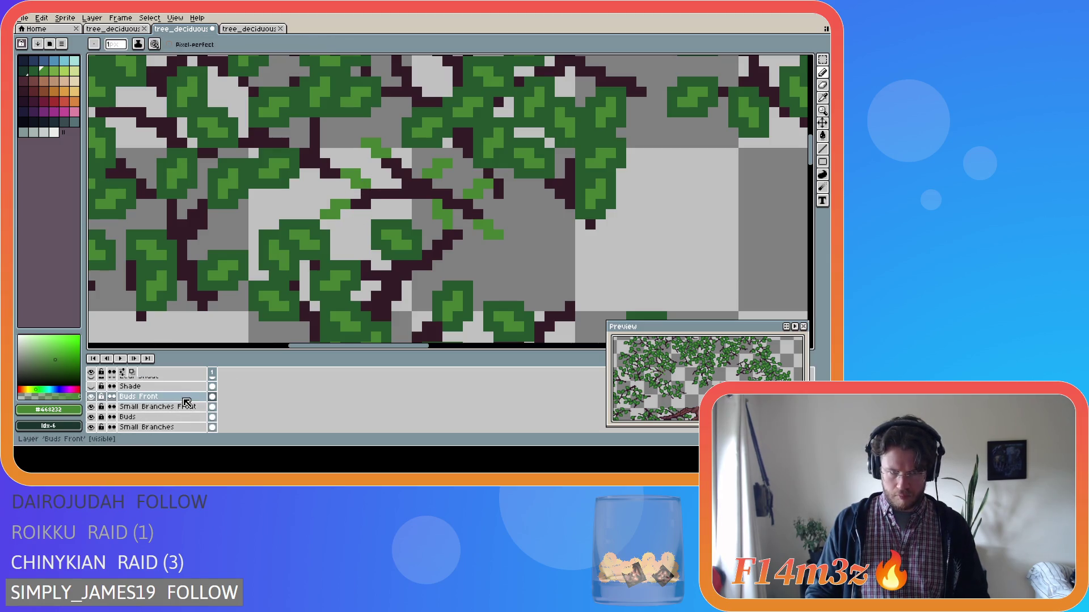
# Step: Show the Tree layer and sample the dark leaf green from the canvas
pyautogui.scroll(-2, 388, 205)
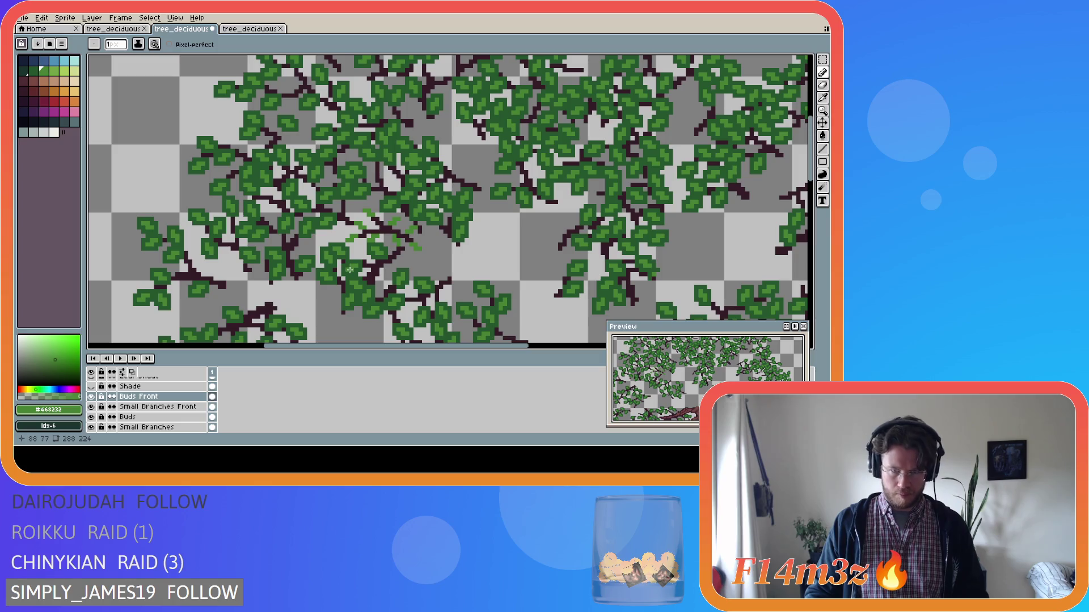
pyautogui.scroll(-3, 148, 403)
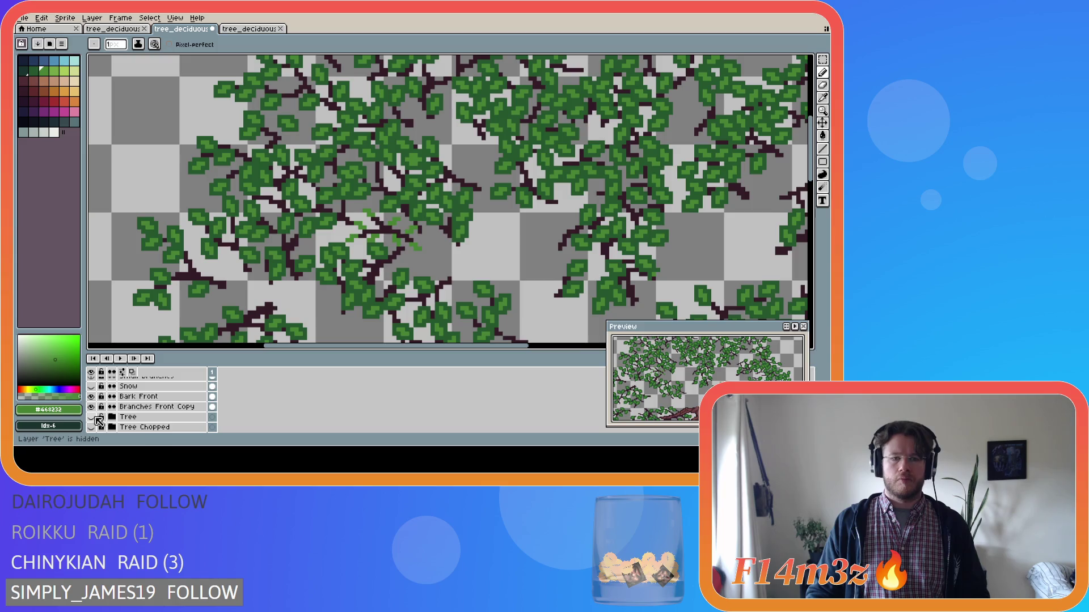
pyautogui.click(93, 417)
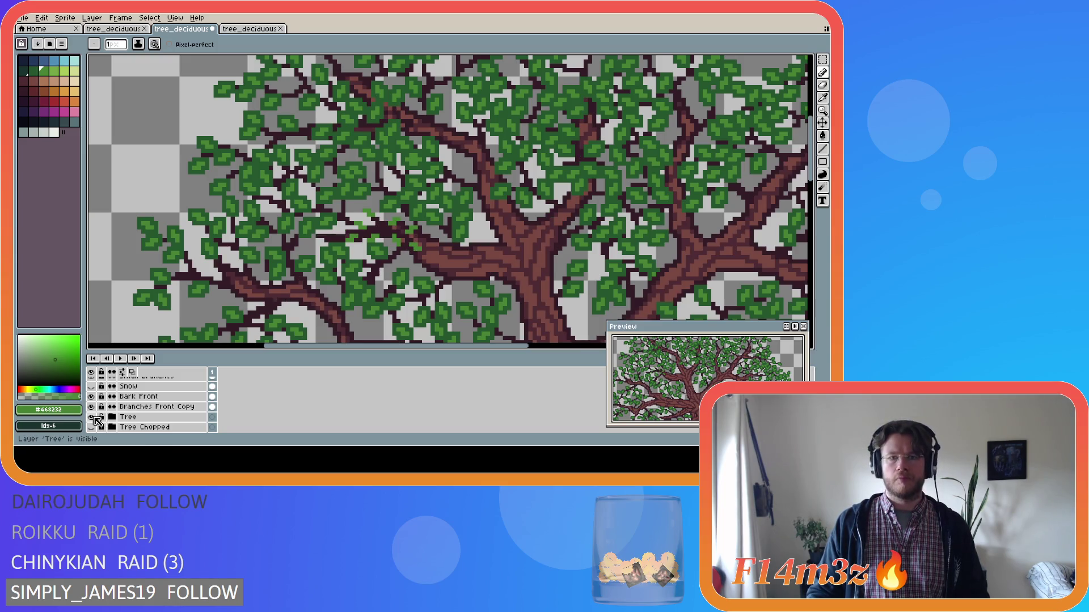
pyautogui.scroll(2, 345, 232)
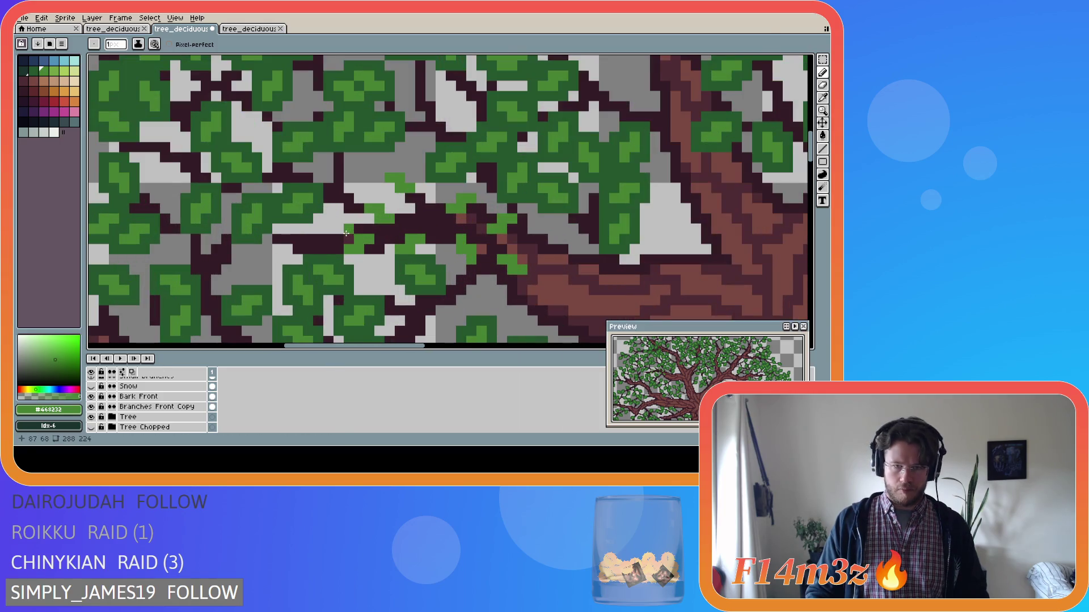
pyautogui.press('i')
pyautogui.click(343, 262)
pyautogui.press('b')
# Step: On Buds Front, paint three short dark-green strokes beside the thick branch
pyautogui.scroll(3, 214, 403)
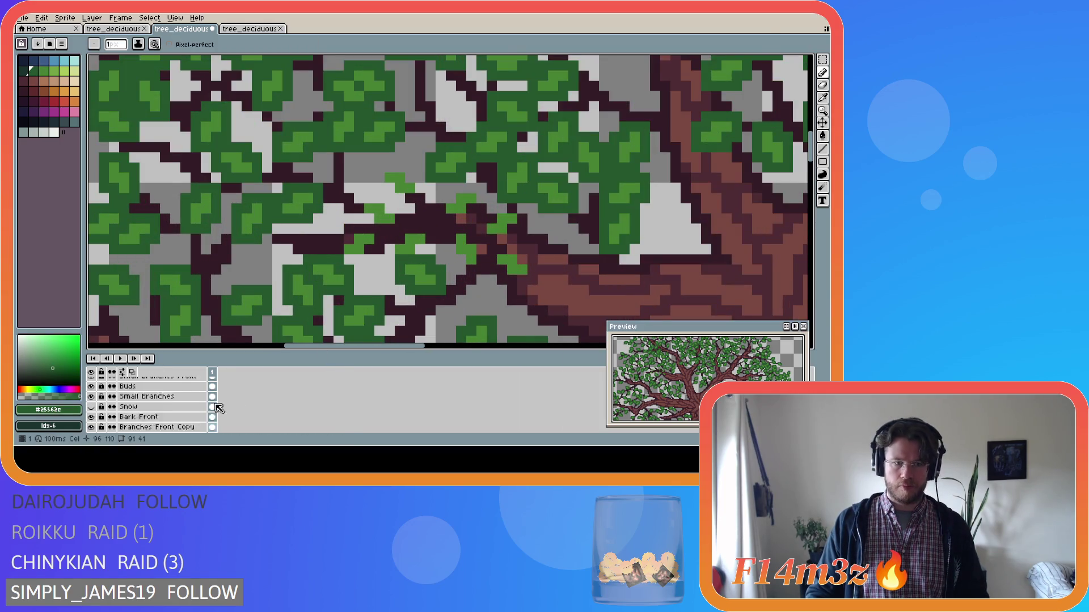
pyautogui.click(213, 406)
pyautogui.moveTo(358, 248)
pyautogui.mouseDown()
pyautogui.moveTo(339, 238)
pyautogui.moveTo(349, 228)
pyautogui.moveTo(371, 228)
pyautogui.moveTo(382, 246)
pyautogui.moveTo(348, 259)
pyautogui.moveTo(431, 249)
pyautogui.moveTo(428, 228)
pyautogui.moveTo(392, 239)
pyautogui.moveTo(357, 200)
pyautogui.moveTo(359, 214)
pyautogui.moveTo(369, 221)
pyautogui.moveTo(420, 196)
pyautogui.moveTo(418, 175)
pyautogui.moveTo(378, 169)
pyautogui.moveTo(380, 190)
pyautogui.mouseUp()
pyautogui.moveTo(440, 207)
pyautogui.mouseDown()
pyautogui.moveTo(445, 221)
pyautogui.moveTo(471, 218)
pyautogui.moveTo(478, 195)
pyautogui.moveTo(440, 200)
pyautogui.moveTo(455, 257)
pyautogui.moveTo(479, 258)
pyautogui.moveTo(477, 233)
pyautogui.moveTo(520, 226)
pyautogui.moveTo(519, 211)
pyautogui.moveTo(491, 209)
pyautogui.mouseUp()
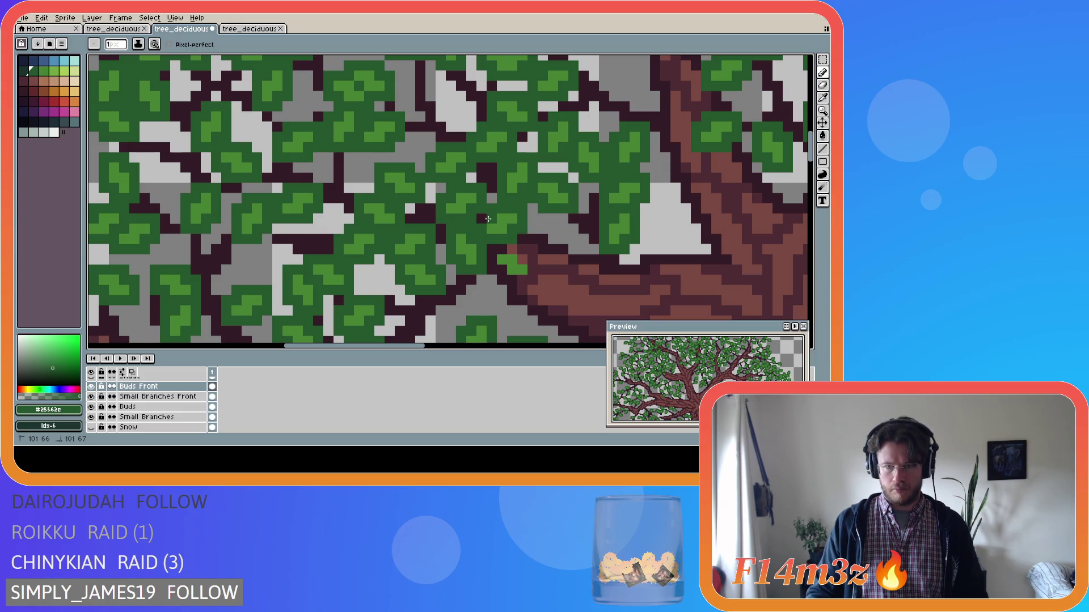
pyautogui.moveTo(499, 265)
pyautogui.mouseDown()
pyautogui.moveTo(530, 279)
pyautogui.moveTo(533, 259)
pyautogui.moveTo(491, 249)
pyautogui.mouseUp()
pyautogui.scroll(-2, 442, 293)
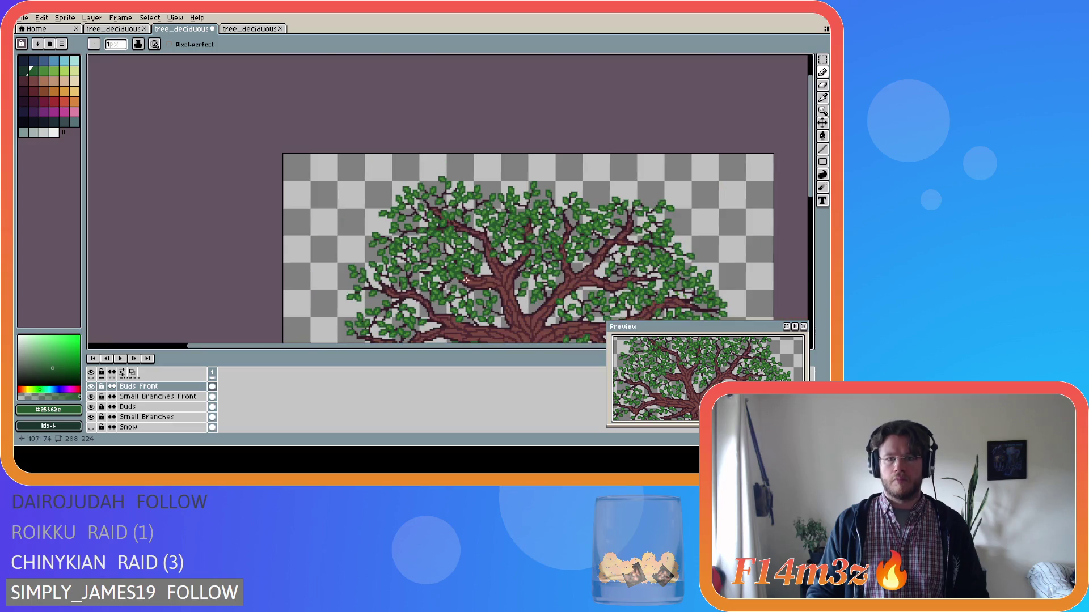
pyautogui.scroll(-2, 638, 209)
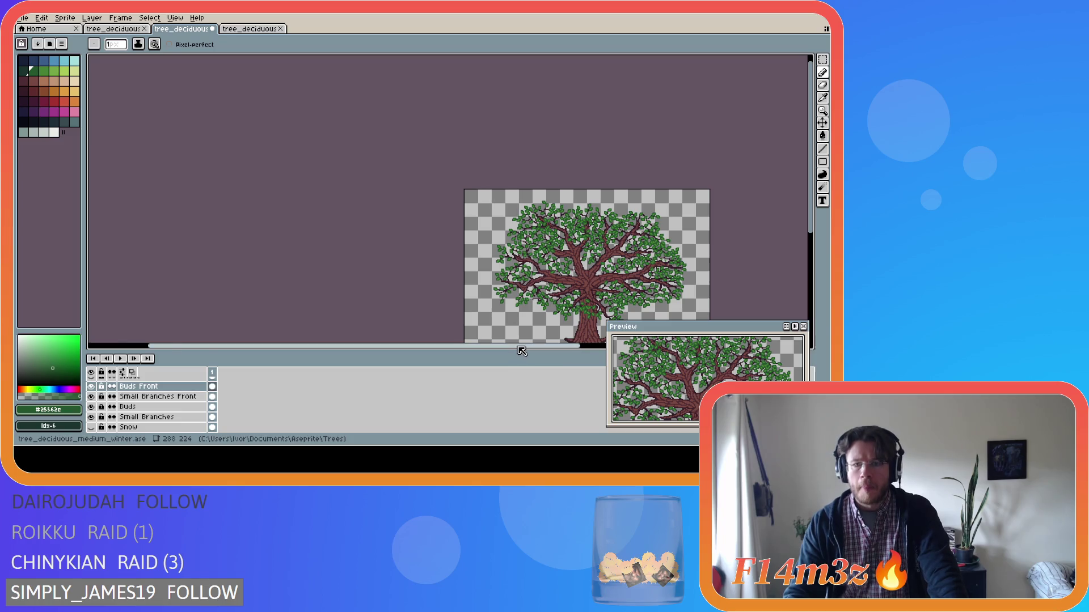
pyautogui.moveTo(363, 345); pyautogui.dragTo(427, 346)
pyautogui.moveTo(810, 201); pyautogui.dragTo(810, 239)
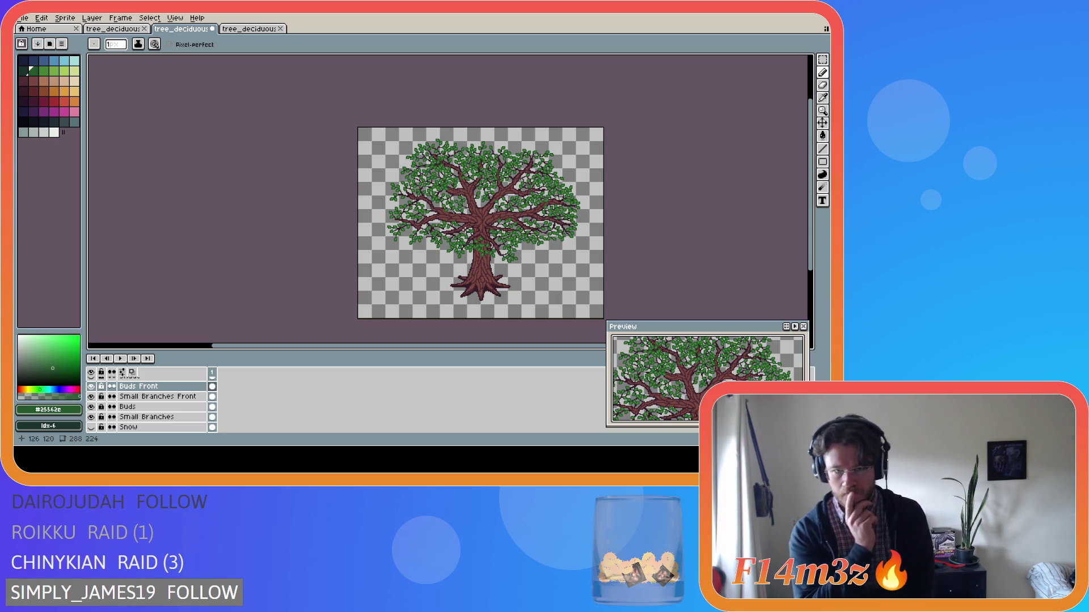
pyautogui.scroll(2, 454, 165)
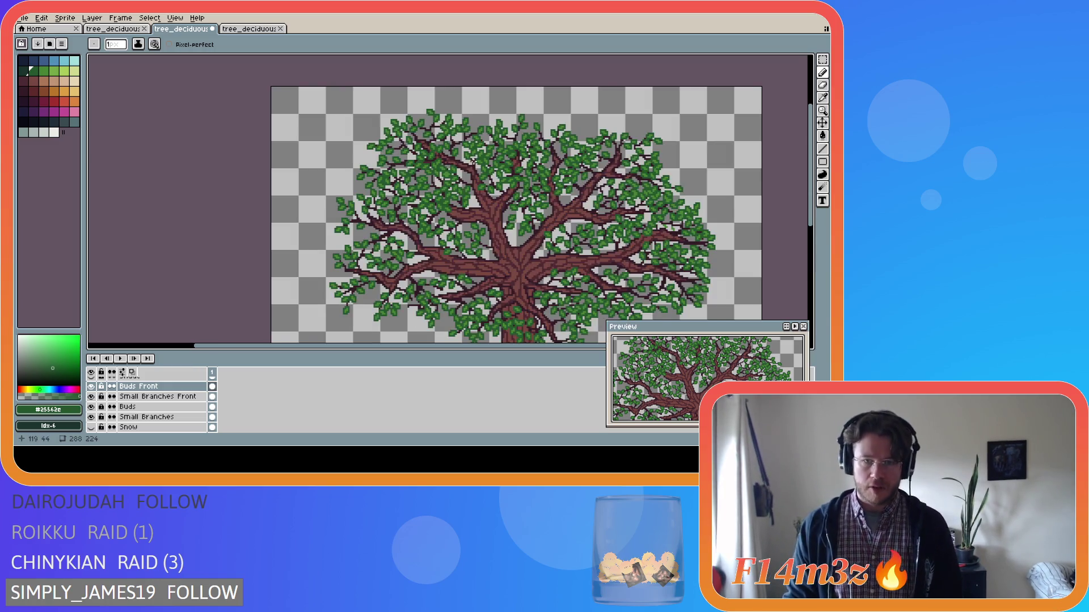
pyautogui.scroll(2, 474, 161)
pyautogui.scroll(2, 476, 194)
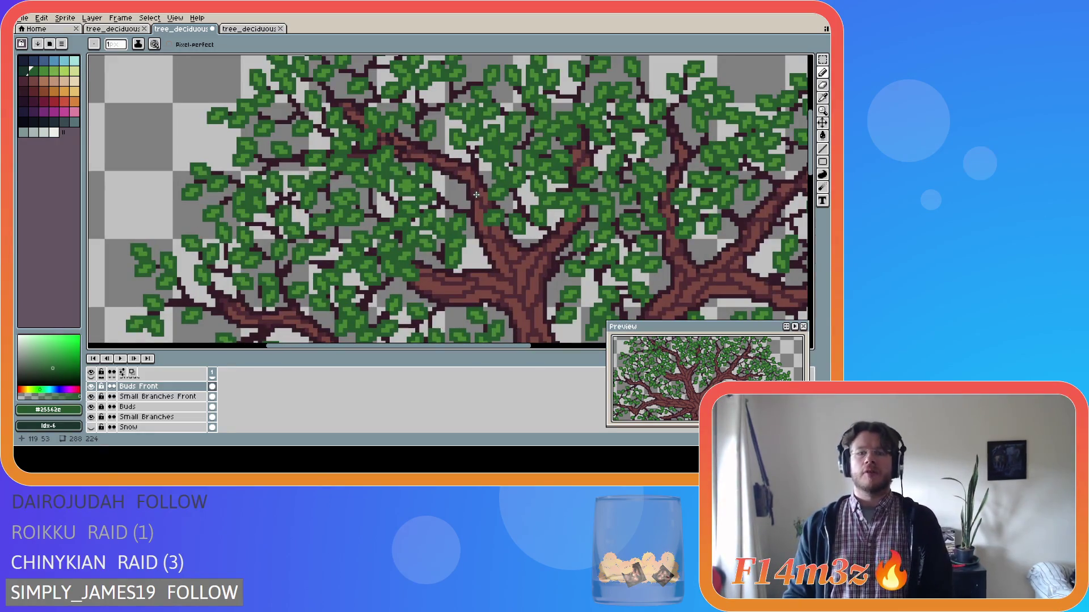
pyautogui.scroll(1, 476, 195)
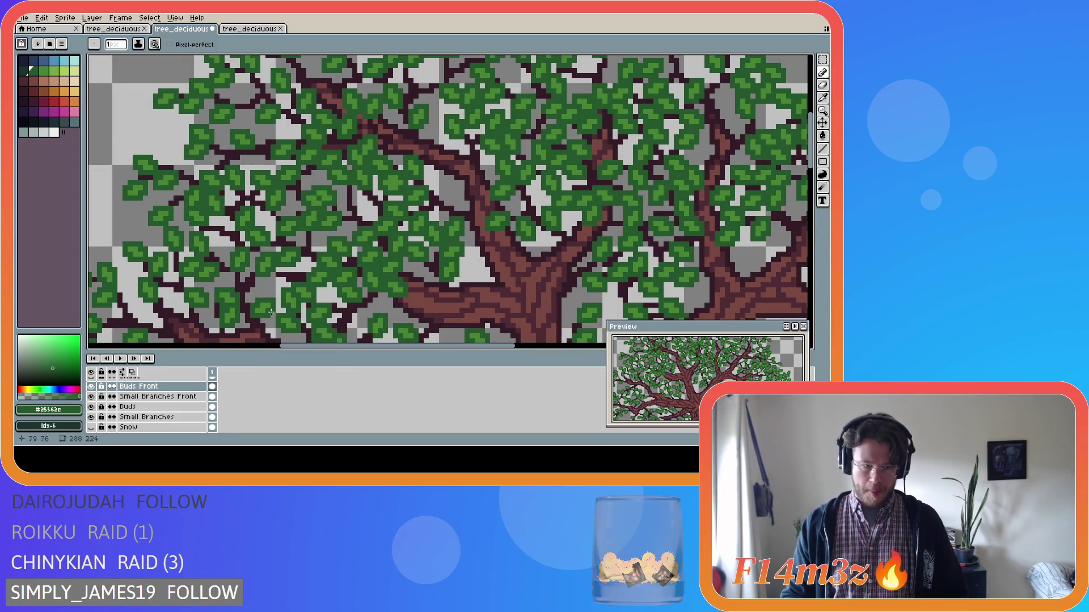
# Step: Select Small Branches Front and sample the dark branch colour #341c27 from the canvas
pyautogui.click(159, 396)
pyautogui.press('i')
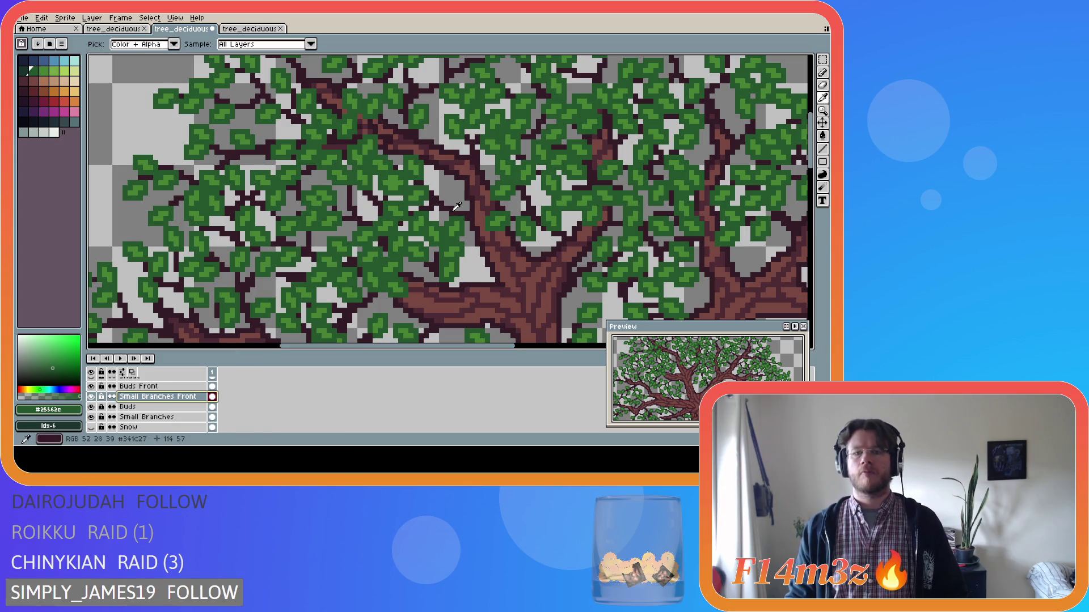
pyautogui.click(455, 206)
pyautogui.press('b')
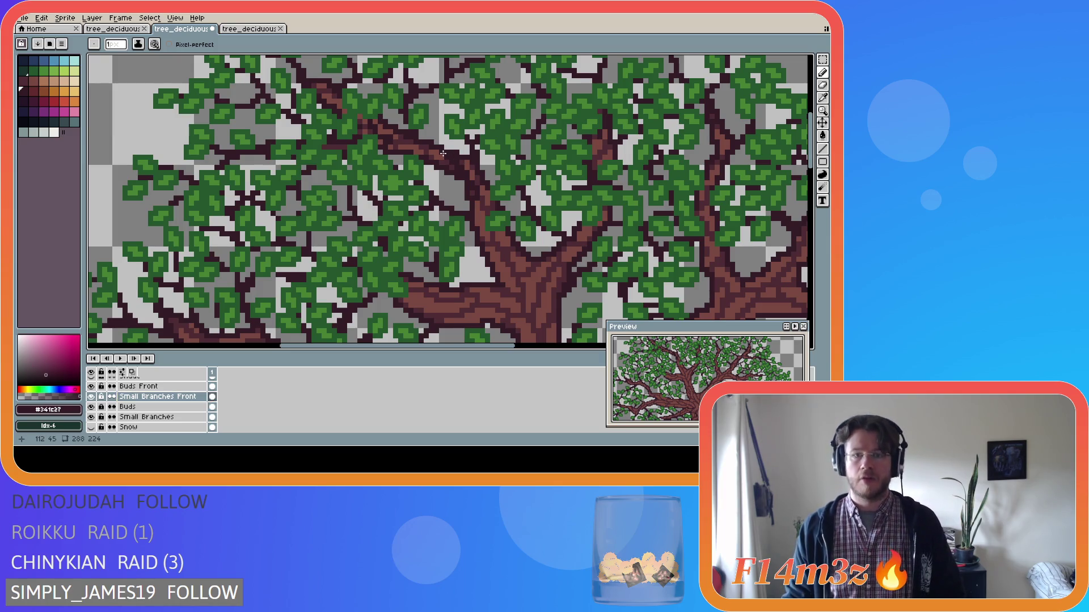
pyautogui.press('e')
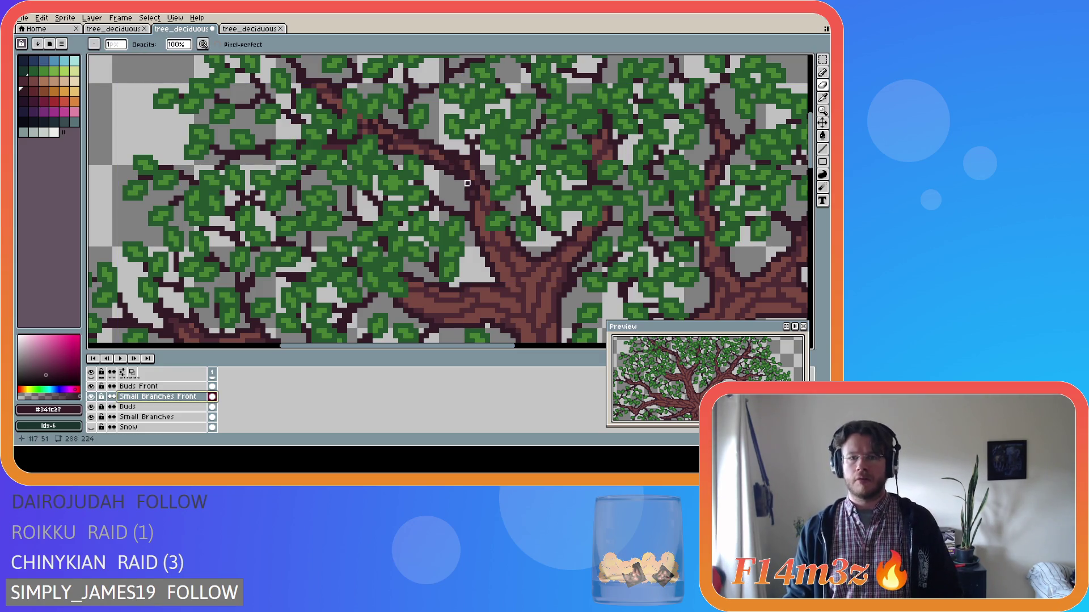
# Step: Toggle the Tree layer to compare the front branches, then Ctrl-click to pick Small Branches Front
pyautogui.scroll(-2, 138, 398)
pyautogui.click(91, 417)
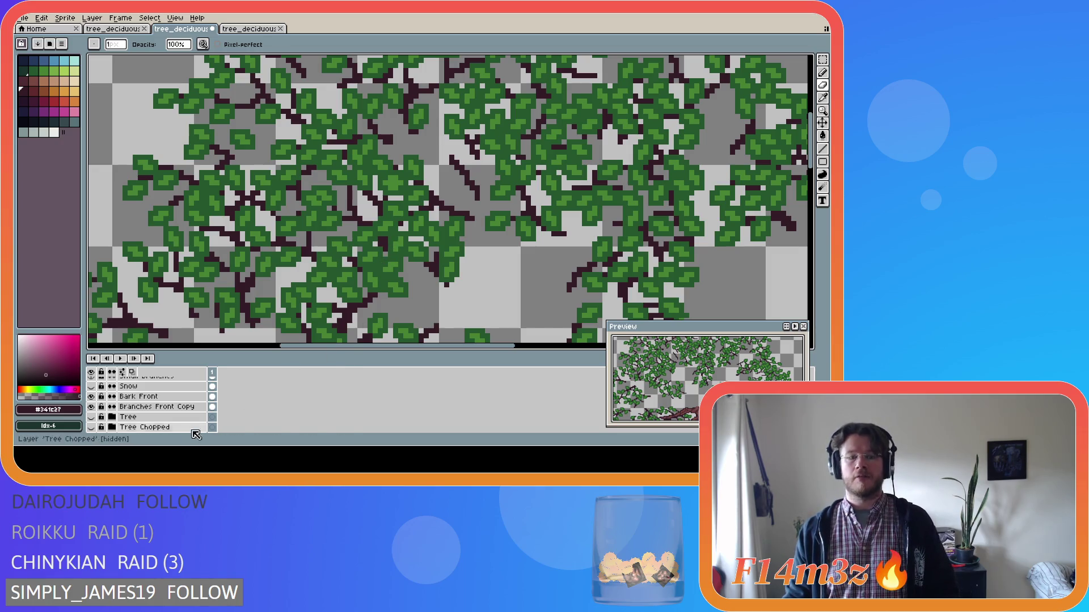
pyautogui.click(91, 418)
pyautogui.click(91, 418)
pyautogui.click(92, 418)
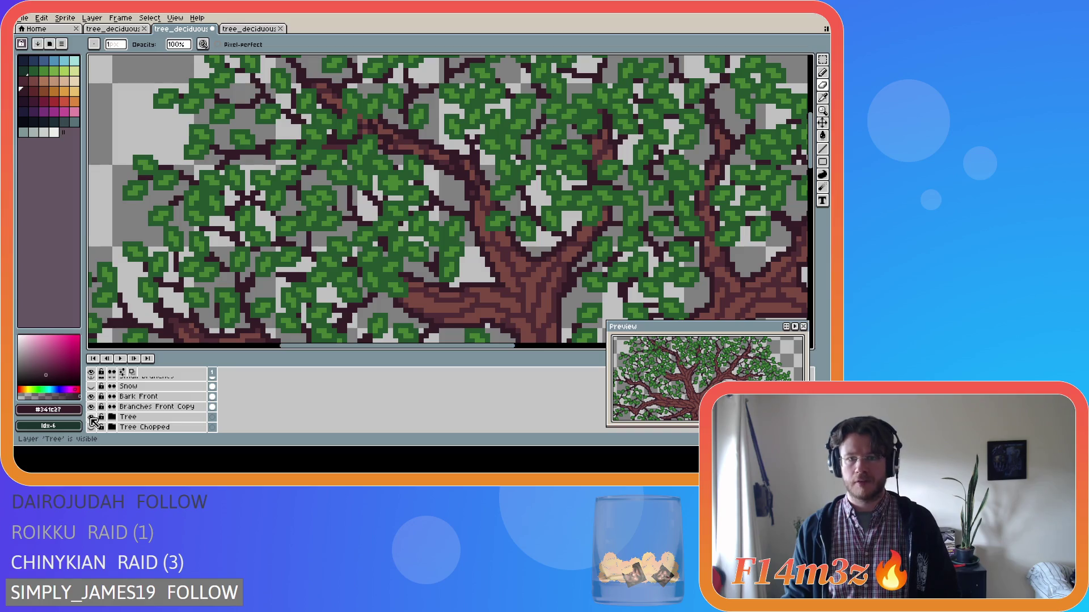
pyautogui.click(91, 418)
pyautogui.click(92, 417)
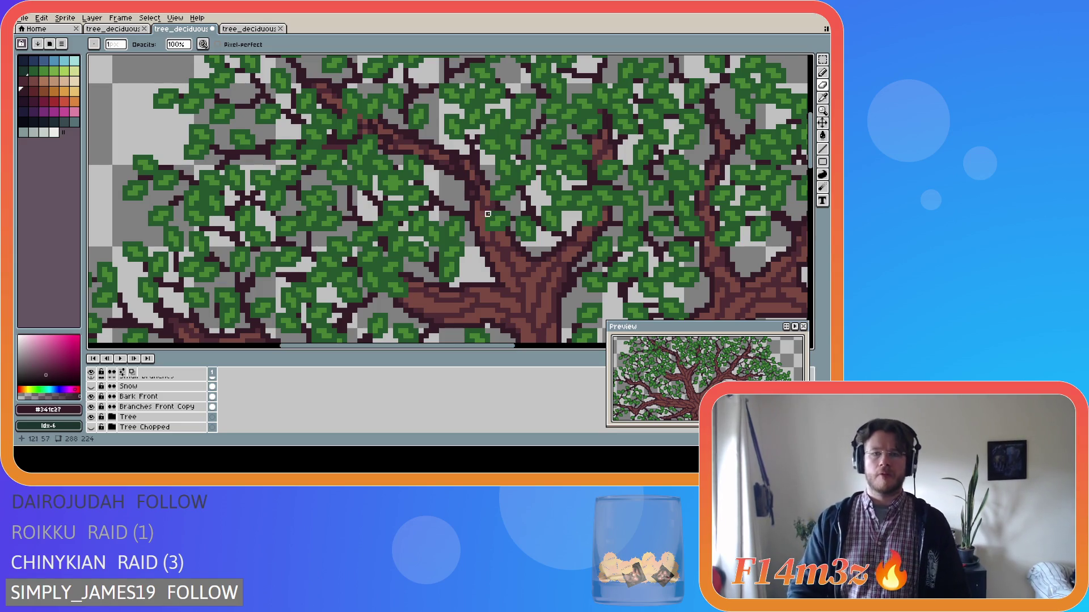
pyautogui.scroll(-2, 483, 229)
pyautogui.scroll(1, 481, 244)
pyautogui.press('ctrl')
pyautogui.keyDown('ctrl'); pyautogui.click(480, 243); pyautogui.keyUp('ctrl')
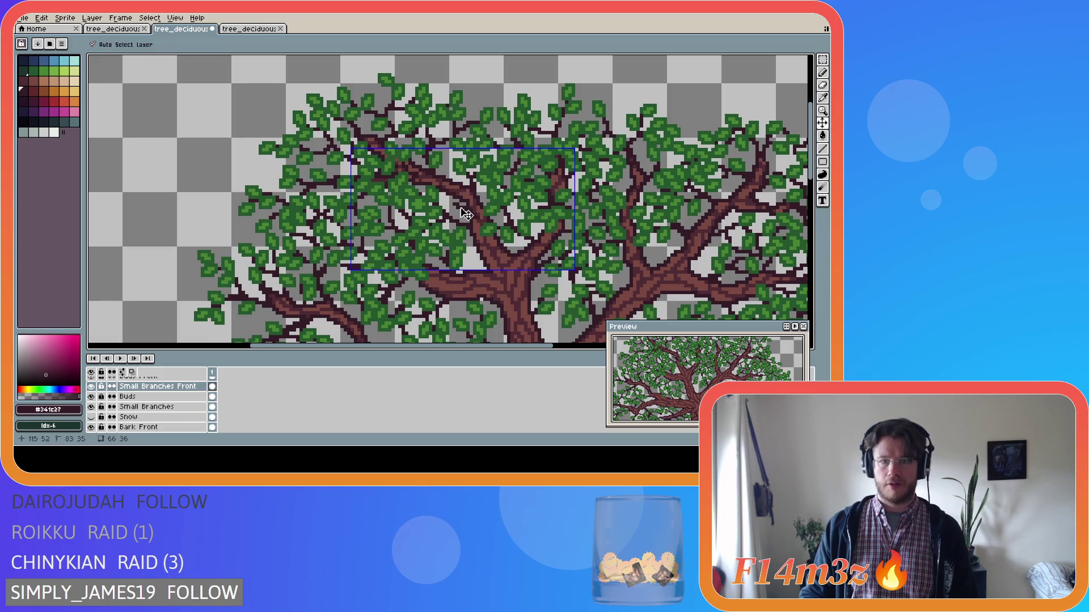
# Step: With the Buds layer hidden, place a dark branch pixel in the crown
pyautogui.press('ctrl')
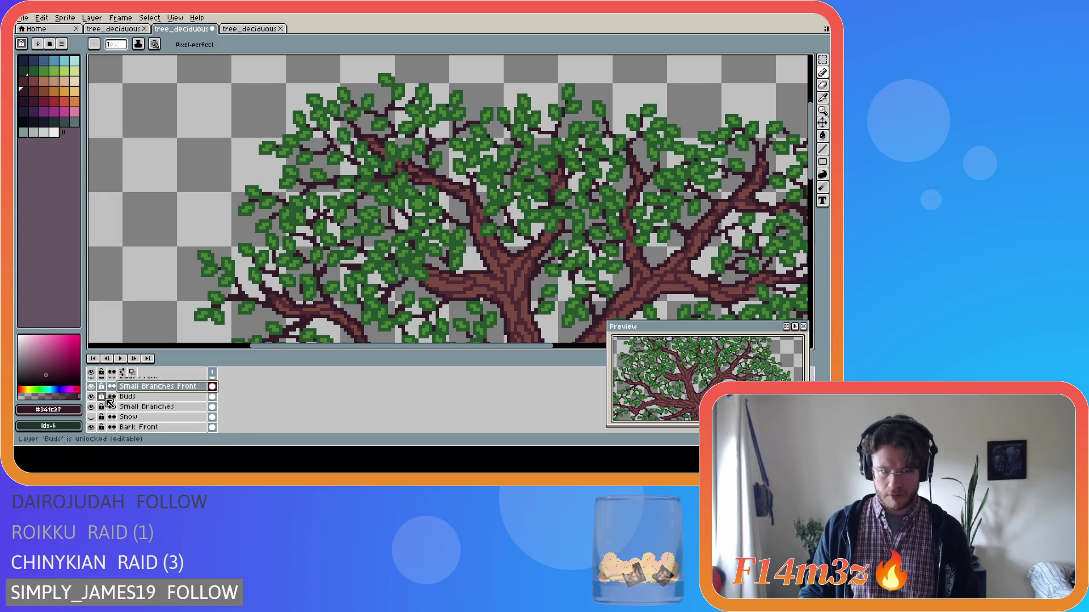
pyautogui.click(92, 397)
pyautogui.click(91, 397)
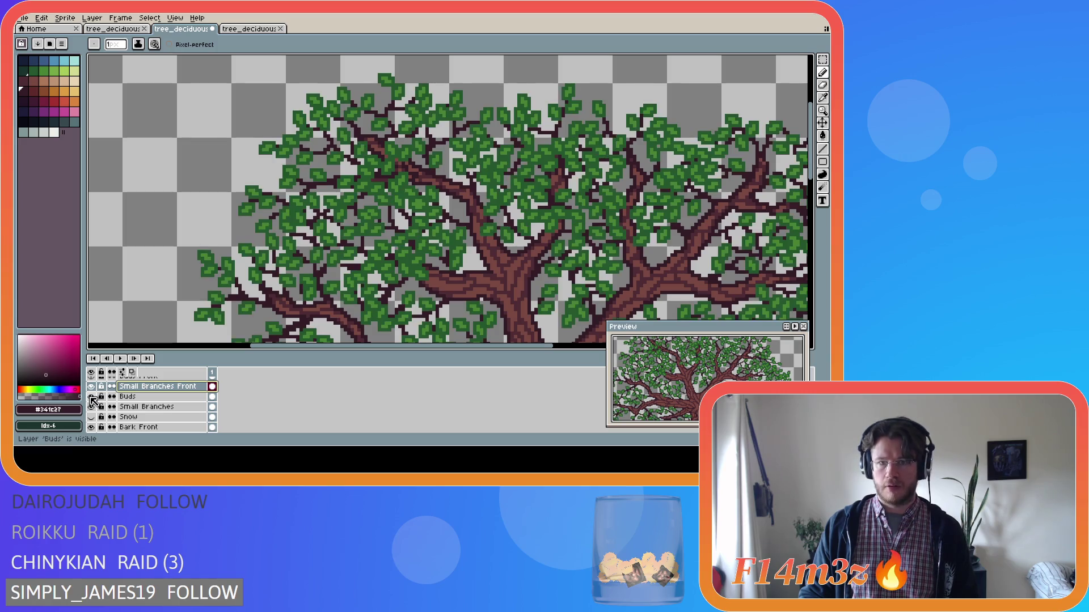
pyautogui.click(92, 397)
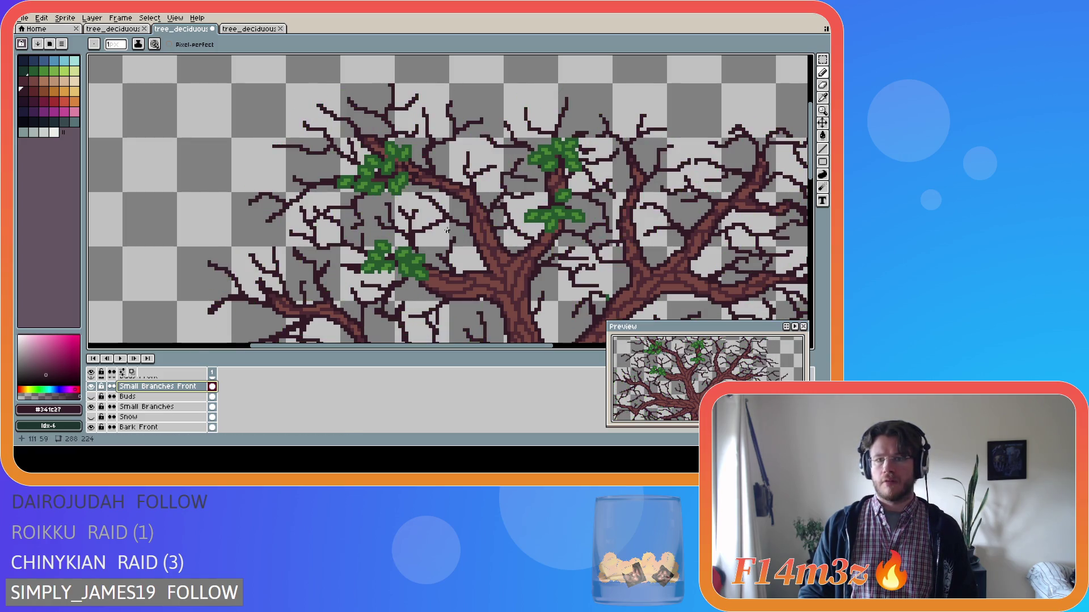
pyautogui.click(480, 221)
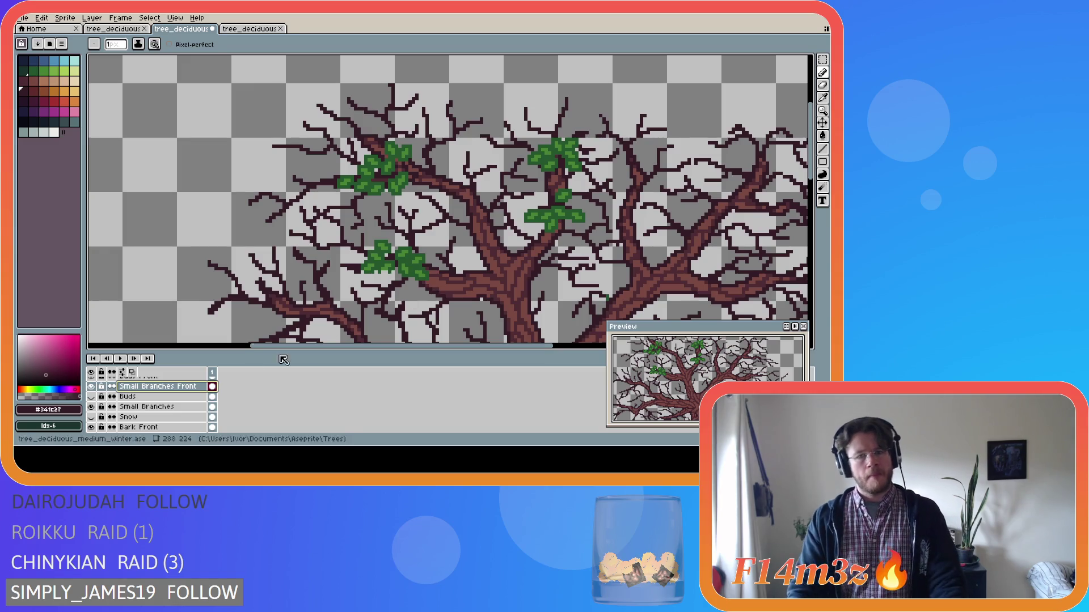
pyautogui.click(91, 396)
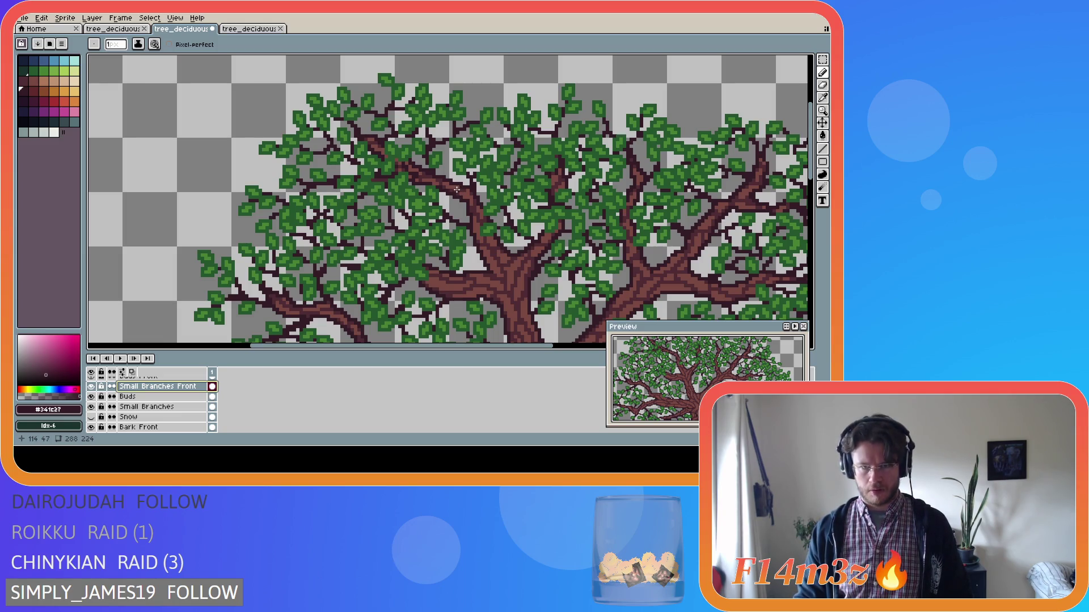
# Step: Draw a short dark branch stroke among the leaves above the trunk fork
pyautogui.press('ctrl')
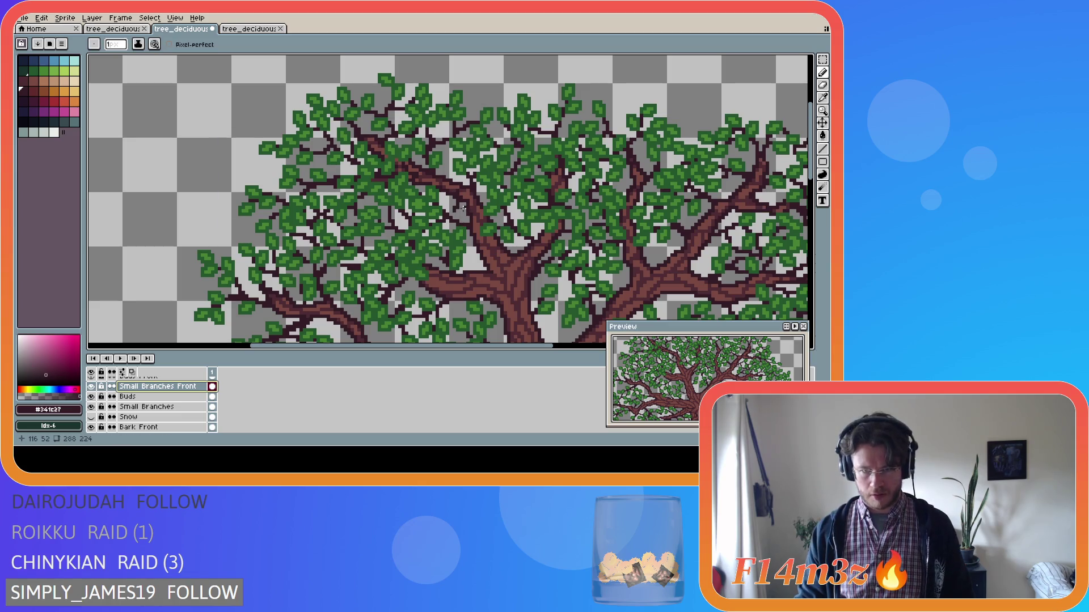
pyautogui.click(455, 188)
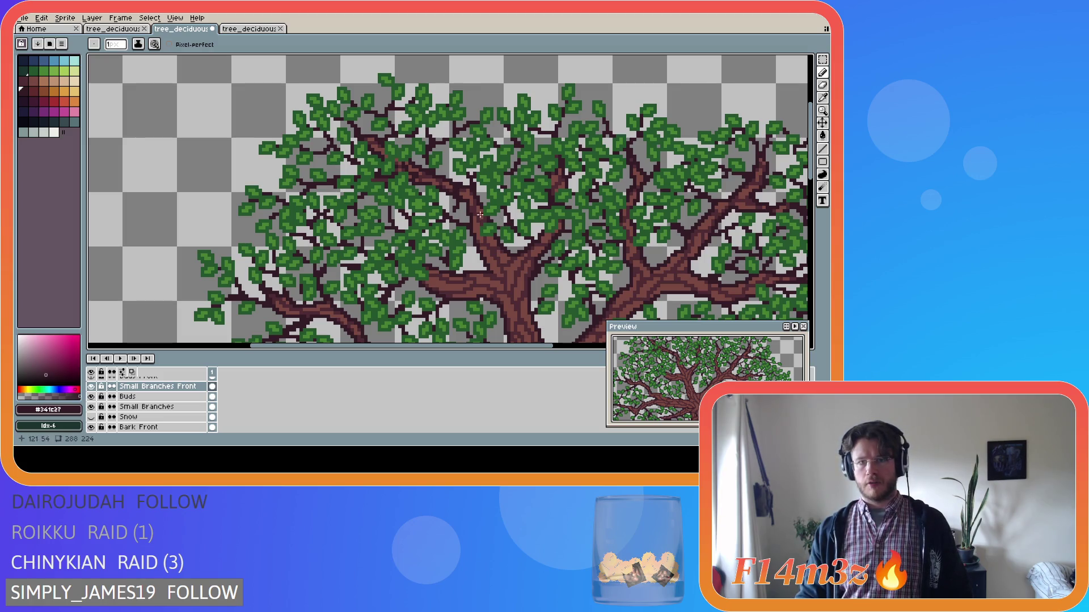
pyautogui.hotkey('ctrl', 'z')
pyautogui.hotkey('ctrl', 'z')
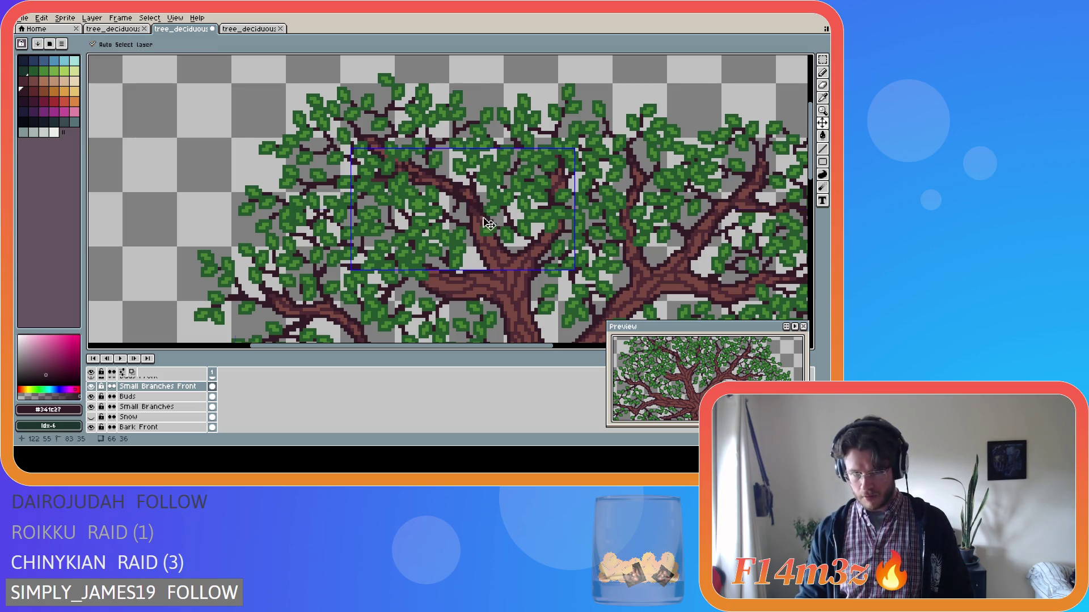
pyautogui.hotkey('ctrl', 'd')
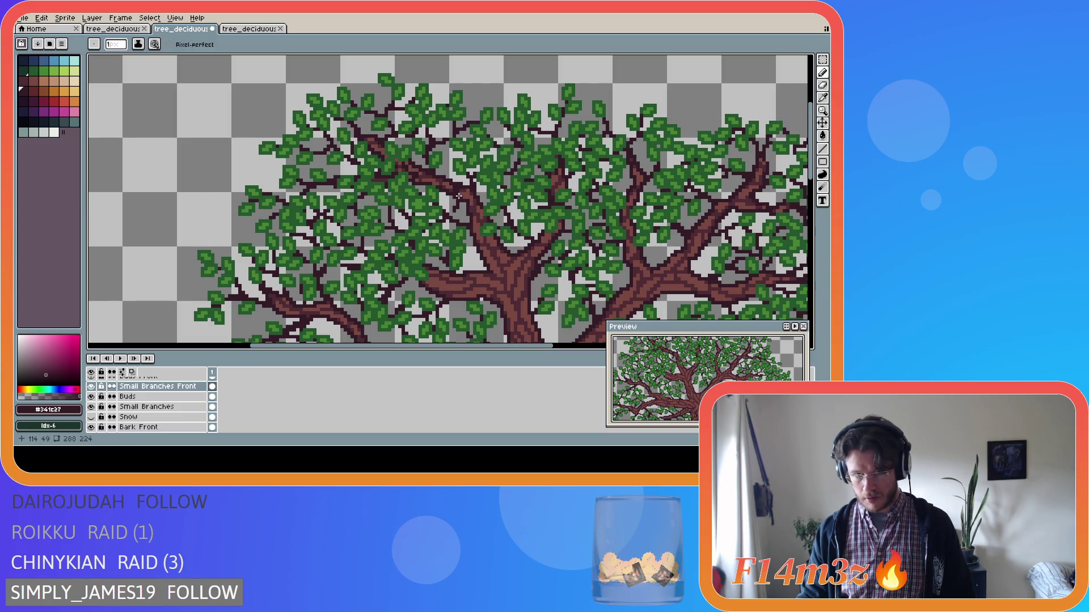
pyautogui.moveTo(459, 193); pyautogui.dragTo(473, 210)
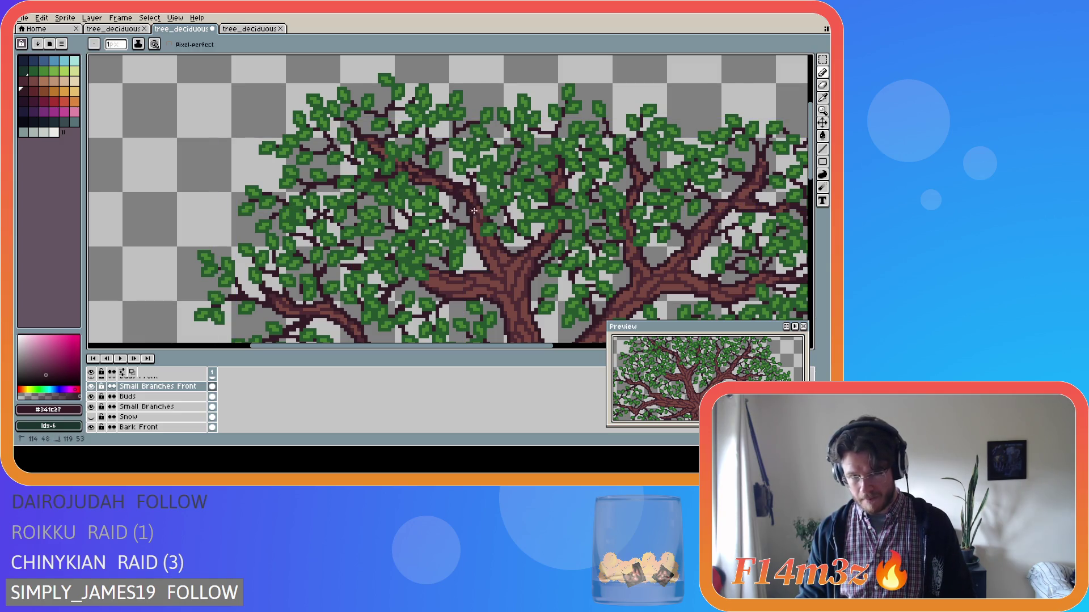
# Step: Toggle the Tree layer repeatedly to judge the front branches and undo a stray stroke
pyautogui.press('ctrl')
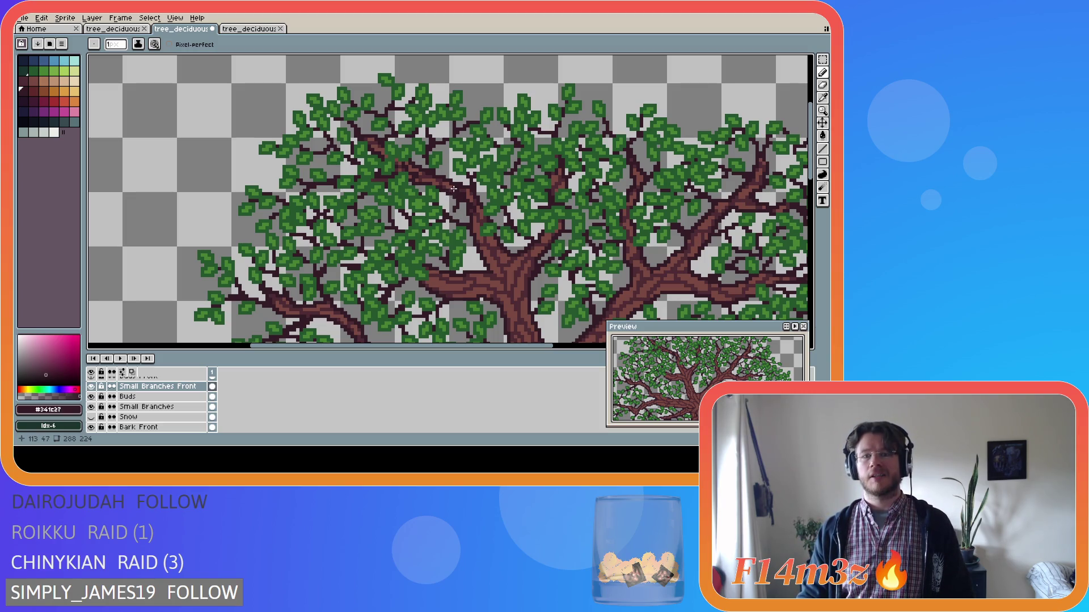
pyautogui.click(91, 407)
pyautogui.click(92, 407)
pyautogui.click(91, 408)
pyautogui.click(92, 408)
pyautogui.click(92, 407)
pyautogui.click(91, 408)
pyautogui.click(92, 407)
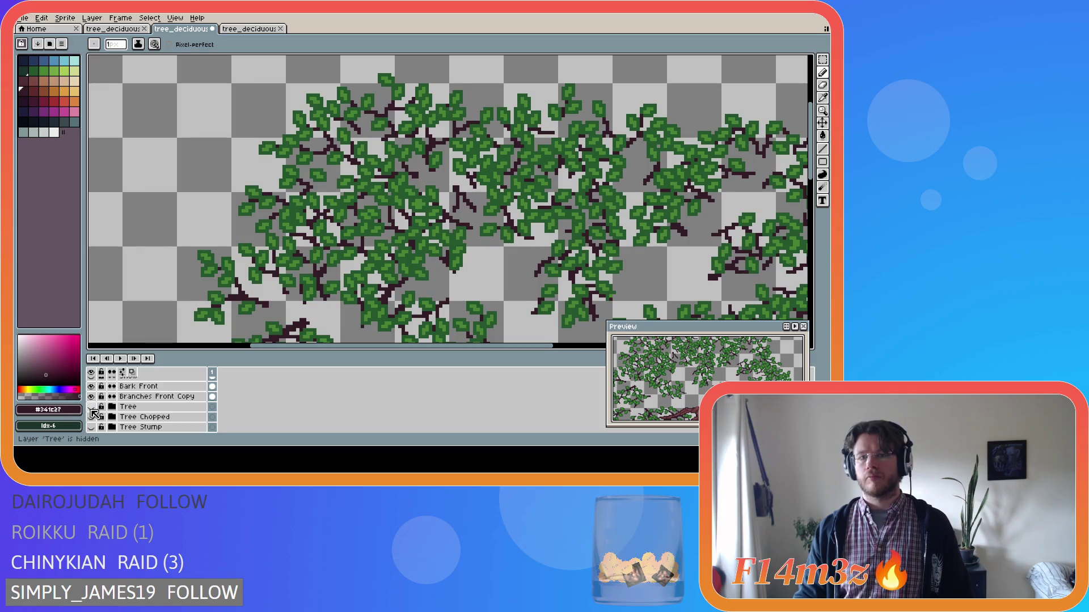
pyautogui.click(91, 407)
pyautogui.click(91, 407)
pyautogui.hotkey('ctrl', 'z')
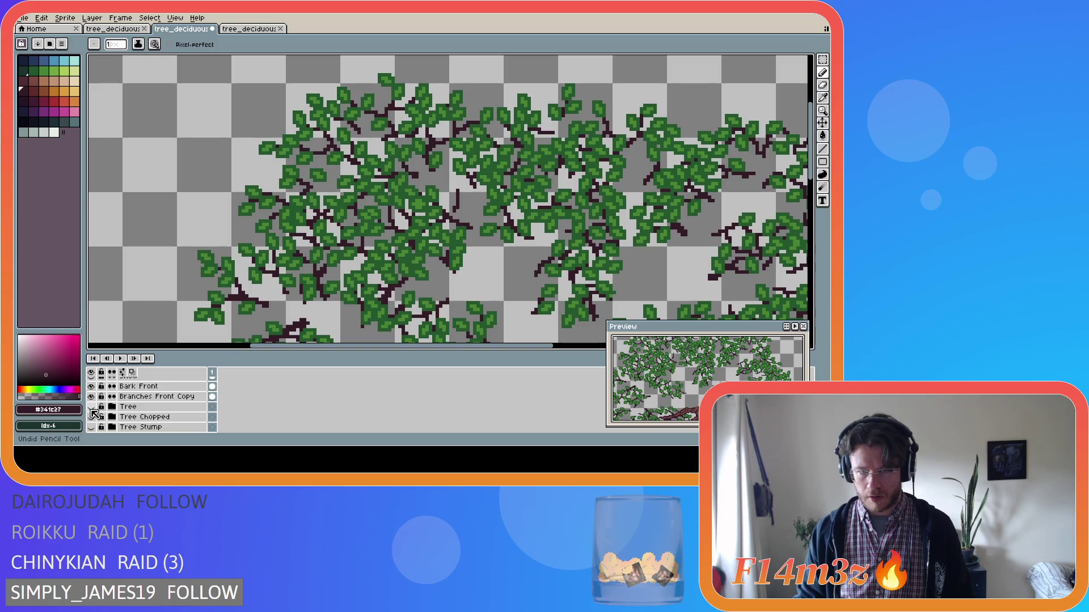
pyautogui.click(92, 408)
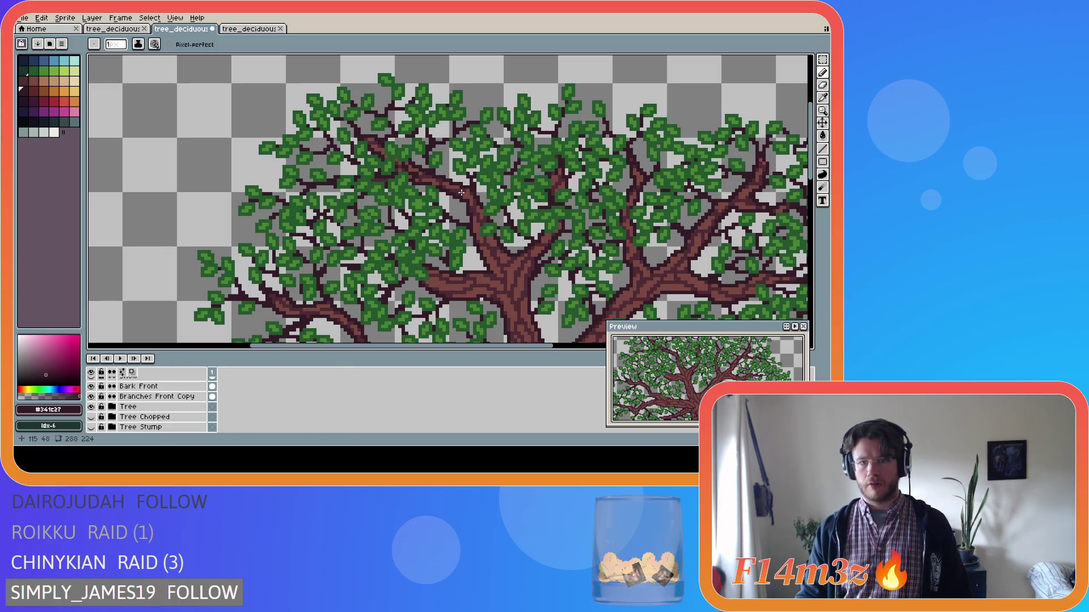
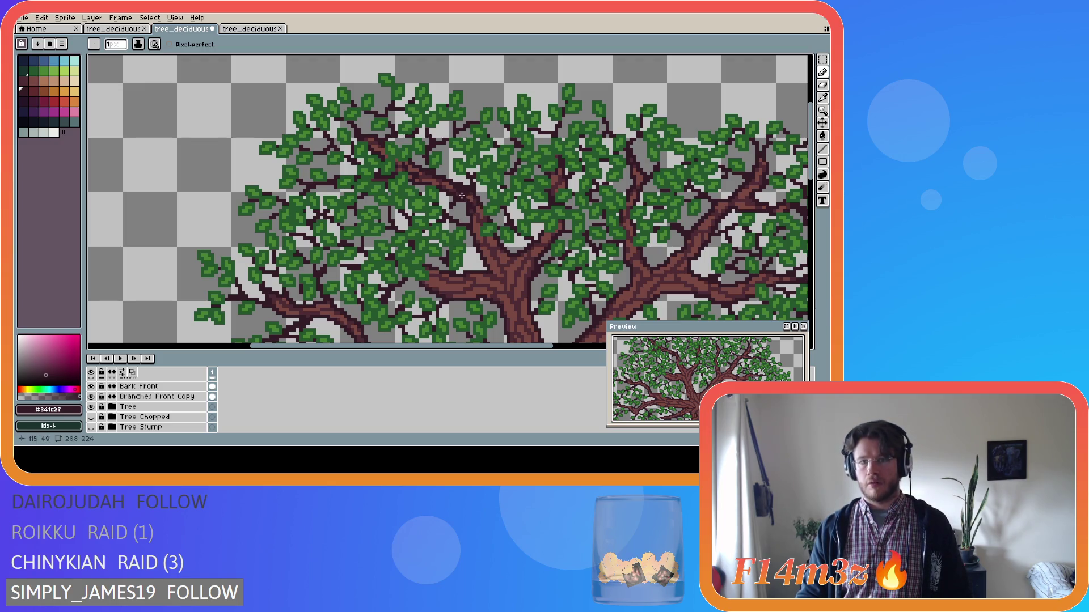
# Step: Hide the Tree layer, pick the leaf green #468232 and select the Buds Front layer
pyautogui.click(91, 407)
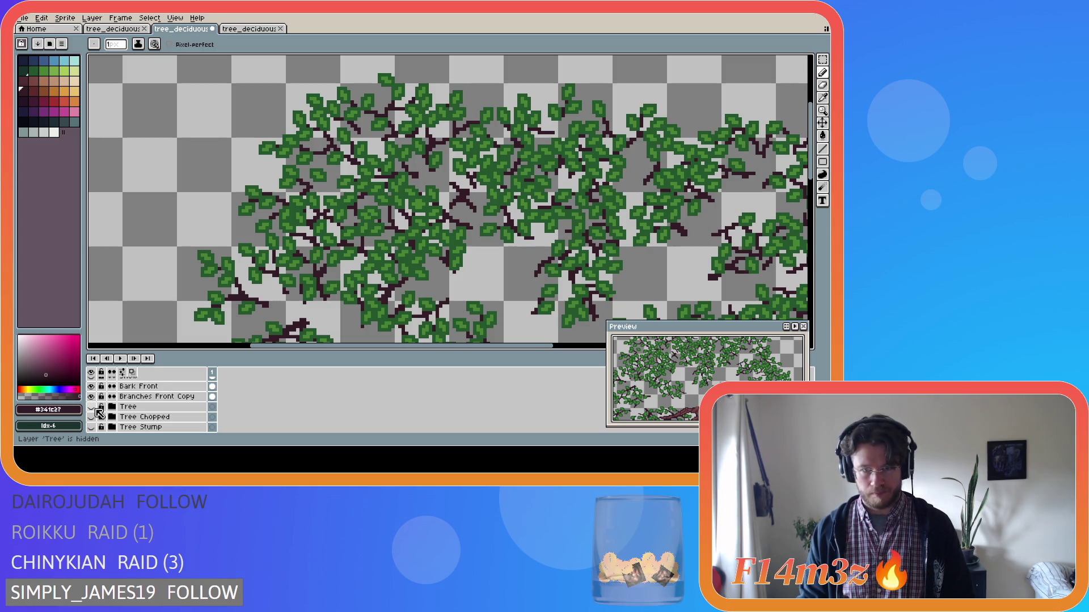
pyautogui.keyDown('alt'); pyautogui.click(412, 208); pyautogui.keyUp('alt')
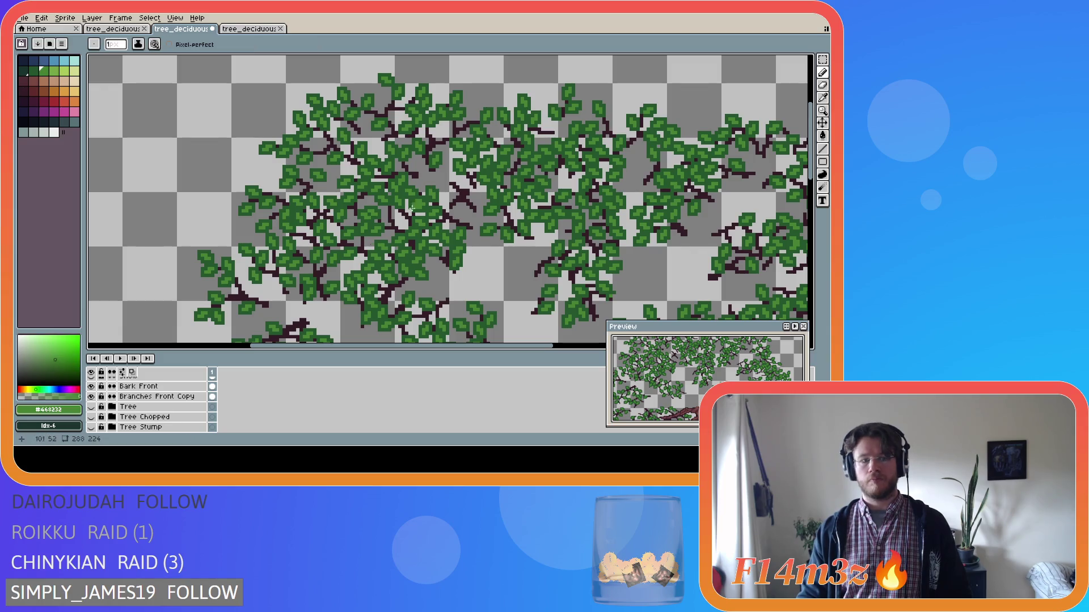
pyautogui.scroll(5, 170, 398)
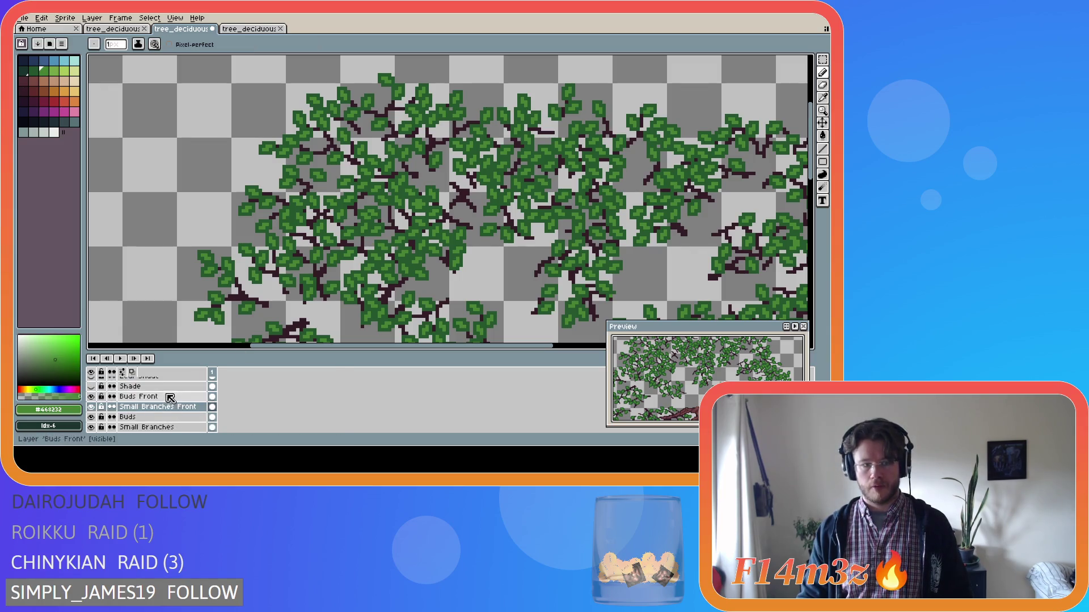
pyautogui.click(170, 397)
# Step: Toggle the trunk layer to compare the foliage, then switch to the rectangular marquee
pyautogui.scroll(2, 444, 187)
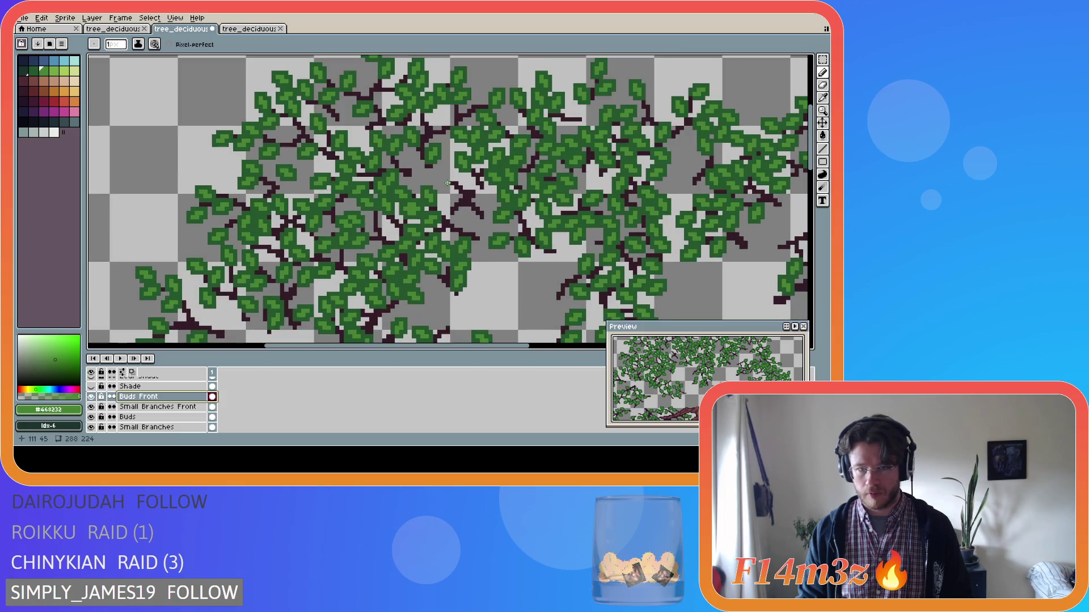
pyautogui.scroll(-3, 137, 400)
pyautogui.scroll(-2, 137, 400)
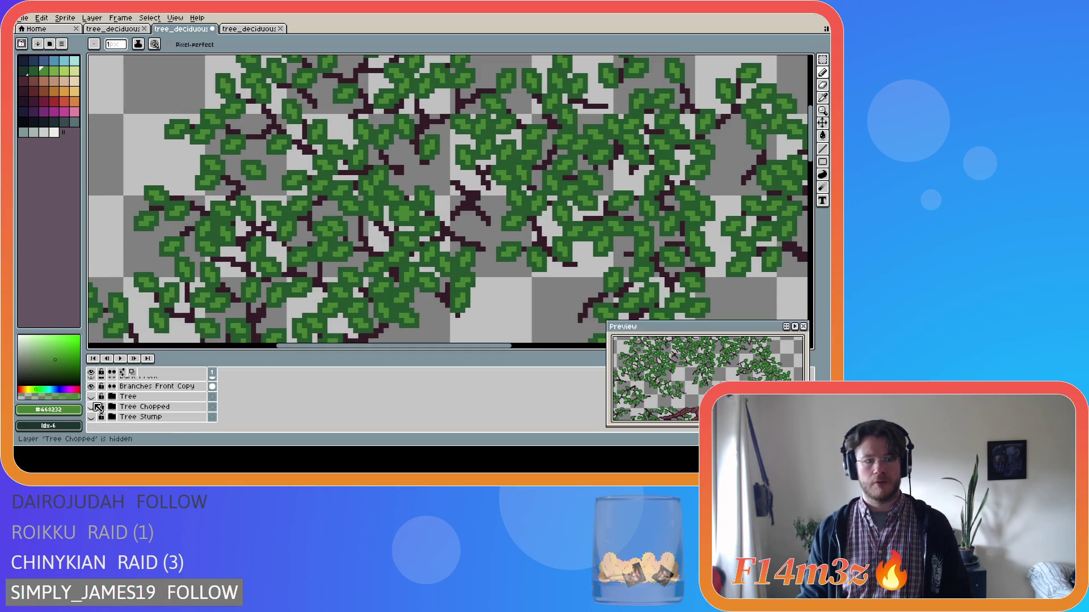
pyautogui.click(92, 397)
pyautogui.click(92, 397)
pyautogui.click(92, 397)
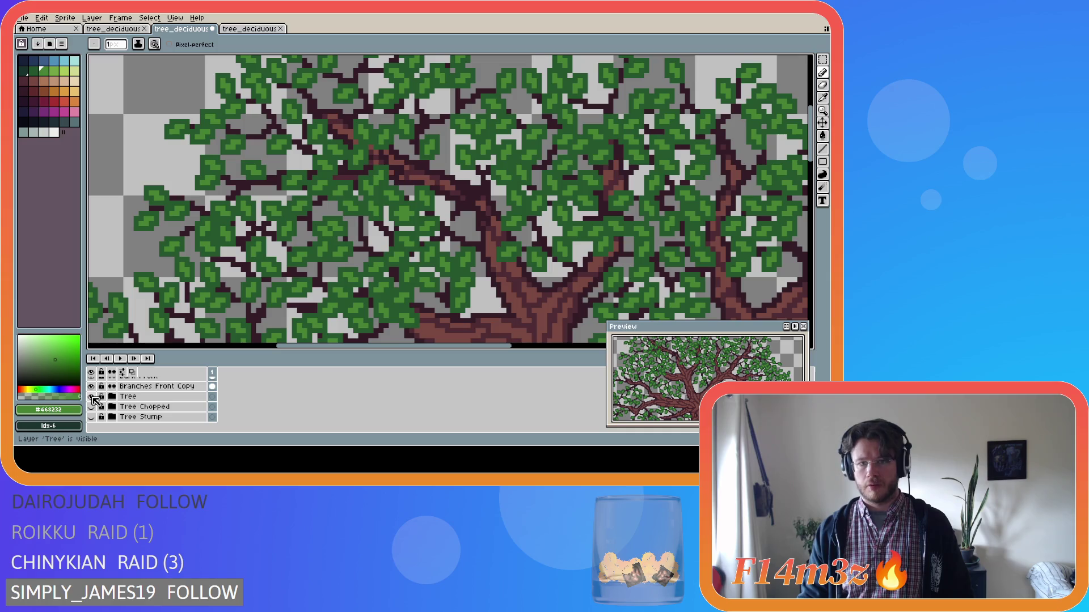
pyautogui.click(91, 397)
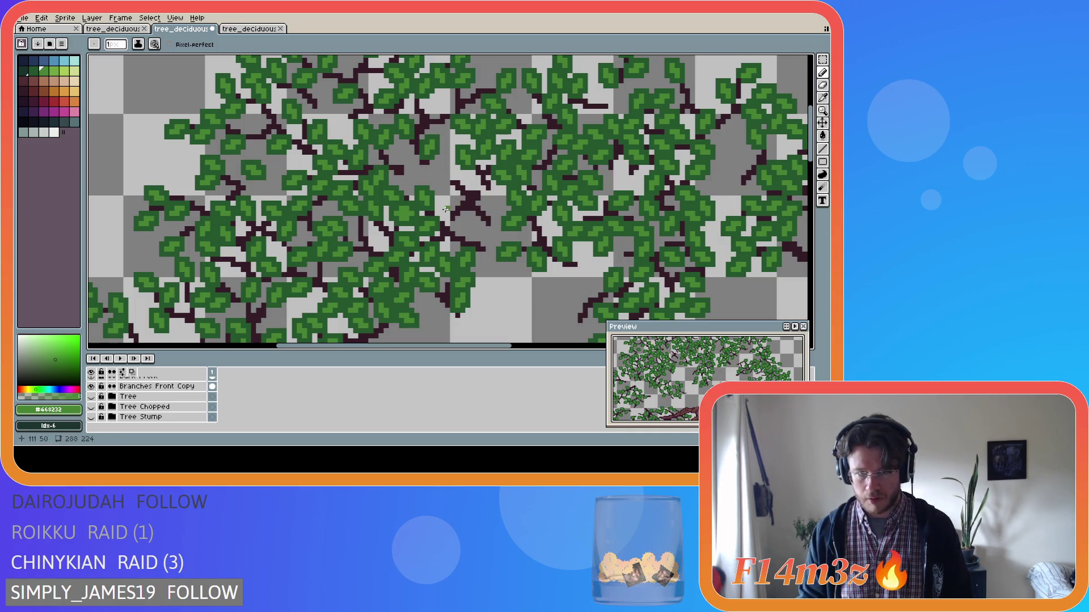
pyautogui.press('e')
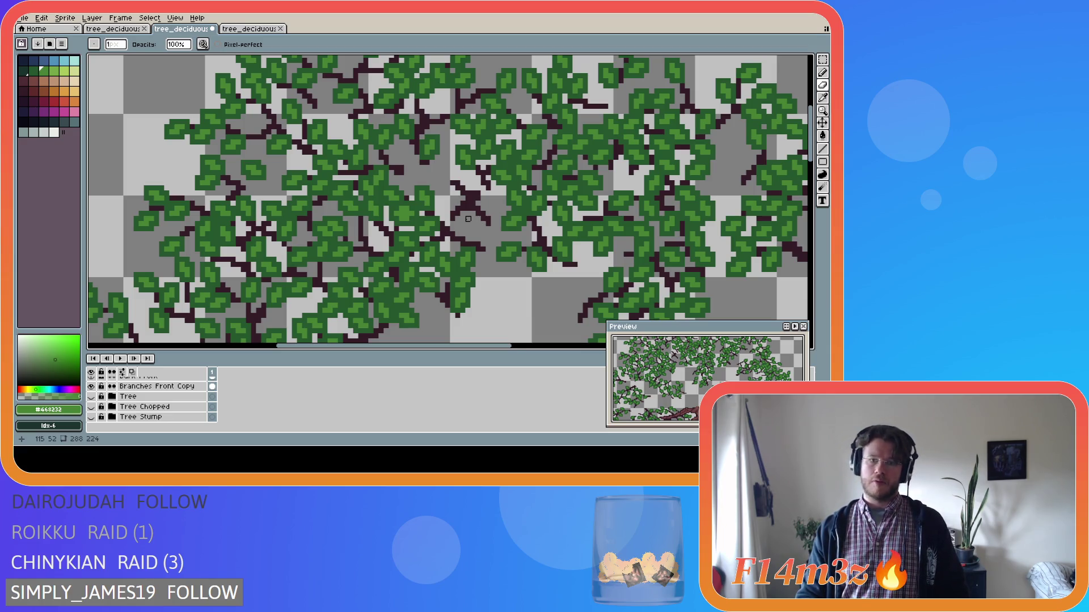
pyautogui.press('m')
pyautogui.scroll(2, 170, 403)
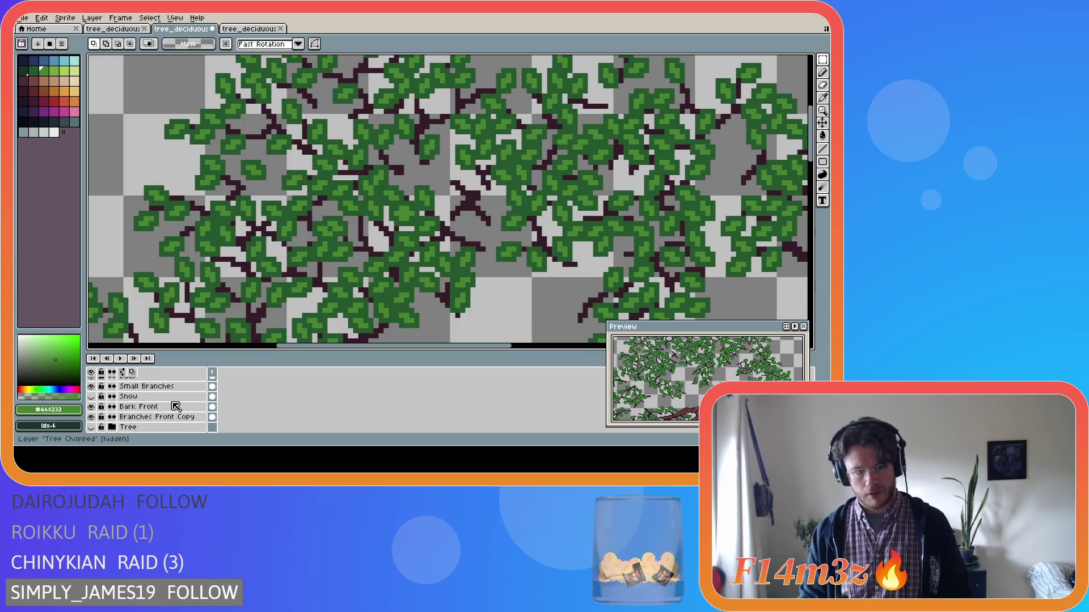
# Step: On Small Branches Front, nudge the central branch-tip pixels up one pixel and adjust another patch
pyautogui.scroll(2, 176, 407)
pyautogui.click(170, 396)
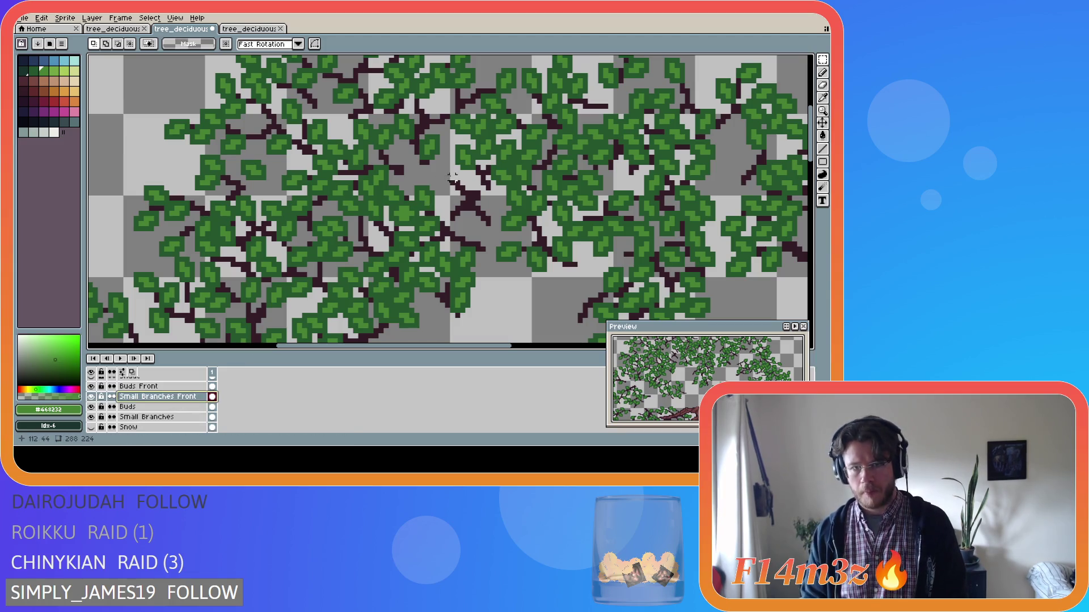
pyautogui.moveTo(451, 180); pyautogui.dragTo(473, 207)
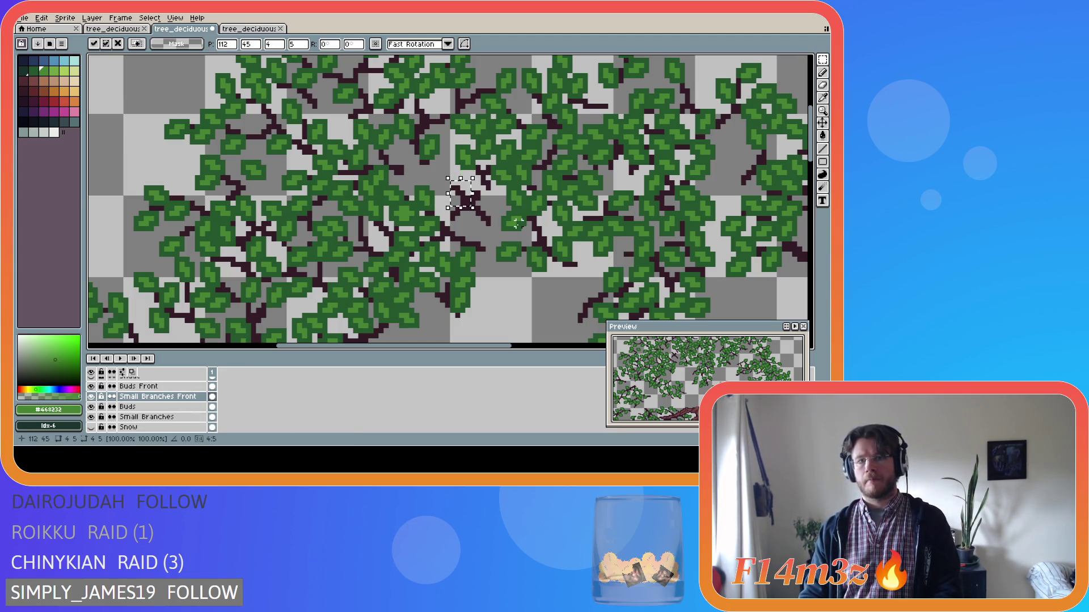
pyautogui.press('Up')
pyautogui.press('Return')
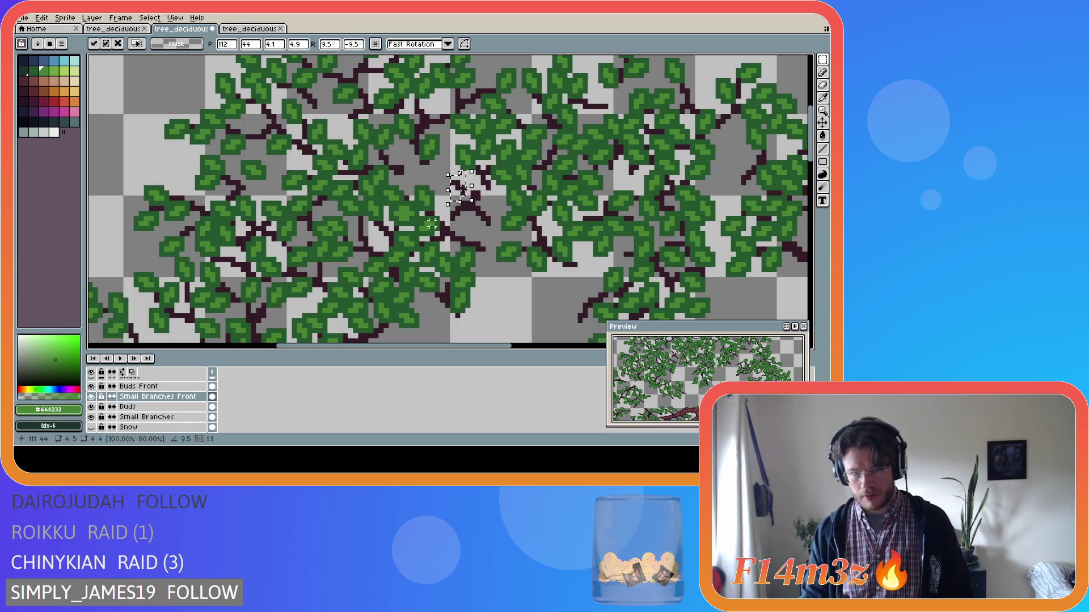
pyautogui.moveTo(446, 178); pyautogui.dragTo(464, 193)
pyautogui.press('Down')
pyautogui.press('Return')
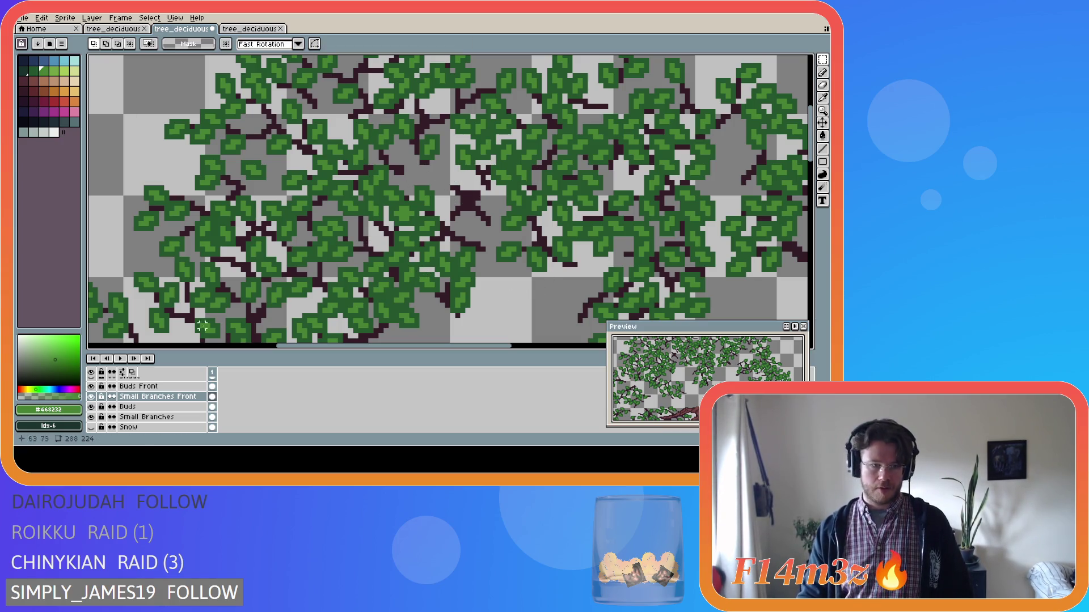
# Step: With the Pencil on Buds Front, draw green bud pixels beside the branch tip, undoing misplaced ones
pyautogui.press('b')
pyautogui.hotkey('alt', 'Up')
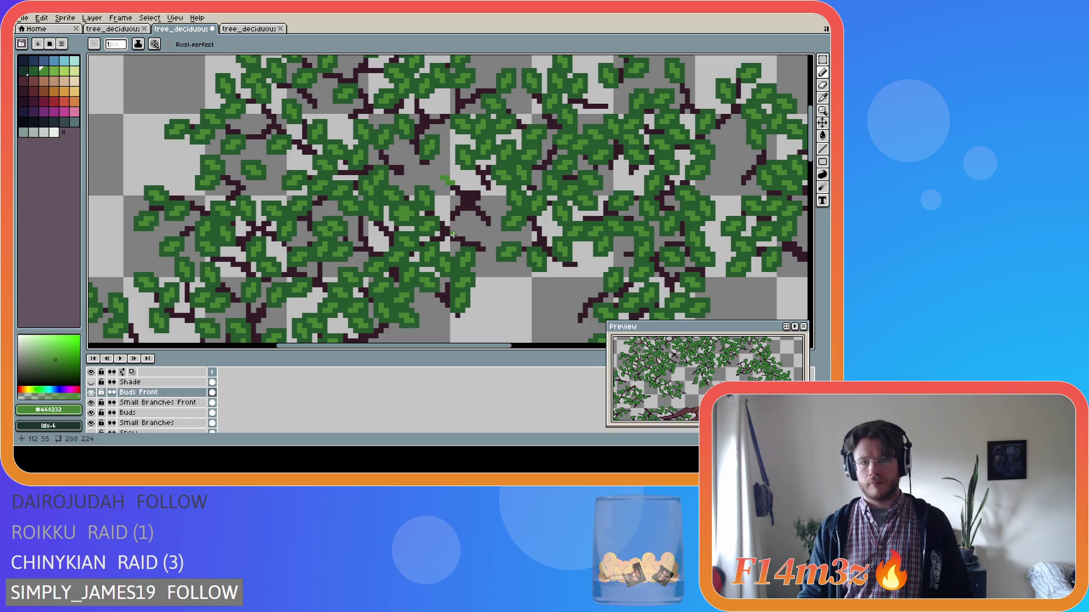
pyautogui.moveTo(452, 194); pyautogui.dragTo(447, 197)
pyautogui.press('v')
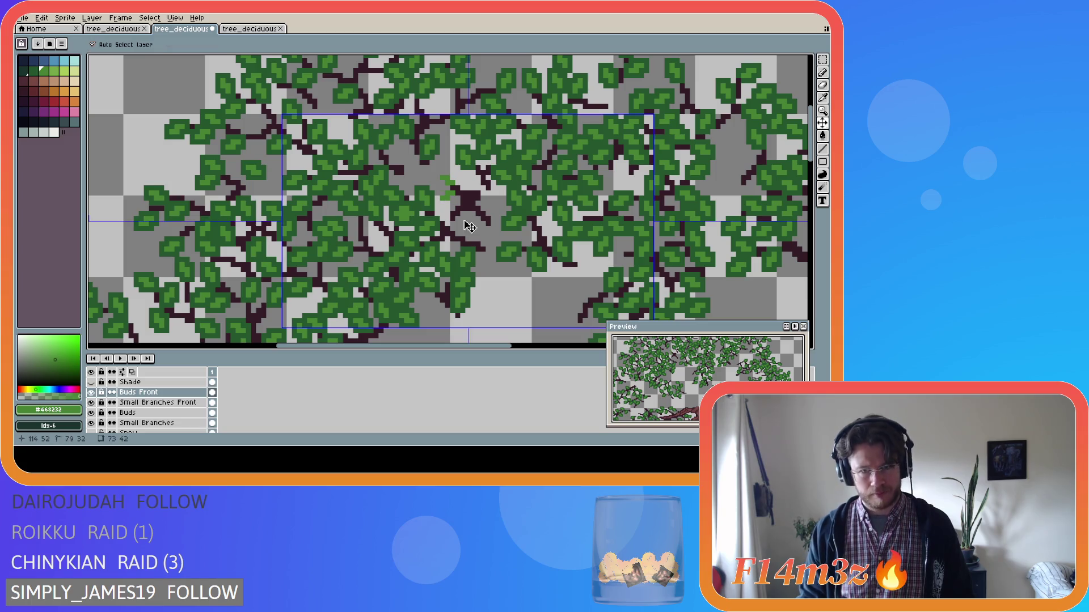
pyautogui.press('b')
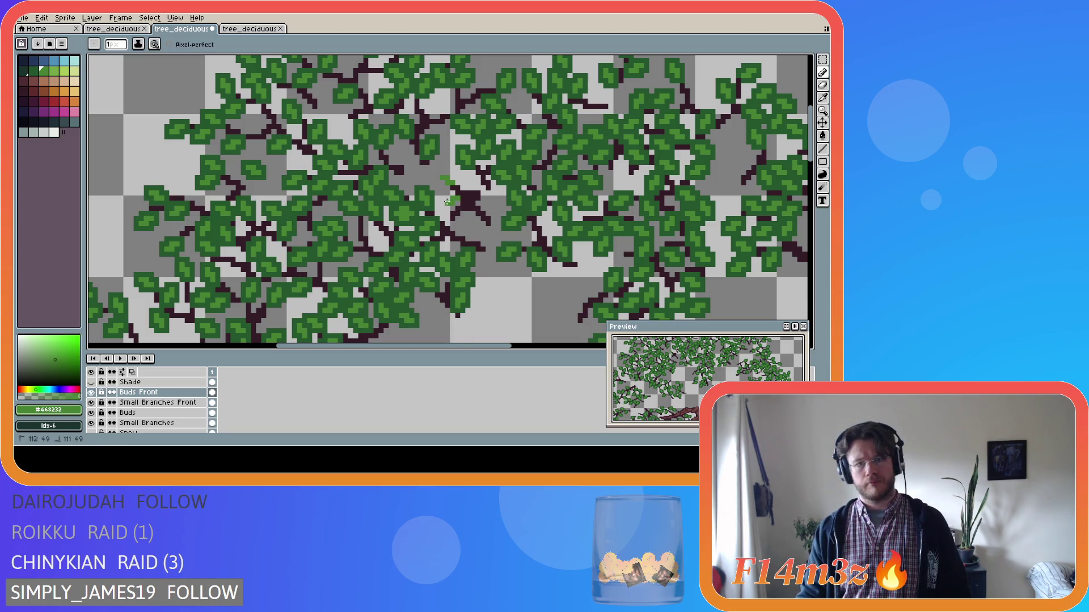
pyautogui.click(468, 189)
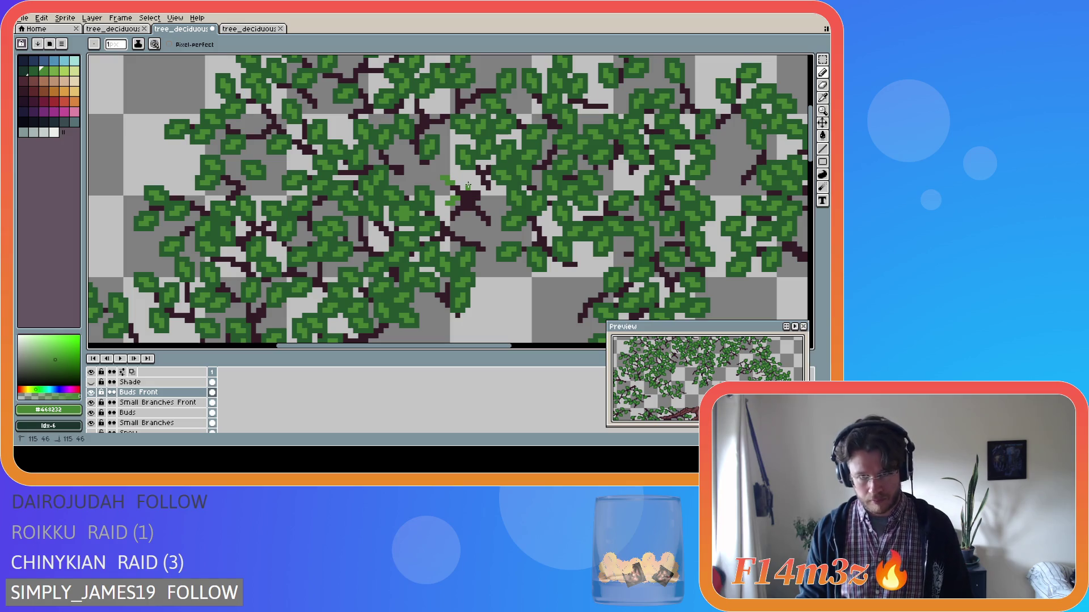
pyautogui.click(470, 184)
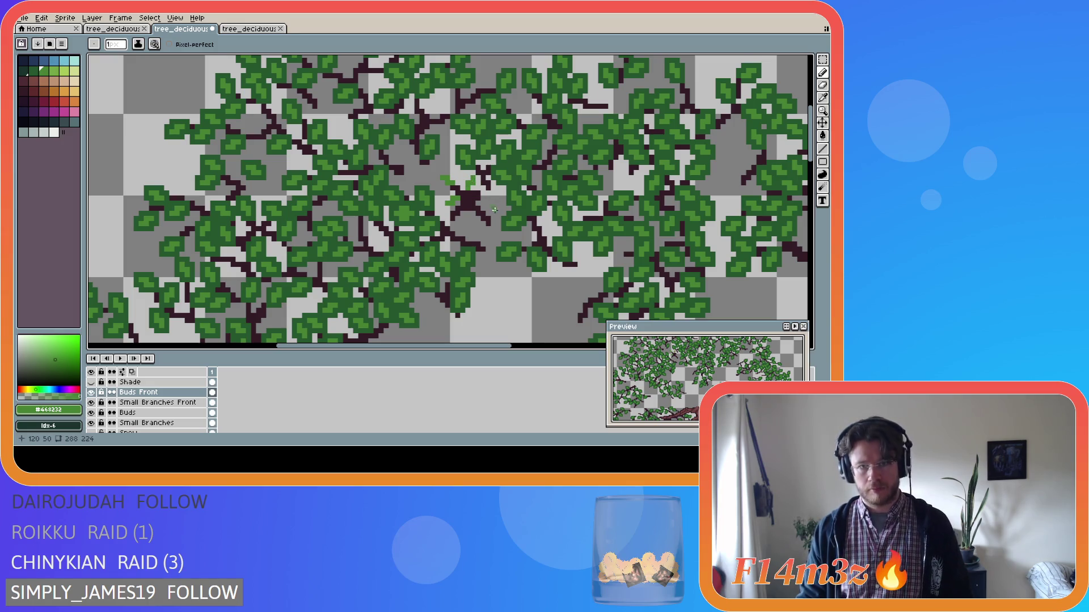
pyautogui.hotkey('ctrl', 'z')
pyautogui.moveTo(468, 185); pyautogui.dragTo(473, 182)
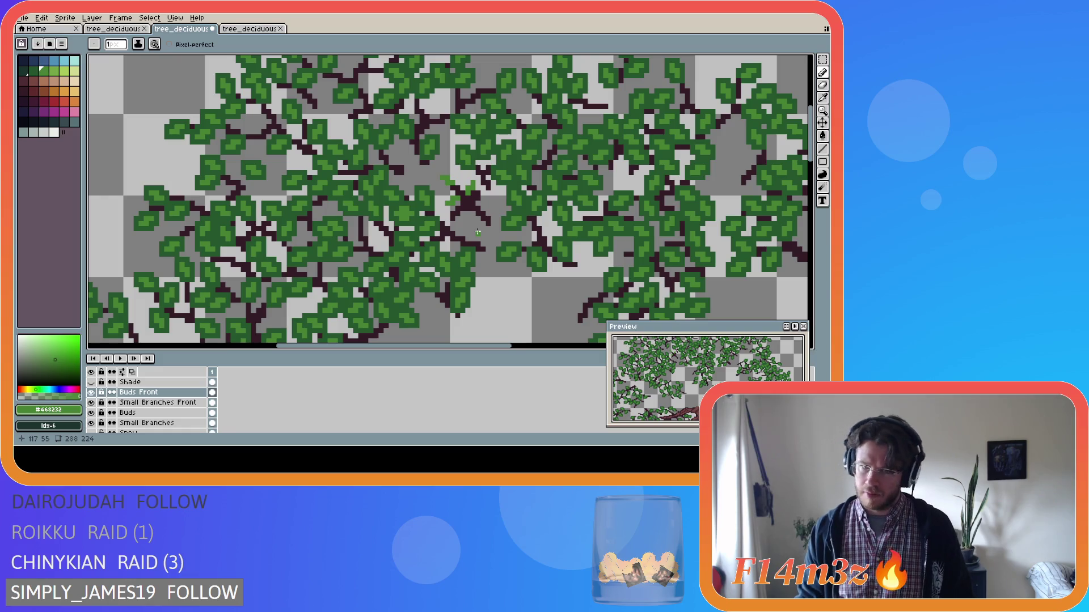
pyautogui.hotkey('ctrl', 'z')
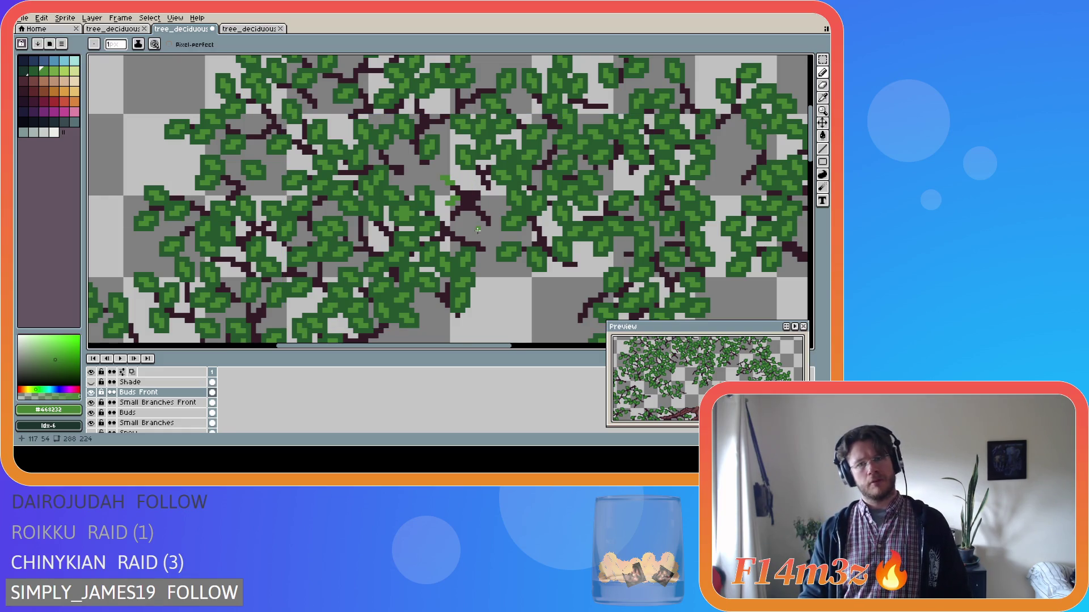
# Step: Toggle the Tree layer repeatedly to compare the buds, leaving the trunk visible, and re-zoom on the crown
pyautogui.scroll(-3, 97, 411)
pyautogui.click(92, 413)
pyautogui.click(92, 413)
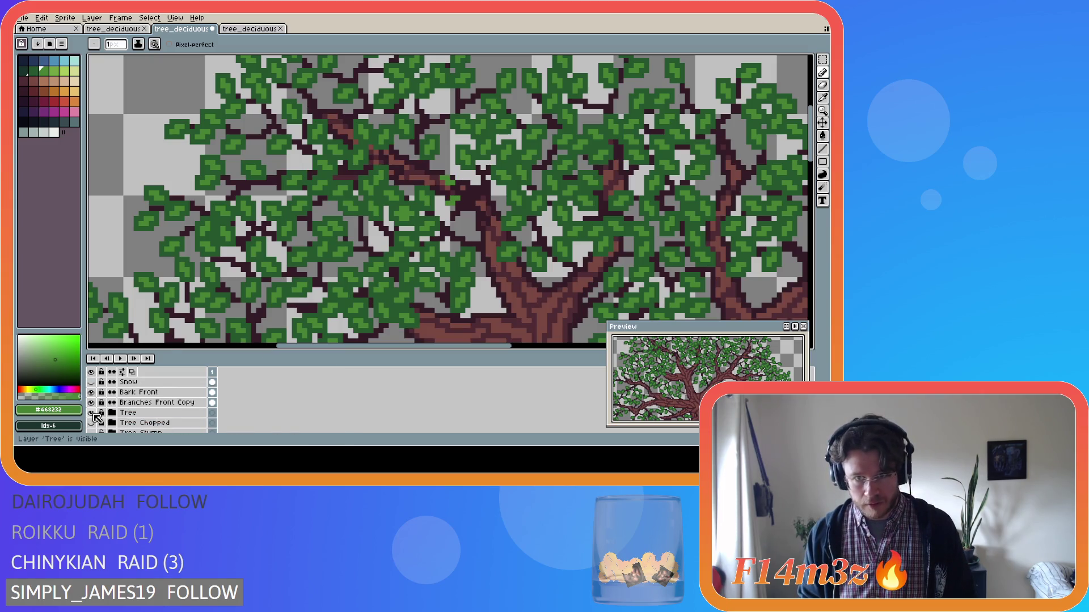
pyautogui.click(92, 412)
pyautogui.click(93, 413)
pyautogui.click(92, 413)
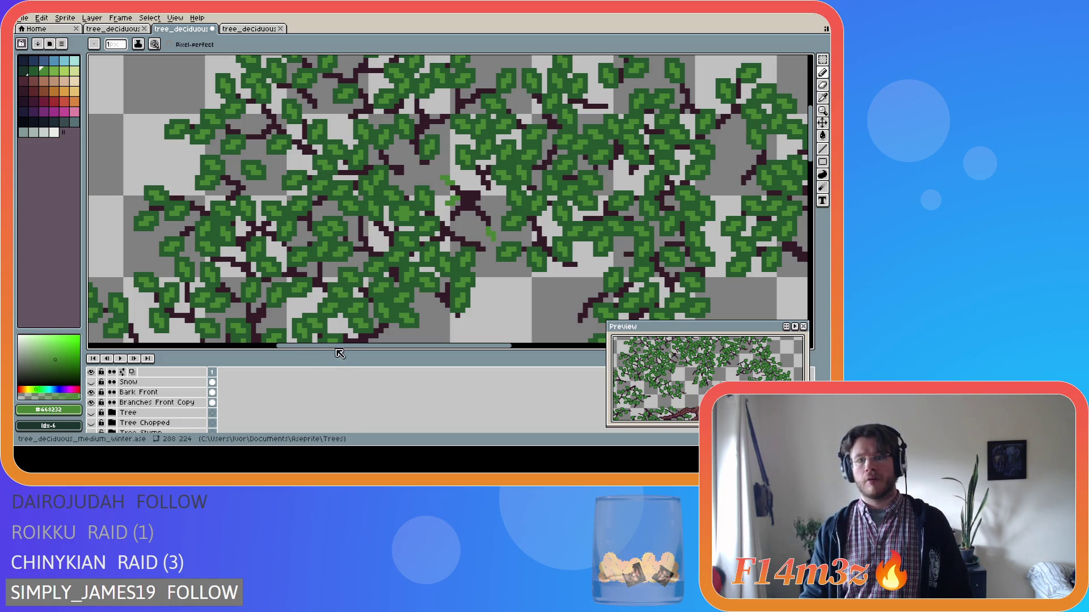
pyautogui.click(93, 414)
pyautogui.click(93, 414)
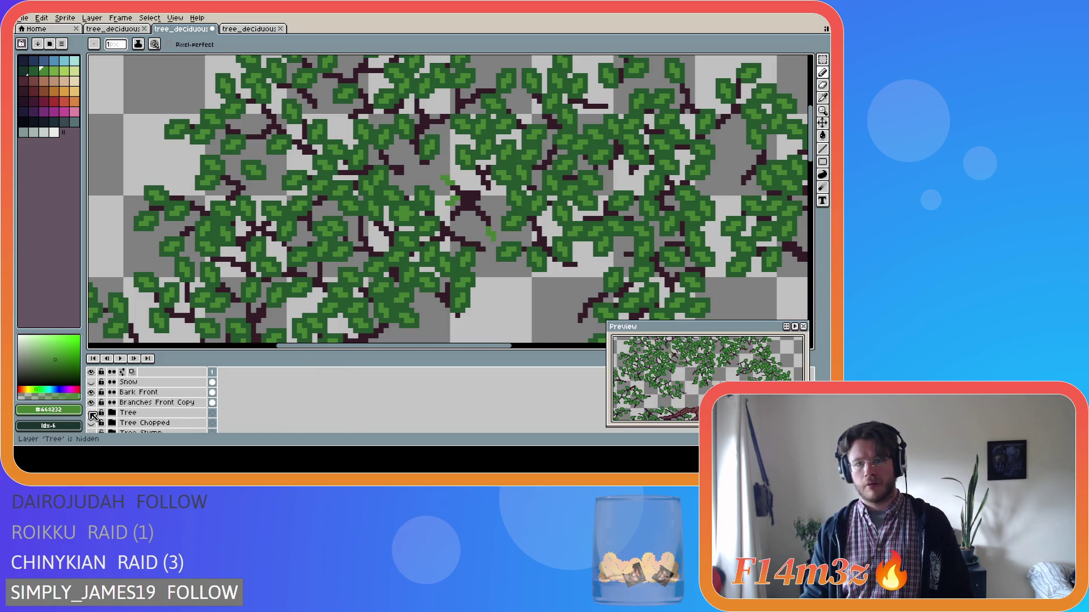
pyautogui.click(93, 414)
pyautogui.click(93, 414)
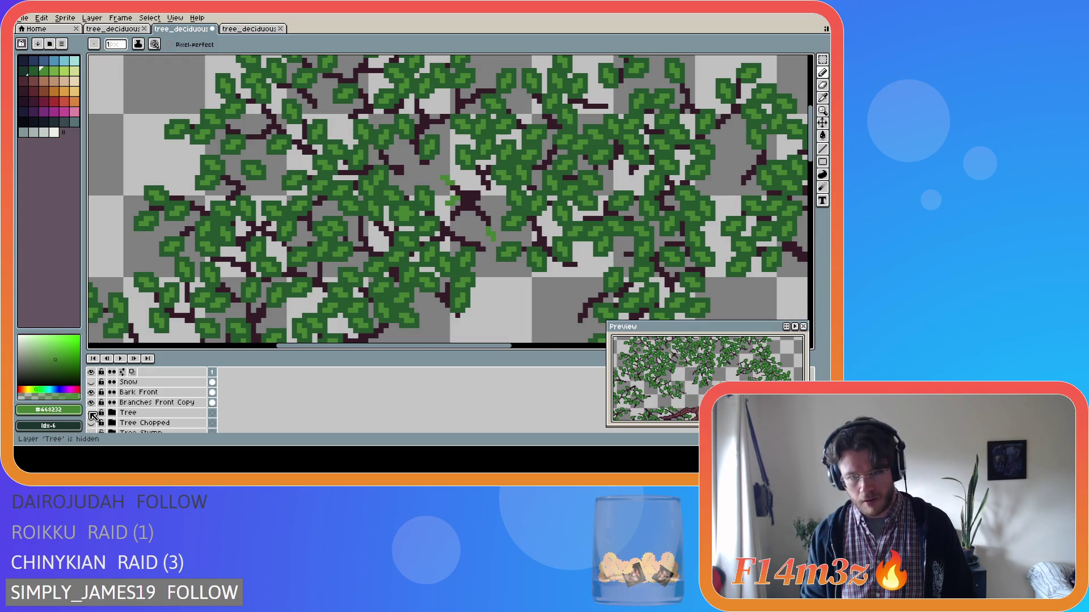
pyautogui.click(92, 414)
pyautogui.click(92, 414)
pyautogui.click(93, 414)
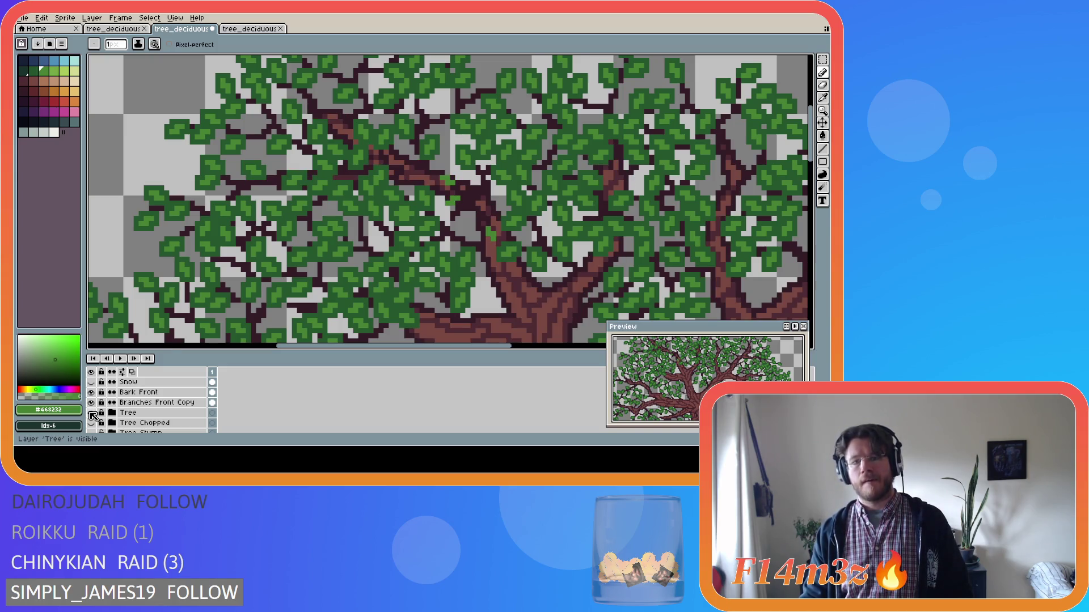
pyautogui.click(92, 414)
pyautogui.click(92, 414)
pyautogui.click(93, 414)
pyautogui.click(93, 414)
pyautogui.click(93, 414)
pyautogui.click(93, 414)
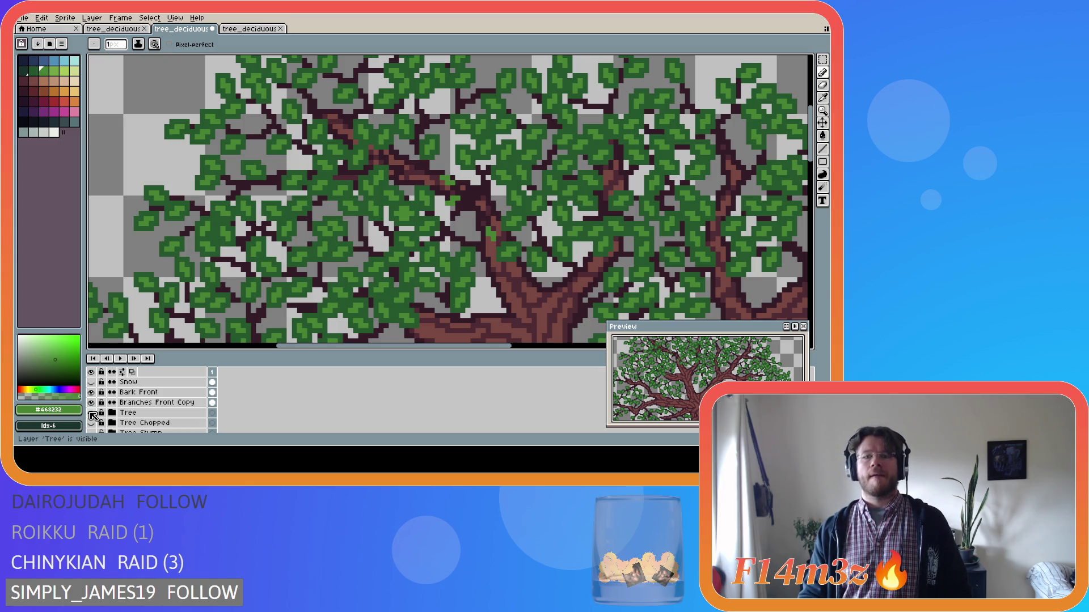
pyautogui.scroll(-3, 327, 304)
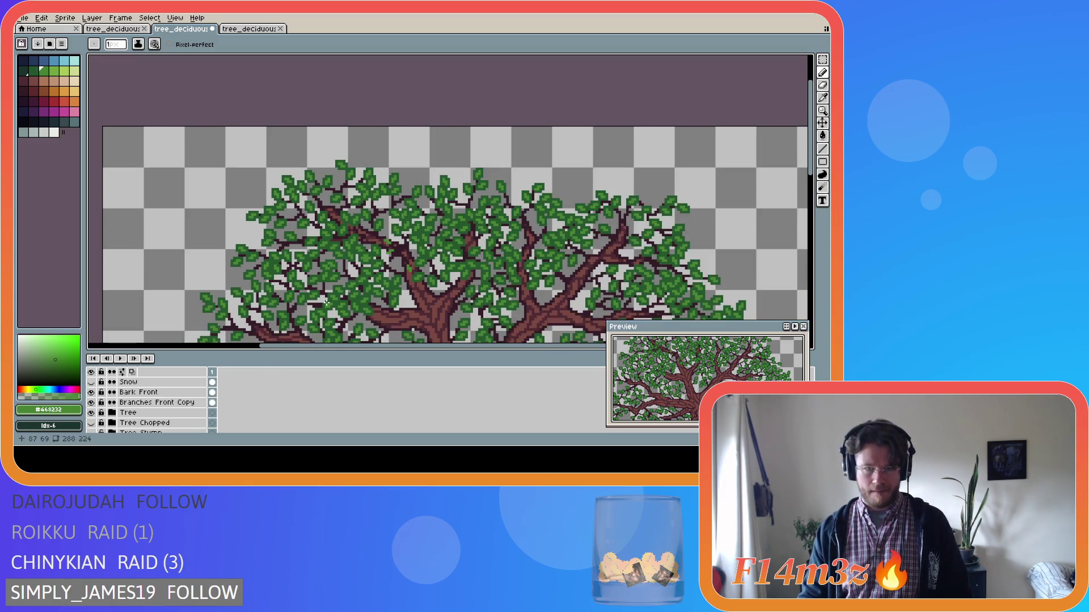
pyautogui.scroll(2, 377, 280)
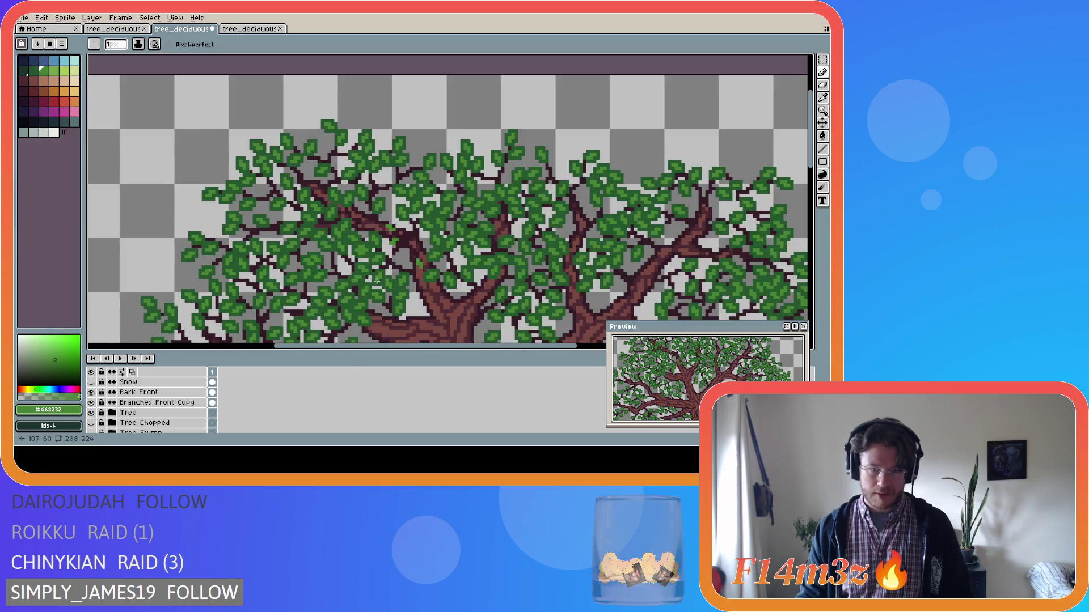
pyautogui.scroll(2, 433, 260)
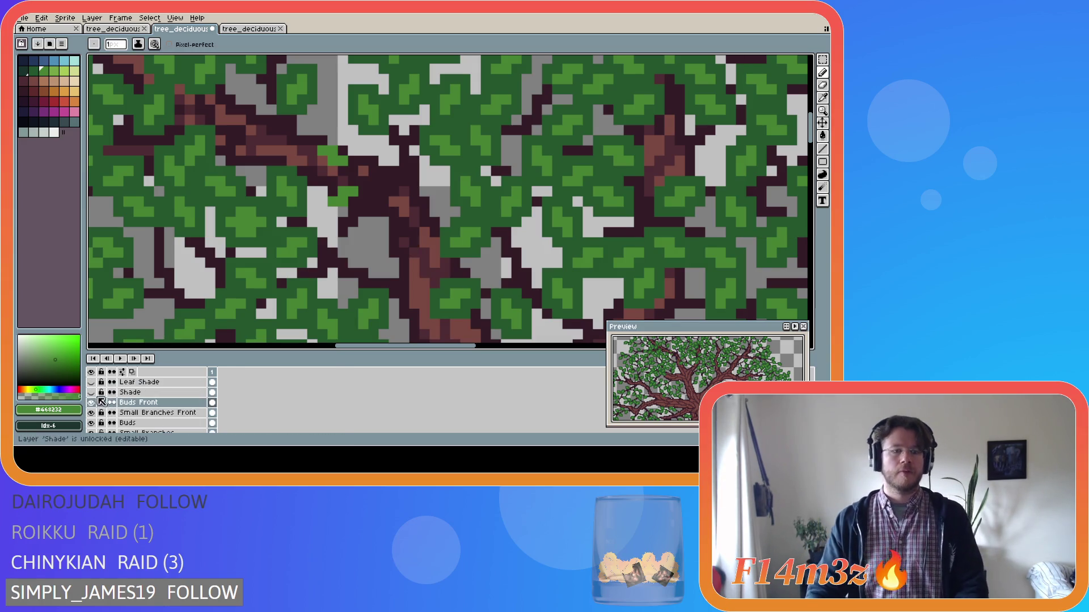
# Step: Hide the Tree layer and pencil light-green bud sprigs, dots and a small cluster around the fork on Buds Front
pyautogui.click(91, 413)
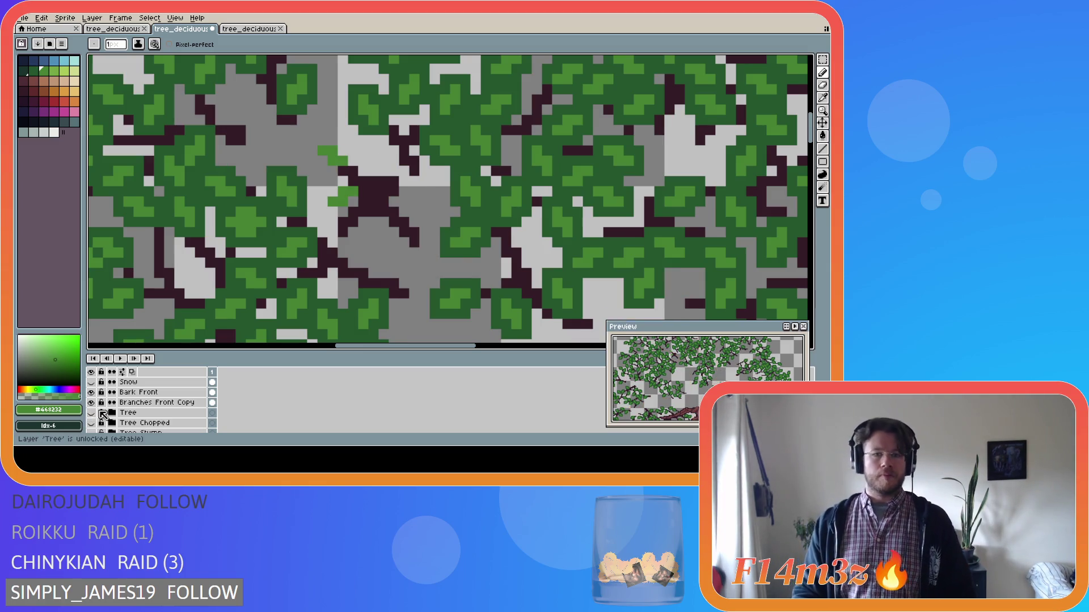
pyautogui.scroll(2, 103, 421)
pyautogui.scroll(1, 103, 421)
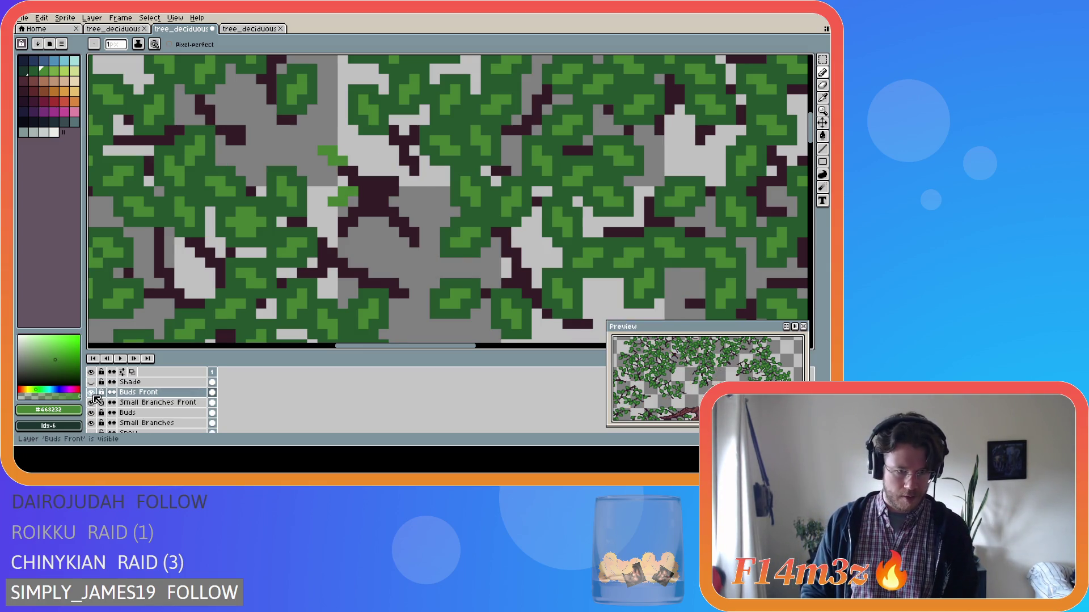
pyautogui.click(136, 402)
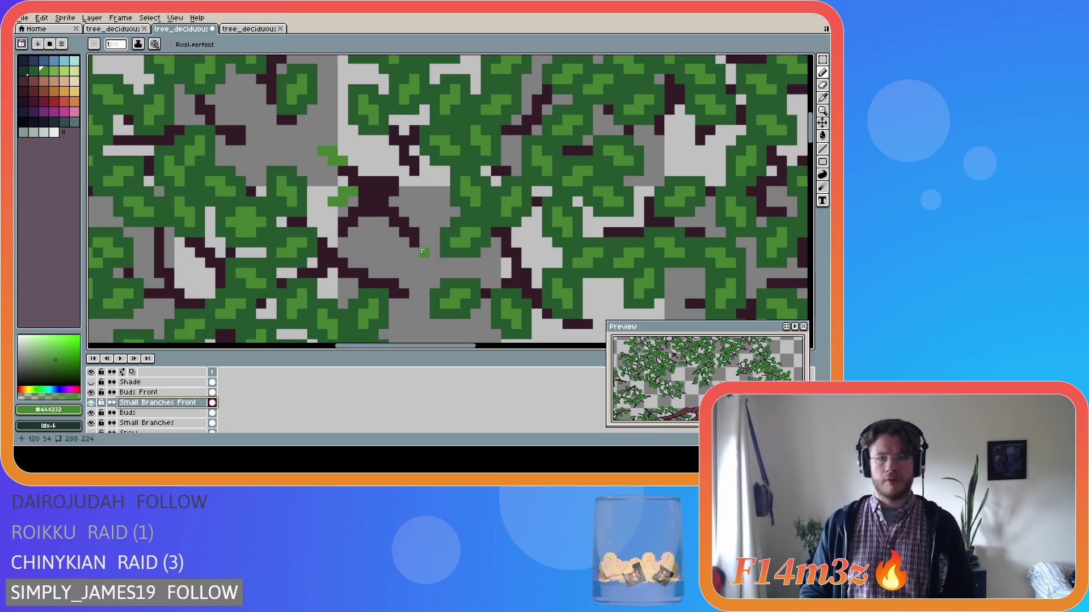
pyautogui.press('e')
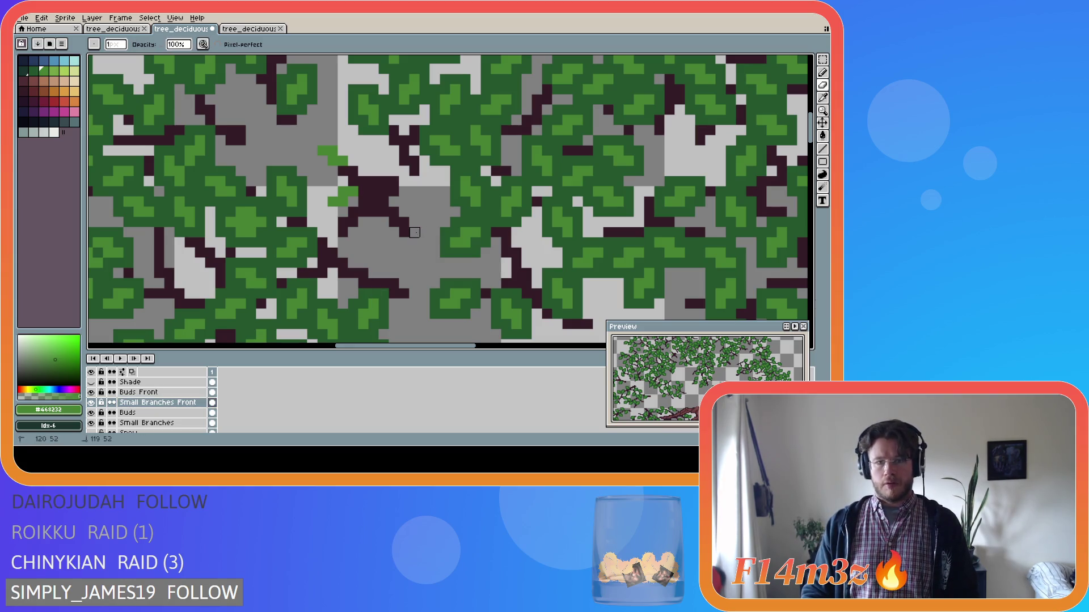
pyautogui.click(139, 392)
pyautogui.press('b')
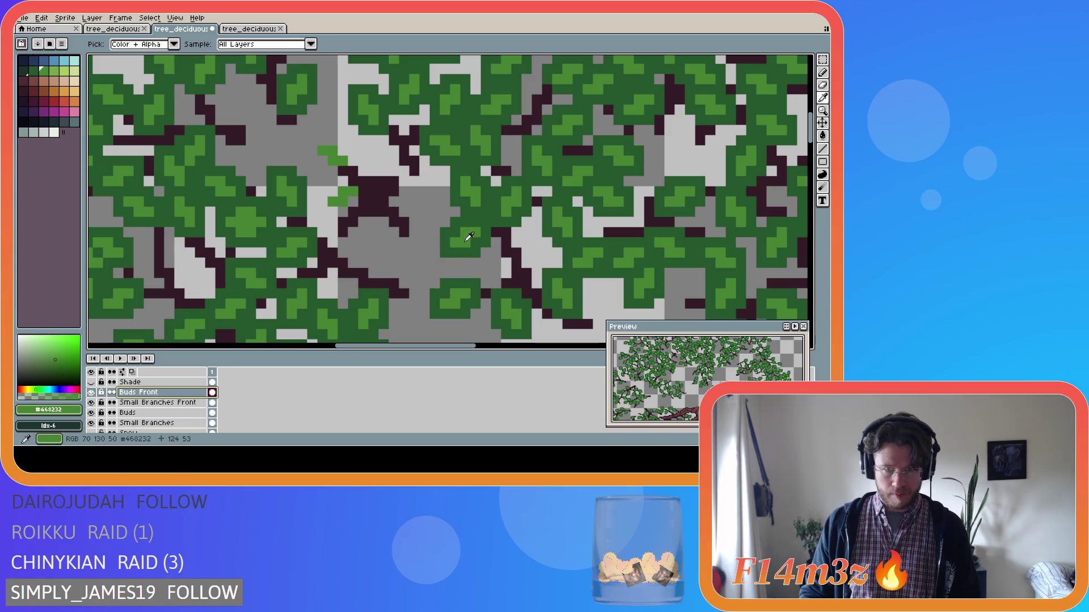
pyautogui.moveTo(413, 230); pyautogui.dragTo(424, 255)
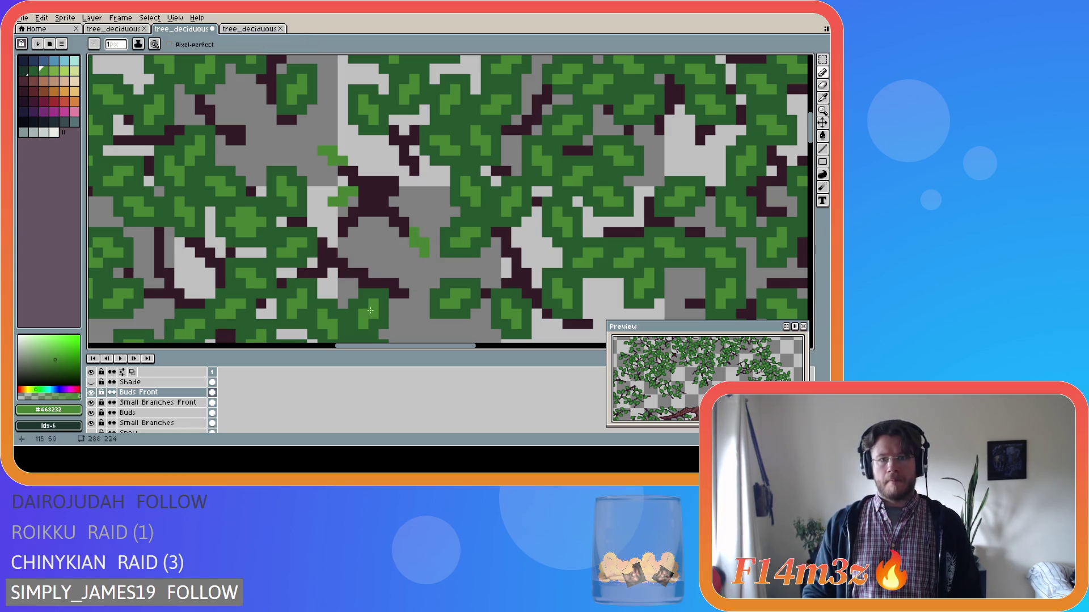
pyautogui.moveTo(386, 223)
pyautogui.mouseDown()
pyautogui.moveTo(375, 244)
pyautogui.moveTo(420, 205)
pyautogui.mouseUp()
pyautogui.click(413, 214)
pyautogui.click(411, 215)
pyautogui.moveTo(344, 253)
pyautogui.mouseDown()
pyautogui.moveTo(340, 241)
pyautogui.moveTo(339, 255)
pyautogui.mouseUp()
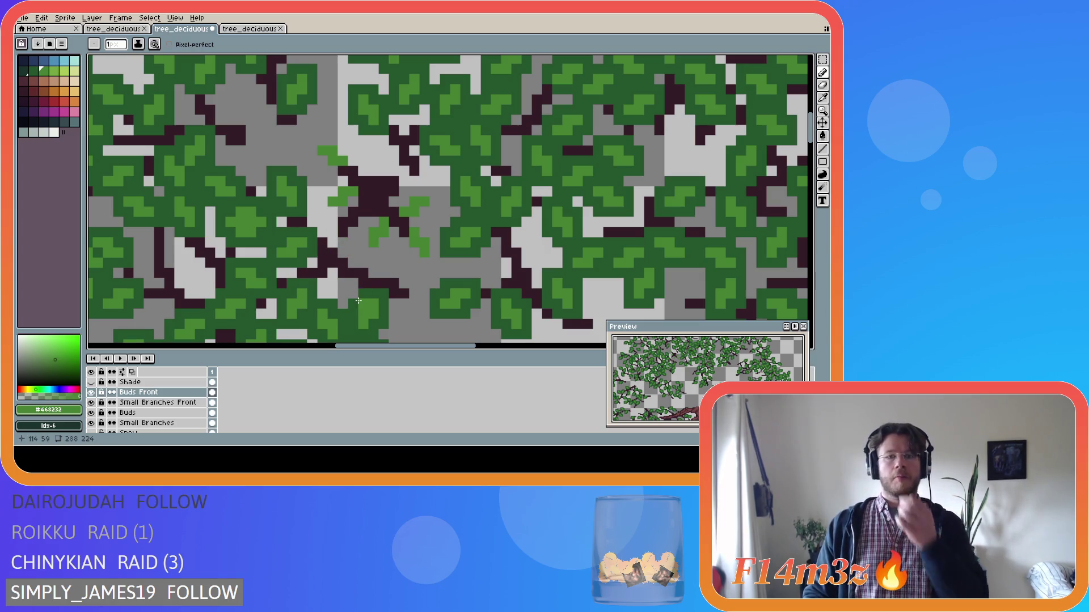
# Step: Check the buds against the trunk, hide Tree again, and compare Small Branches Front on and off
pyautogui.scroll(-3, 142, 402)
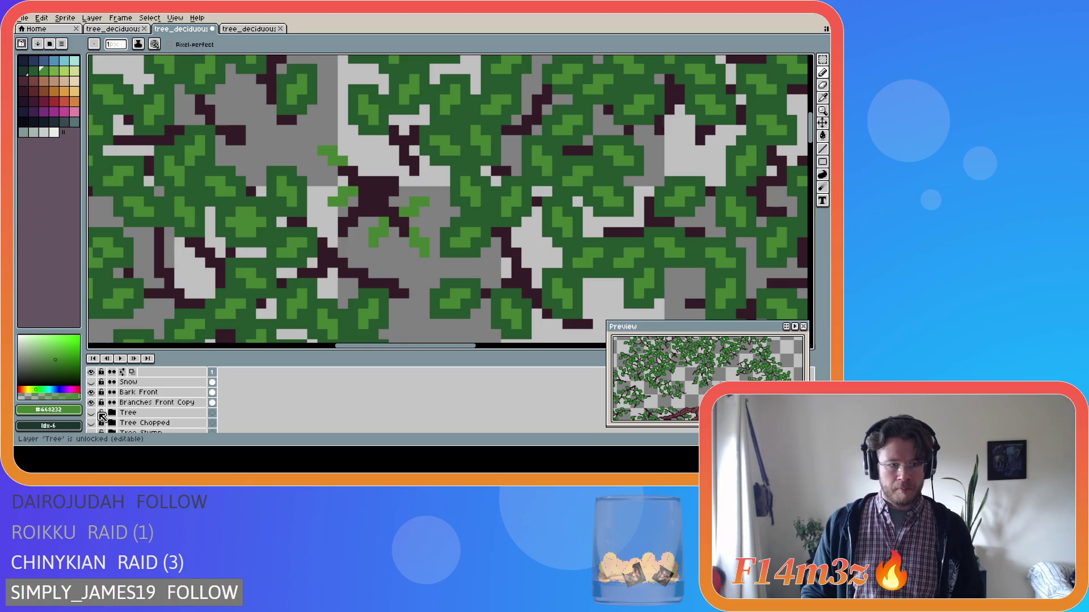
pyautogui.click(92, 413)
pyautogui.scroll(-2, 293, 278)
pyautogui.scroll(1, 257, 290)
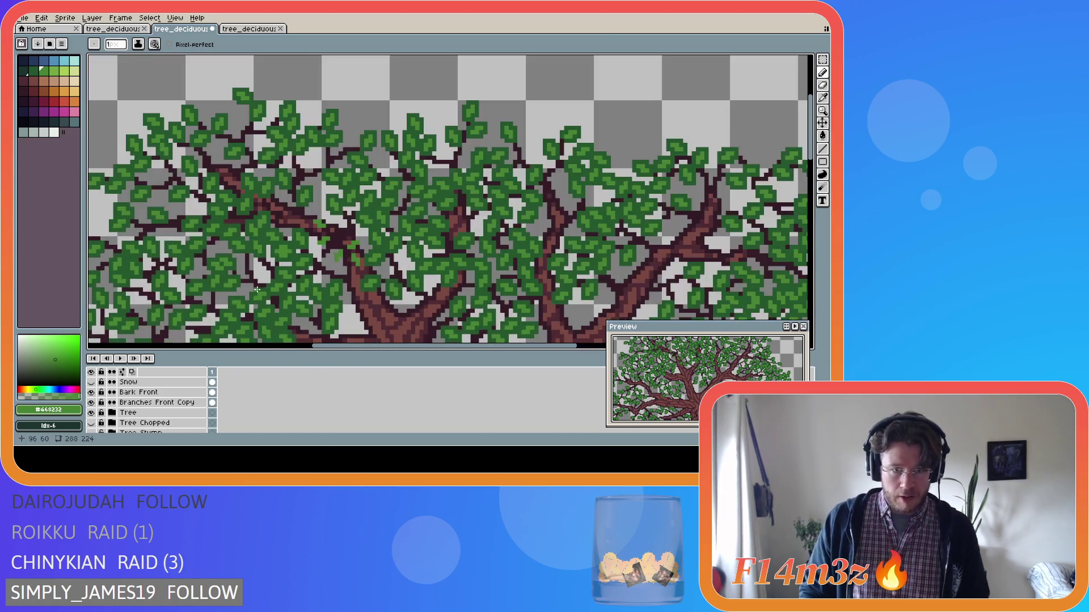
pyautogui.scroll(1, 317, 279)
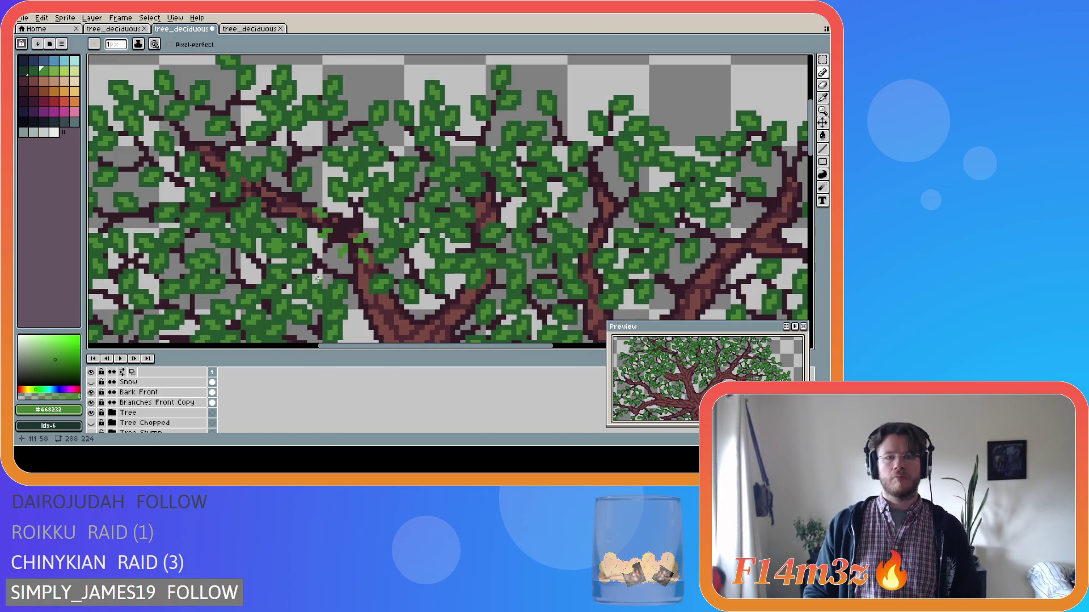
pyautogui.scroll(1, 317, 278)
pyautogui.click(91, 412)
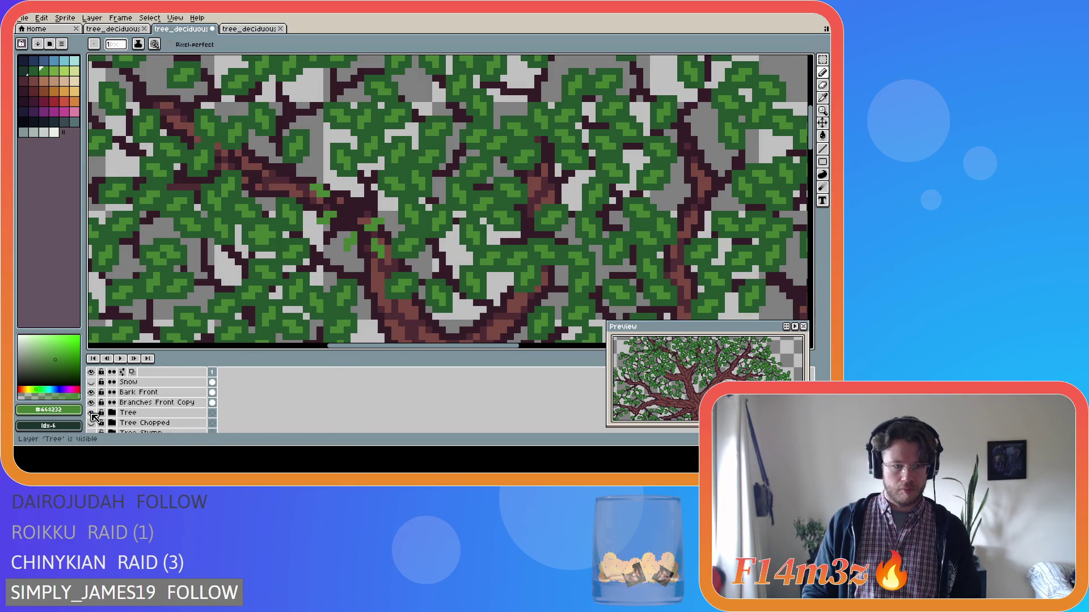
pyautogui.scroll(1, 220, 332)
pyautogui.press('b')
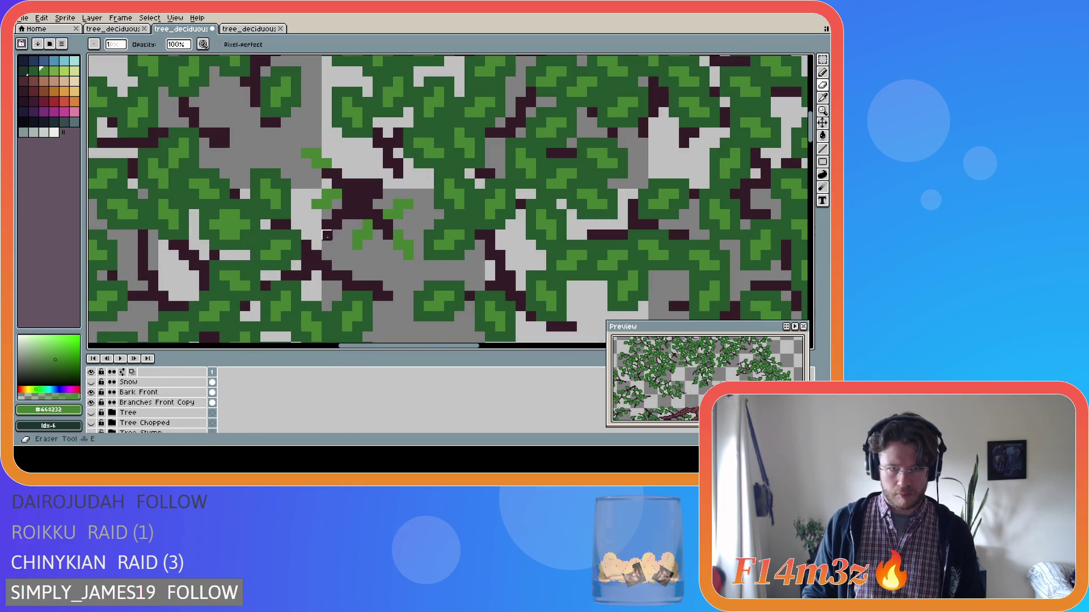
pyautogui.scroll(1, 185, 394)
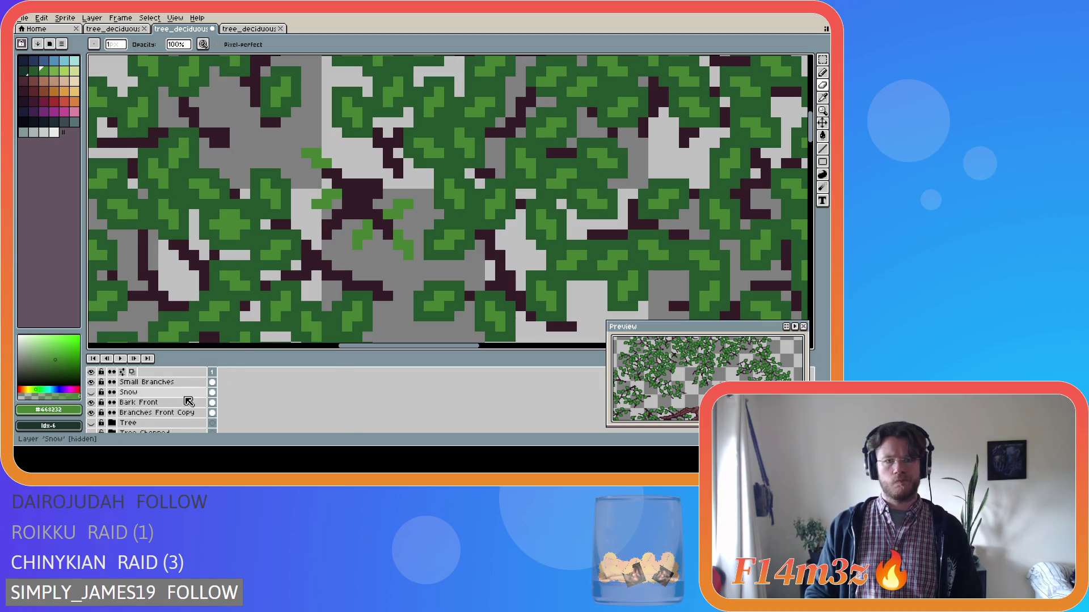
pyautogui.scroll(3, 182, 409)
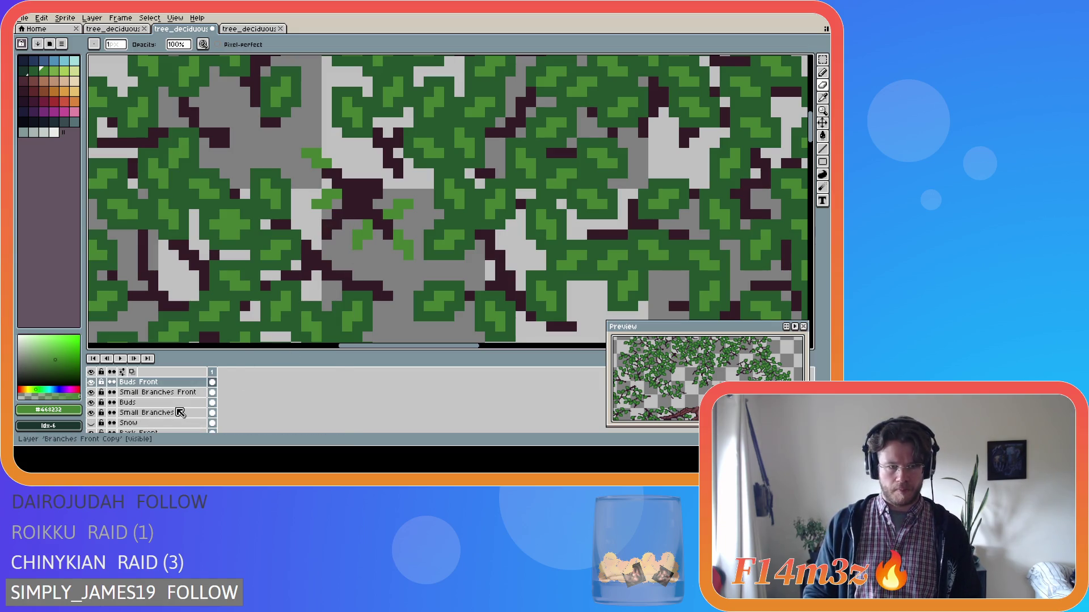
pyautogui.click(170, 392)
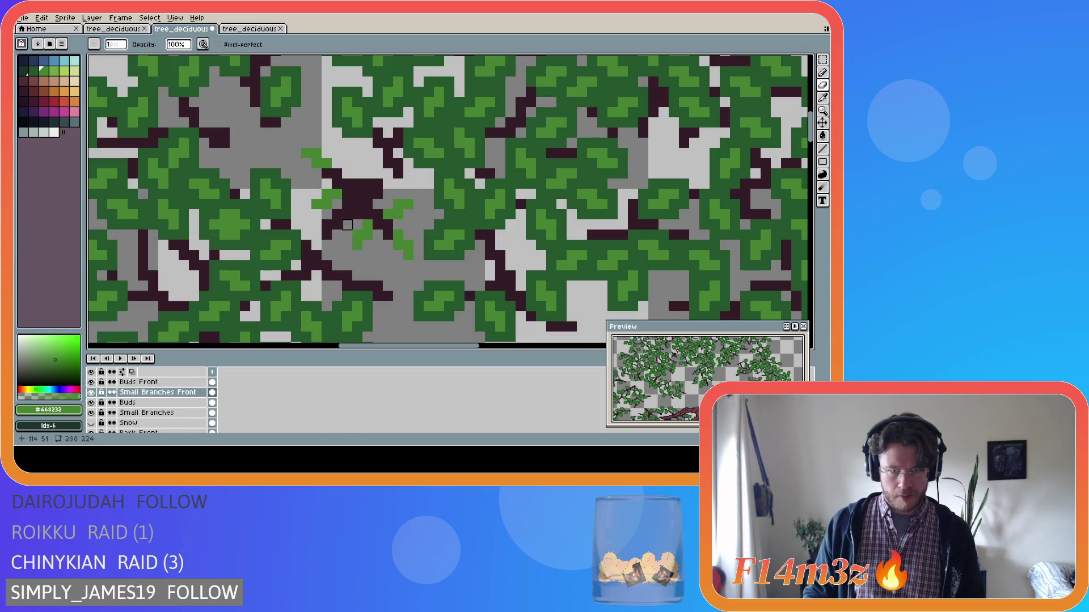
pyautogui.click(93, 392)
pyautogui.click(92, 393)
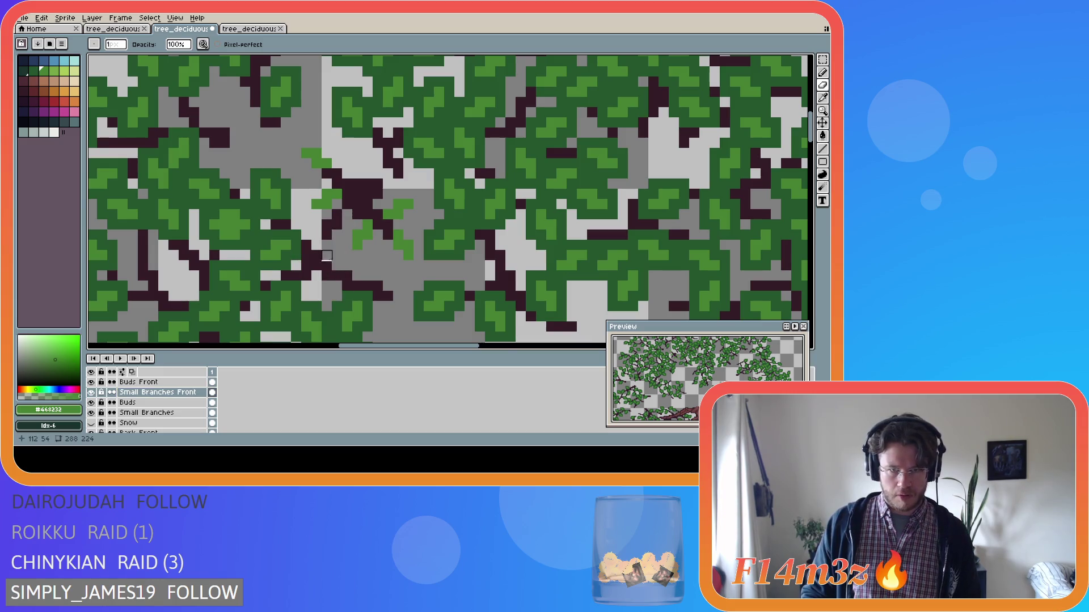
# Step: Marquee-select a small block of branch pixels left of the fork, clear it, then undo
pyautogui.press('m')
pyautogui.moveTo(330, 218); pyautogui.dragTo(354, 252)
pyautogui.click(399, 234)
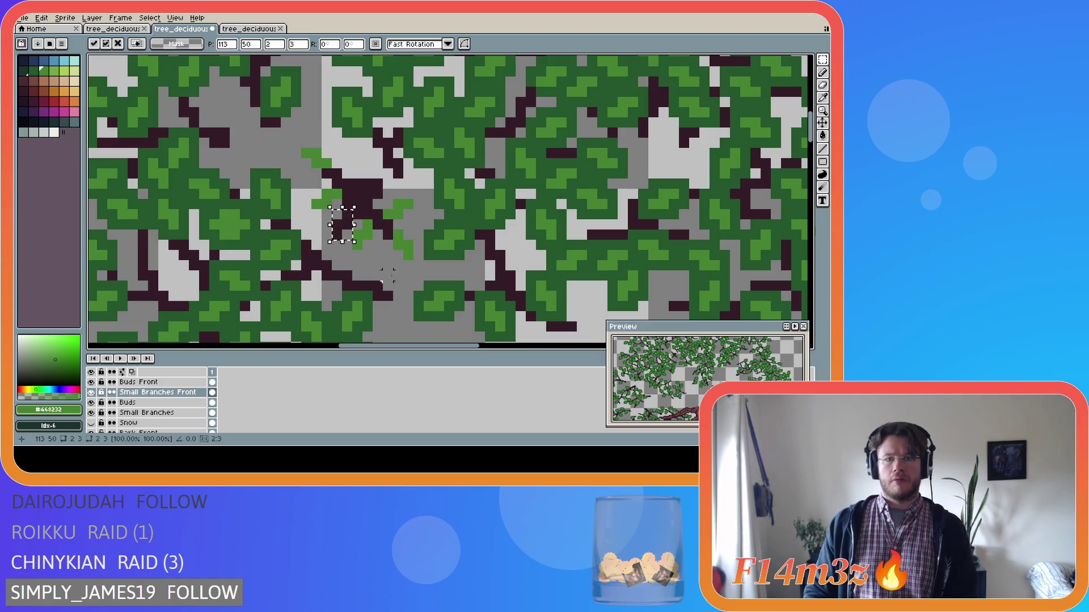
pyautogui.hotkey('ctrl', 'z')
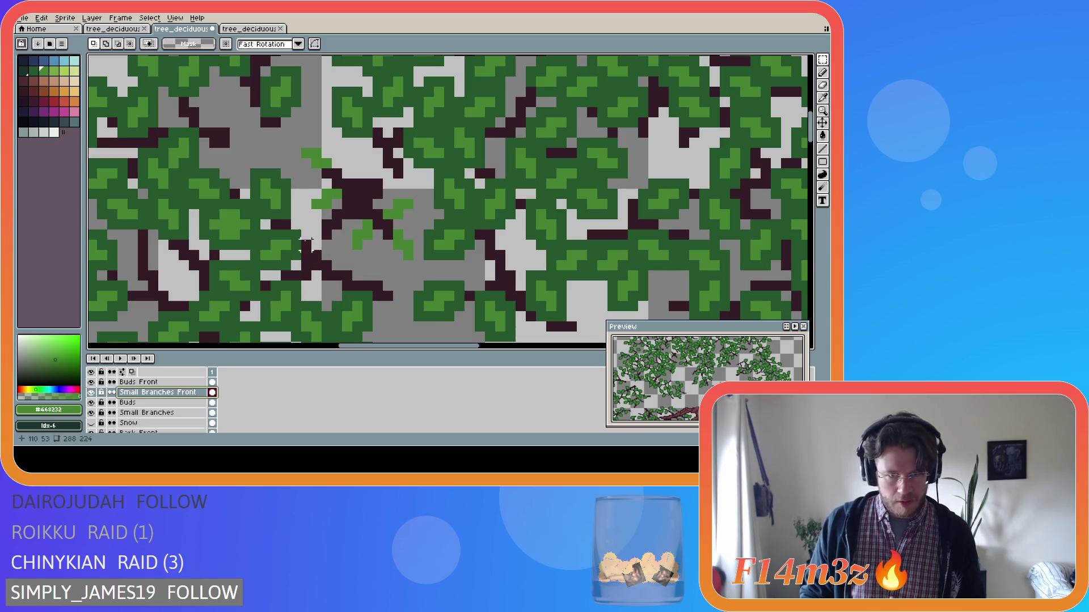
pyautogui.press('v')
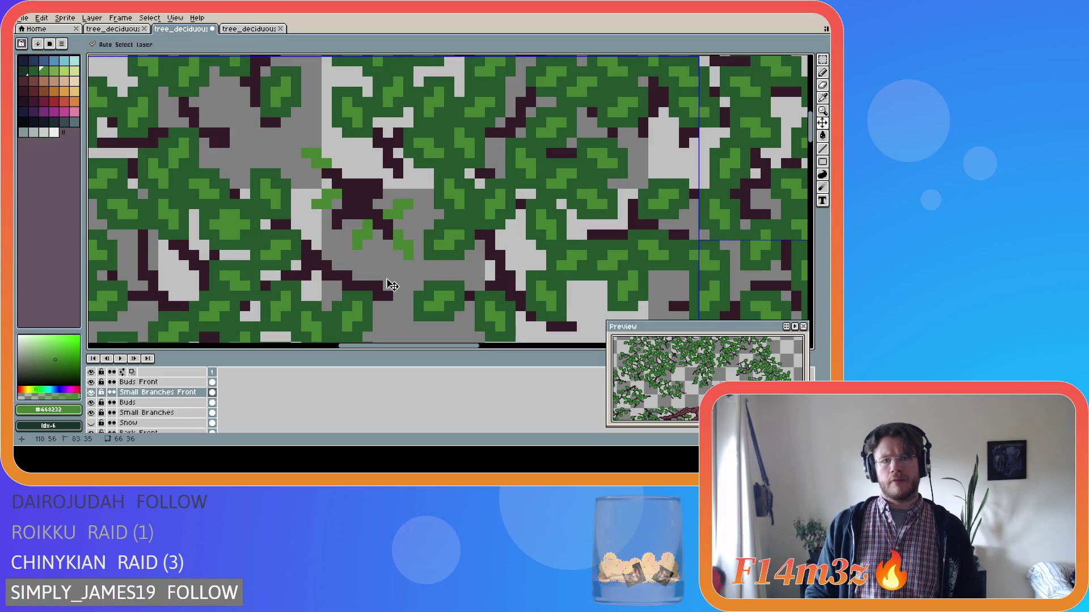
pyautogui.press('b')
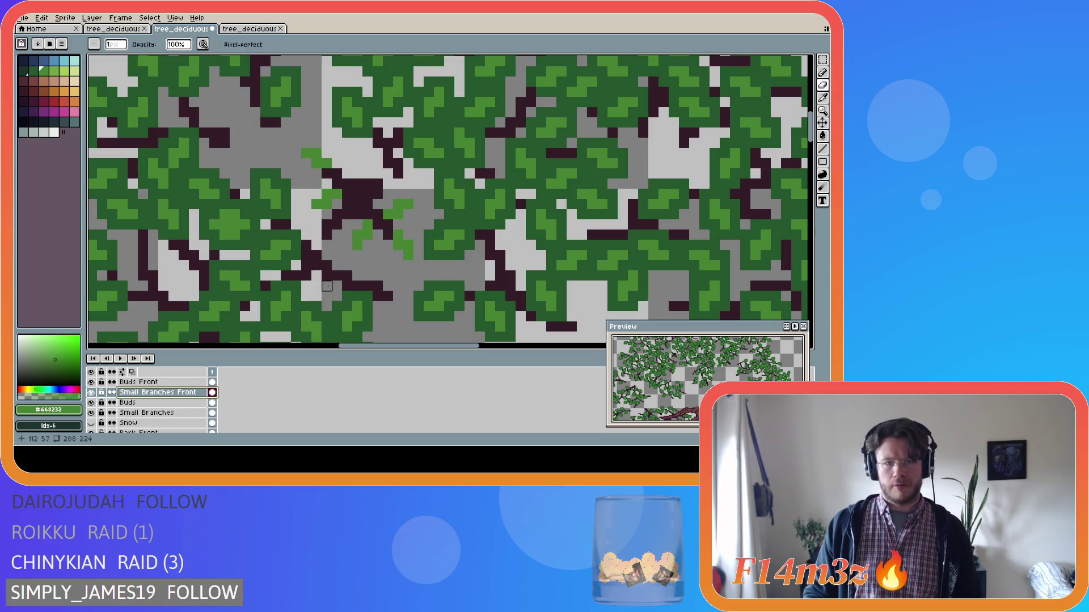
pyautogui.press('e')
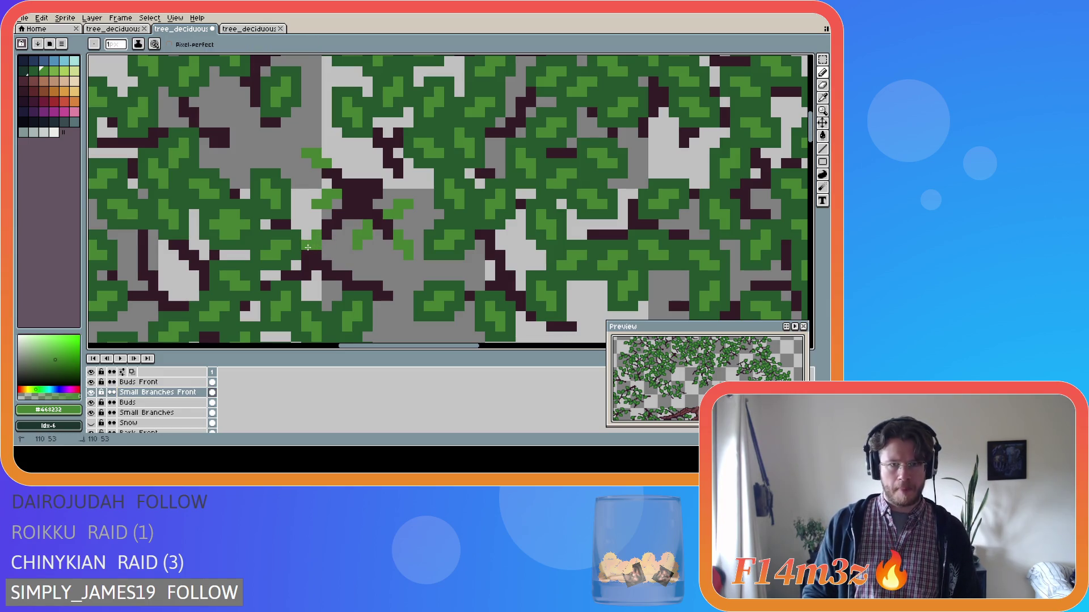
# Step: Add green bud pixels left of the fork and over the dark branch, undoing stray ones
pyautogui.click(317, 254)
pyautogui.click(316, 266)
pyautogui.click(320, 227)
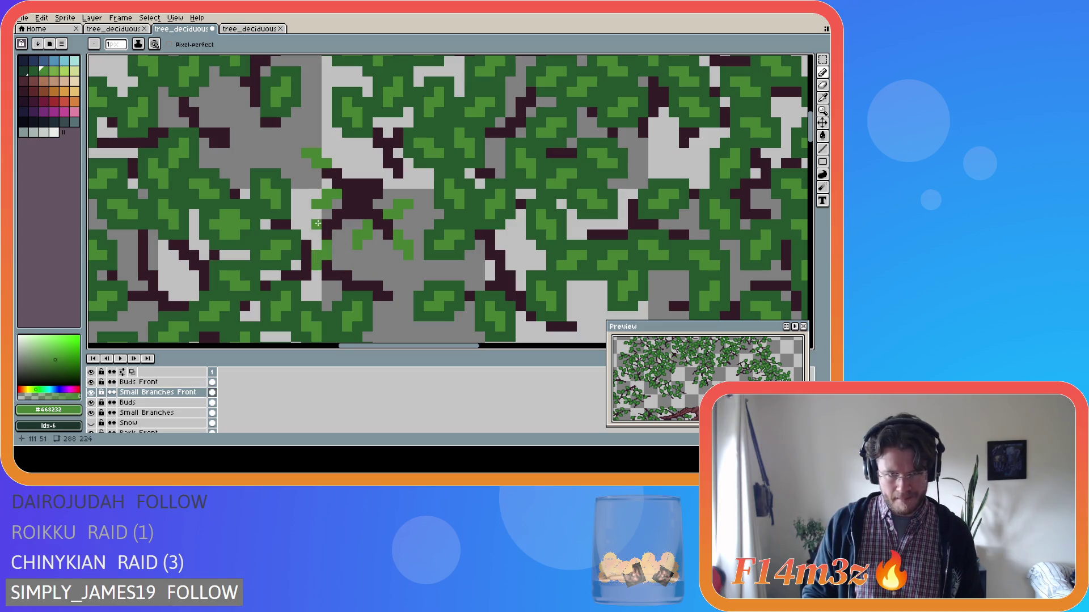
pyautogui.click(301, 215)
pyautogui.click(378, 303)
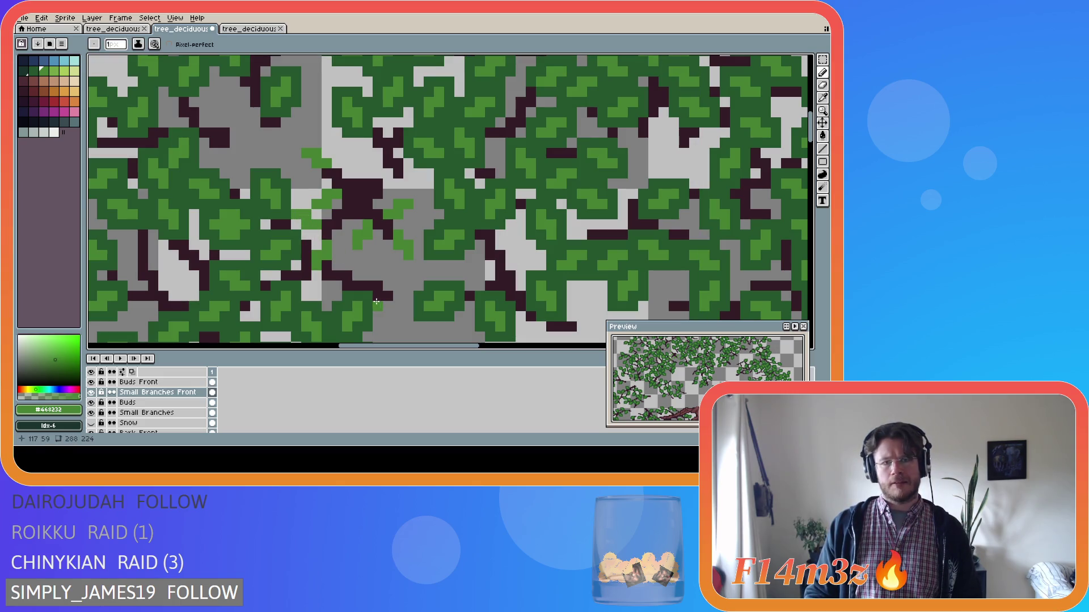
pyautogui.hotkey('ctrl', 'z')
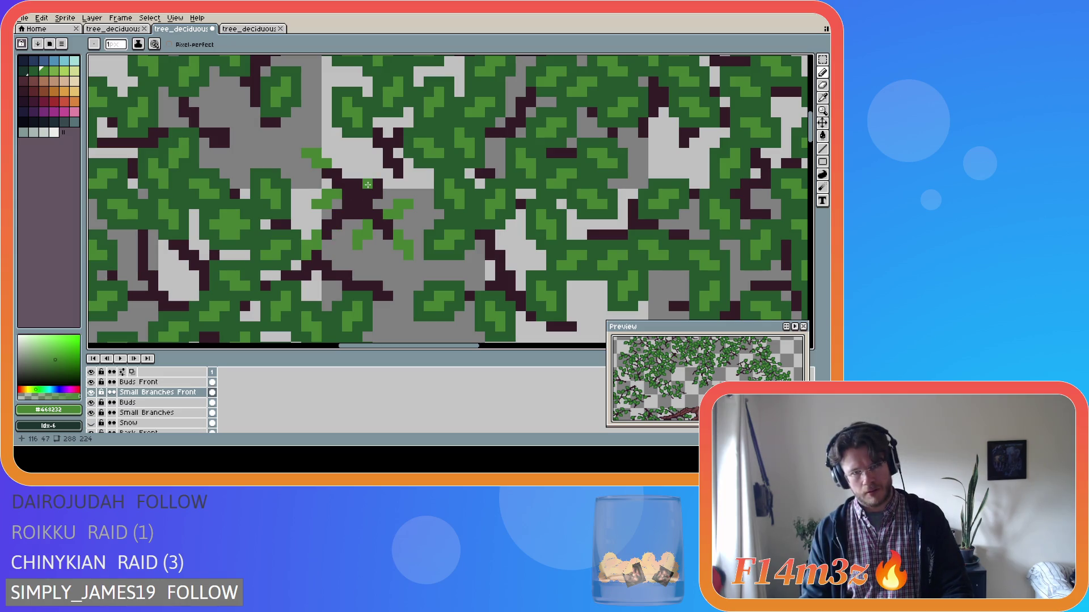
pyautogui.moveTo(360, 184); pyautogui.dragTo(363, 176)
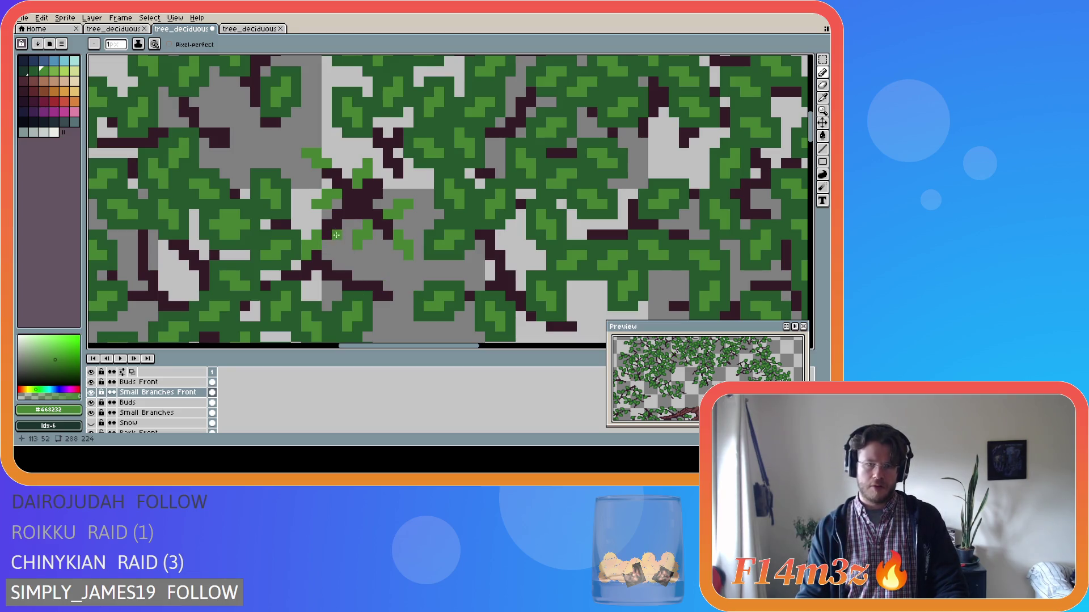
pyautogui.hotkey('ctrl', 'z')
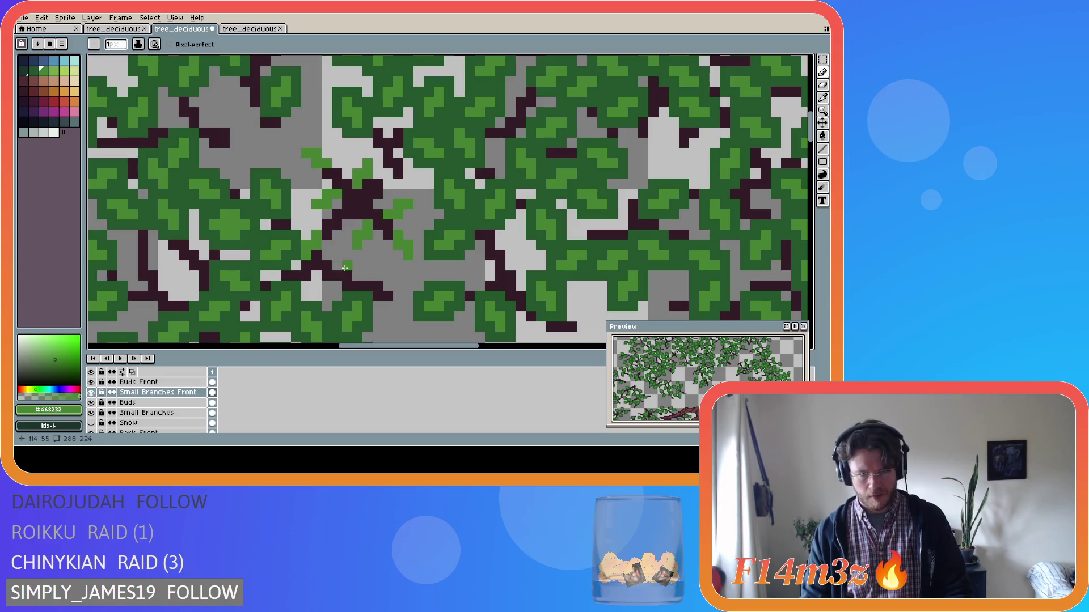
# Step: Zoom around the canopy centre, toggling the Tree layer on and off and finally leaving it hidden
pyautogui.press('e')
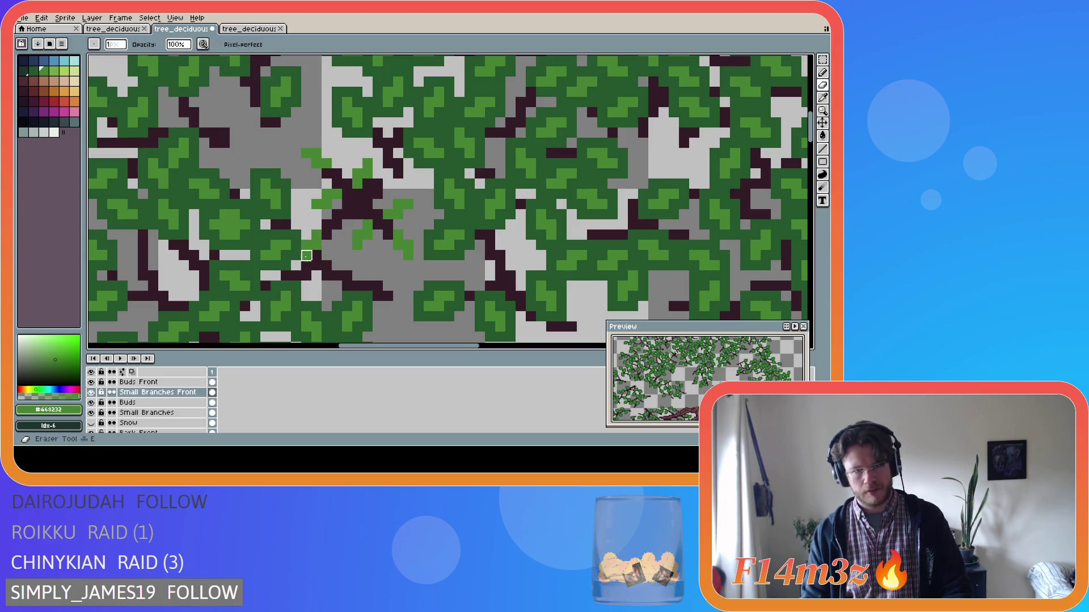
pyautogui.press('b')
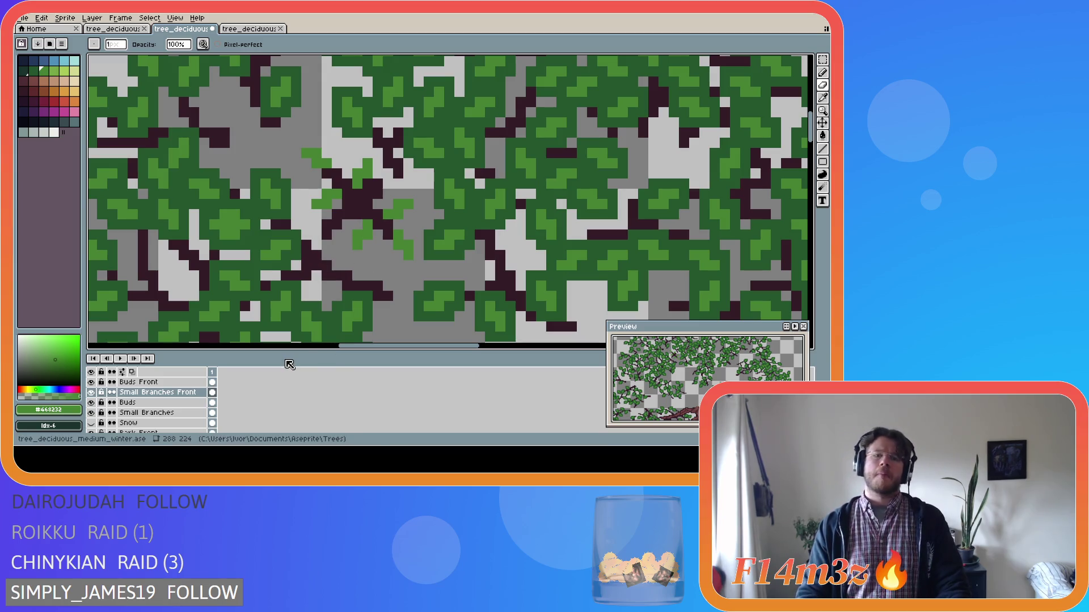
pyautogui.scroll(-3, 401, 245)
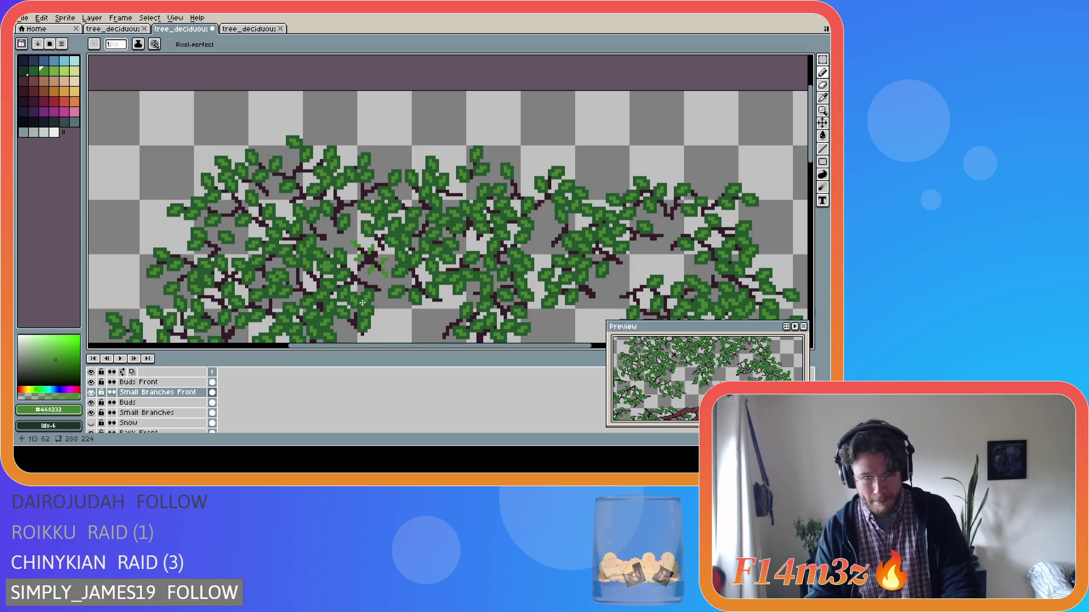
pyautogui.scroll(-1, 363, 303)
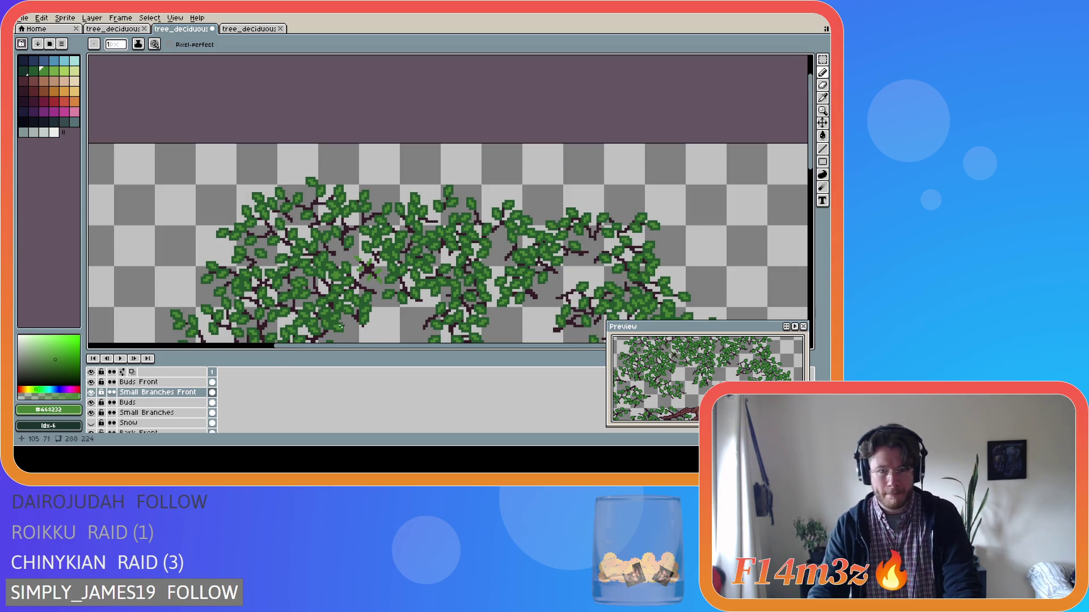
pyautogui.scroll(-2, 98, 422)
pyautogui.click(92, 412)
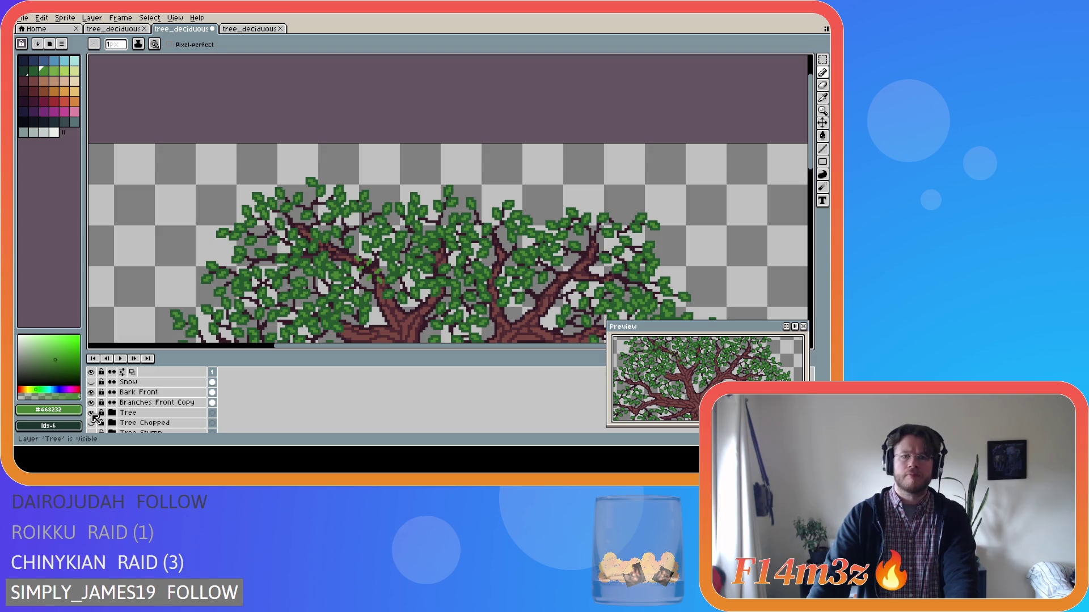
pyautogui.click(92, 414)
pyautogui.scroll(2, 335, 267)
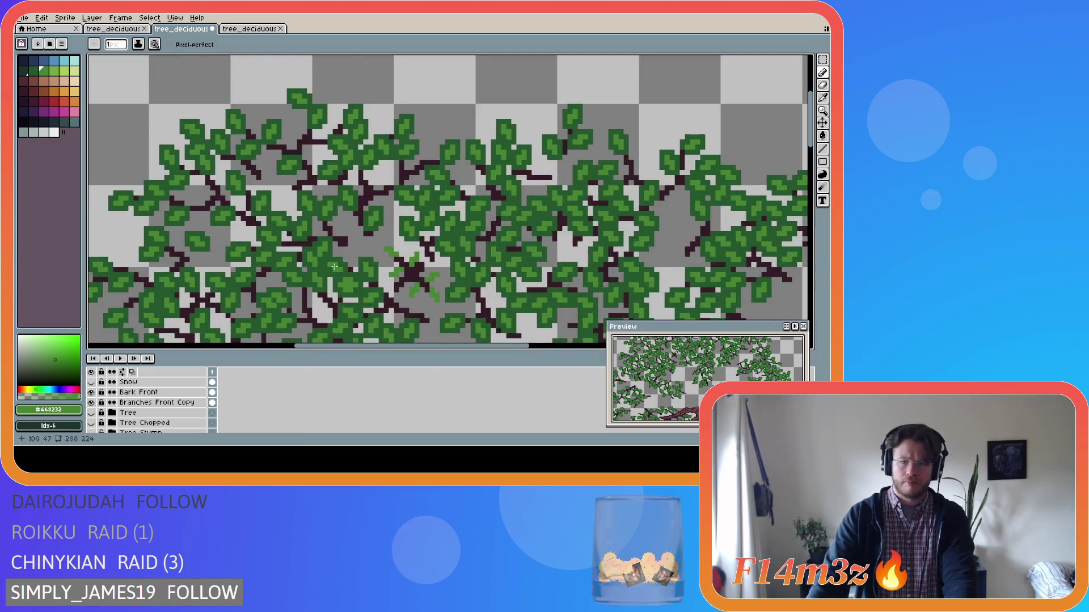
pyautogui.scroll(1, 340, 267)
pyautogui.scroll(1, 432, 275)
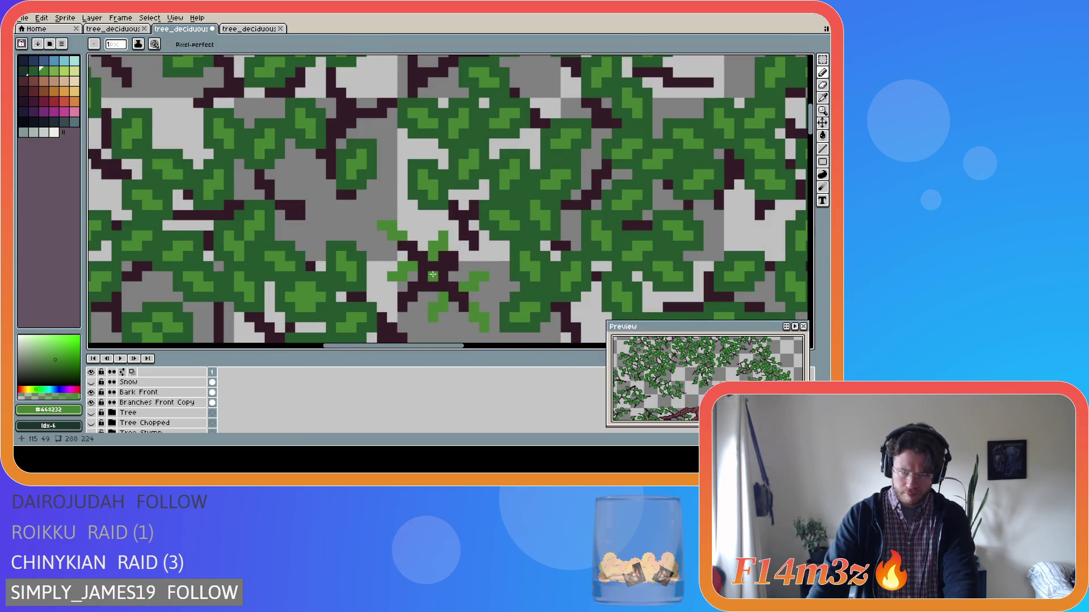
pyautogui.click(92, 415)
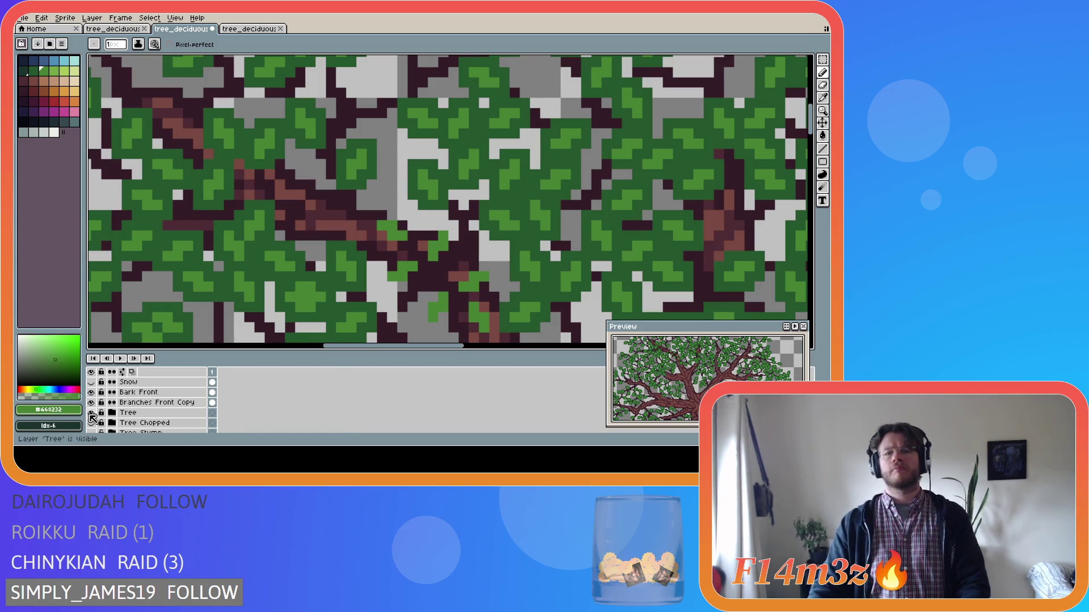
pyautogui.click(91, 416)
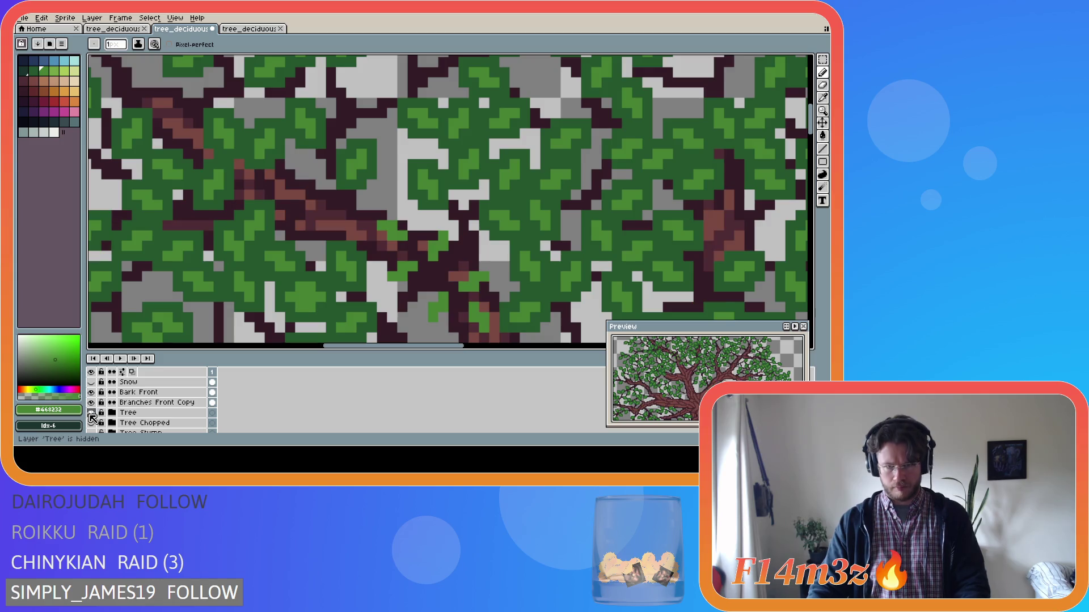
pyautogui.click(91, 414)
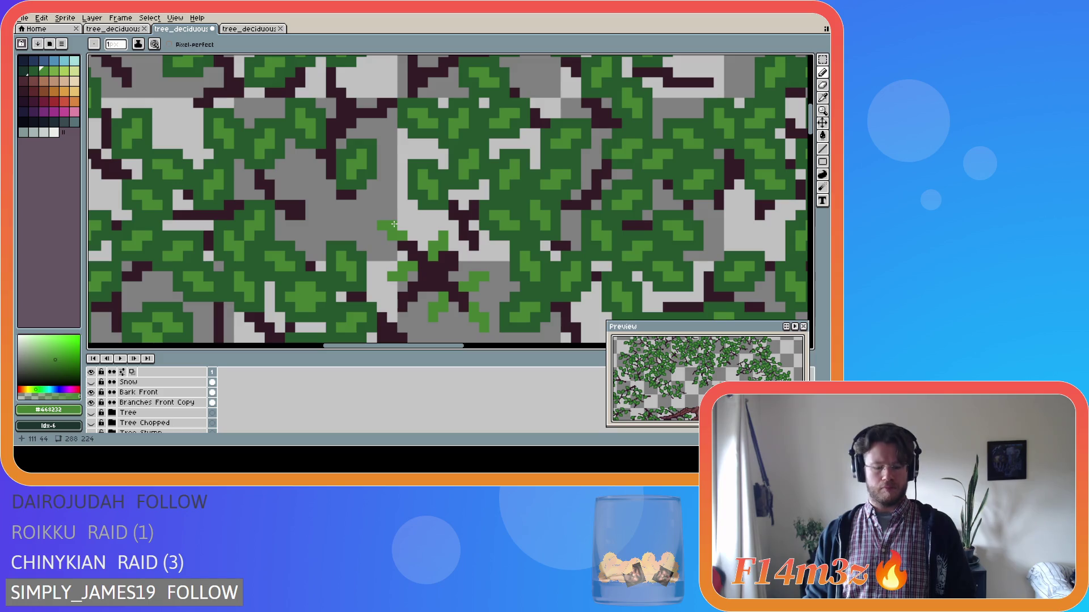
# Step: Move the small green bud near the canopy centre one pixel up and two pixels left
pyautogui.press('m')
pyautogui.moveTo(374, 219); pyautogui.dragTo(409, 243)
pyautogui.click(382, 236)
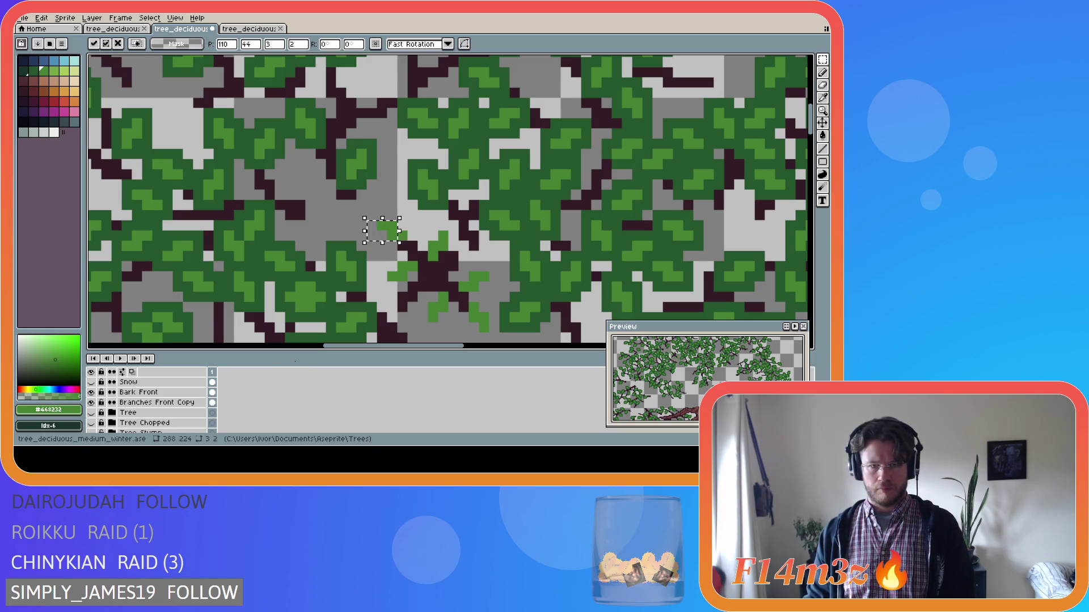
pyautogui.scroll(2, 155, 406)
pyautogui.scroll(1, 155, 406)
pyautogui.press('Up')
pyautogui.press('Left')
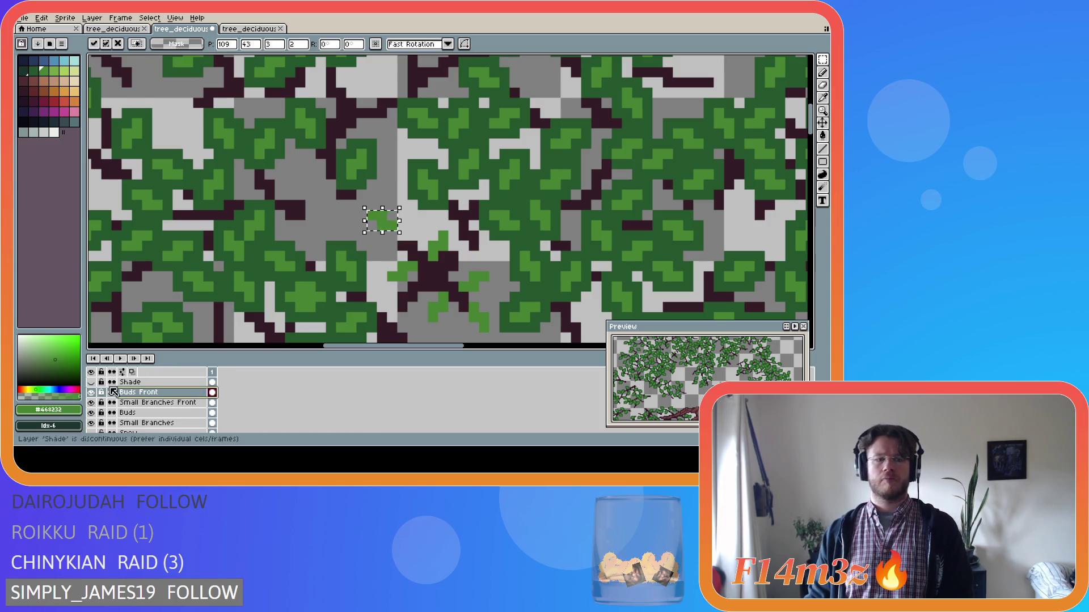
pyautogui.scroll(-4, 113, 409)
pyautogui.click(92, 423)
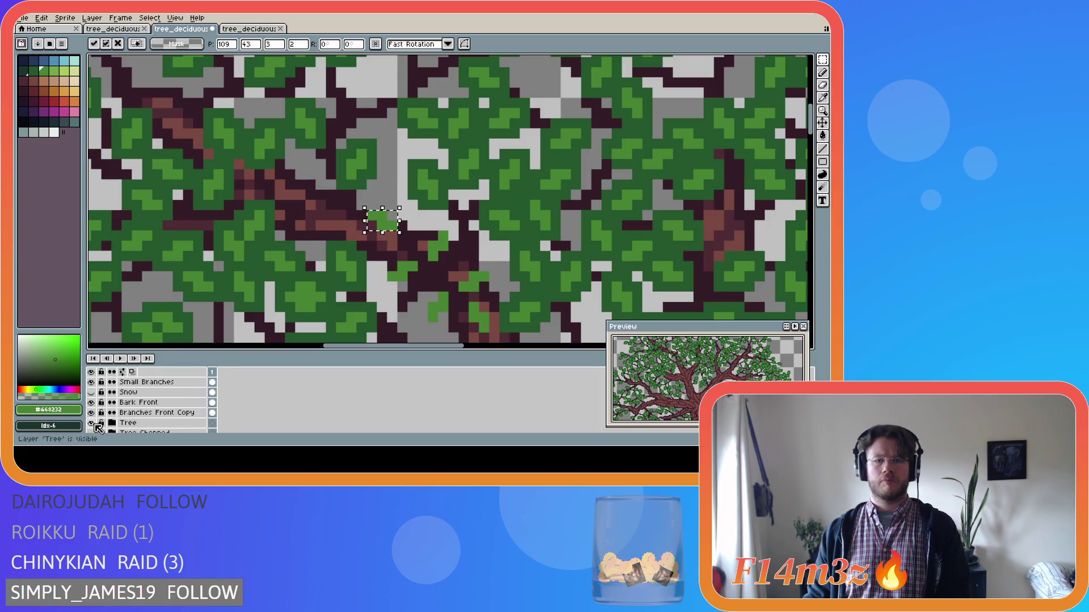
pyautogui.click(92, 423)
pyautogui.press('Left')
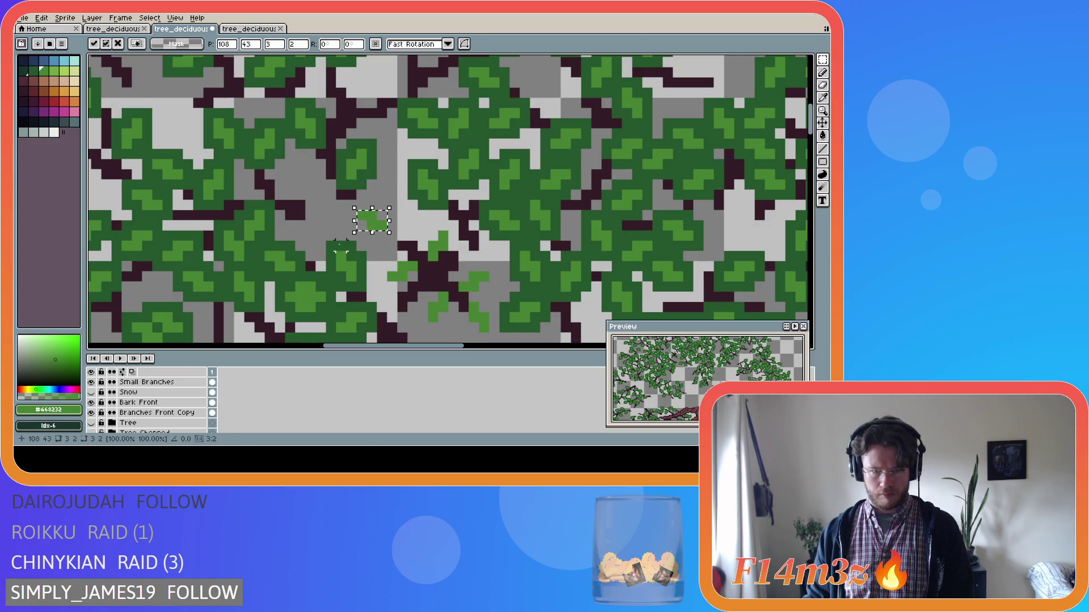
pyautogui.click(411, 232)
# Step: On Small Branches Front, paint one dark branch pixel beside the bud using the sampled branch colour
pyautogui.scroll(3, 153, 403)
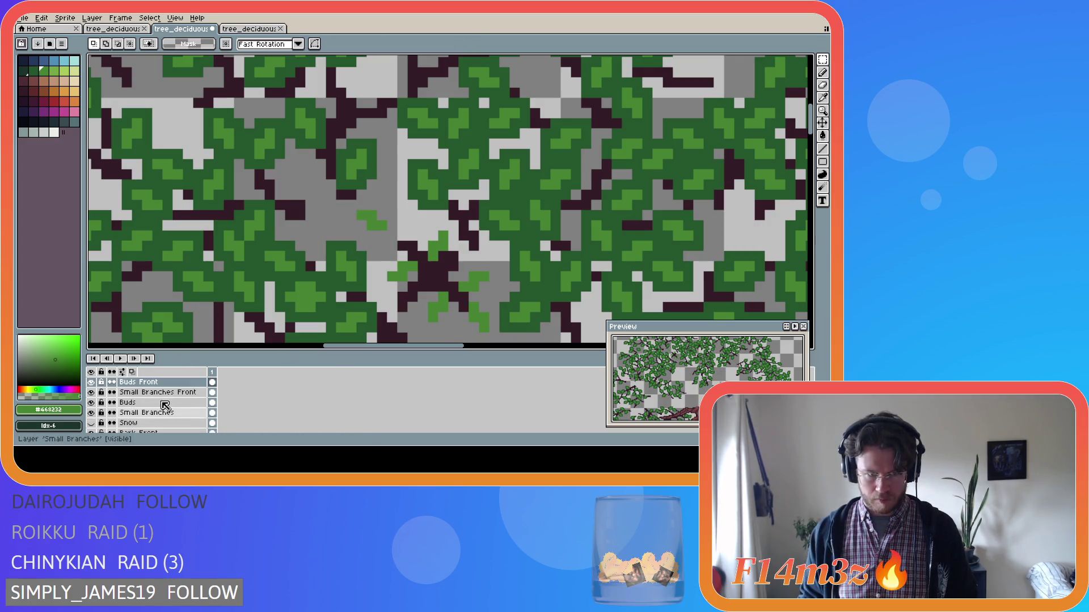
pyautogui.click(159, 392)
pyautogui.press('i')
pyautogui.click(415, 243)
pyautogui.press('b')
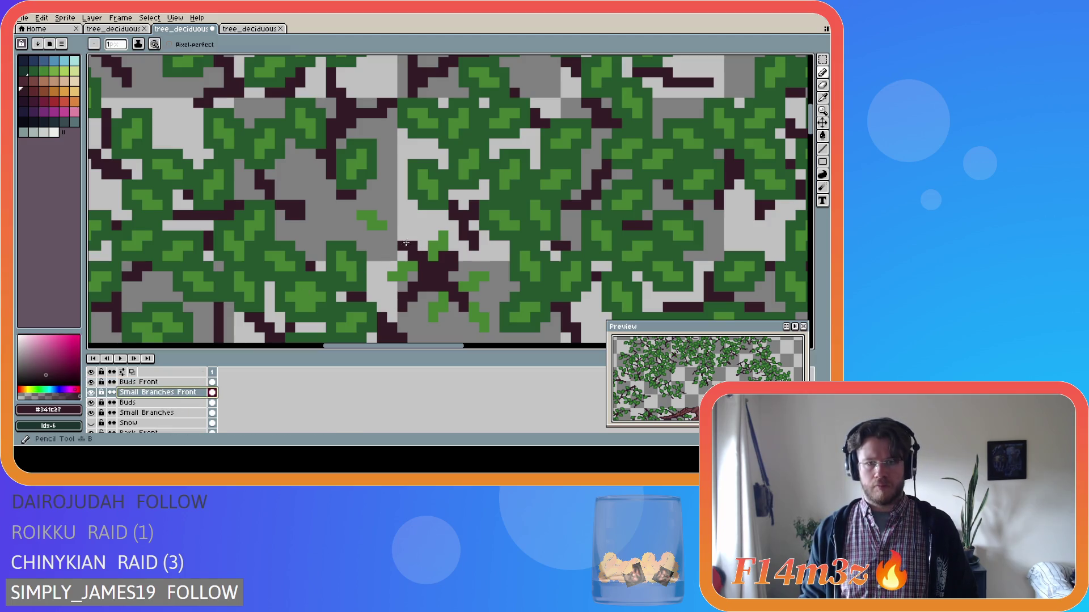
pyautogui.click(388, 234)
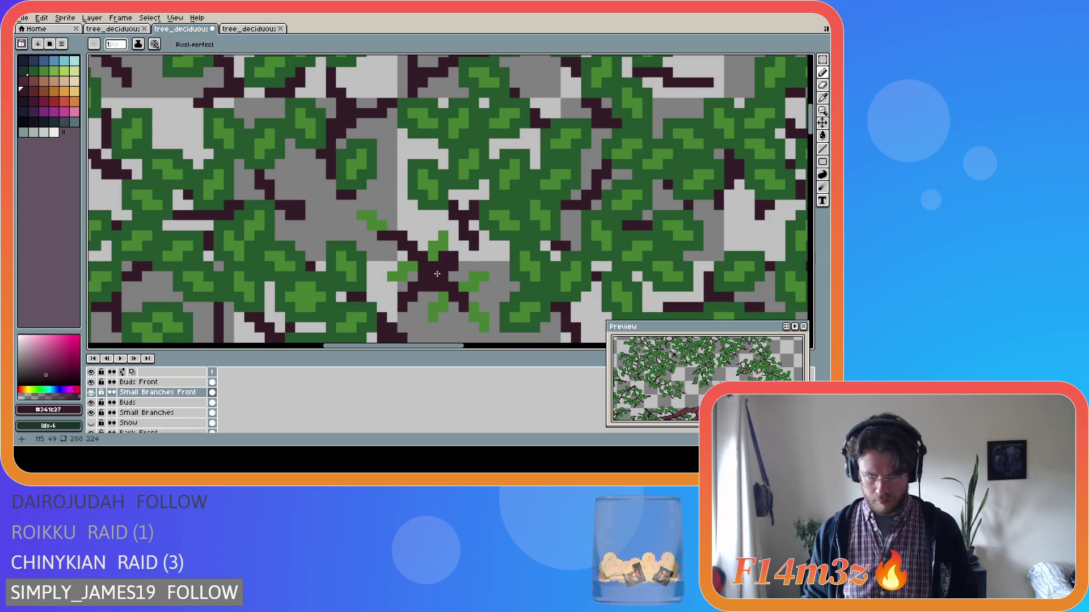
pyautogui.press('e')
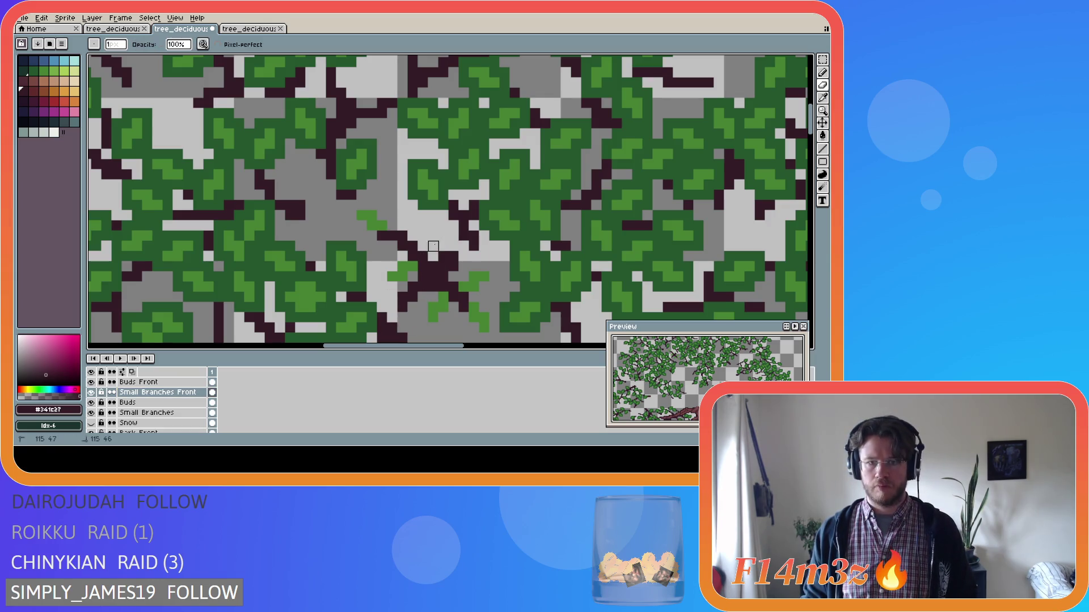
pyautogui.scroll(1, 142, 403)
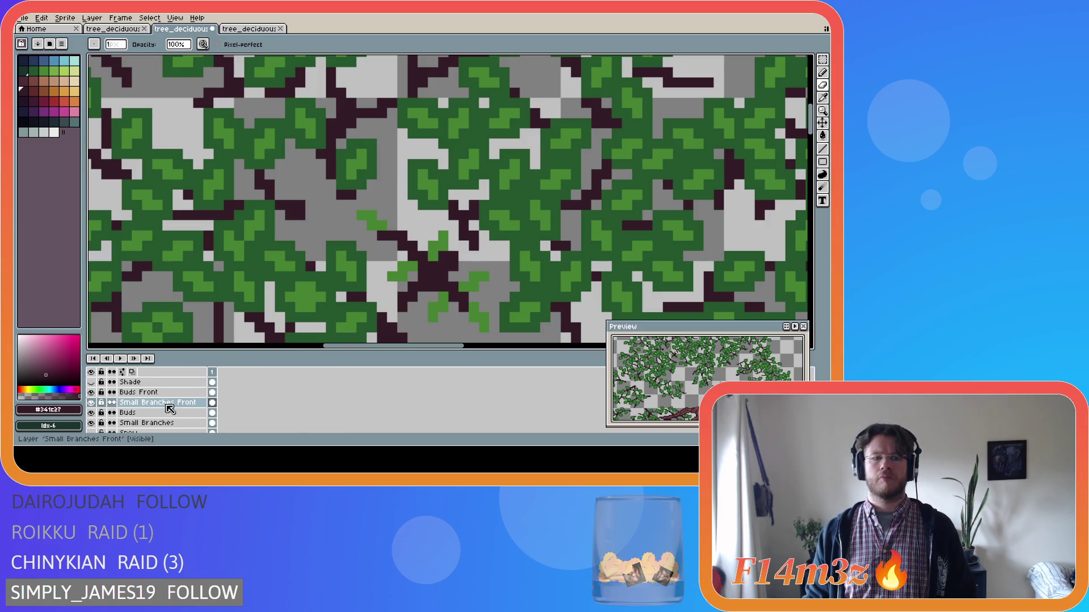
pyautogui.click(91, 403)
pyautogui.click(92, 402)
pyautogui.click(92, 403)
pyautogui.click(91, 403)
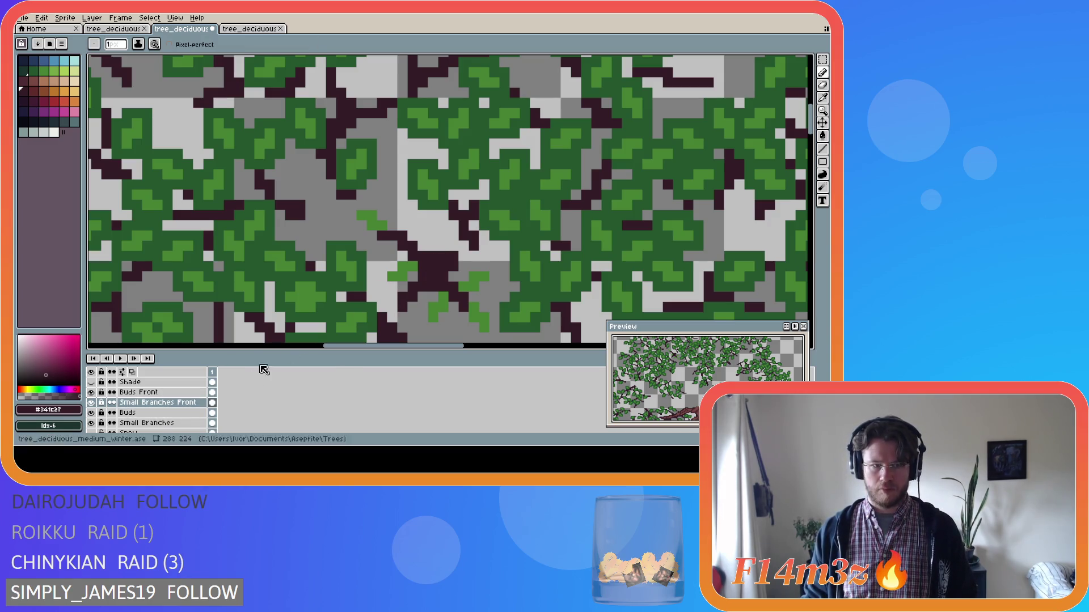
# Step: On Buds Front, paint a small green #468232 leaf beside the branch, redoing misplaced strokes
pyautogui.click(154, 393)
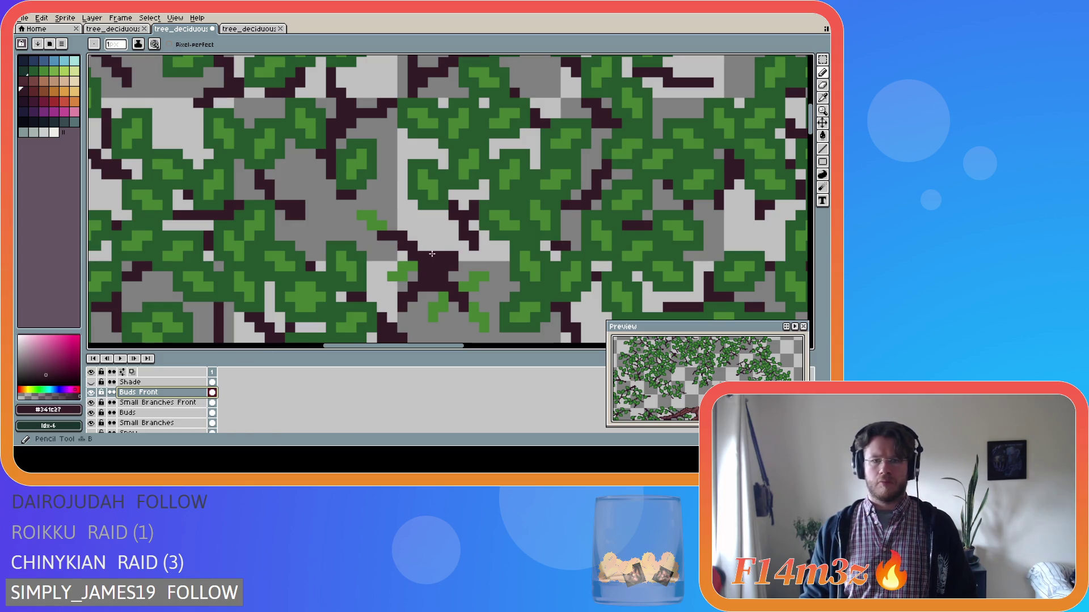
pyautogui.keyDown('alt'); pyautogui.click(393, 241); pyautogui.keyUp('alt')
pyautogui.click(421, 245)
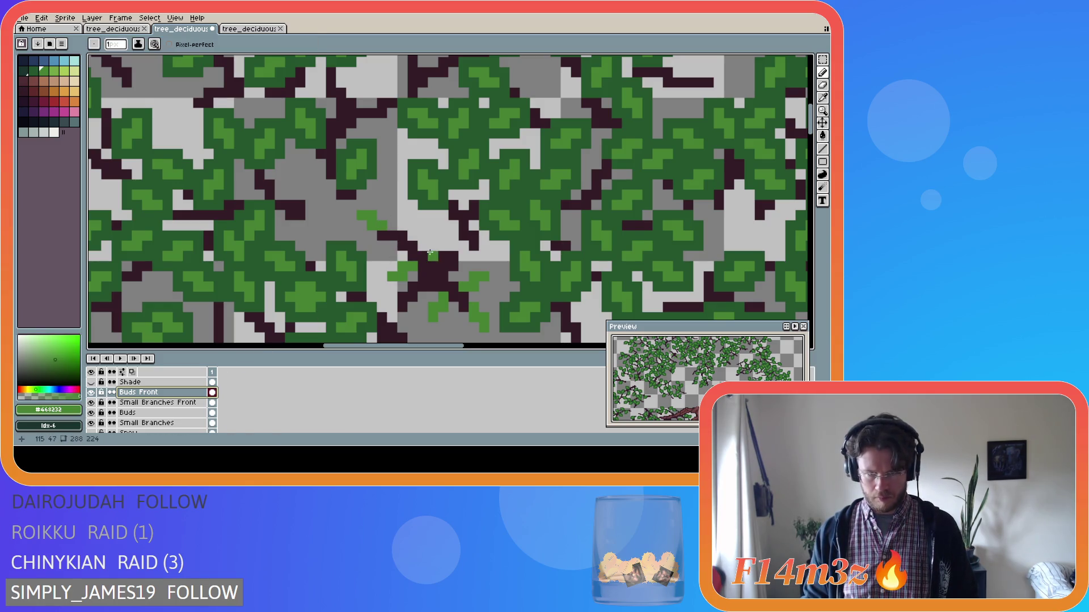
pyautogui.moveTo(422, 245)
pyautogui.mouseDown()
pyautogui.moveTo(434, 226)
pyautogui.moveTo(413, 226)
pyautogui.moveTo(421, 221)
pyautogui.mouseUp()
pyautogui.hotkey('ctrl', 'z')
pyautogui.moveTo(433, 258); pyautogui.dragTo(429, 238)
pyautogui.hotkey('ctrl', 'z')
pyautogui.click(432, 226)
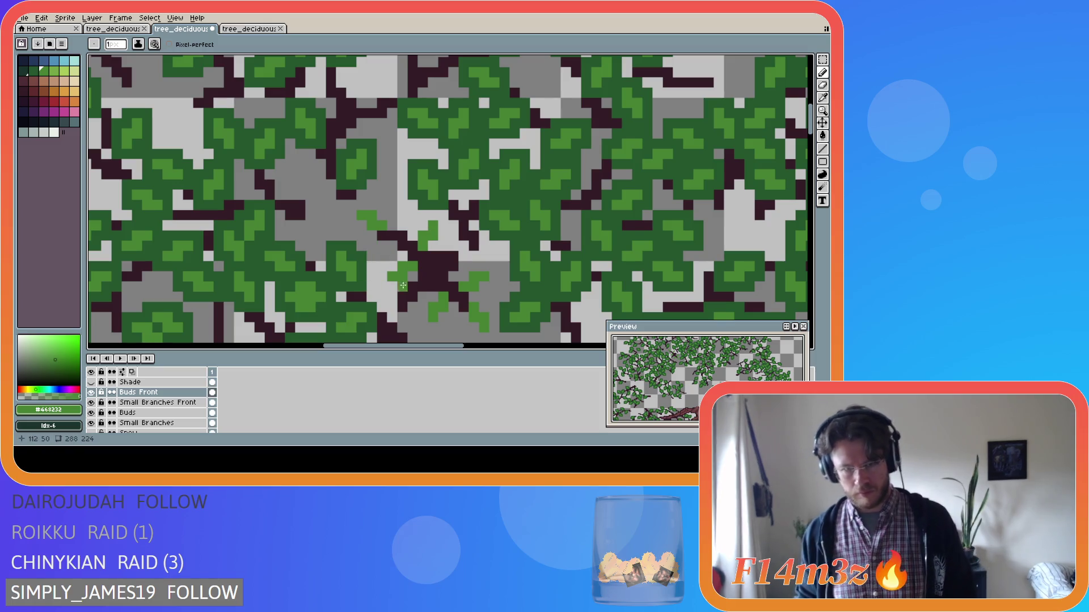
pyautogui.moveTo(414, 282)
pyautogui.mouseDown()
pyautogui.moveTo(393, 282)
pyautogui.moveTo(411, 285)
pyautogui.moveTo(403, 277)
pyautogui.mouseUp()
# Step: Shift the new green leaf up-left into its final spot
pyautogui.press('m')
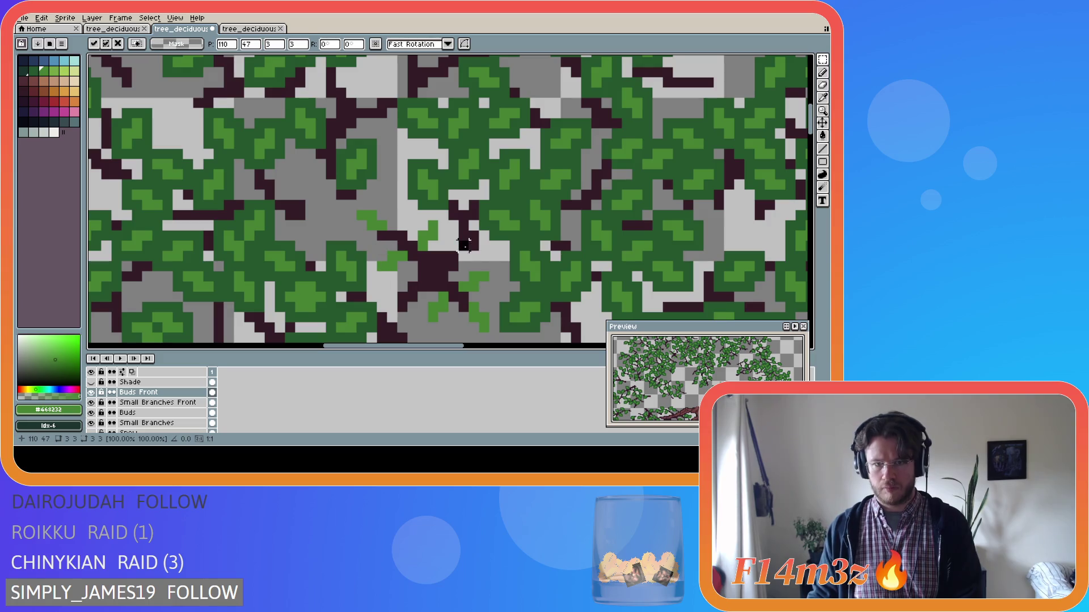
pyautogui.hotkey('ctrl', 'd')
pyautogui.moveTo(422, 245); pyautogui.dragTo(438, 226)
pyautogui.hotkey('ctrl', 'd')
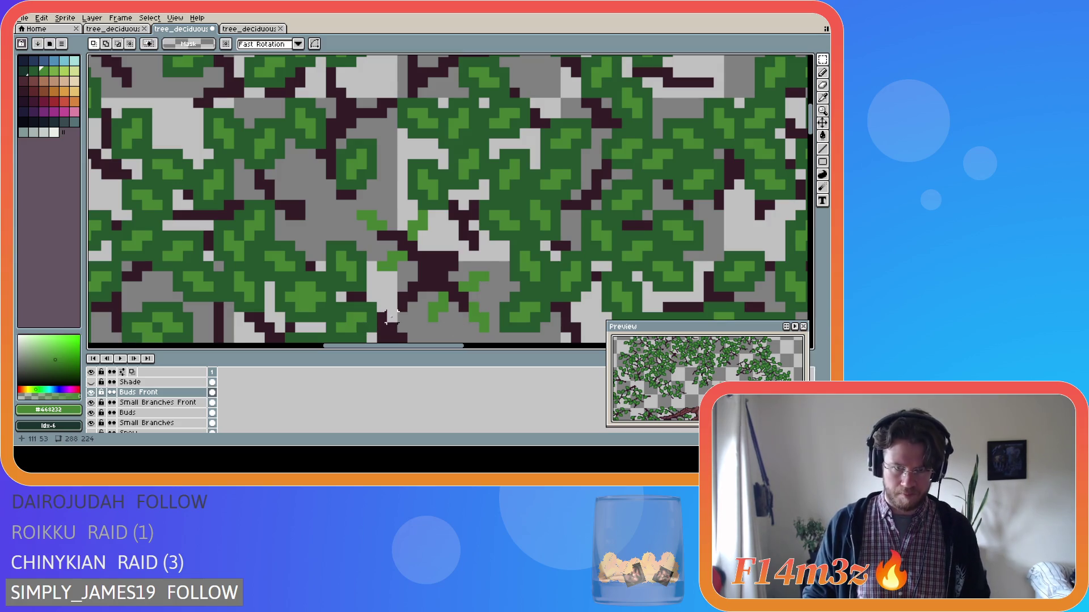
# Step: Show the Tree layer to check the trunk behind the leaves, then hide it again
pyautogui.scroll(-3, 391, 316)
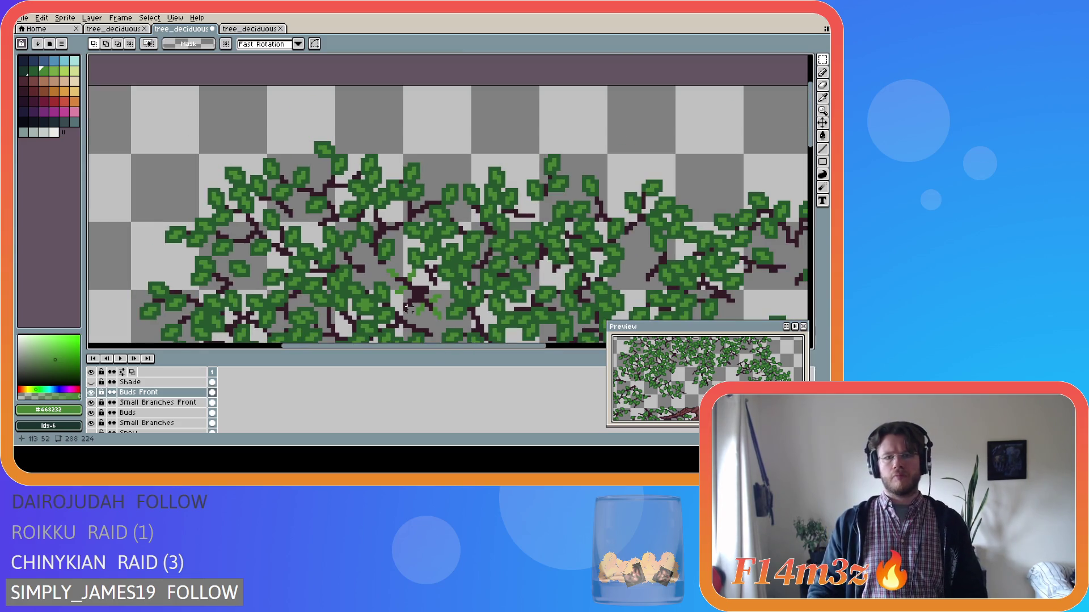
pyautogui.scroll(4, 439, 334)
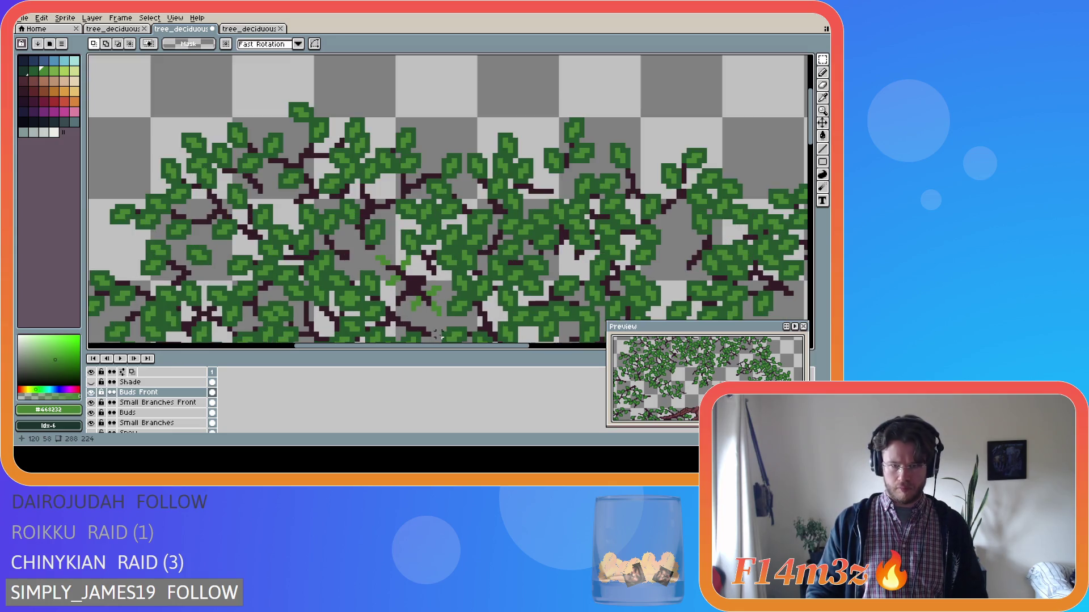
pyautogui.scroll(-2, 433, 334)
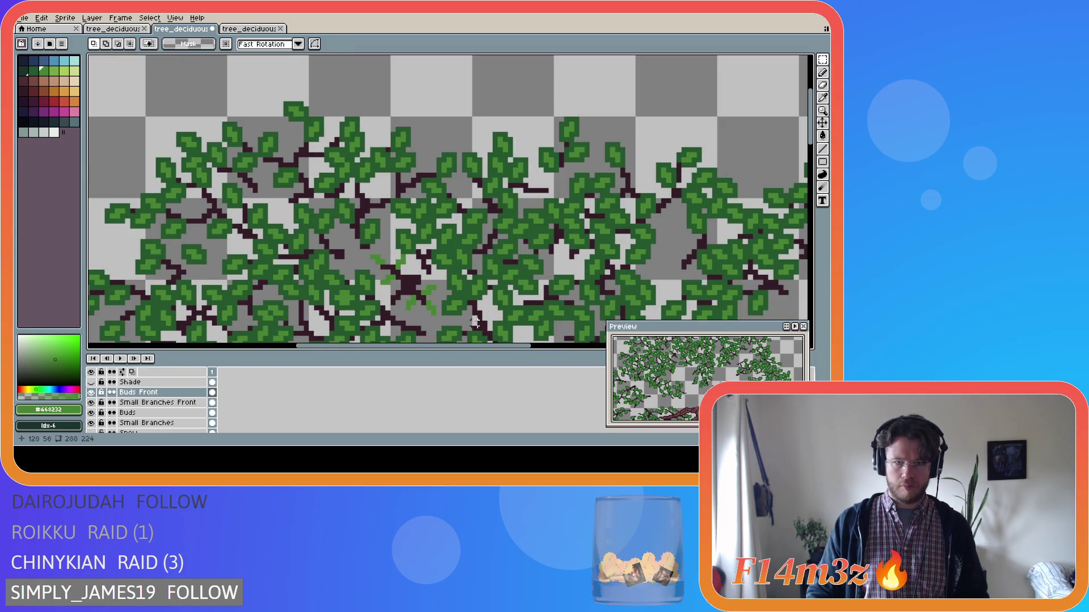
pyautogui.scroll(-3, 814, 140)
pyautogui.scroll(-3, 148, 403)
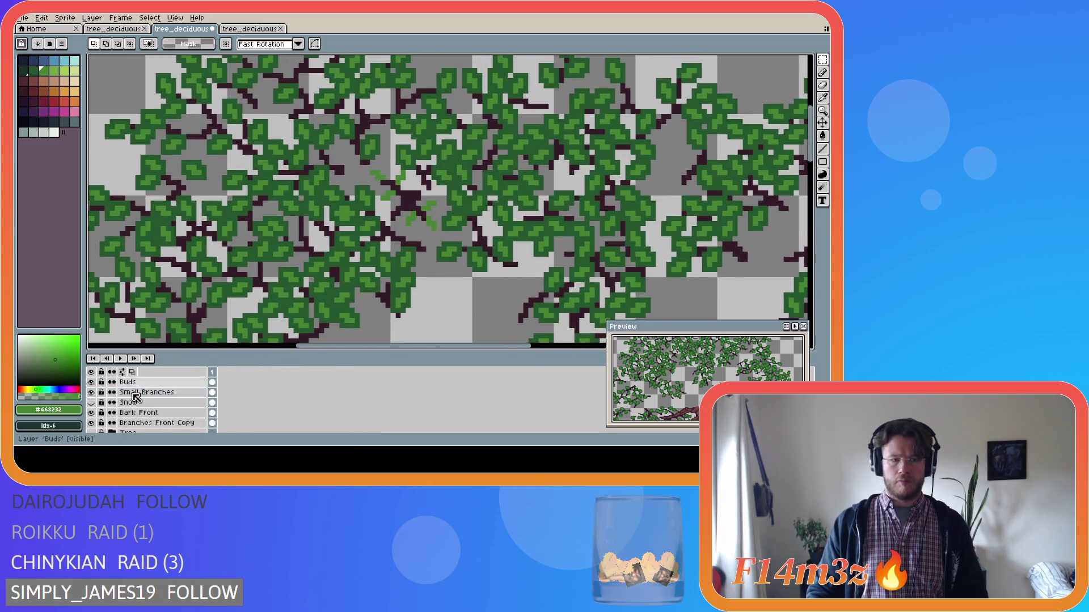
pyautogui.click(92, 412)
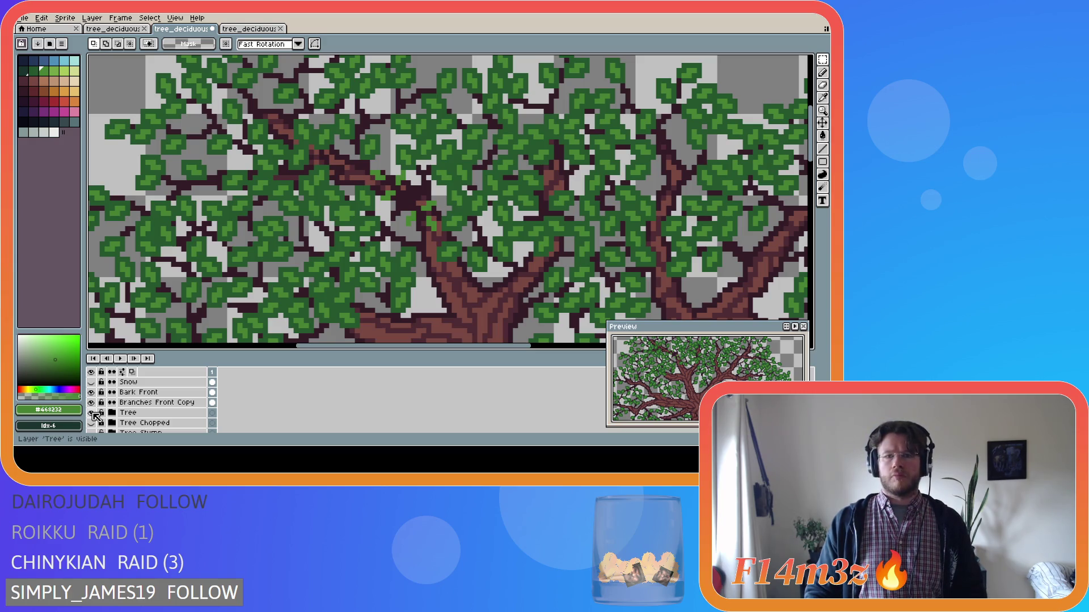
pyautogui.scroll(2, 389, 230)
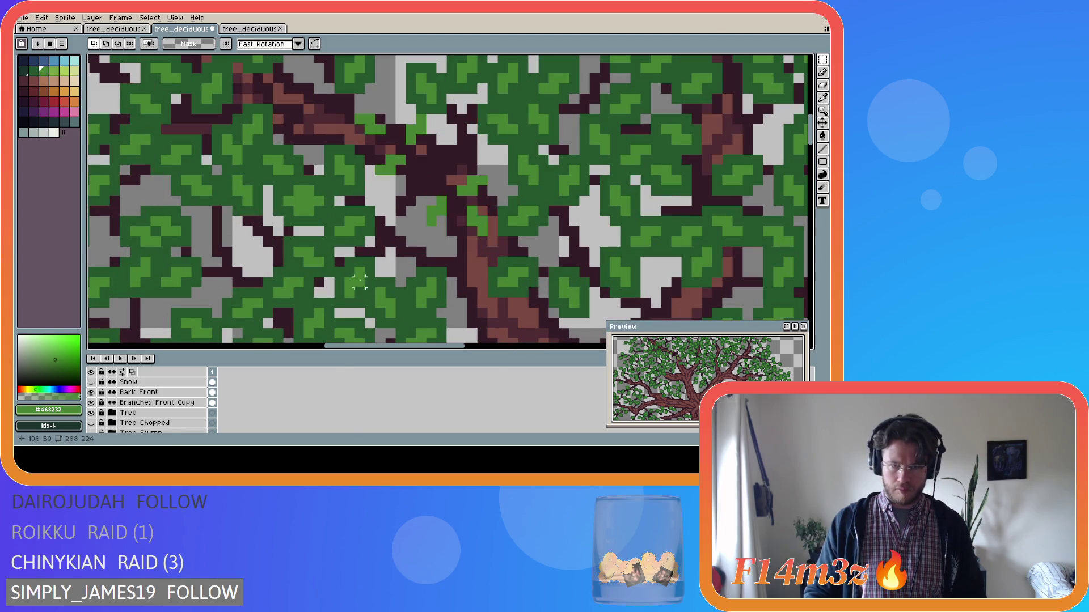
pyautogui.click(91, 412)
# Step: On Small Branches Front, select a 3x3 patch near the branch fork and transform it
pyautogui.press('e')
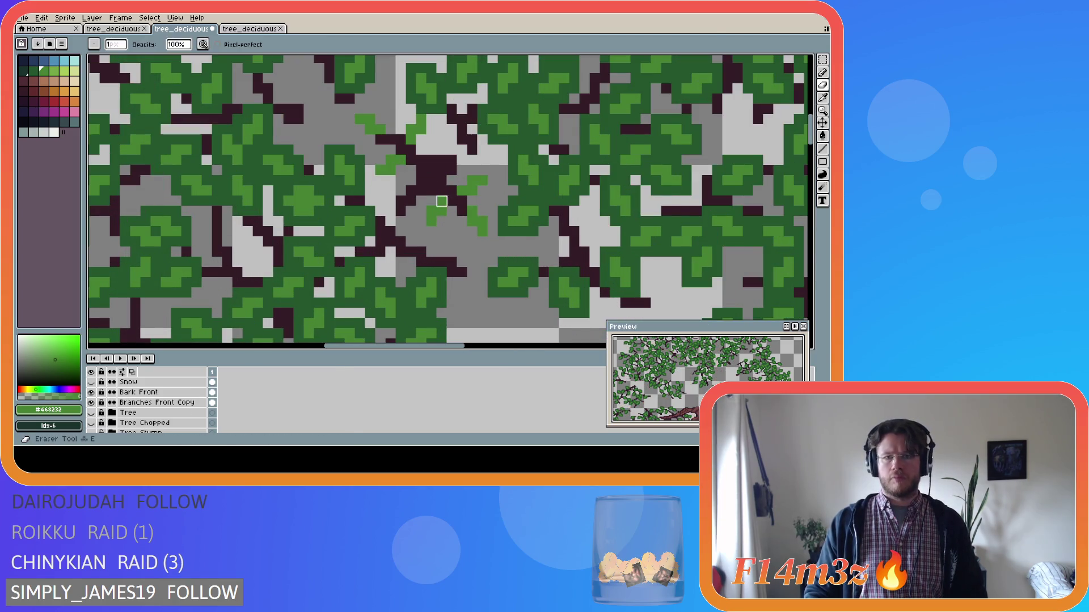
pyautogui.click(167, 404)
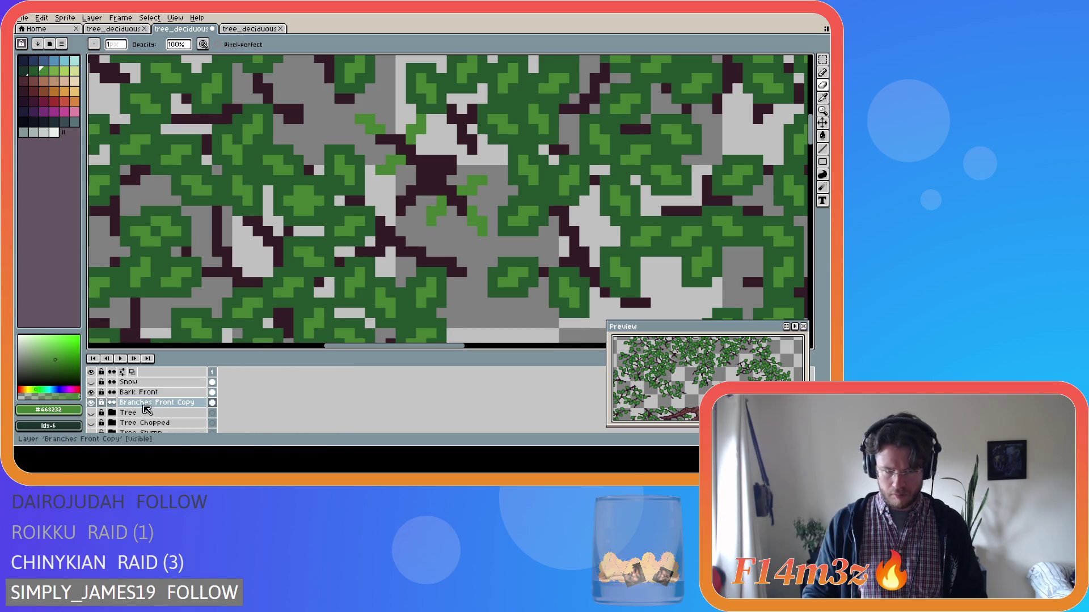
pyautogui.scroll(5, 170, 401)
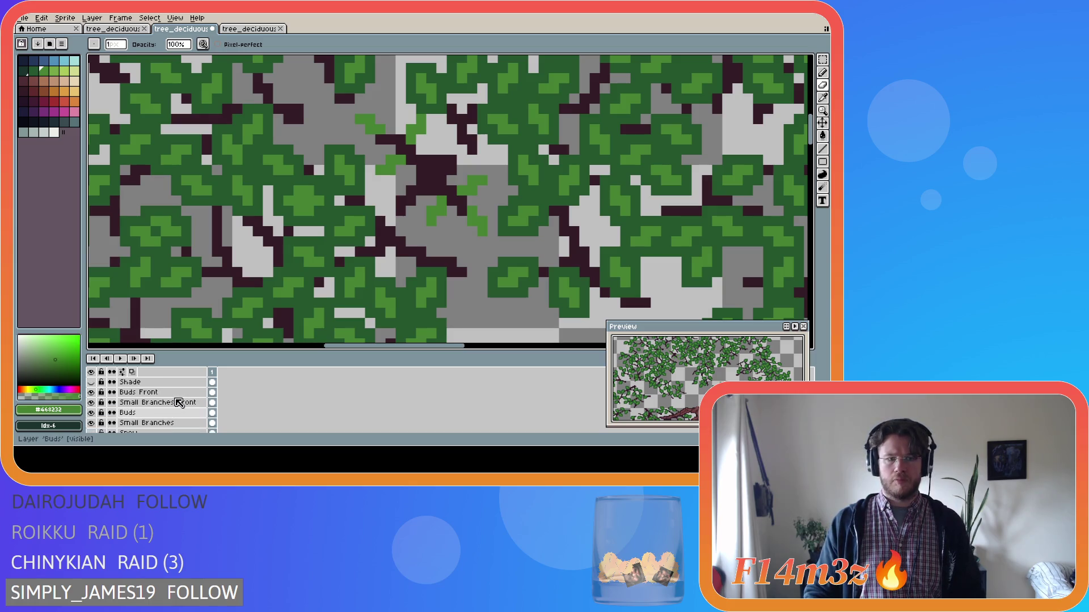
pyautogui.click(179, 402)
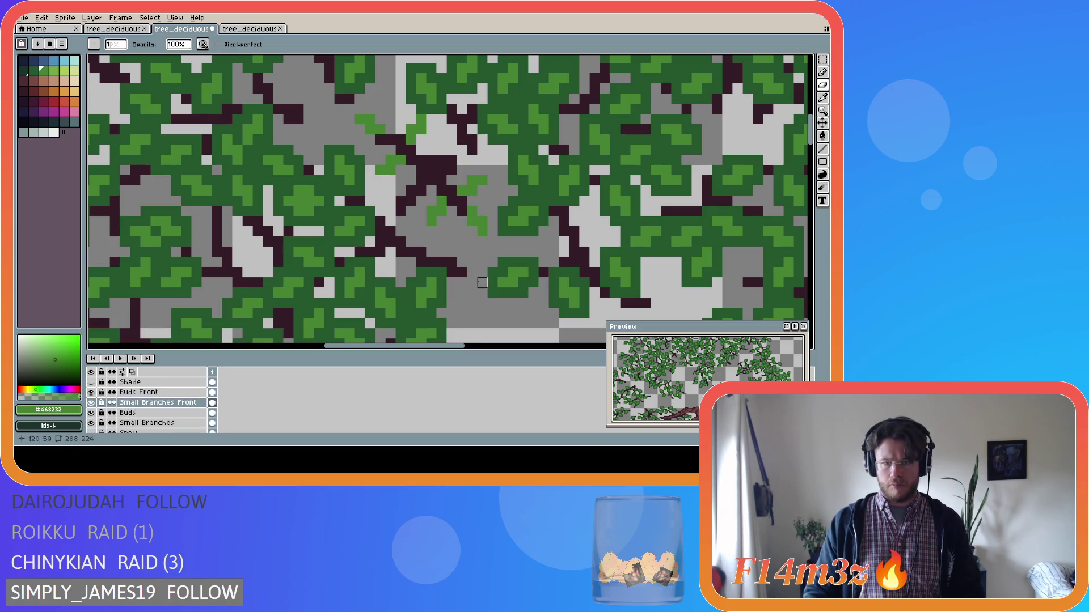
pyautogui.scroll(-1, 432, 303)
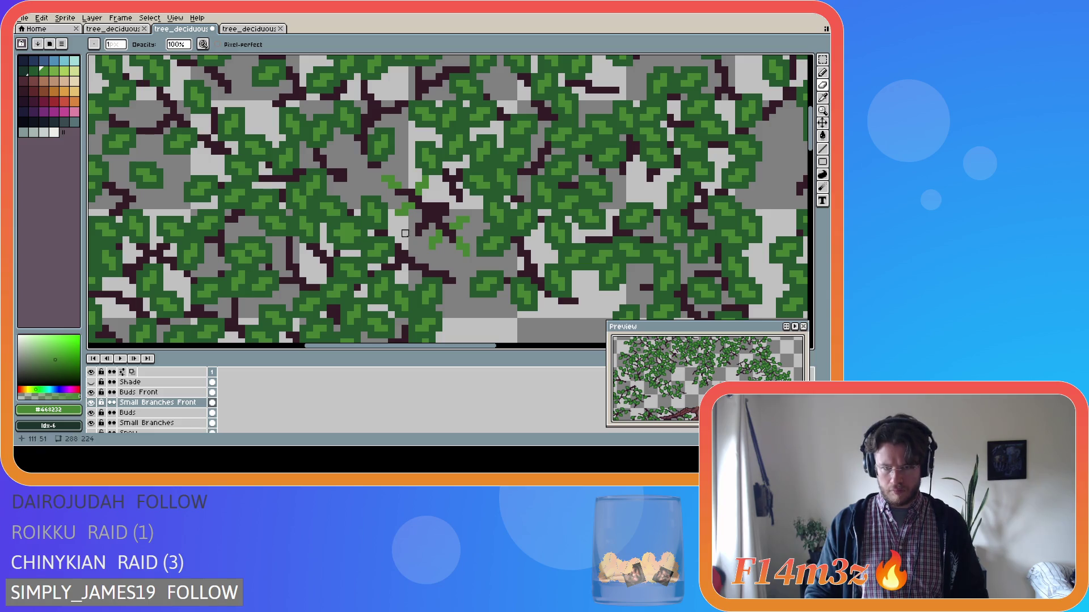
pyautogui.press('m')
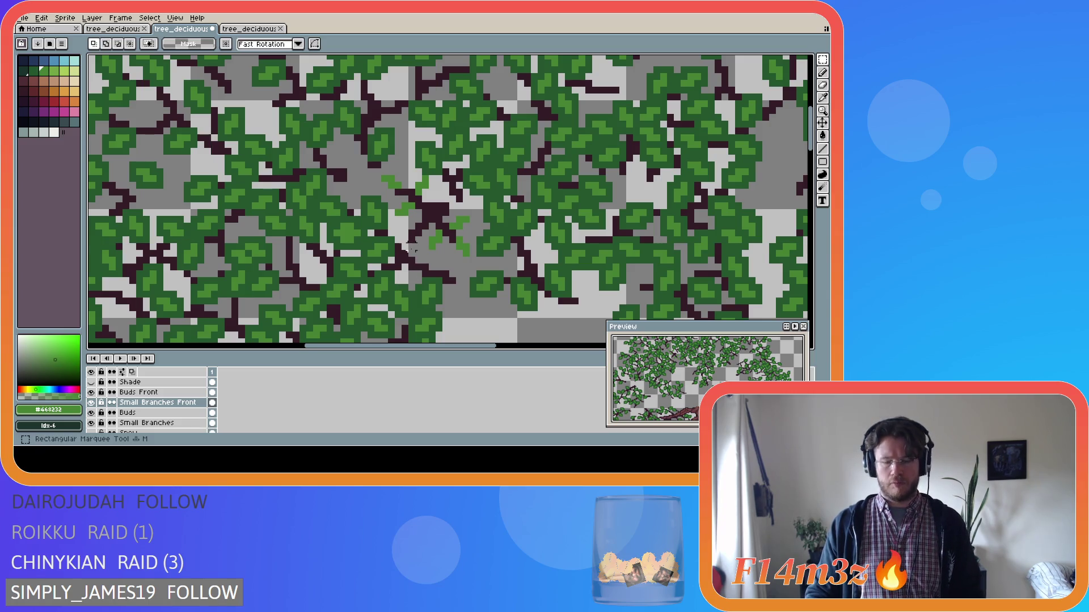
pyautogui.moveTo(416, 239); pyautogui.dragTo(429, 222)
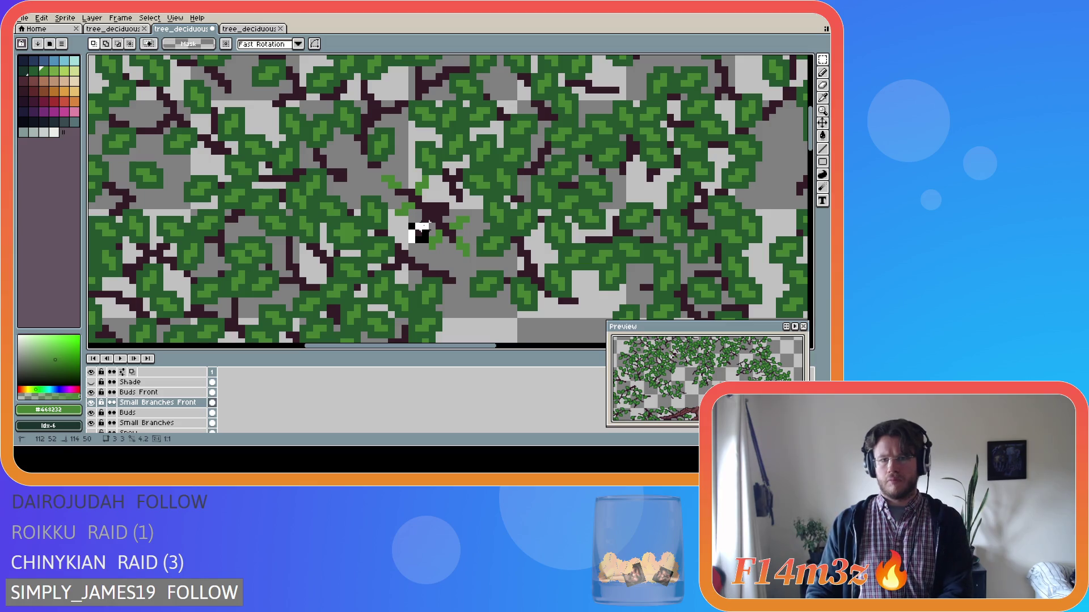
pyautogui.hotkey('ctrl', 't')
pyautogui.click(438, 275)
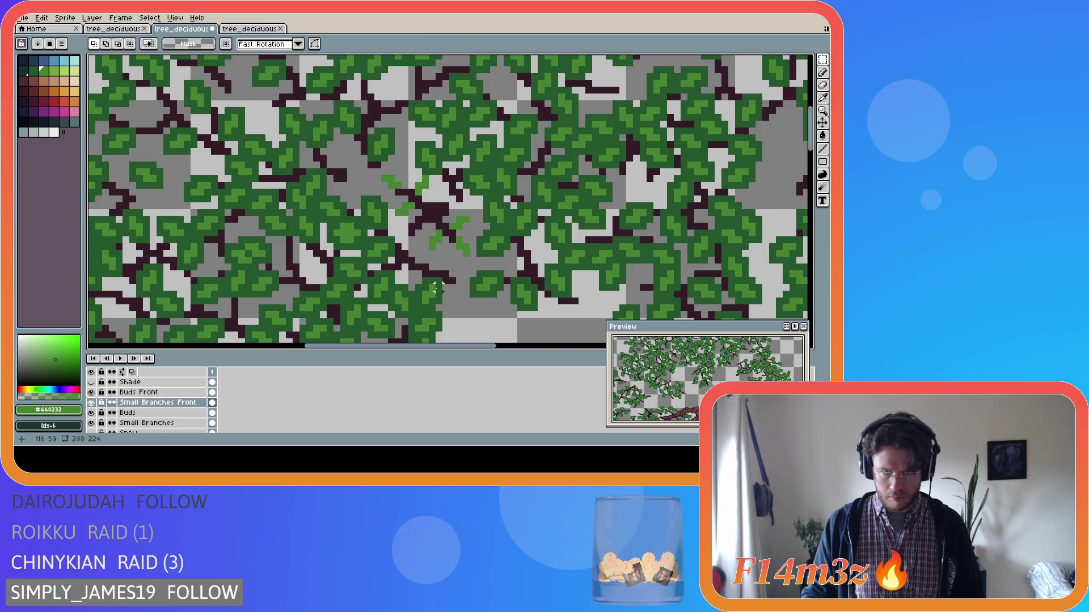
# Step: On Buds Front, dot light-green bud pixels around and below the central branch fork
pyautogui.press('b')
pyautogui.hotkey('alt', 'Up')
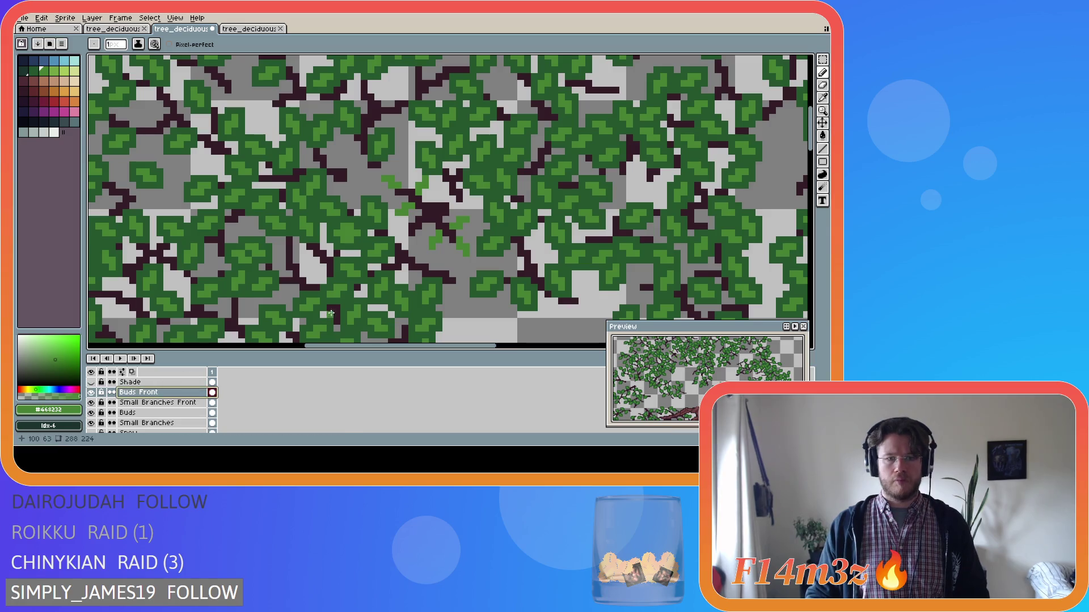
pyautogui.click(412, 240)
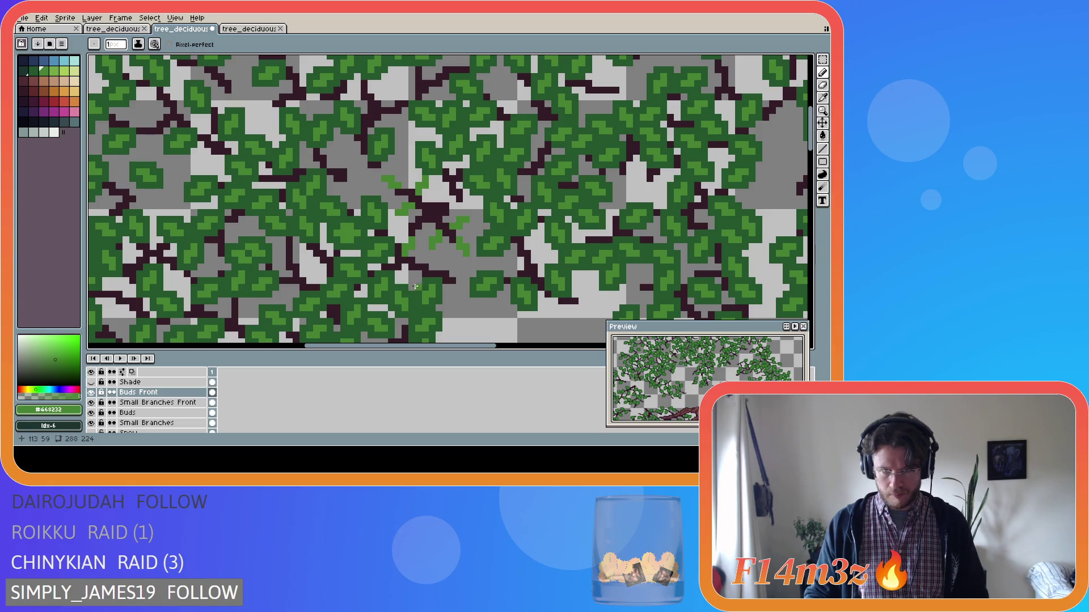
pyautogui.moveTo(407, 238); pyautogui.dragTo(402, 250)
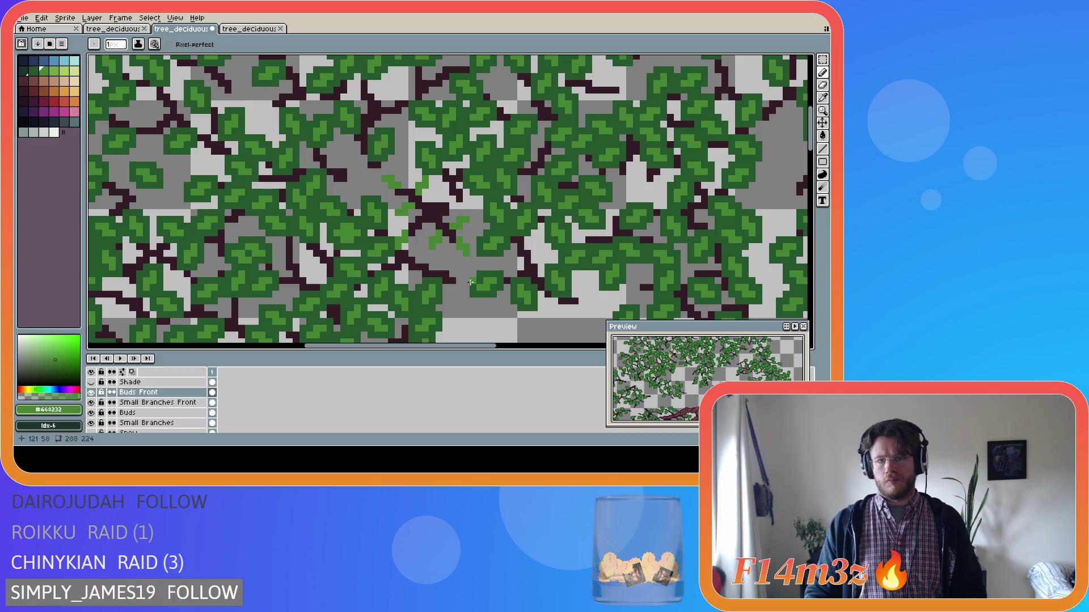
pyautogui.moveTo(458, 280); pyautogui.dragTo(452, 281)
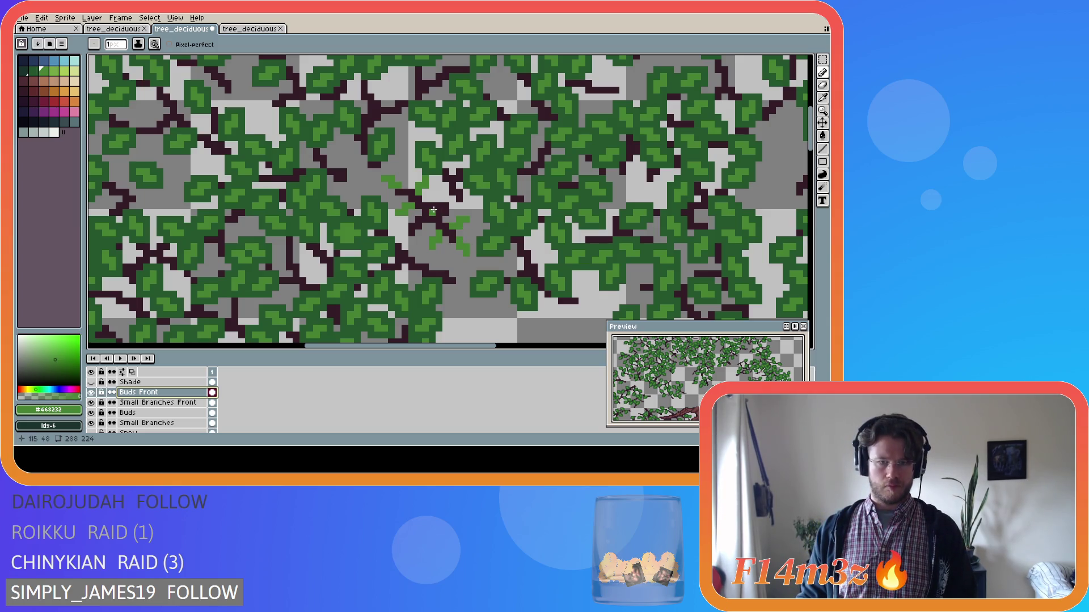
pyautogui.press('v')
pyautogui.press('b')
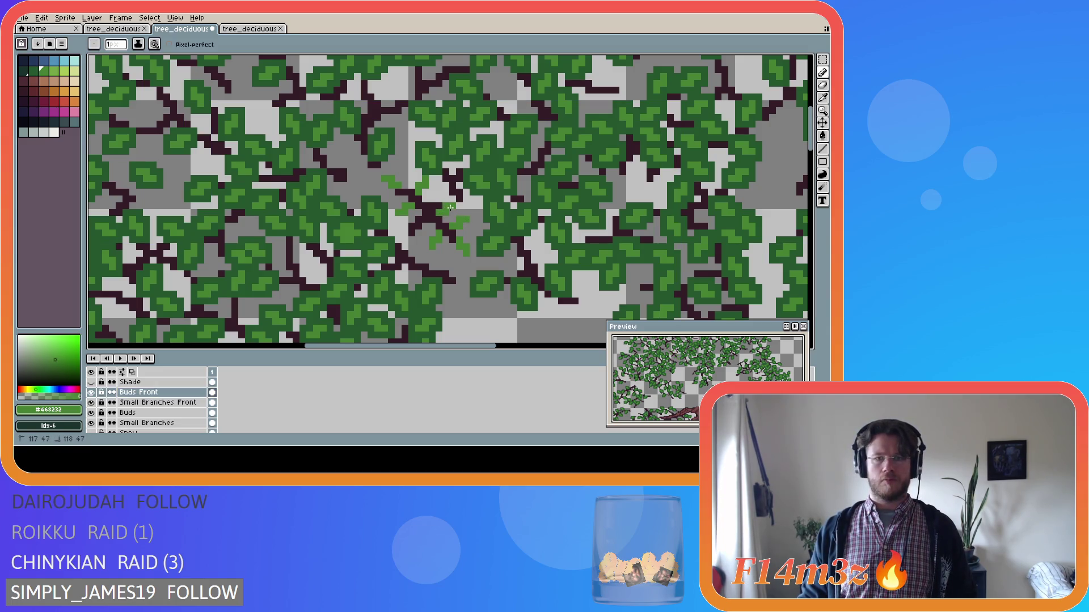
pyautogui.moveTo(442, 213); pyautogui.dragTo(432, 234)
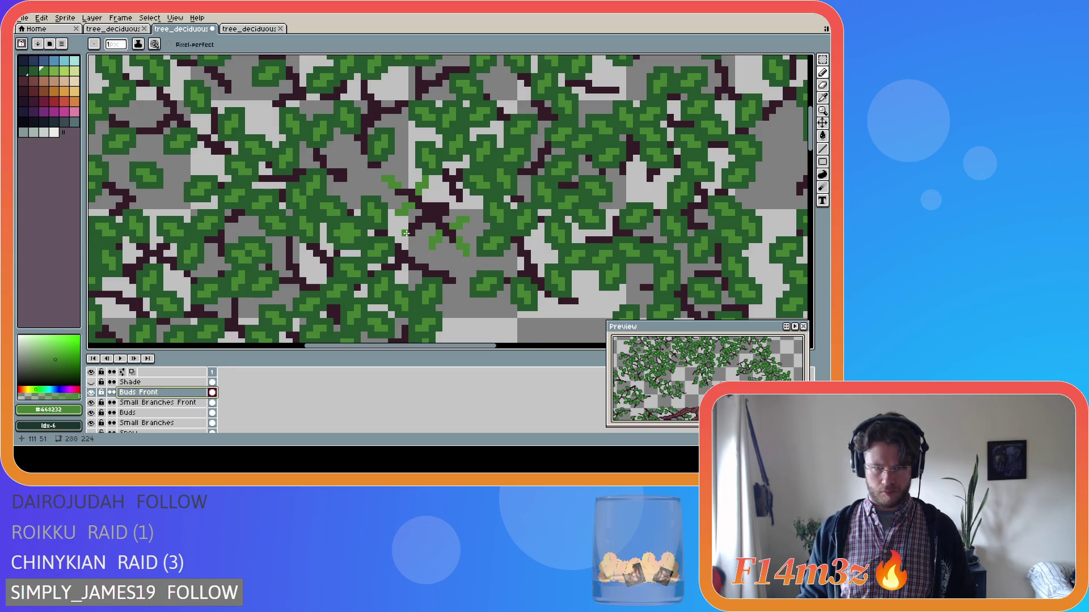
pyautogui.moveTo(406, 241); pyautogui.dragTo(407, 253)
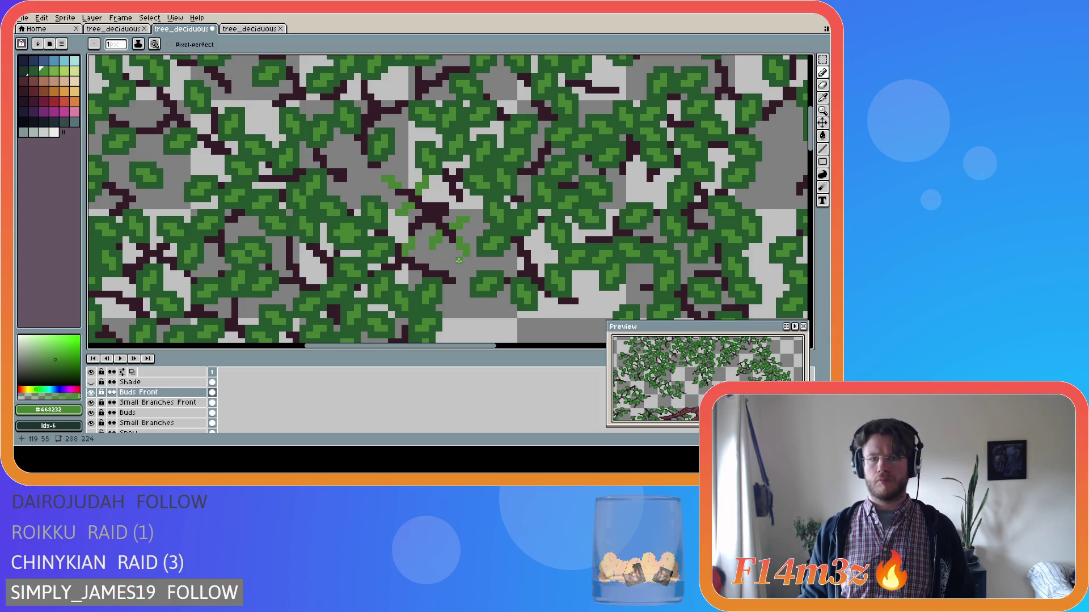
pyautogui.moveTo(409, 241); pyautogui.dragTo(409, 247)
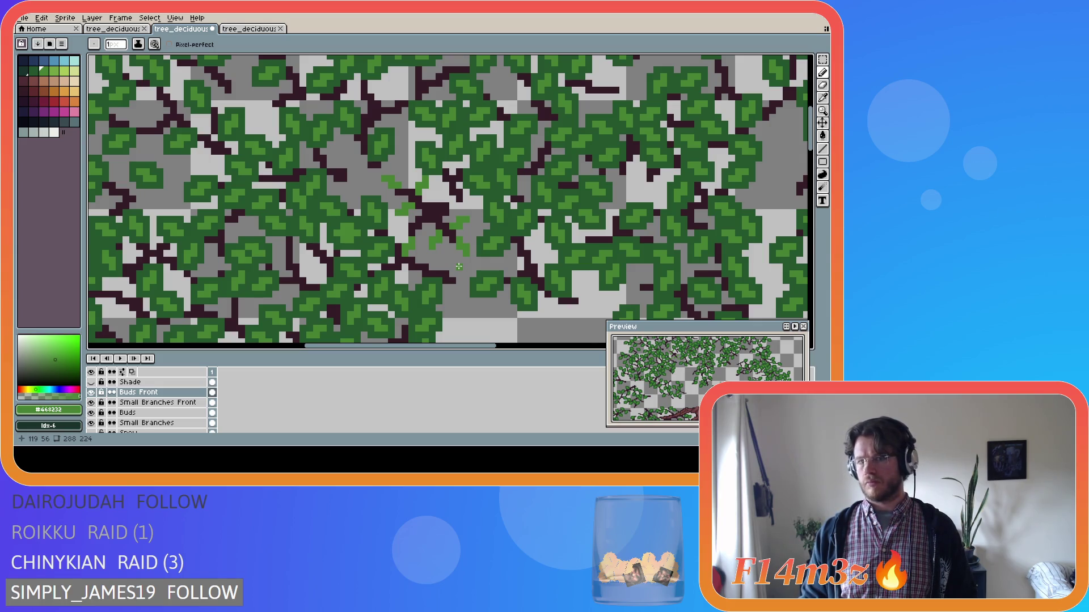
# Step: Compare the foliage with the brown trunk on and off, and undo the last bud stroke
pyautogui.scroll(-5, 142, 403)
pyautogui.click(91, 412)
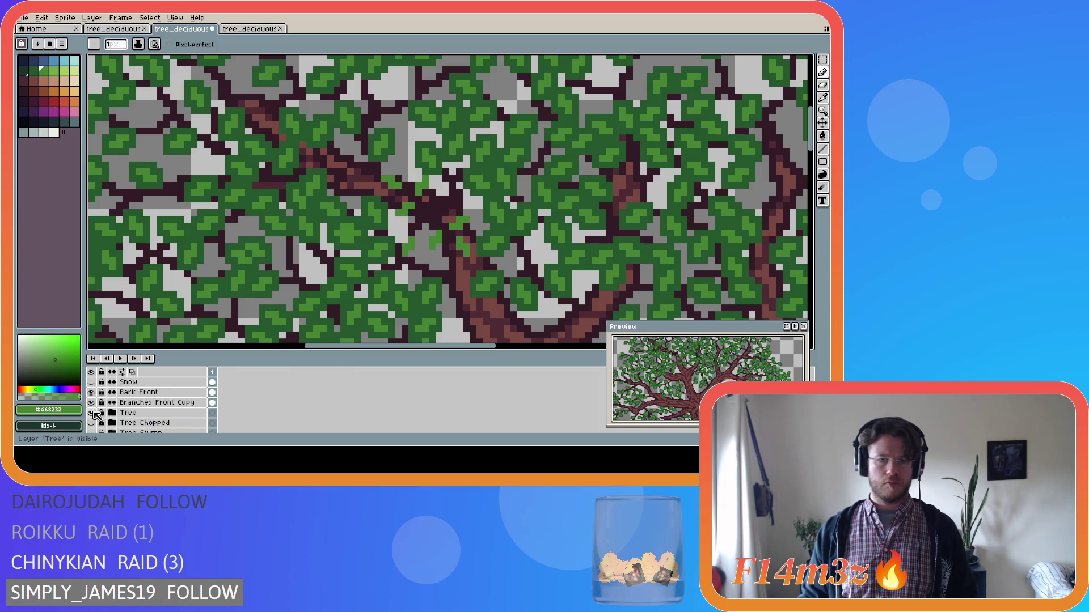
pyautogui.click(91, 412)
pyautogui.click(91, 413)
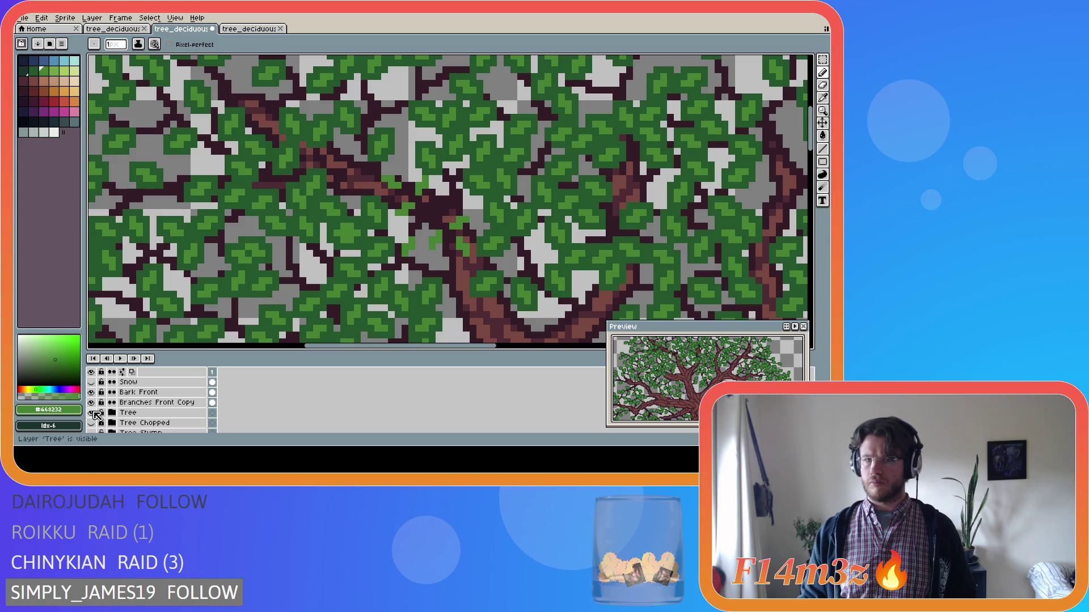
pyautogui.hotkey('ctrl', 'z')
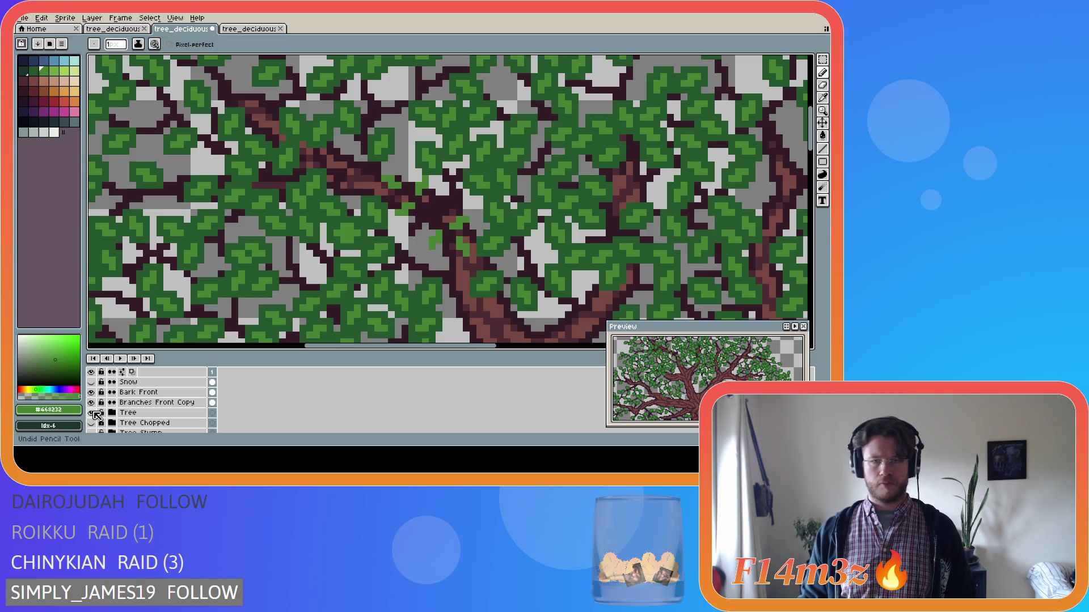
# Step: Keep comparing the foliage with and without the trunk, then undo the last eraser stroke
pyautogui.click(92, 413)
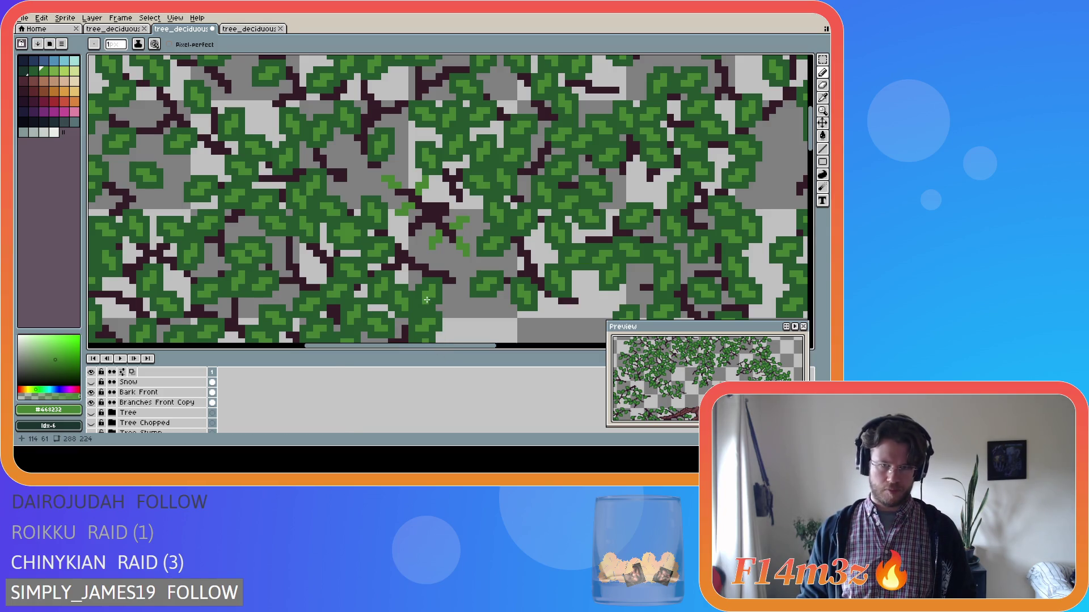
pyautogui.scroll(-2, 427, 300)
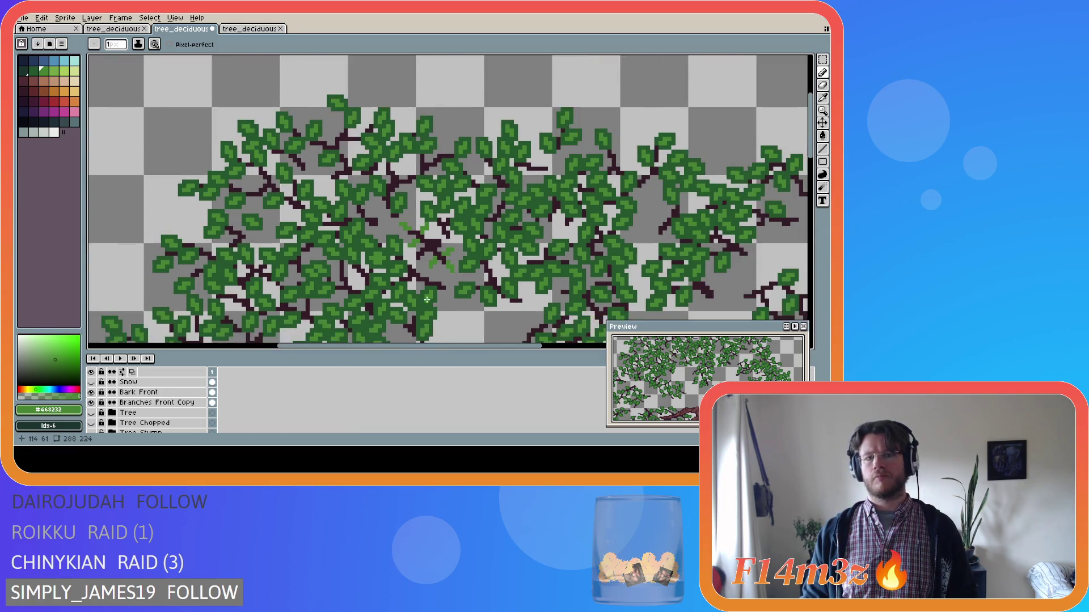
pyautogui.scroll(1, 437, 310)
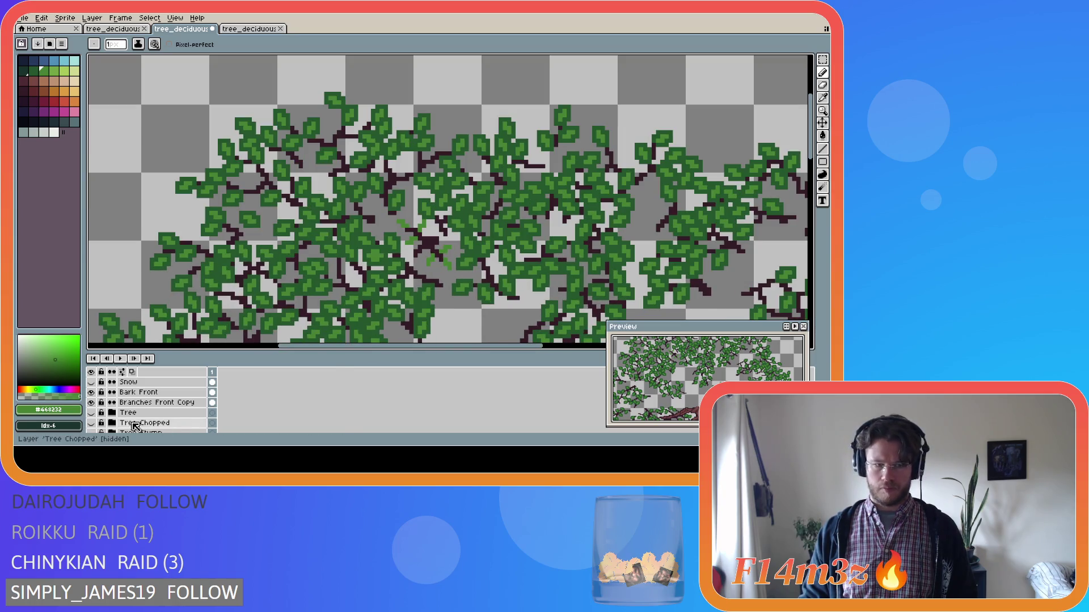
pyautogui.click(92, 412)
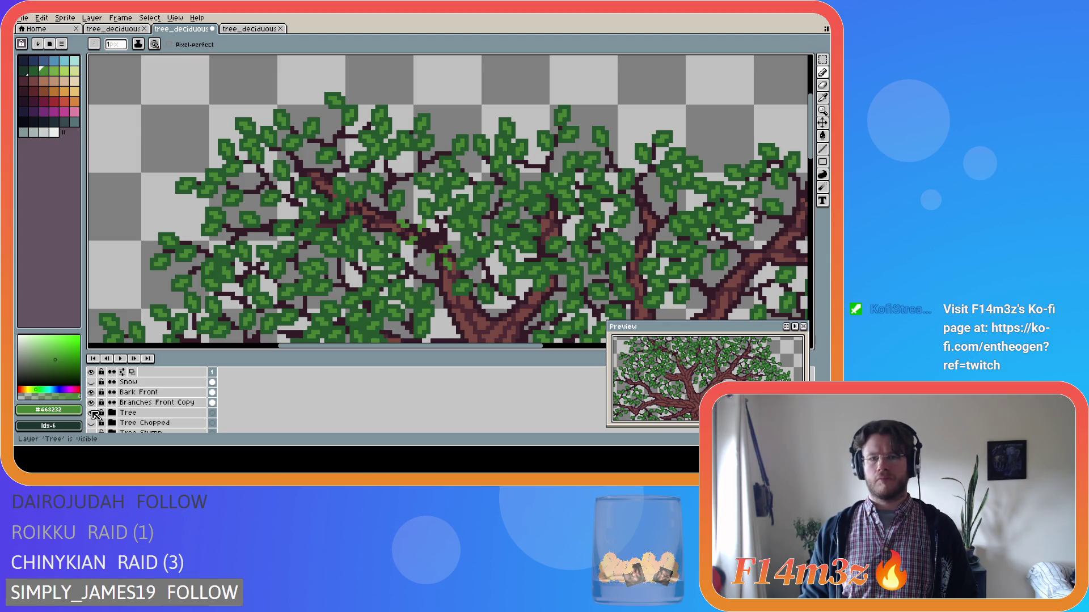
pyautogui.click(92, 413)
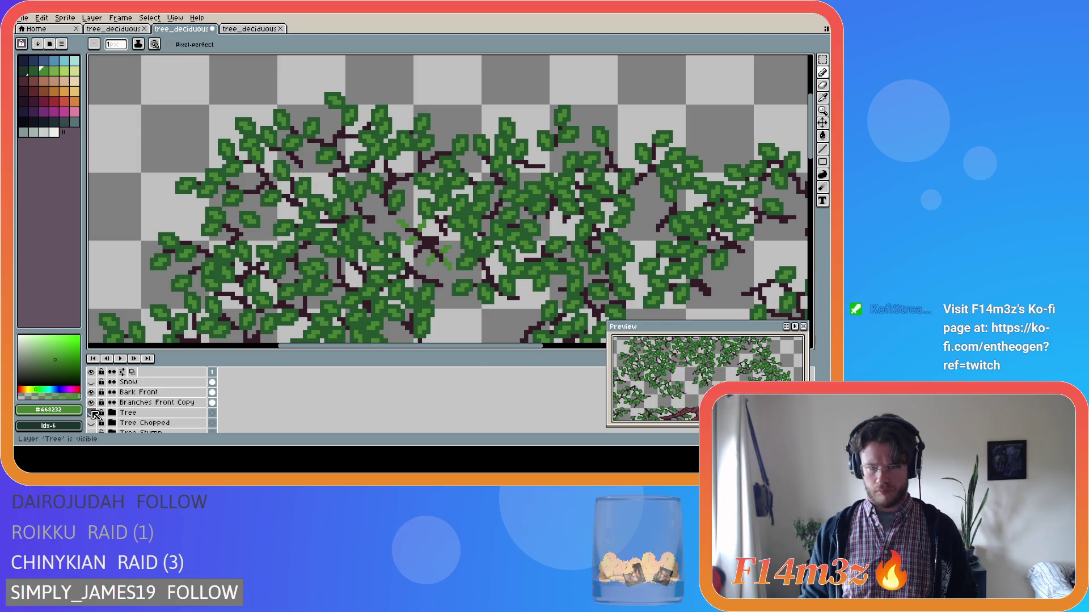
pyautogui.click(92, 414)
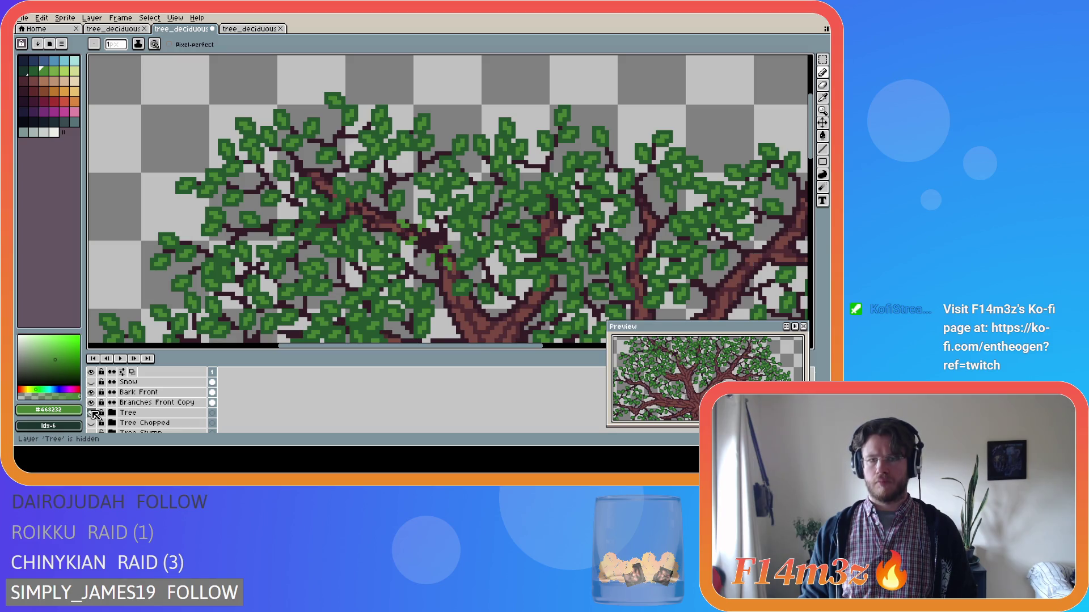
pyautogui.click(92, 413)
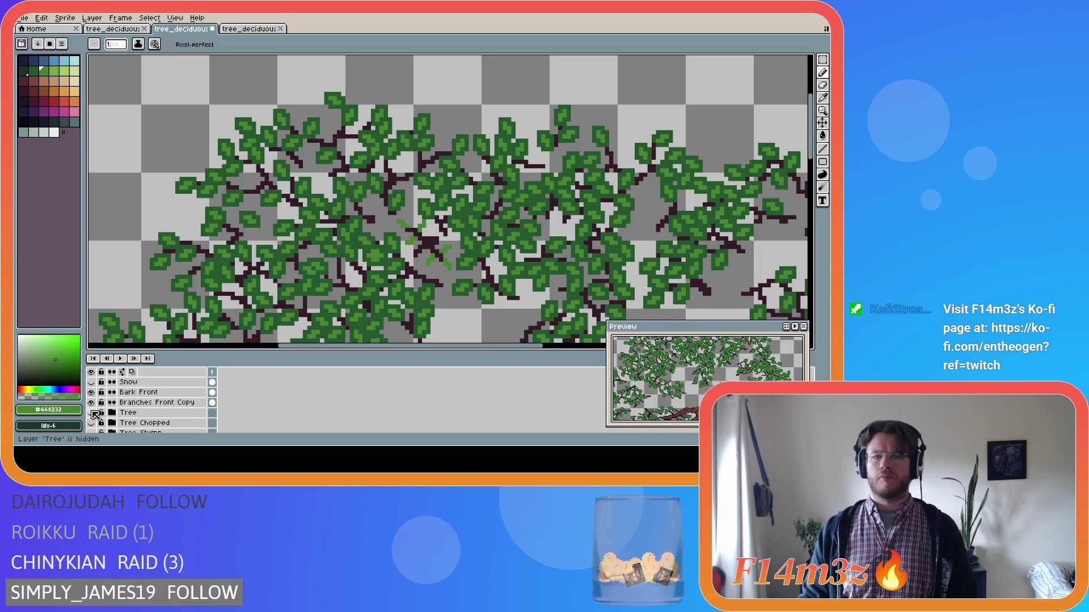
pyautogui.click(92, 413)
pyautogui.click(92, 414)
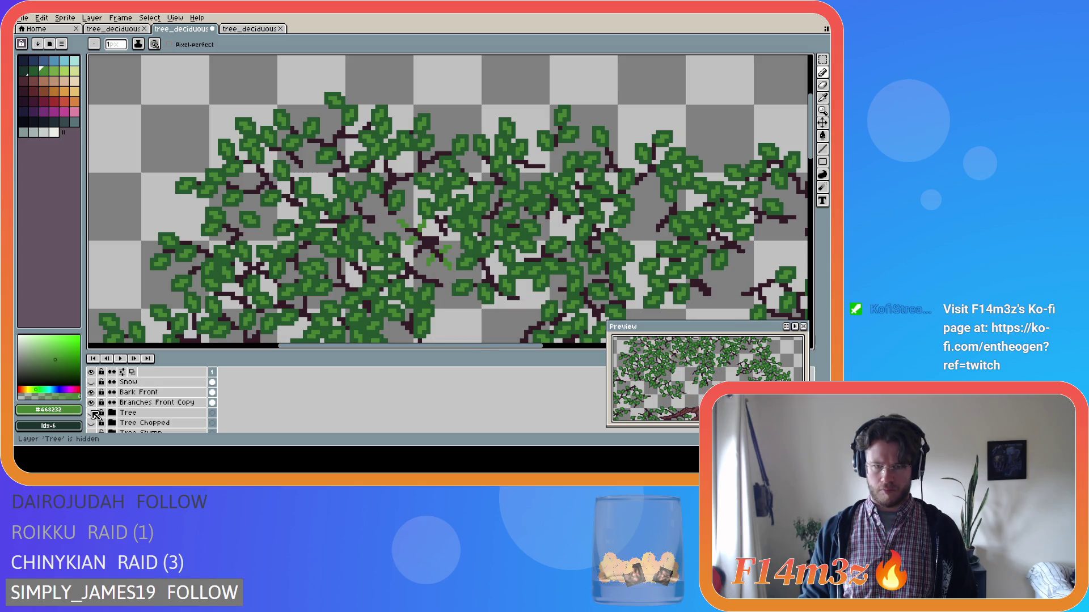
pyautogui.scroll(1, 406, 268)
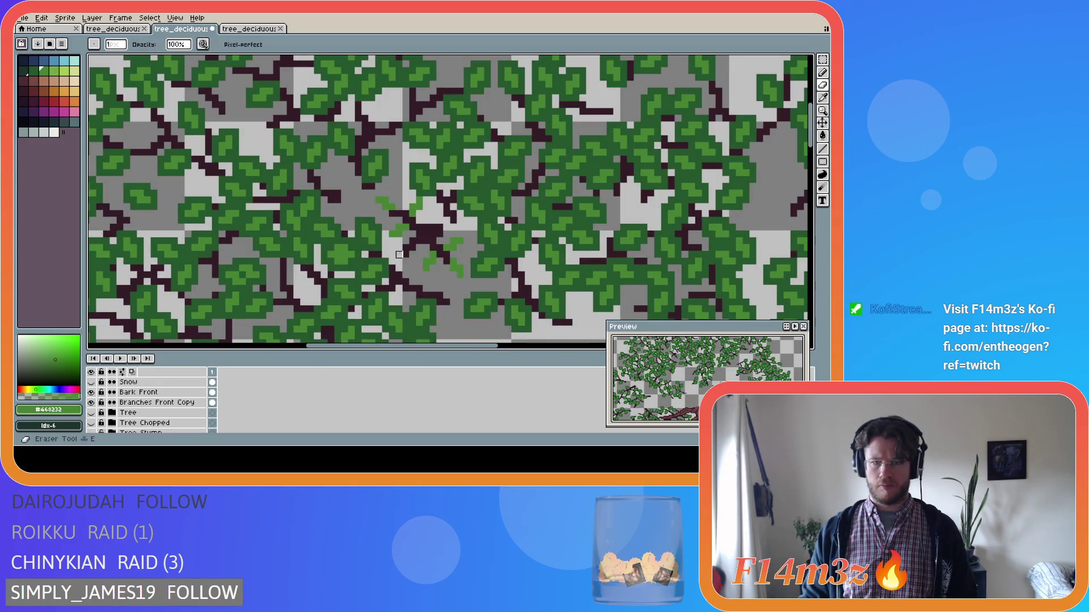
pyautogui.scroll(5, 267, 401)
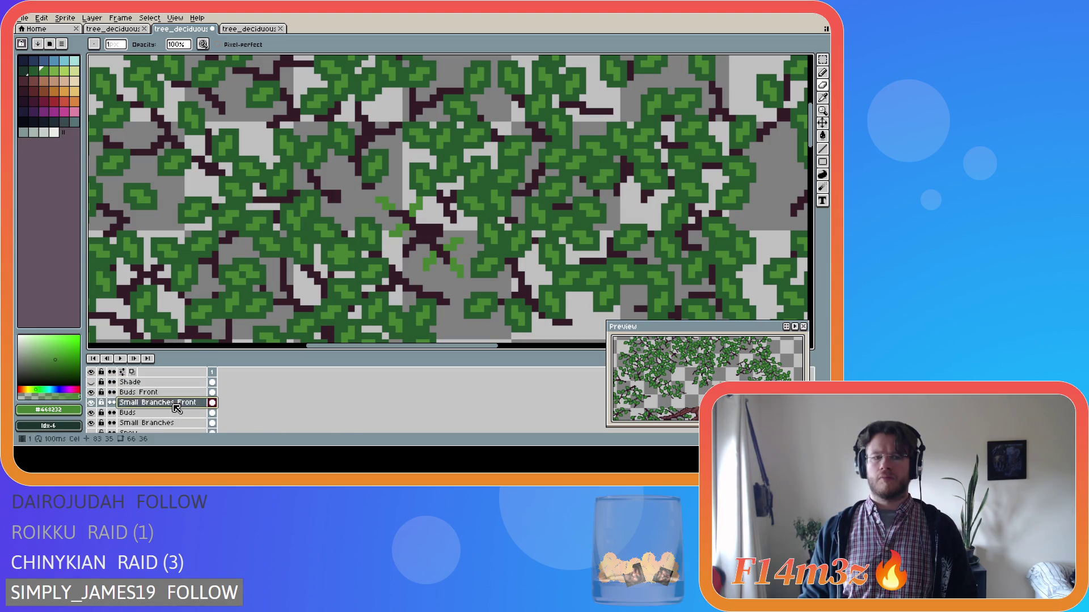
pyautogui.hotkey('ctrl', 'z')
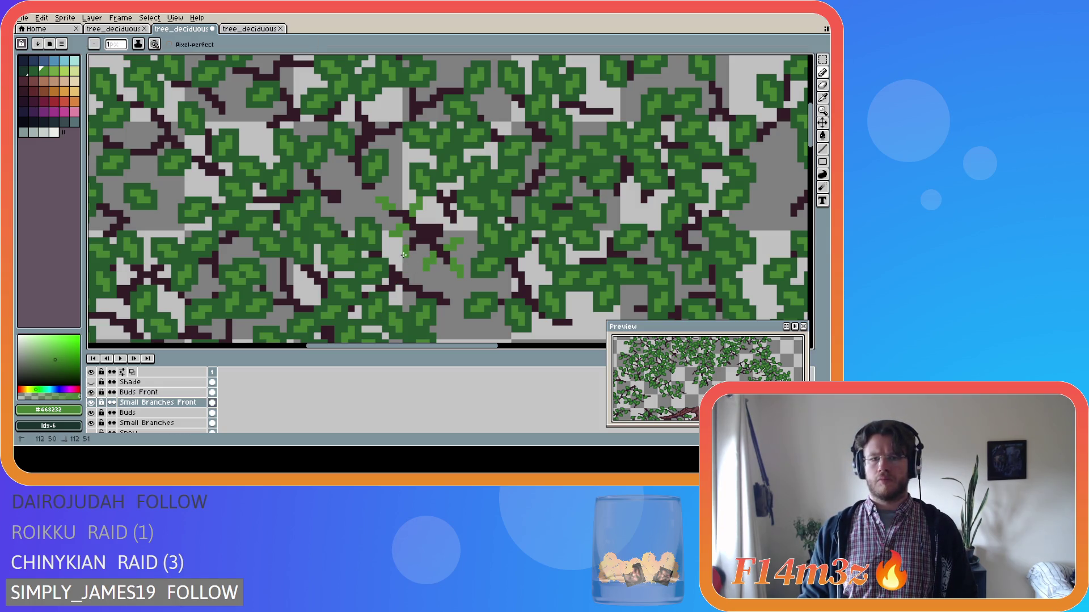
pyautogui.press('ctrl')
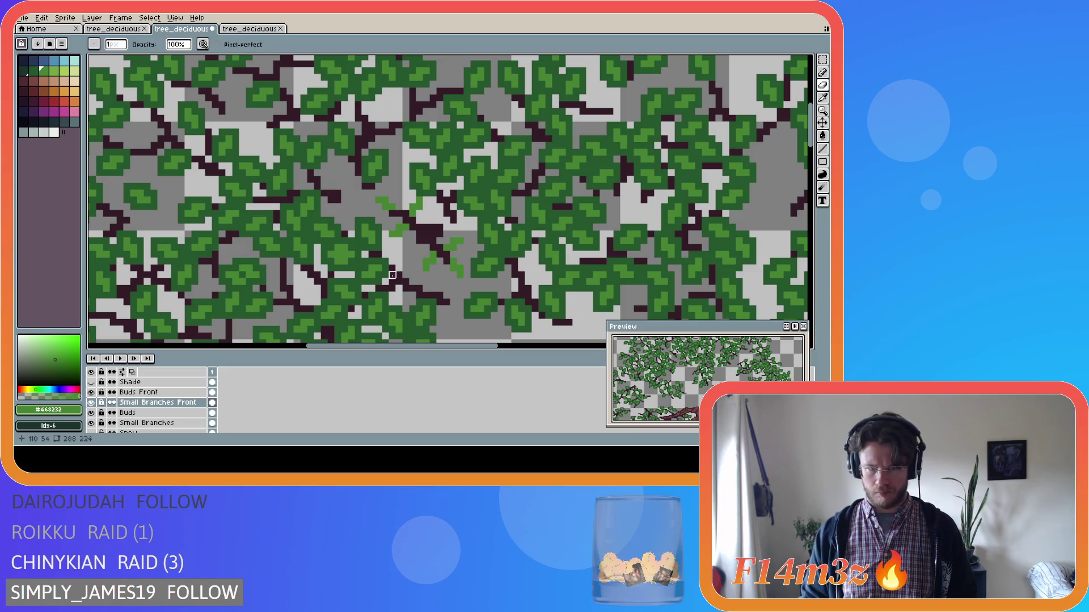
pyautogui.scroll(-5, 96, 411)
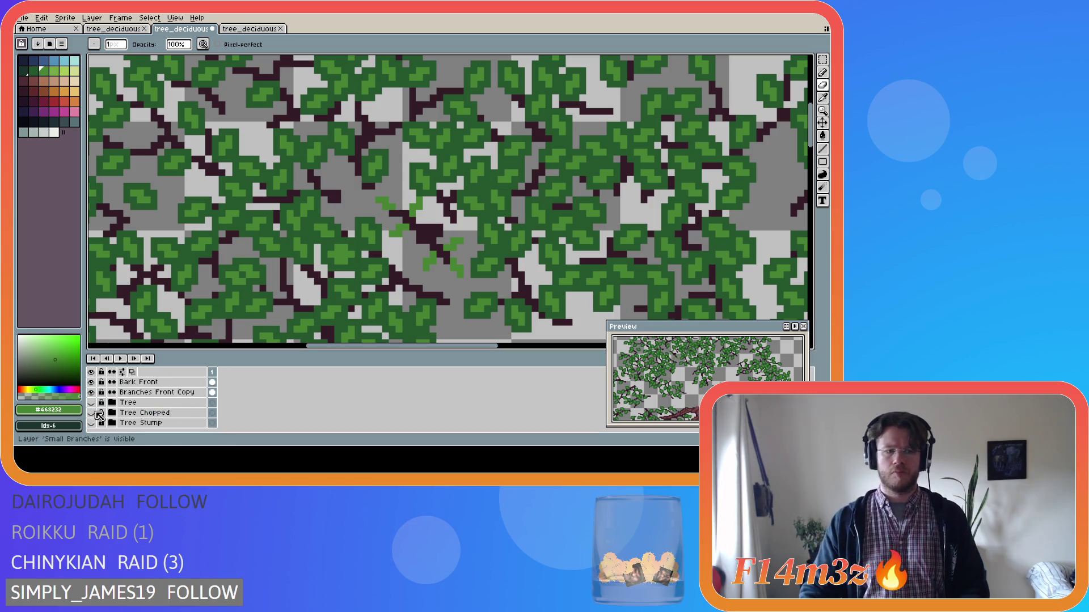
# Step: Toggle the Tree layer's visibility and lock to compare the trunk against the foliage
pyautogui.click(91, 403)
pyautogui.click(91, 403)
pyautogui.click(92, 403)
pyautogui.click(92, 403)
pyautogui.click(92, 403)
pyautogui.click(92, 404)
pyautogui.click(102, 403)
pyautogui.click(101, 402)
pyautogui.click(91, 402)
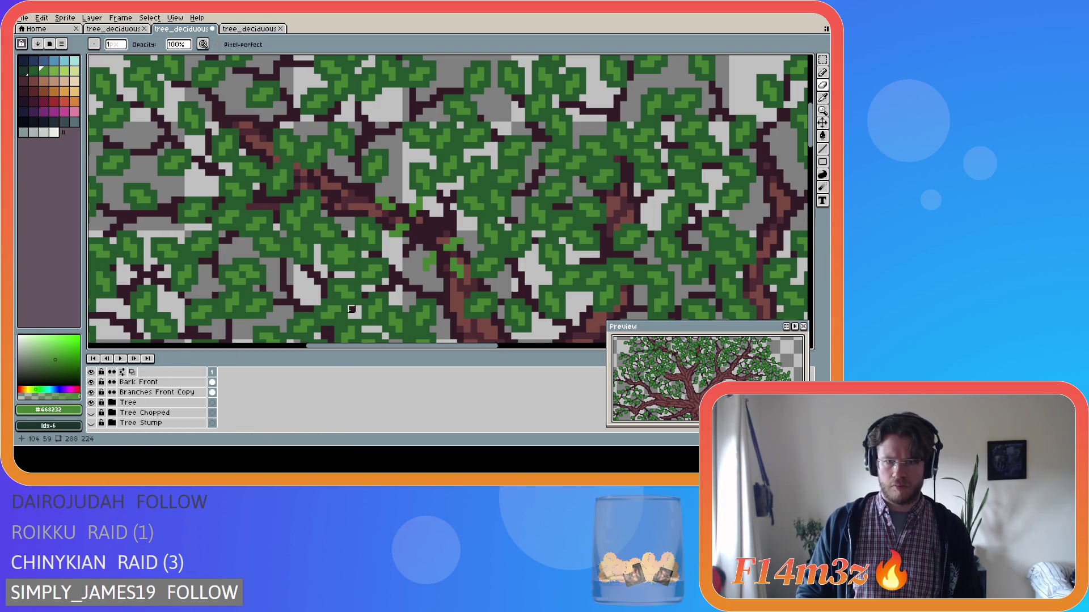
# Step: With the trunk hidden, pencil dark pixels joining the small branches at the canopy centre
pyautogui.press('b')
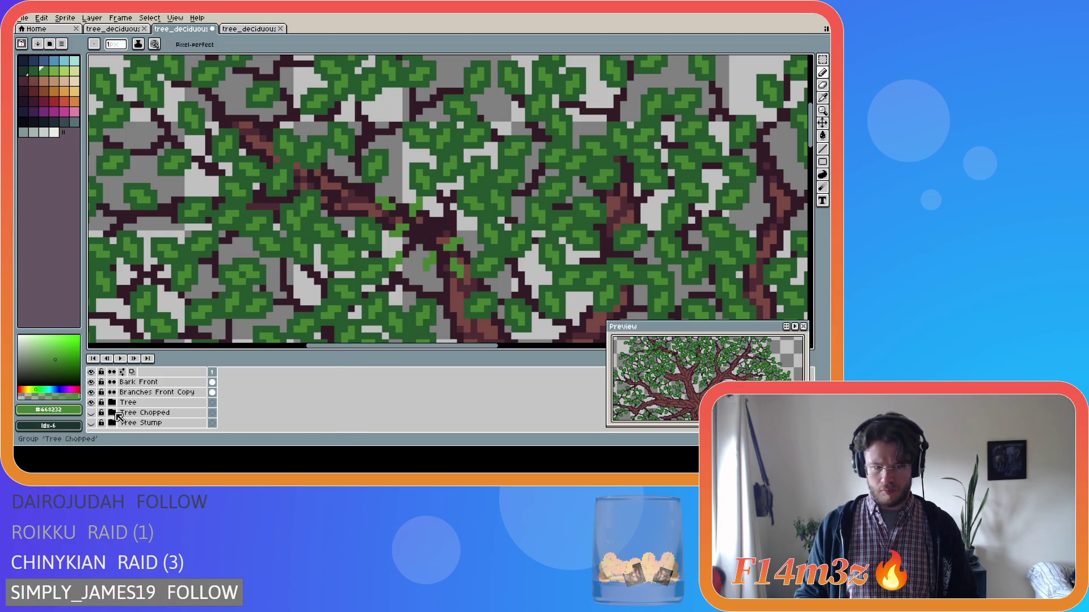
pyautogui.click(91, 403)
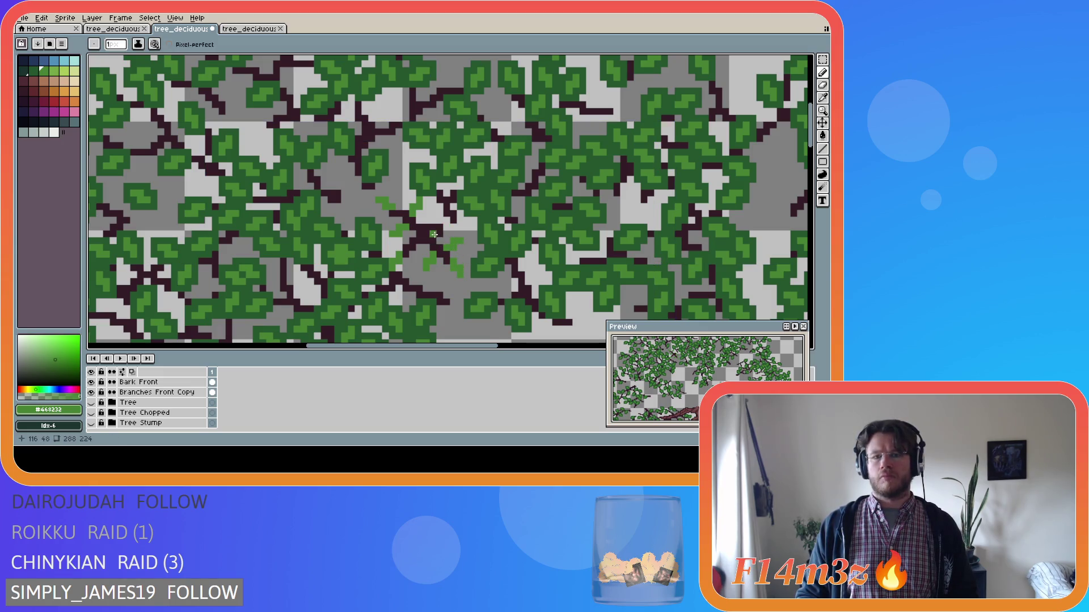
pyautogui.click(440, 220)
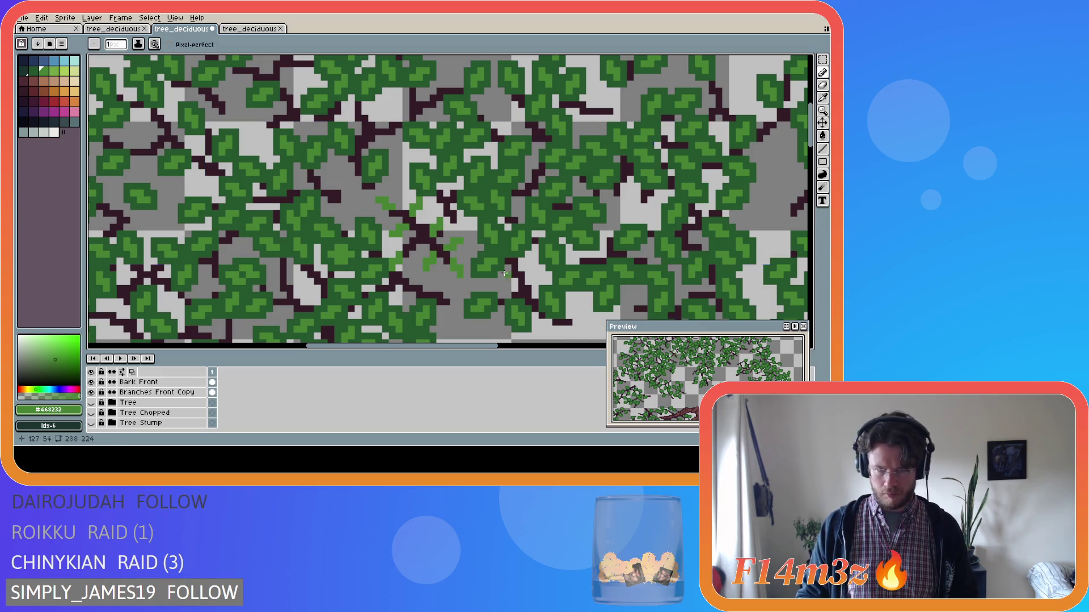
pyautogui.click(430, 233)
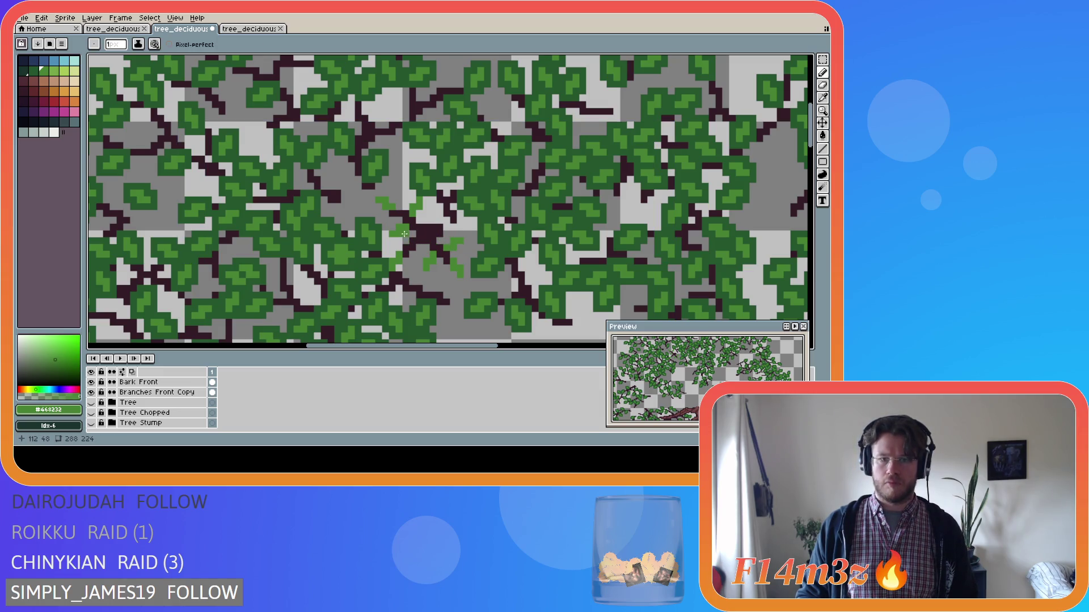
pyautogui.press('b')
pyautogui.scroll(5, 188, 403)
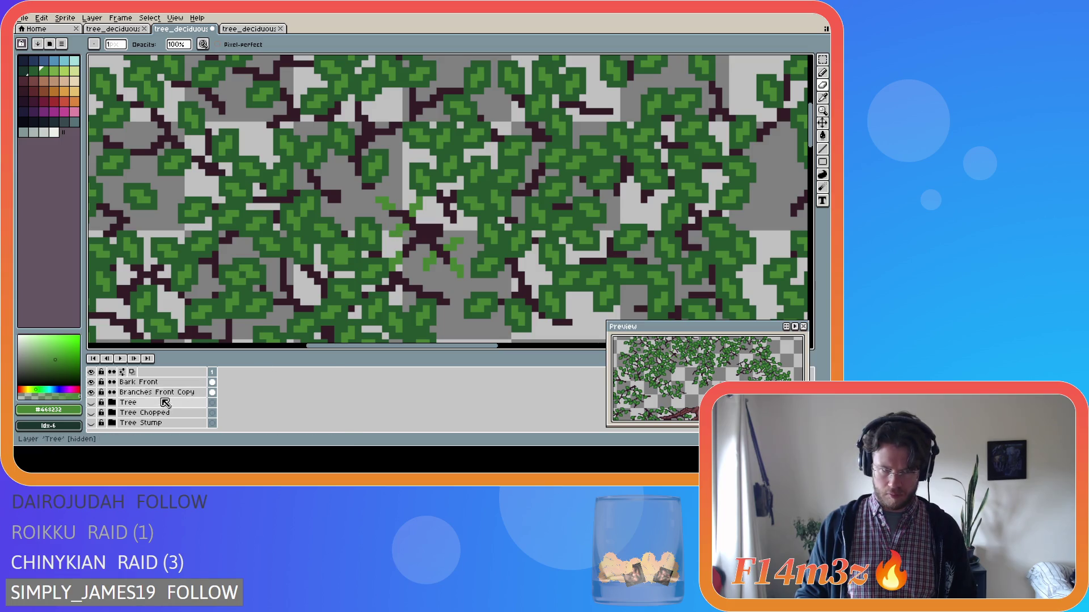
pyautogui.click(167, 403)
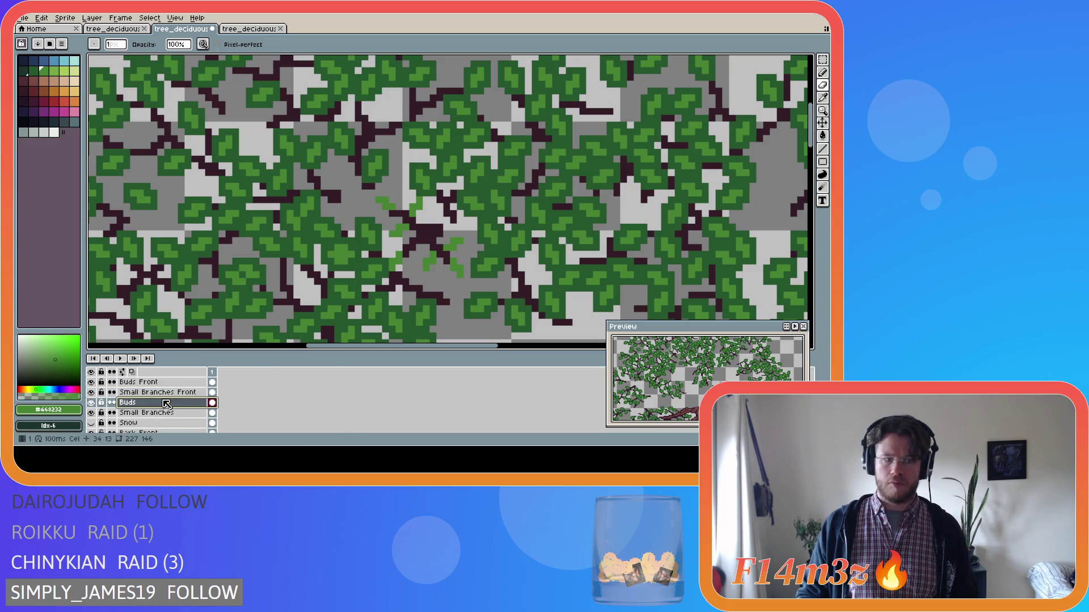
# Step: On Buds Front, place a light-green bud pixel near the canopy's central fork
pyautogui.scroll(1, 170, 400)
pyautogui.click(169, 392)
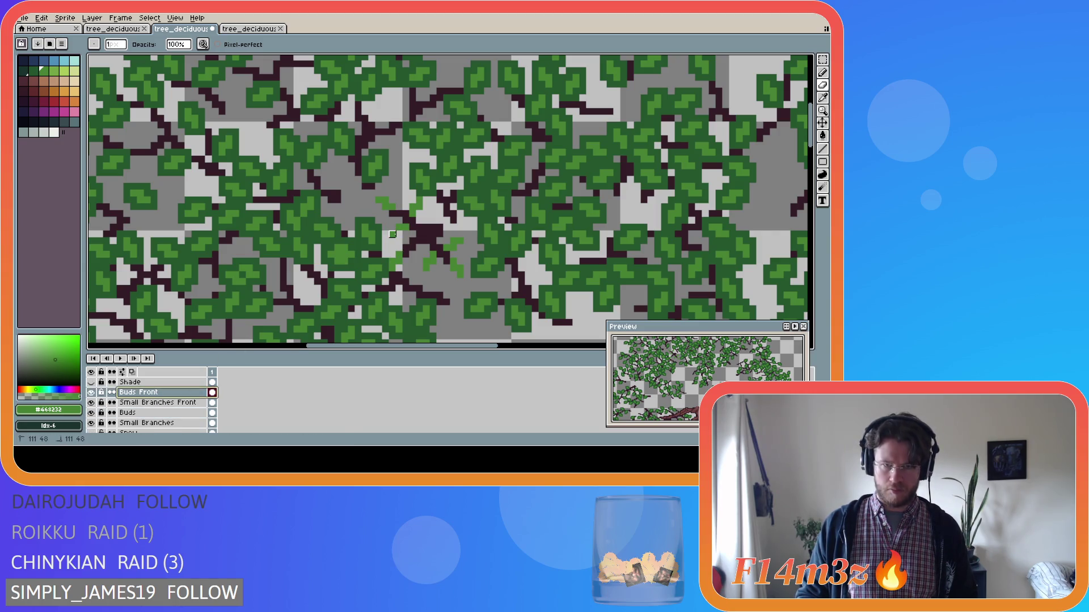
pyautogui.press('shift')
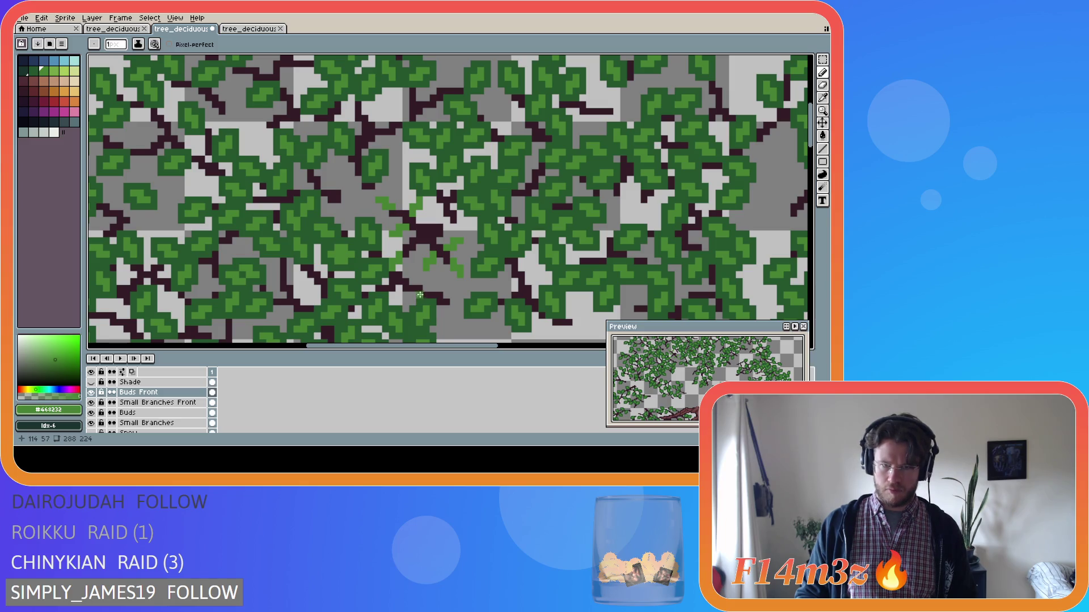
pyautogui.click(419, 248)
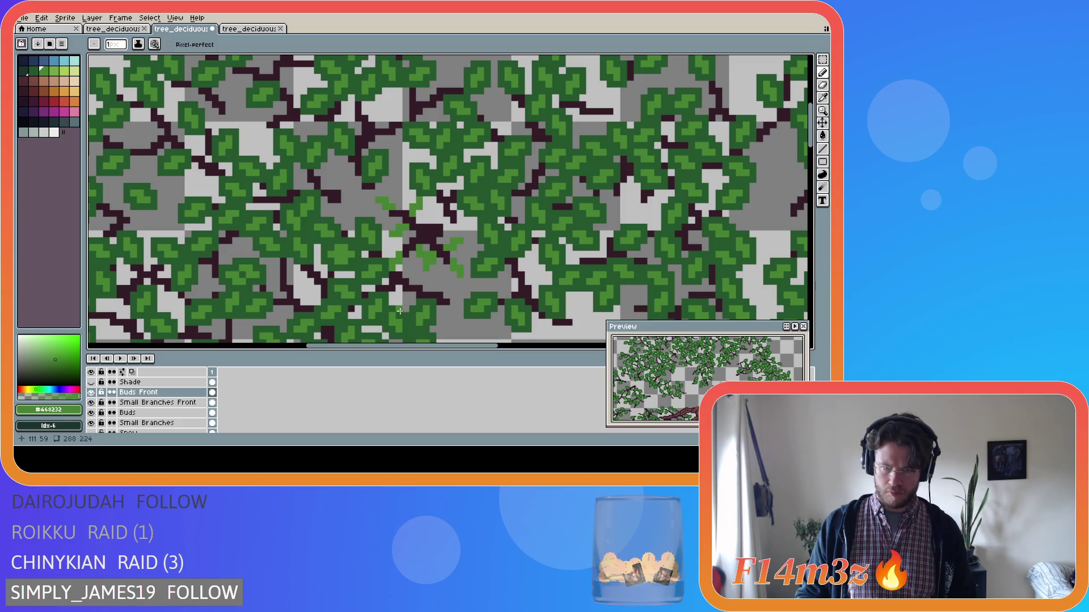
pyautogui.scroll(-1, 399, 310)
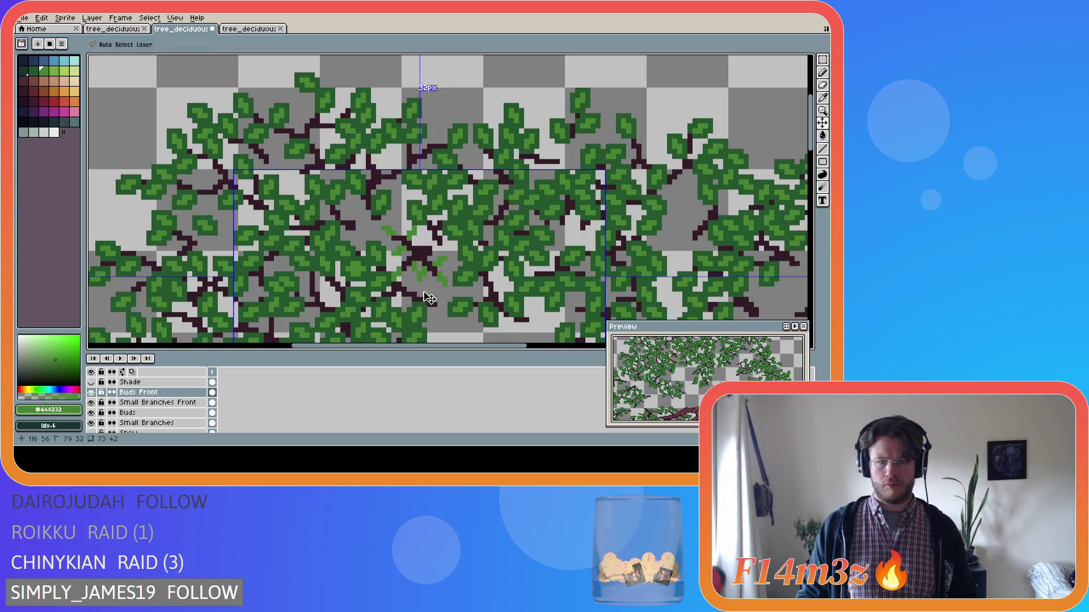
pyautogui.scroll(1, 420, 291)
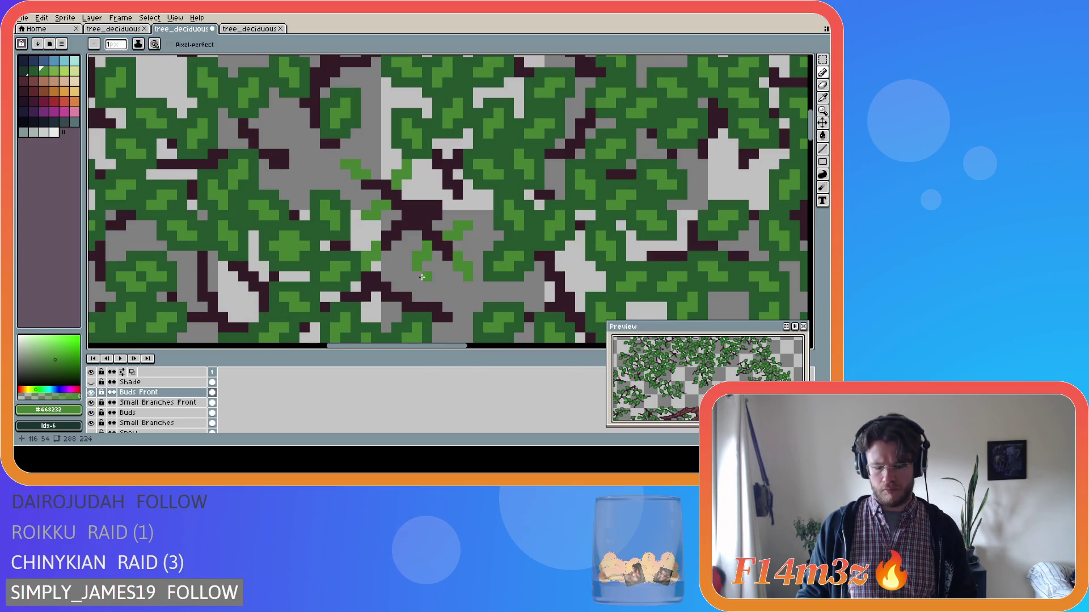
# Step: Move the small light-green bud cluster into place and add a green bud pixel near the centre
pyautogui.press('m')
pyautogui.moveTo(412, 243); pyautogui.dragTo(432, 270)
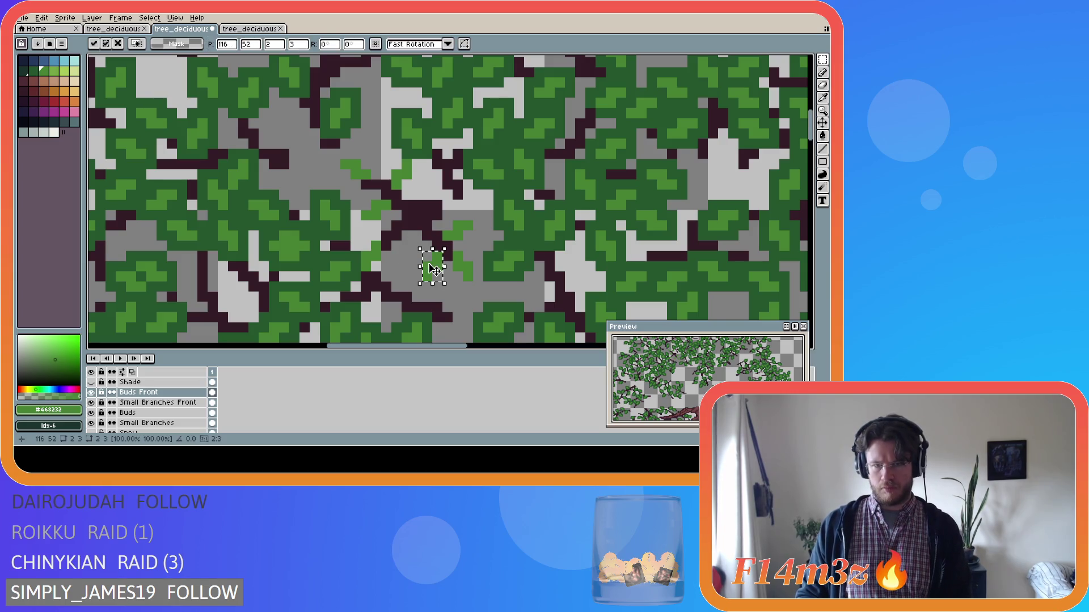
pyautogui.click(396, 265)
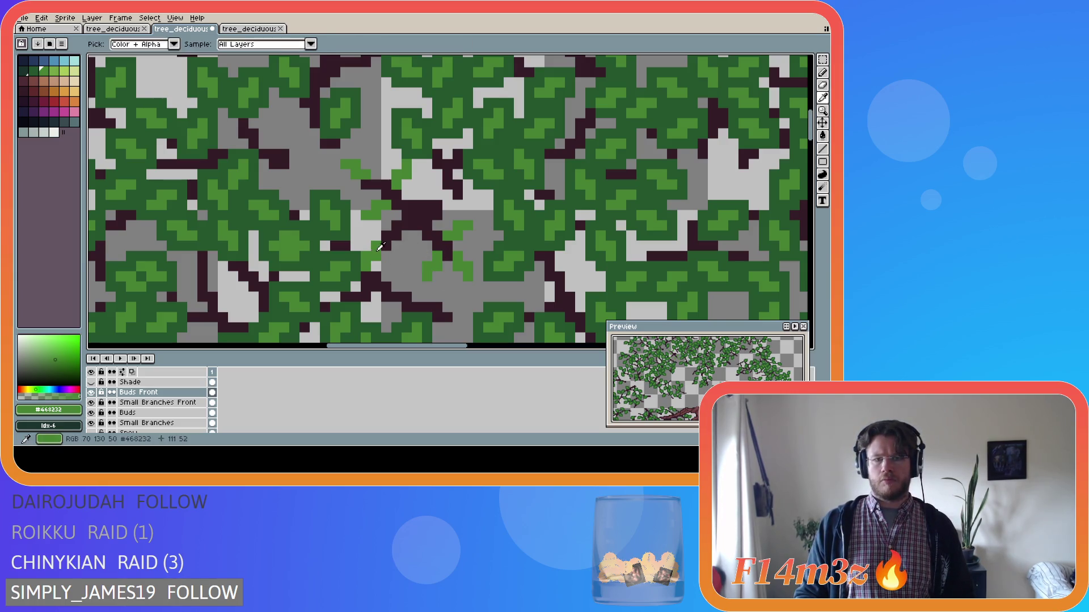
pyautogui.press('v')
pyautogui.press('b')
pyautogui.click(406, 240)
pyautogui.scroll(-3, 417, 315)
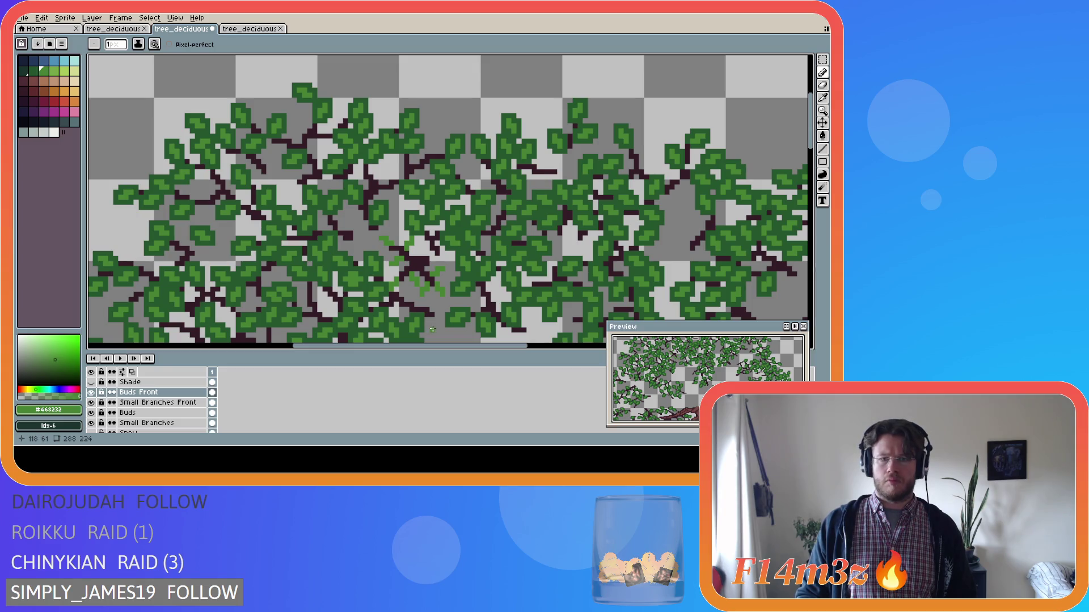
pyautogui.scroll(1, 432, 328)
pyautogui.scroll(-1, 432, 329)
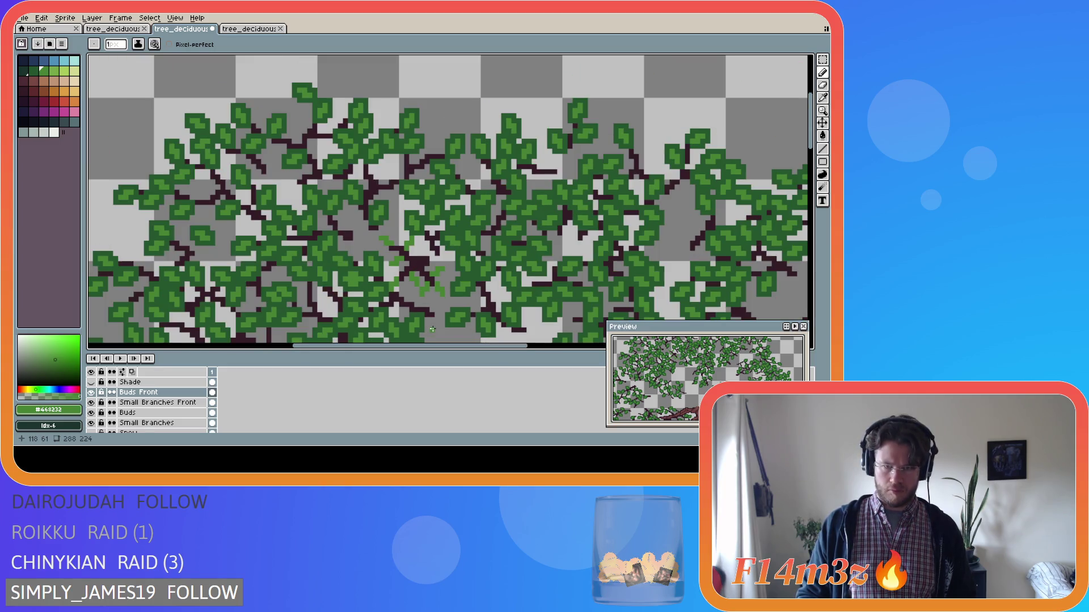
pyautogui.scroll(2, 430, 329)
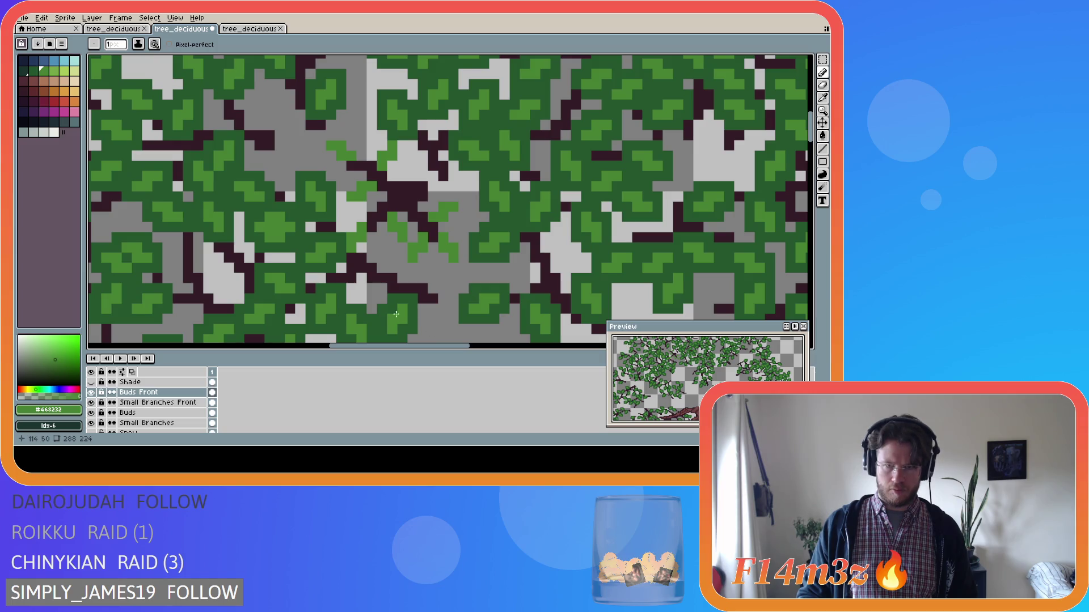
# Step: Sample the darker green #25562e and repaint light-green leaf pixels across the canopy
pyautogui.press('i')
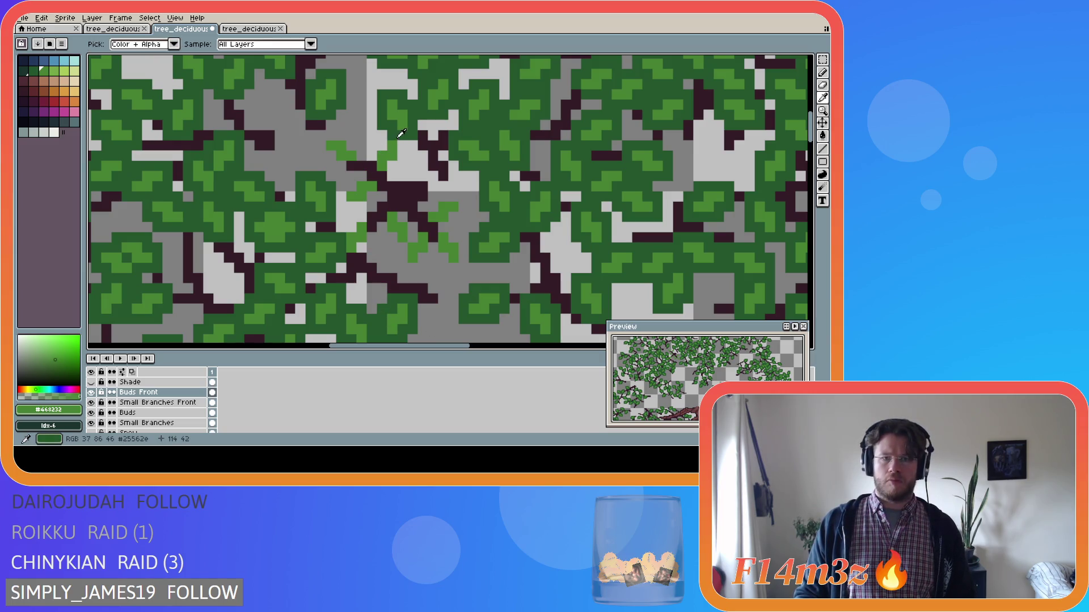
pyautogui.click(400, 134)
pyautogui.press('b')
pyautogui.moveTo(352, 176)
pyautogui.mouseDown()
pyautogui.moveTo(381, 184)
pyautogui.moveTo(372, 207)
pyautogui.moveTo(340, 206)
pyautogui.mouseUp()
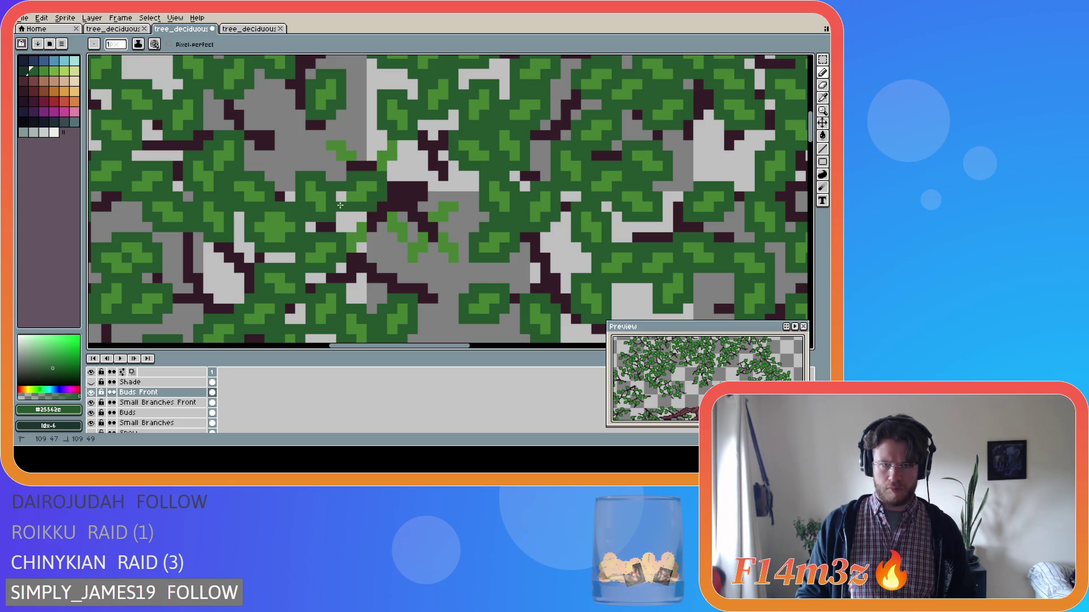
pyautogui.moveTo(315, 147)
pyautogui.mouseDown()
pyautogui.moveTo(351, 136)
pyautogui.moveTo(367, 166)
pyautogui.moveTo(394, 141)
pyautogui.moveTo(402, 156)
pyautogui.moveTo(391, 178)
pyautogui.moveTo(422, 207)
pyautogui.moveTo(464, 198)
pyautogui.moveTo(451, 226)
pyautogui.moveTo(424, 224)
pyautogui.moveTo(429, 252)
pyautogui.moveTo(402, 266)
pyautogui.moveTo(410, 218)
pyautogui.moveTo(391, 205)
pyautogui.moveTo(382, 225)
pyautogui.moveTo(393, 249)
pyautogui.moveTo(460, 266)
pyautogui.moveTo(462, 241)
pyautogui.moveTo(451, 234)
pyautogui.mouseUp()
# Step: Save the sprite as tree_deciduous_medium_winter.ase and add one more dark green canopy pixel
pyautogui.hotkey('ctrl', 's')
pyautogui.scroll(-1, 419, 285)
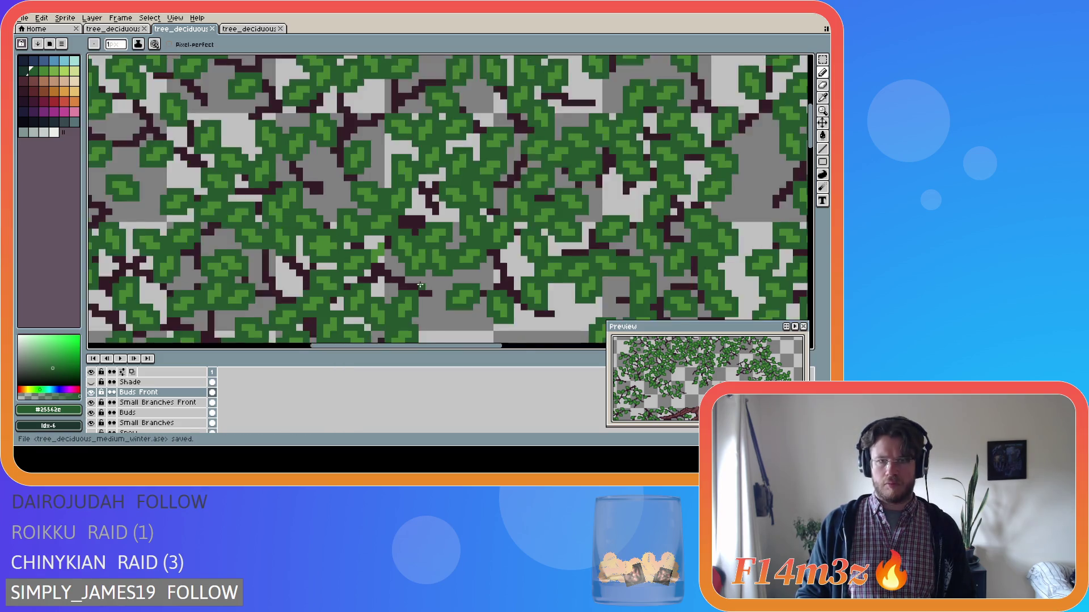
pyautogui.scroll(-1, 420, 286)
pyautogui.scroll(2, 399, 260)
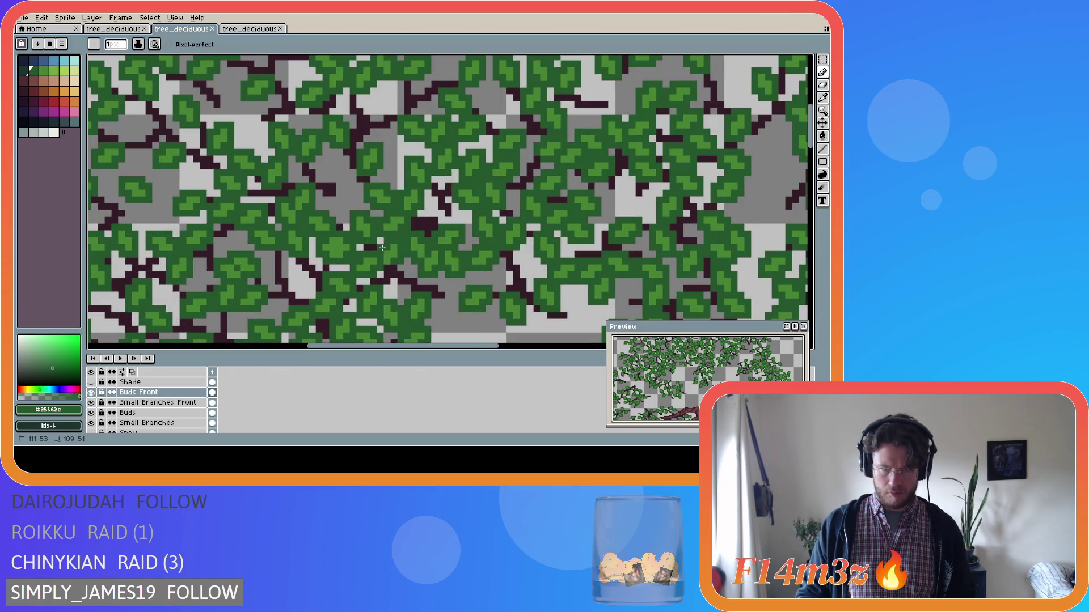
pyautogui.click(392, 267)
pyautogui.scroll(-3, 392, 267)
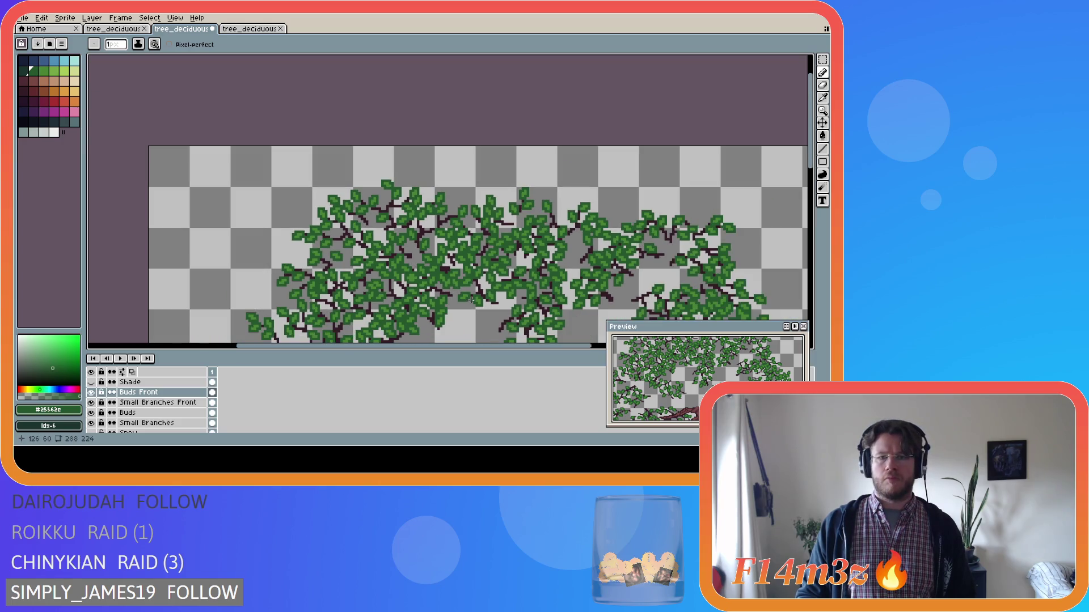
pyautogui.moveTo(813, 163); pyautogui.dragTo(800, 201)
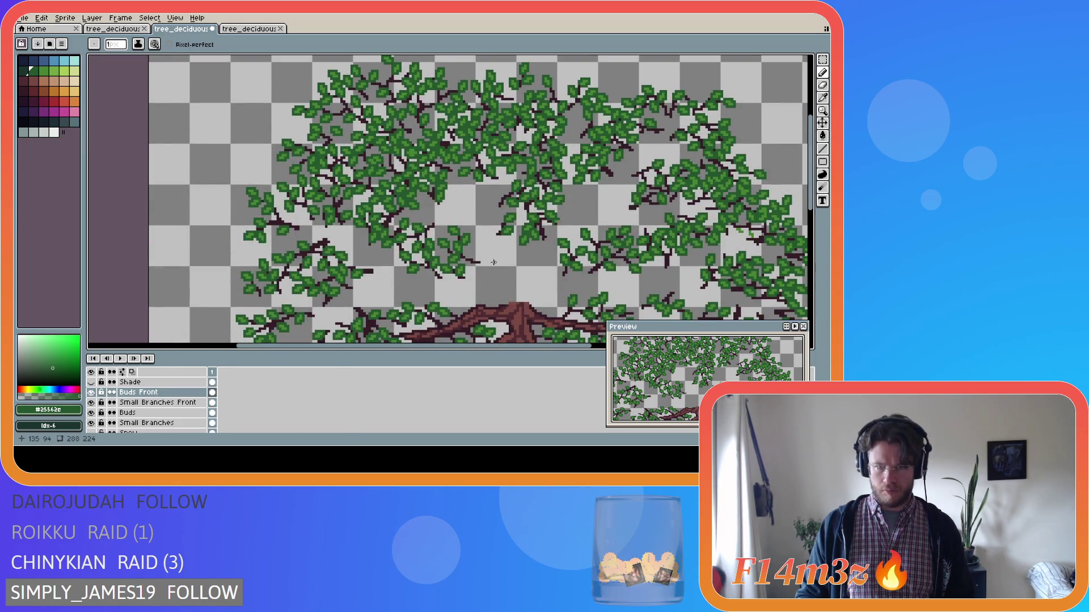
# Step: Make the Tree layer visible and zoom out to review the full tree with trunk and canopy
pyautogui.scroll(-5, 113, 408)
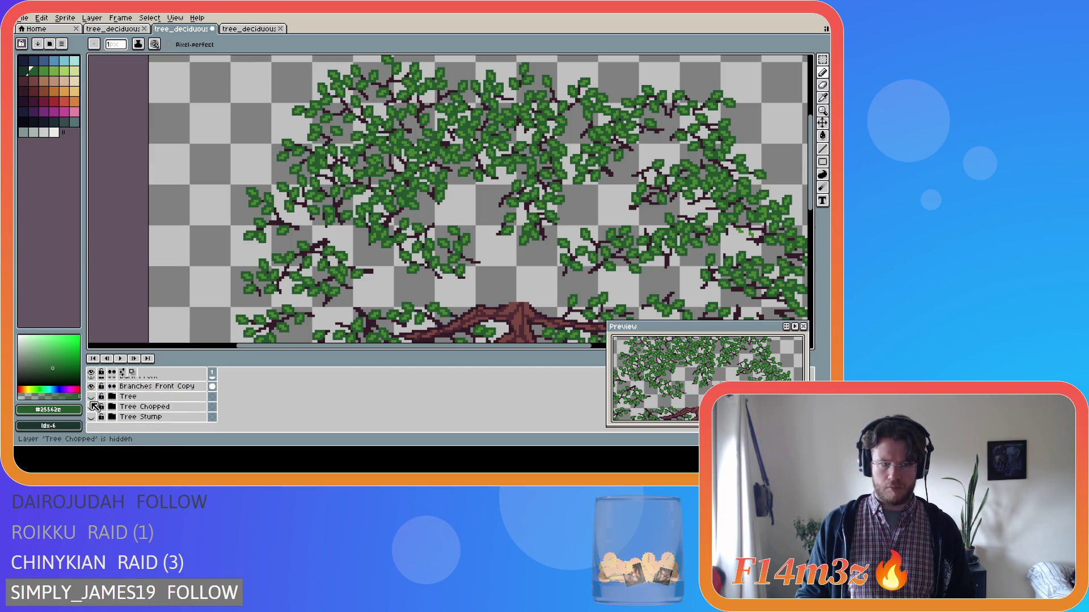
pyautogui.click(91, 397)
pyautogui.scroll(-2, 713, 275)
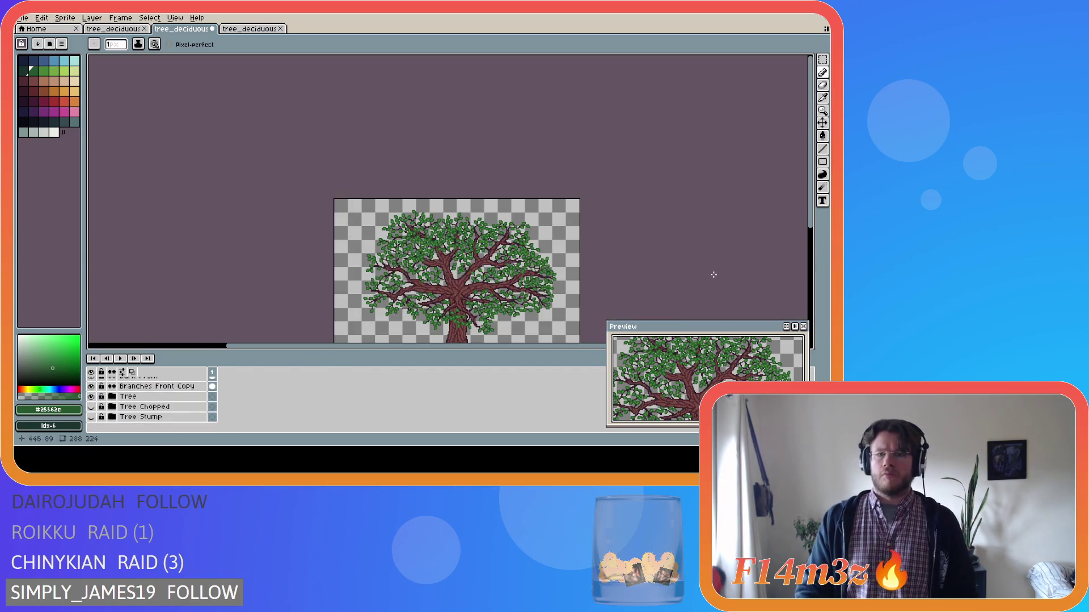
pyautogui.moveTo(812, 218); pyautogui.dragTo(817, 256)
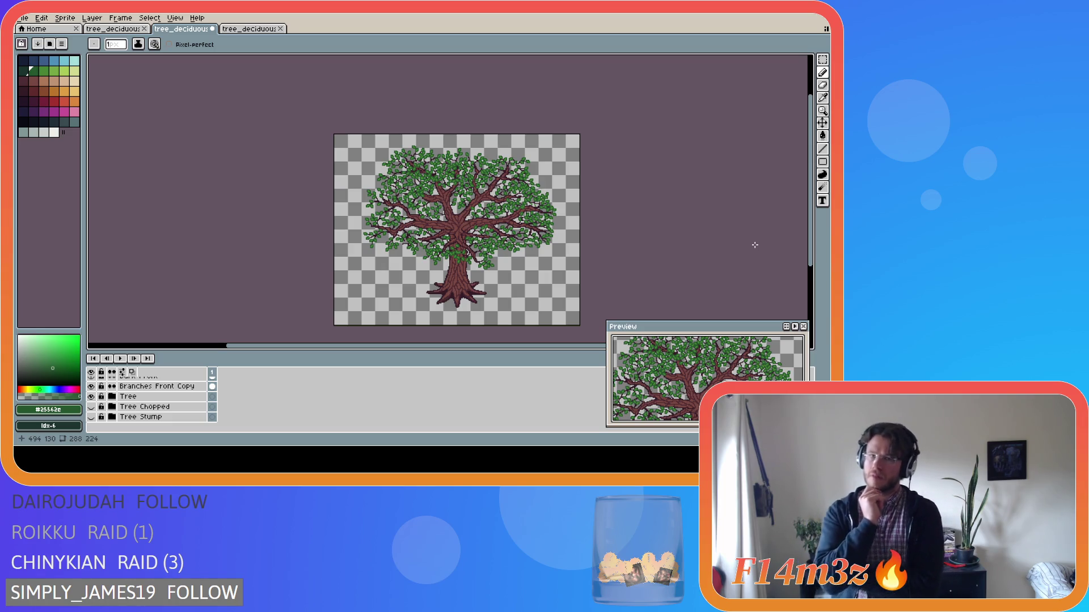
pyautogui.scroll(4, 525, 154)
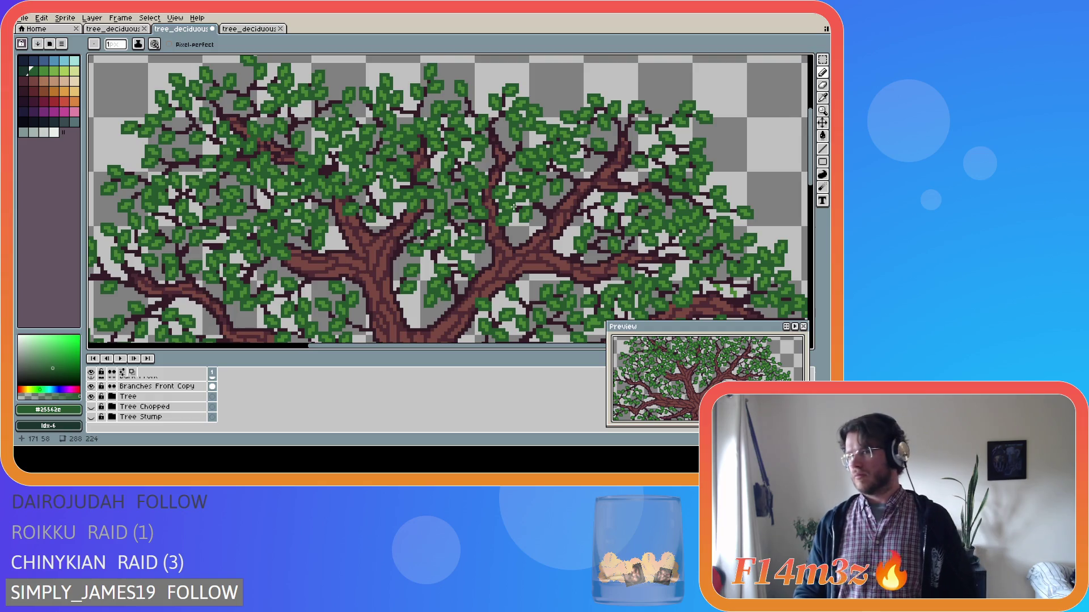
# Step: Zoom and pan to inspect the upper branches and leaf clusters up close
pyautogui.scroll(-1, 513, 207)
pyautogui.scroll(-1, 511, 209)
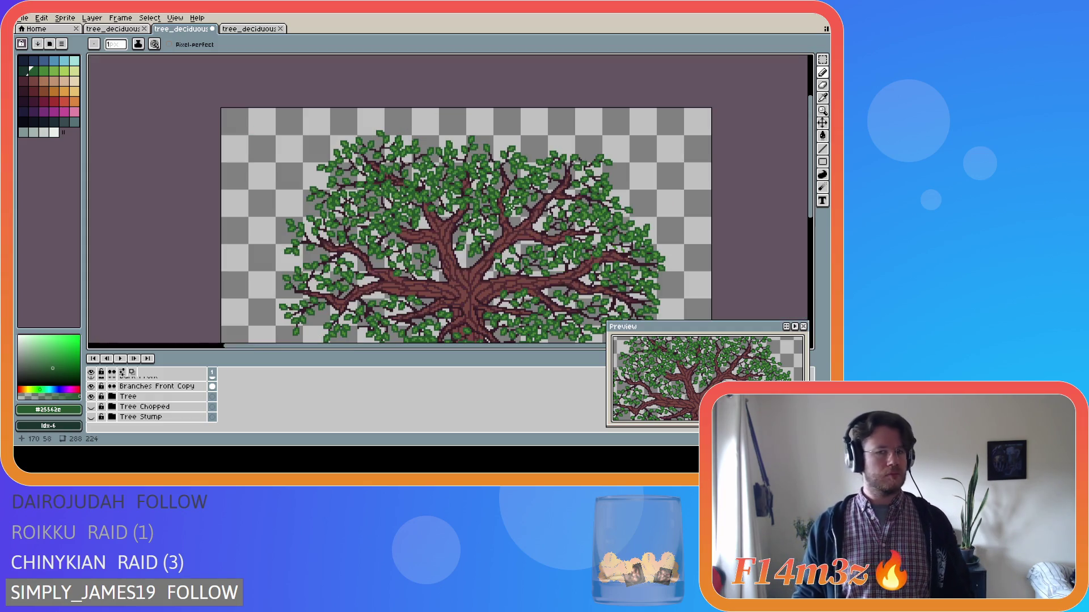
pyautogui.moveTo(809, 182); pyautogui.dragTo(809, 207)
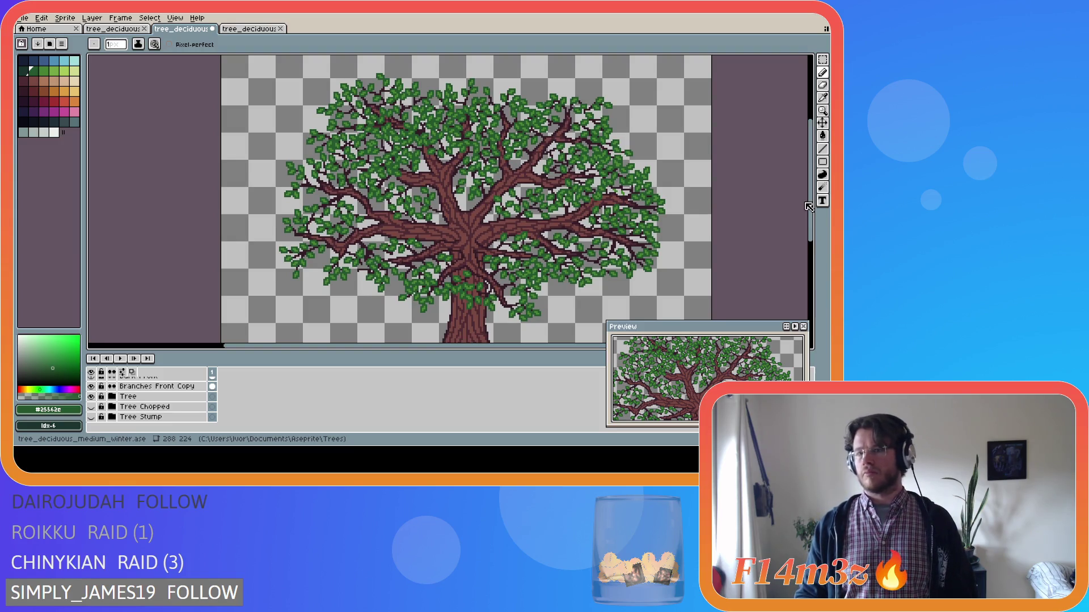
pyautogui.moveTo(809, 207); pyautogui.dragTo(808, 212)
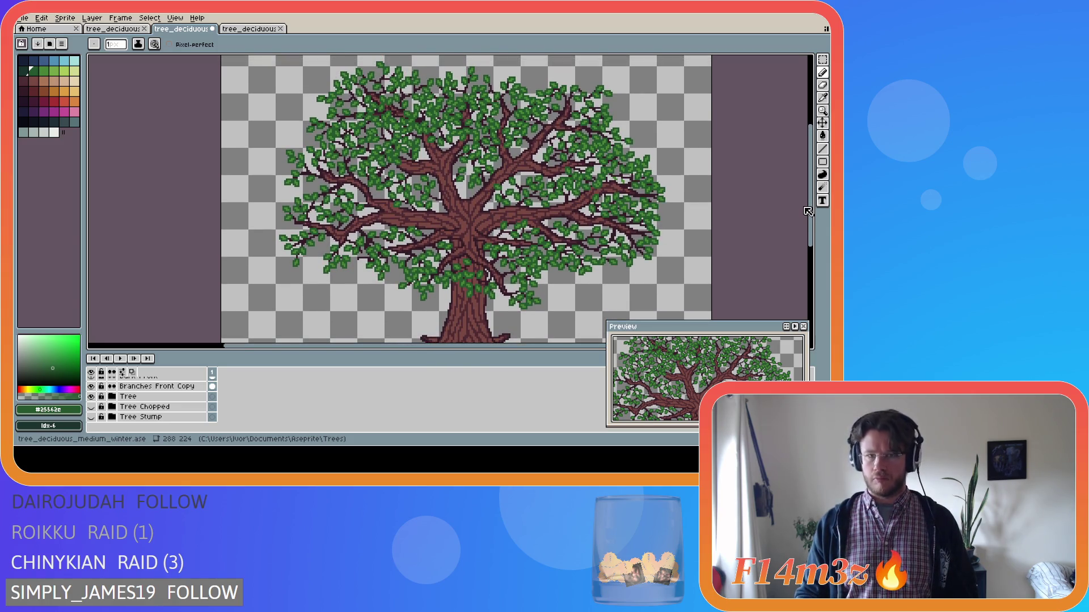
pyautogui.moveTo(808, 211); pyautogui.dragTo(807, 206)
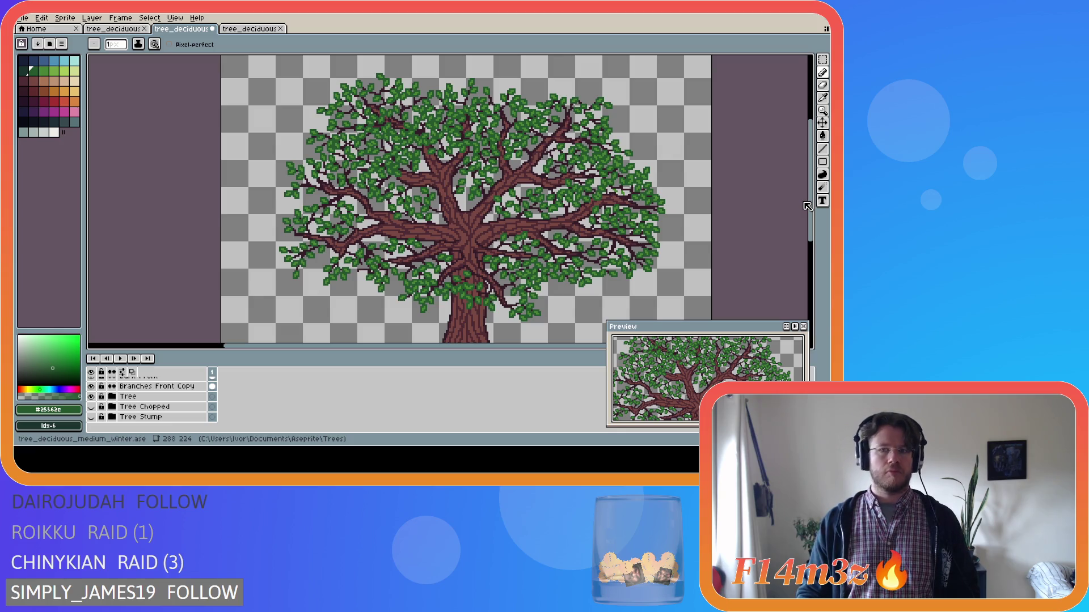
pyautogui.scroll(1, 807, 204)
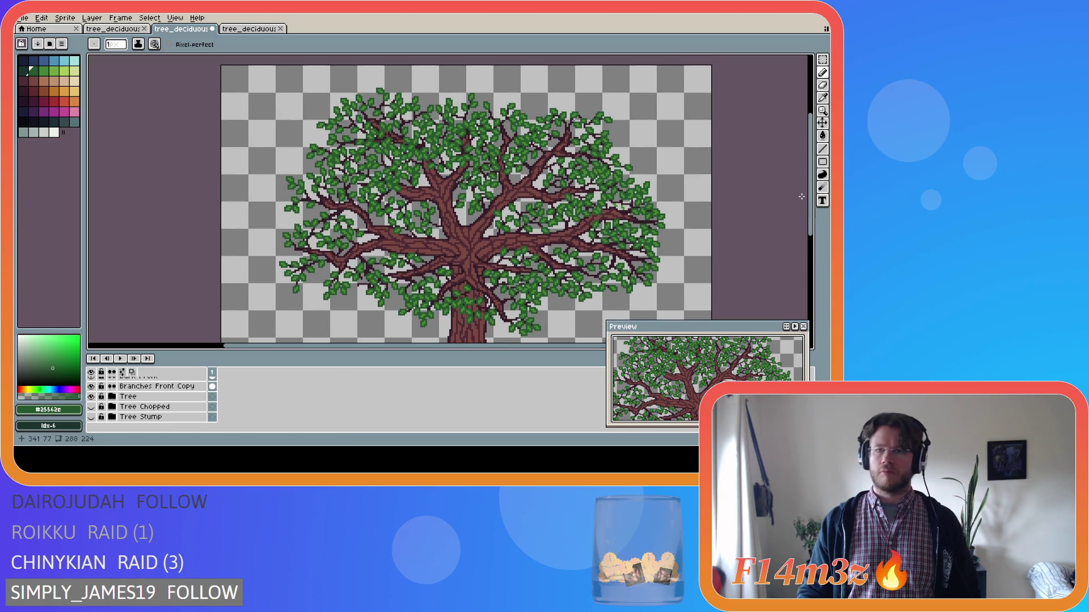
pyautogui.scroll(5, 554, 153)
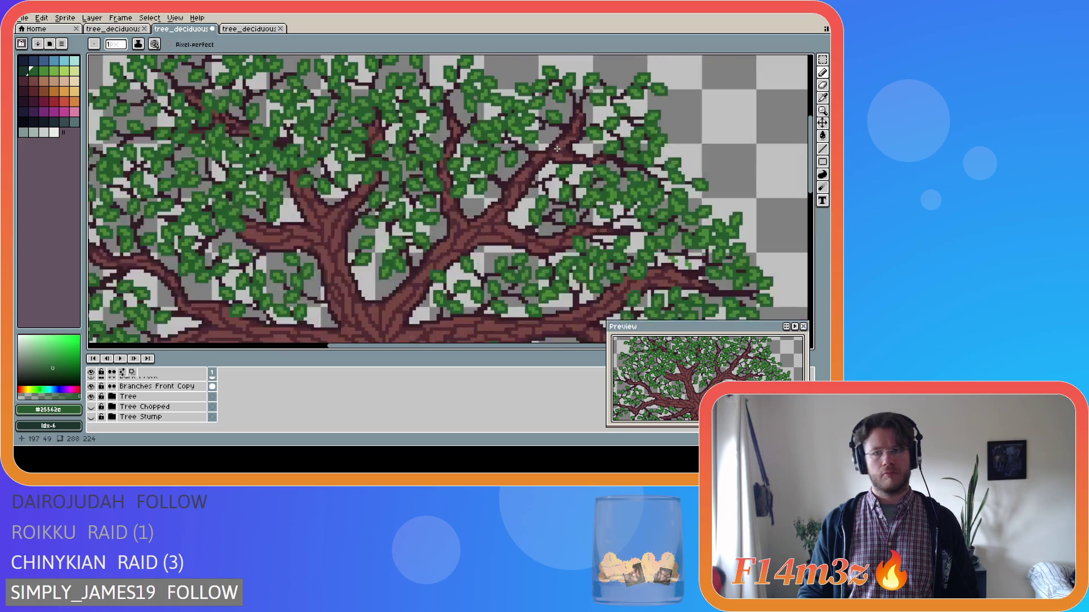
# Step: Eyedrop the dark branch colour #341c27 and draw a dark stroke along a small upper-canopy branch
pyautogui.press('i')
pyautogui.click(556, 139)
pyautogui.press('b')
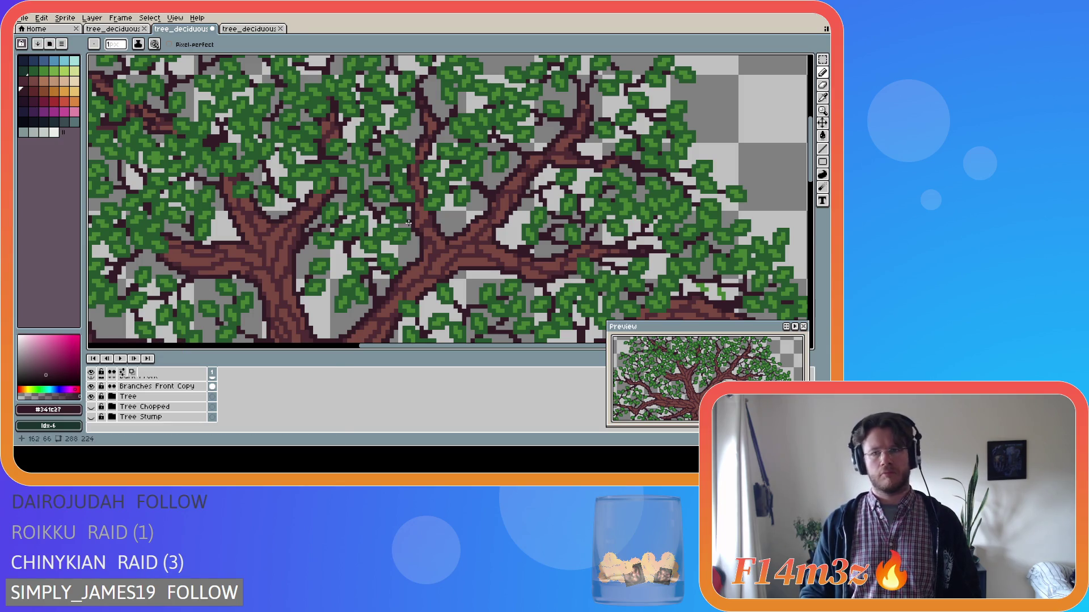
pyautogui.scroll(2, 176, 378)
pyautogui.scroll(5, 180, 385)
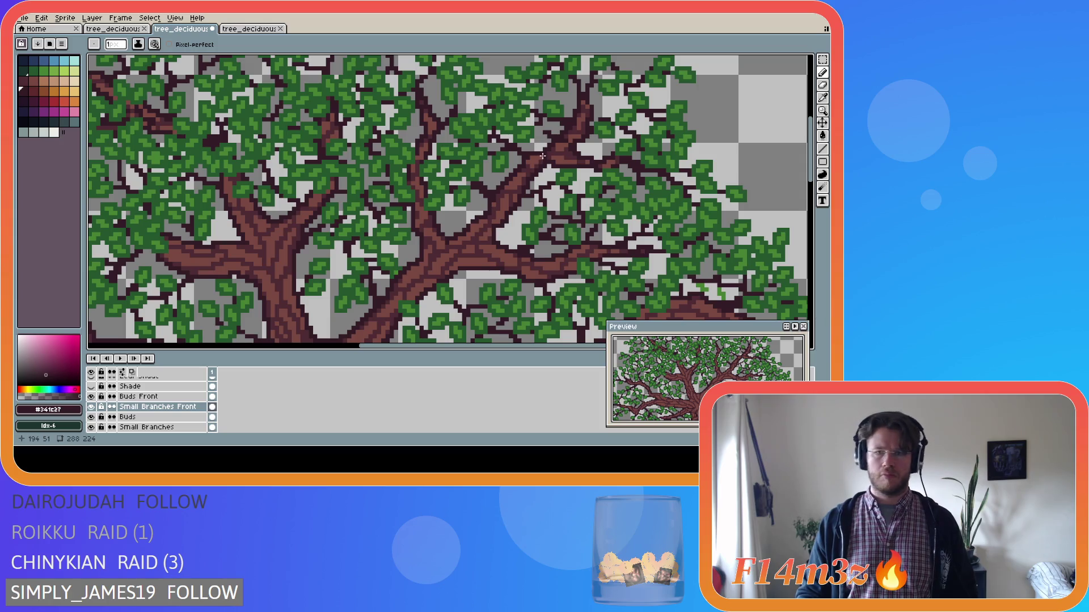
pyautogui.moveTo(567, 140); pyautogui.dragTo(549, 142)
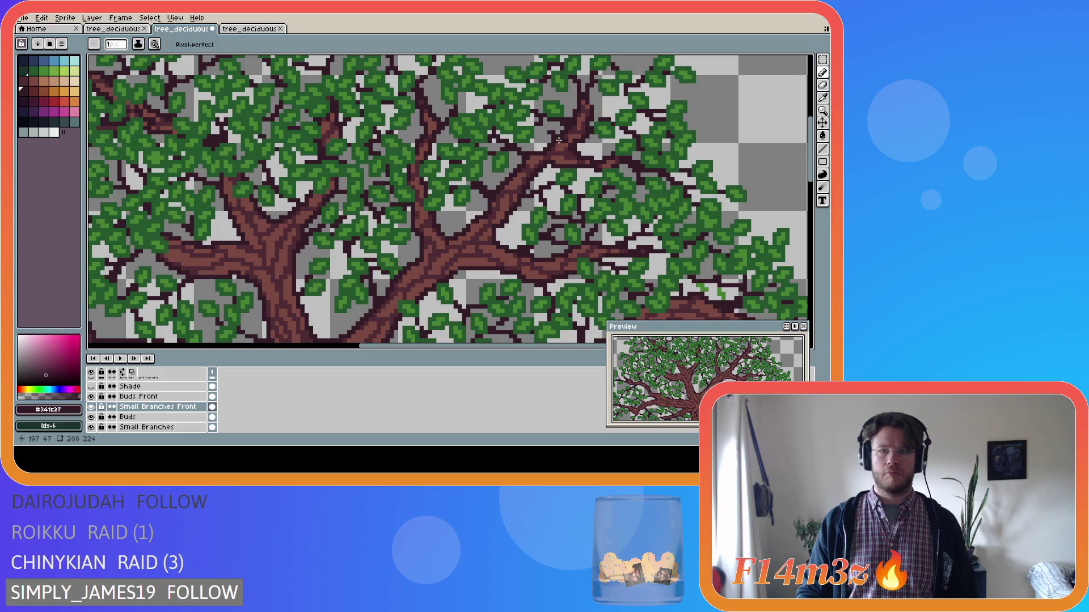
# Step: Extend the small branch on Small Branches Front with dark pixels up to its tip
pyautogui.press('ctrl')
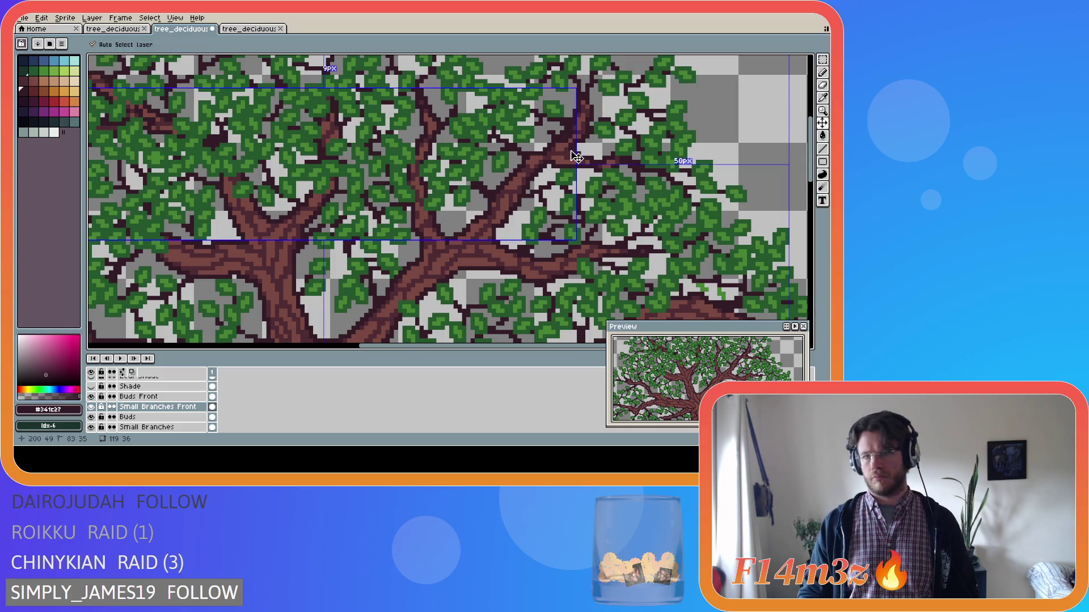
pyautogui.moveTo(568, 149); pyautogui.dragTo(571, 141)
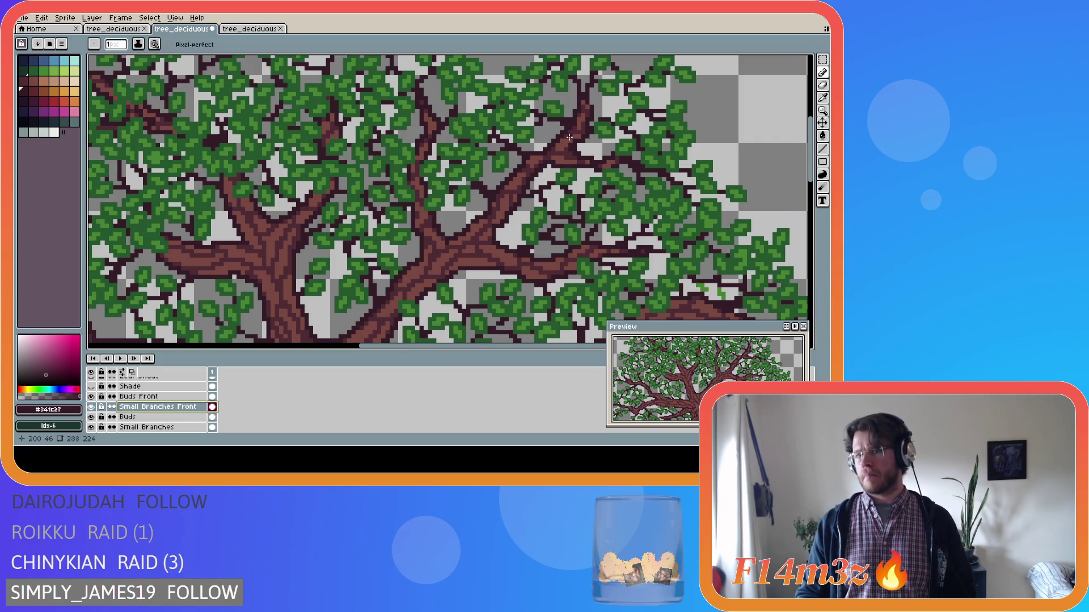
pyautogui.click(569, 138)
pyautogui.click(561, 143)
pyautogui.click(566, 137)
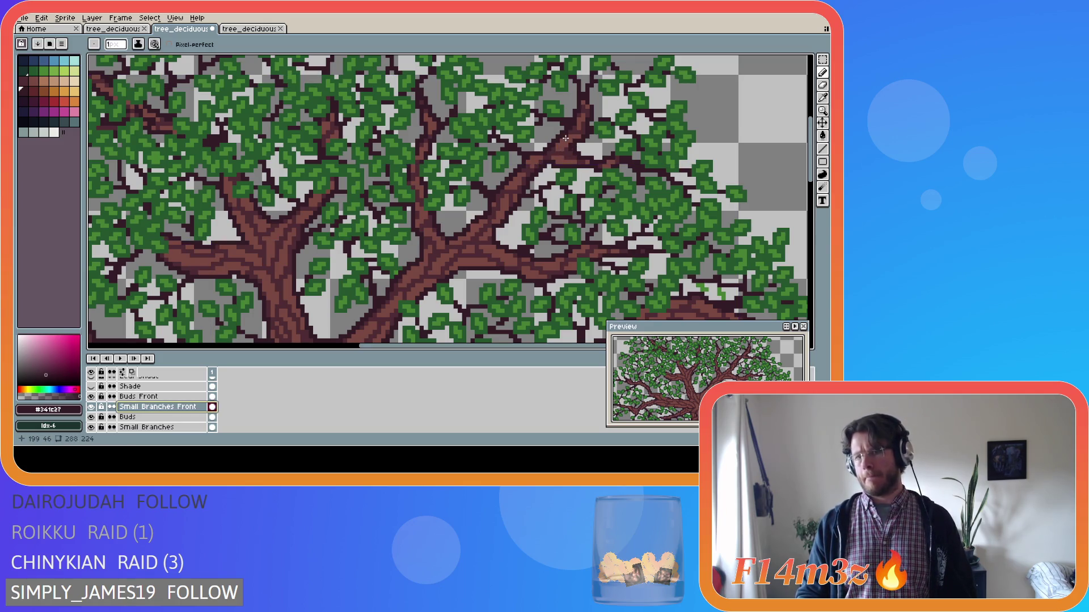
pyautogui.click(568, 140)
pyautogui.click(567, 148)
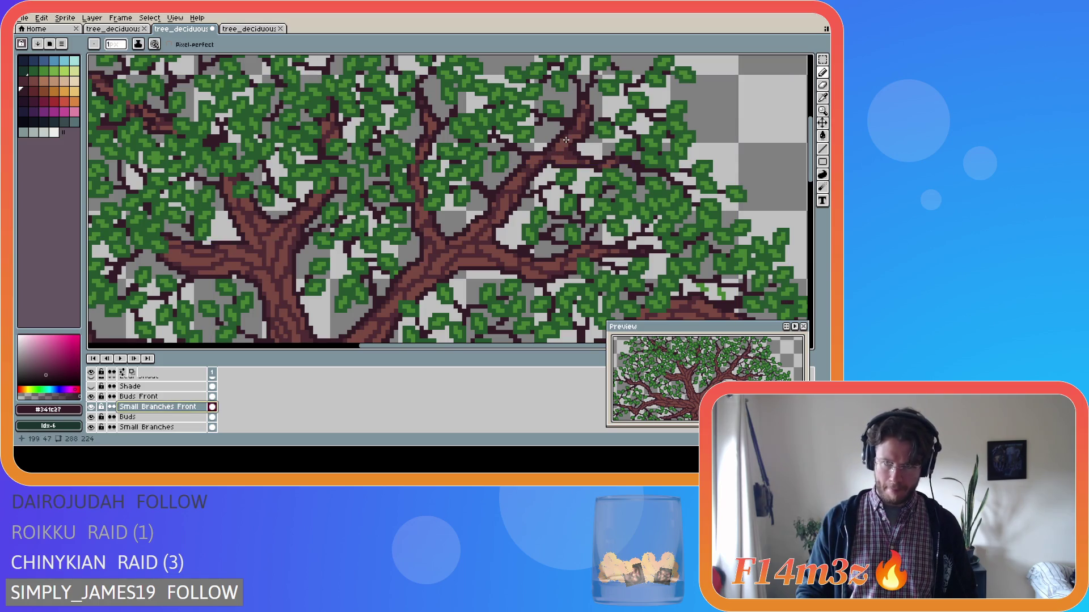
pyautogui.click(570, 137)
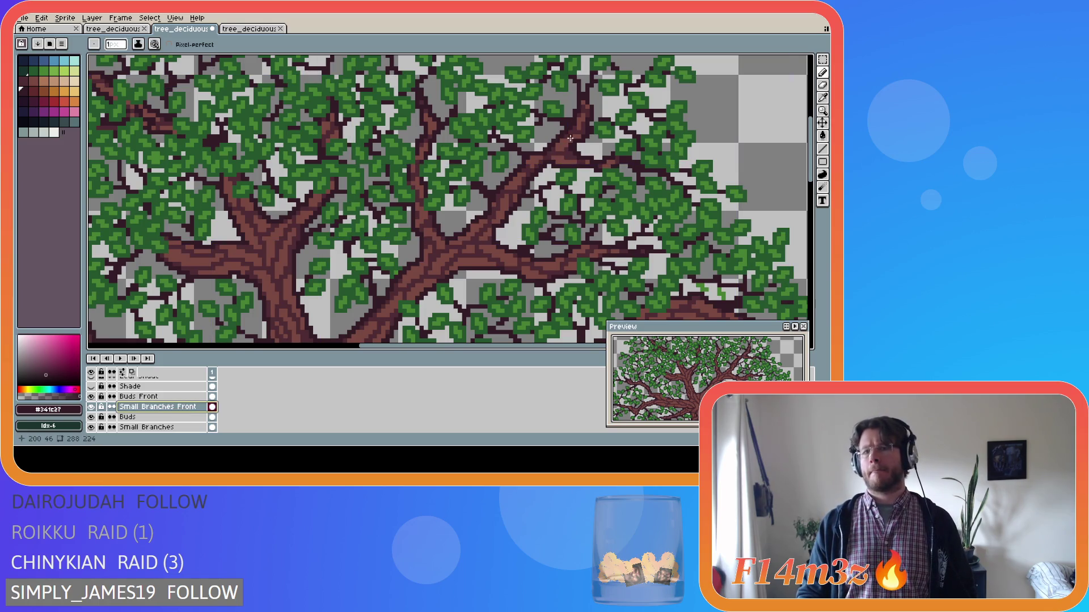
pyautogui.moveTo(560, 152); pyautogui.dragTo(561, 149)
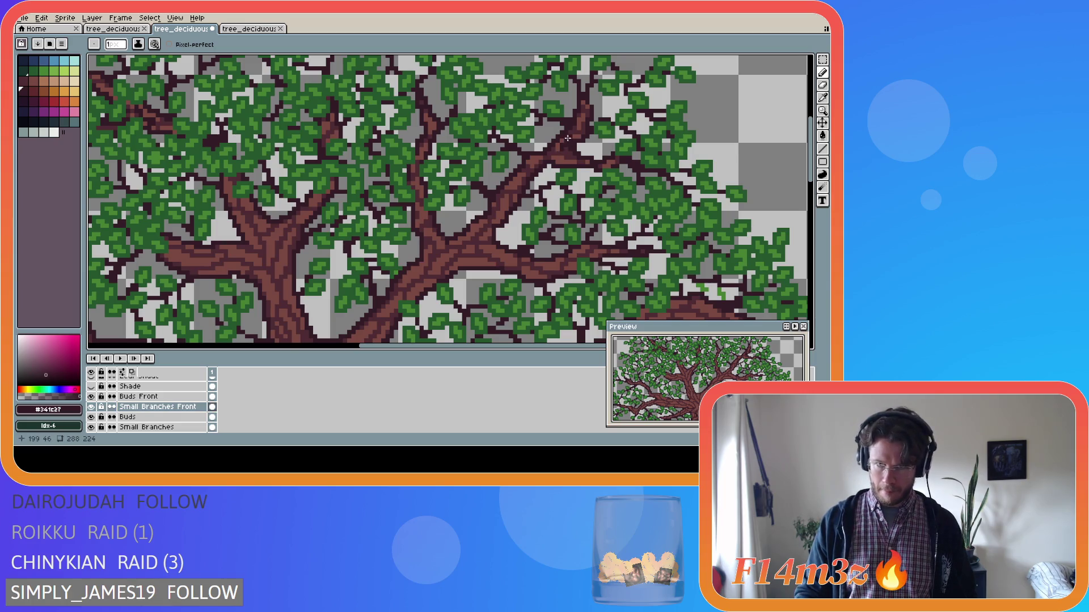
# Step: Fill gaps and reinforce the branch fork and end with more dark pixels
pyautogui.click(567, 137)
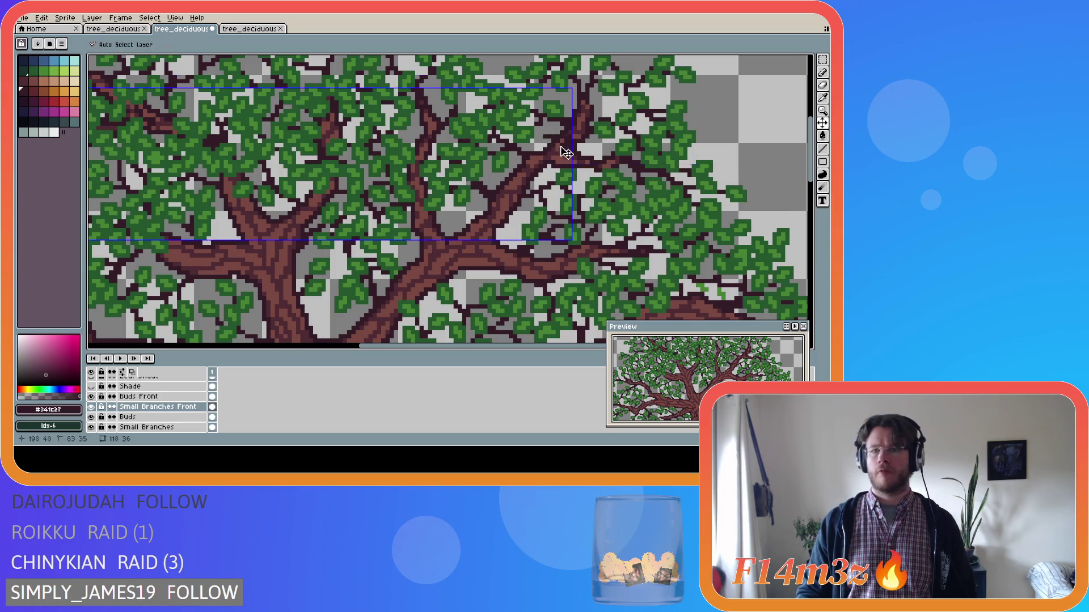
pyautogui.click(547, 137)
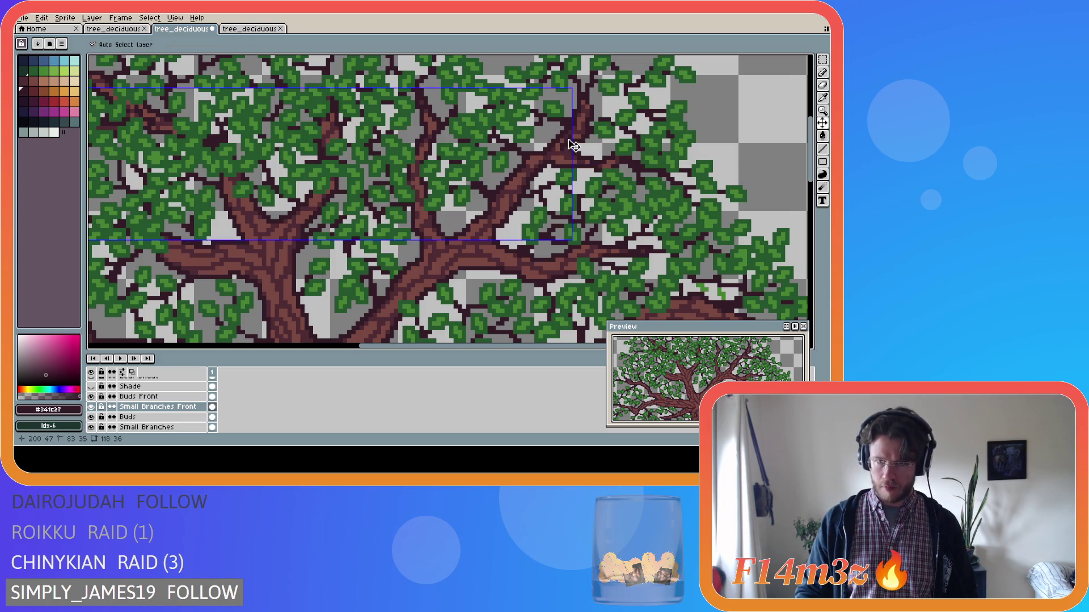
pyautogui.click(564, 139)
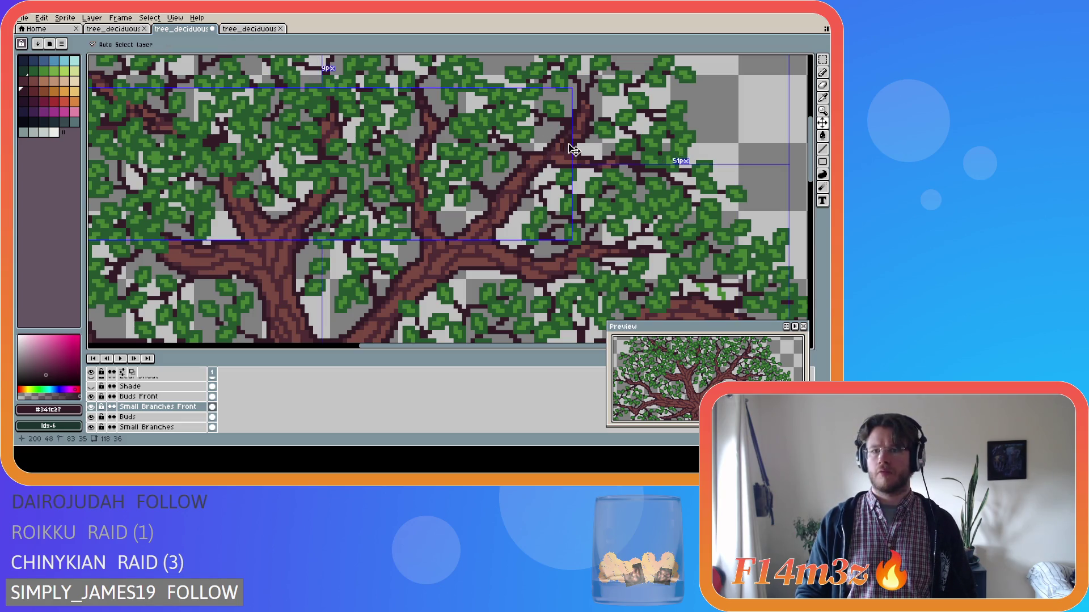
pyautogui.click(574, 134)
pyautogui.click(570, 138)
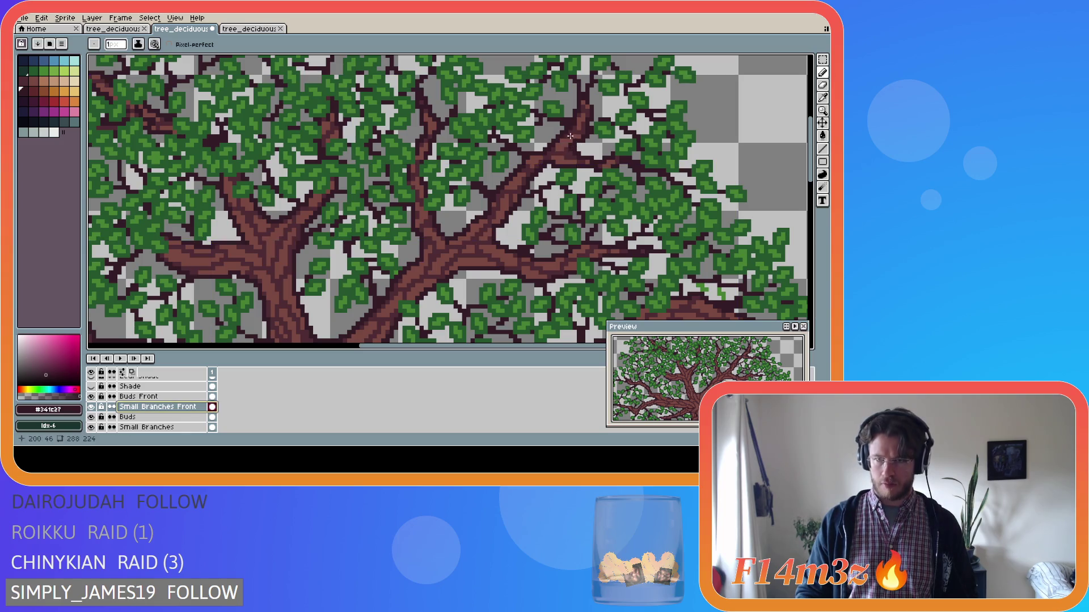
pyautogui.click(569, 137)
pyautogui.click(568, 138)
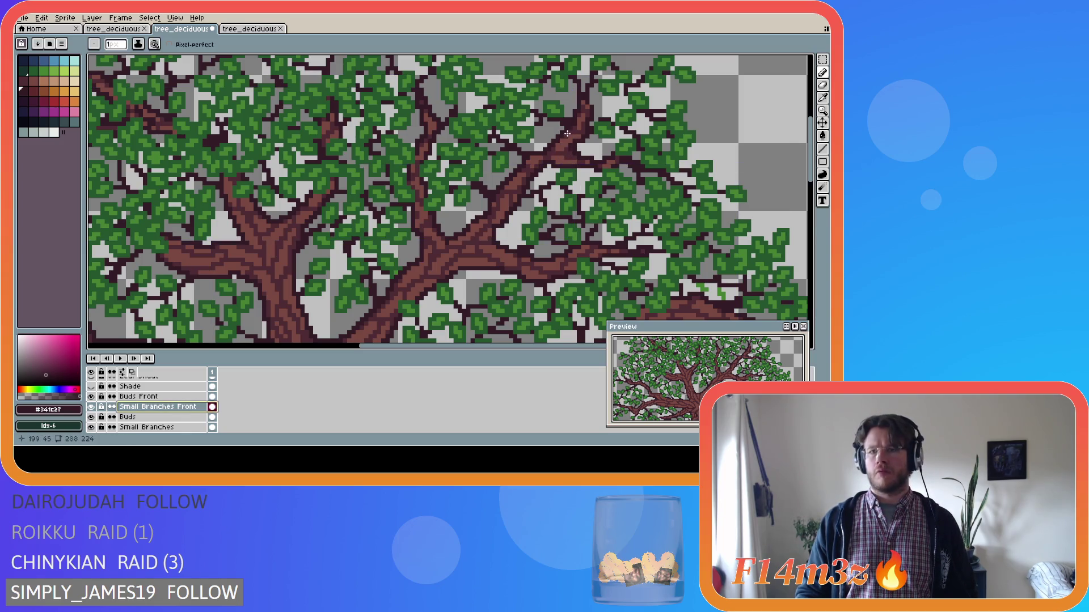
pyautogui.click(567, 139)
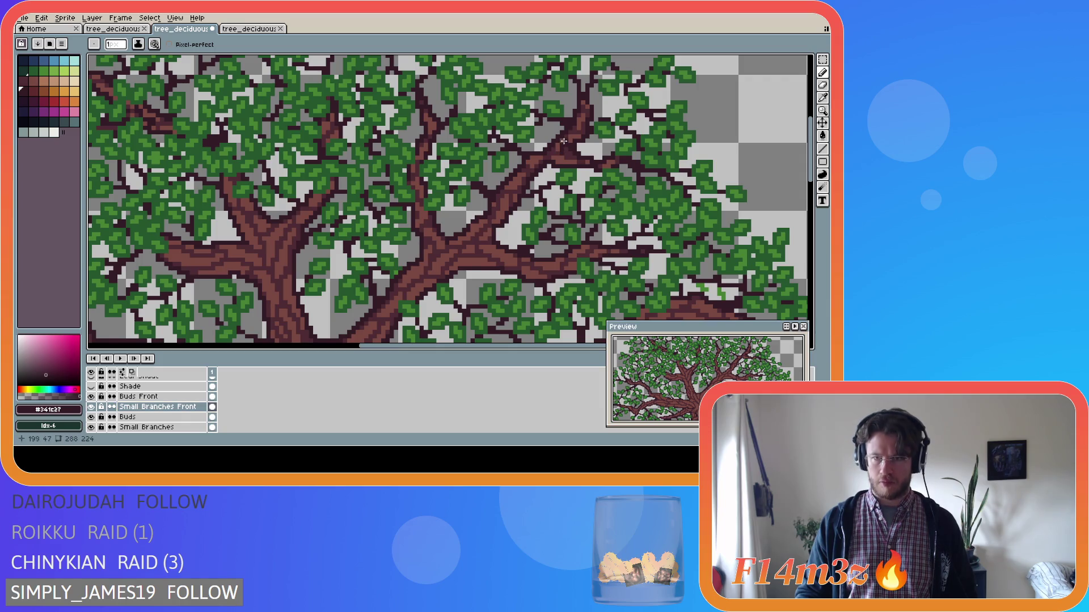
pyautogui.click(571, 156)
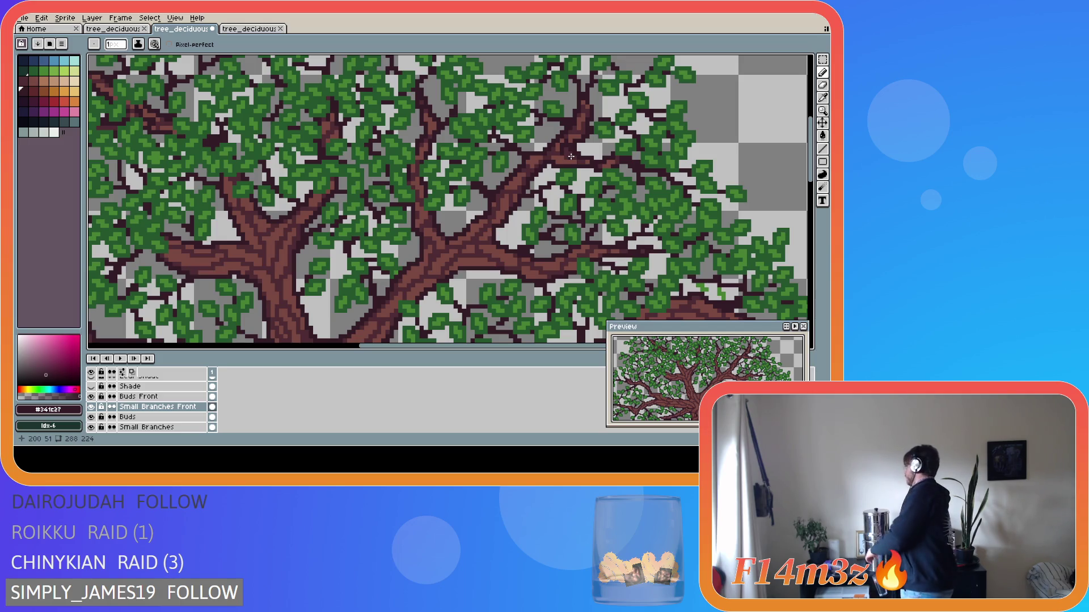
pyautogui.hscroll(-5, 304, 212)
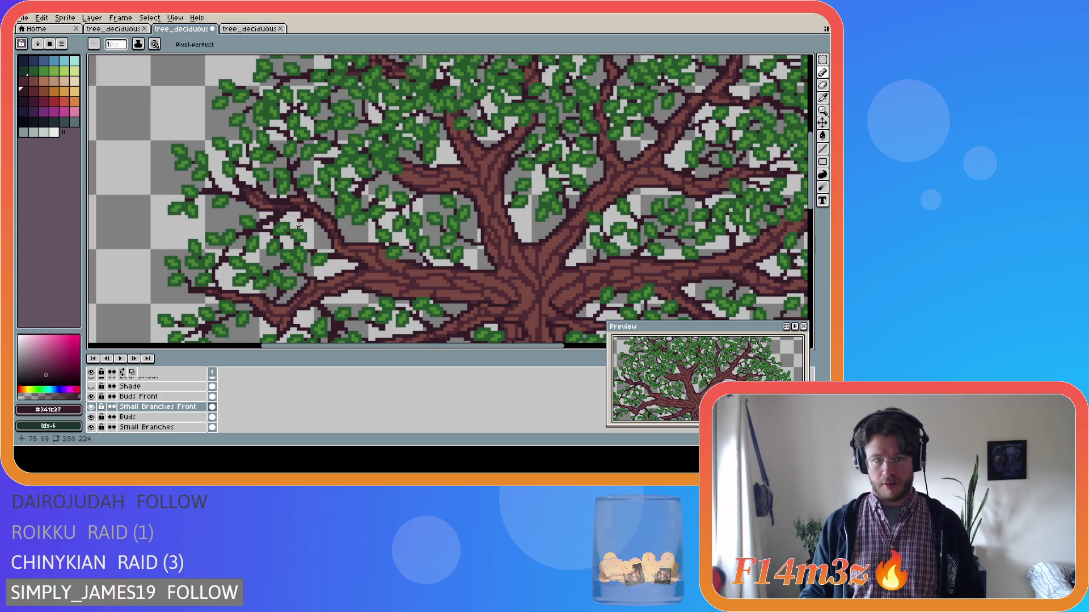
# Step: Add a dark pixel and a short dark stroke along the left-side canopy branch
pyautogui.press('ctrl')
pyautogui.press('ctrl')
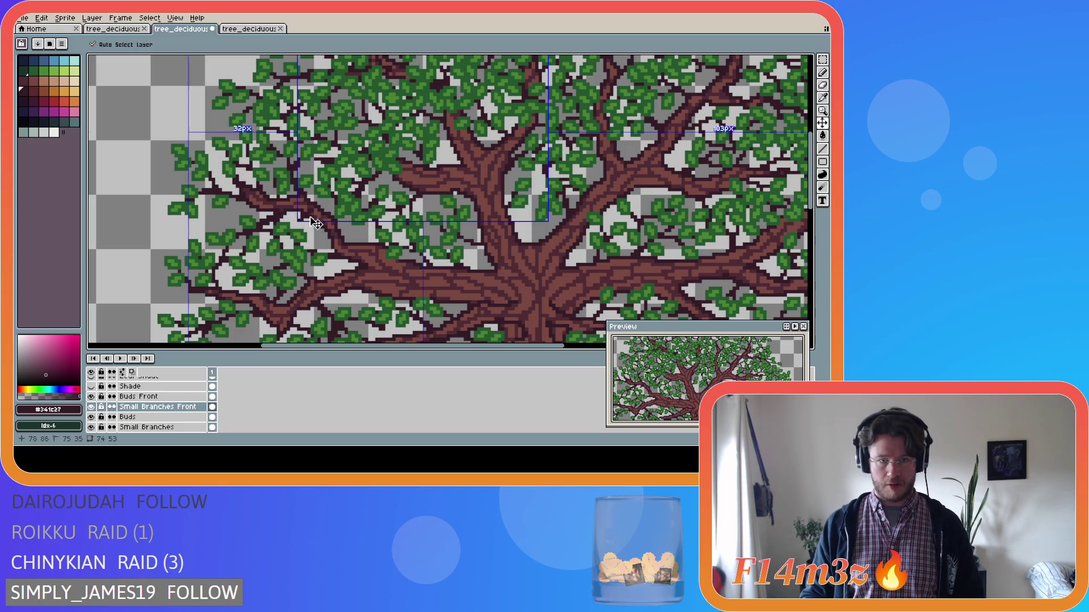
pyautogui.press('ctrl')
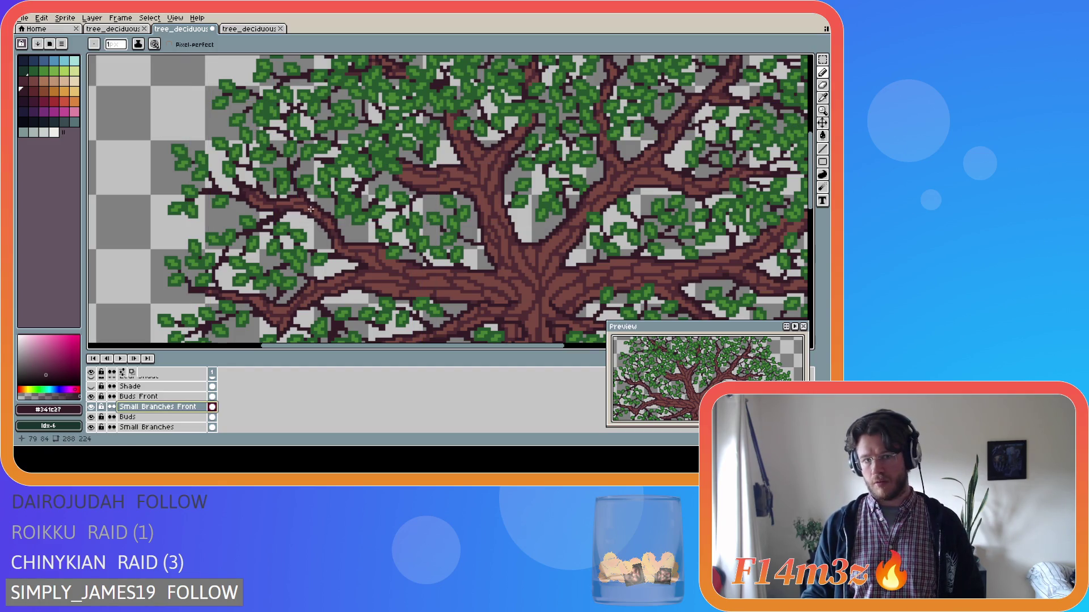
pyautogui.click(310, 210)
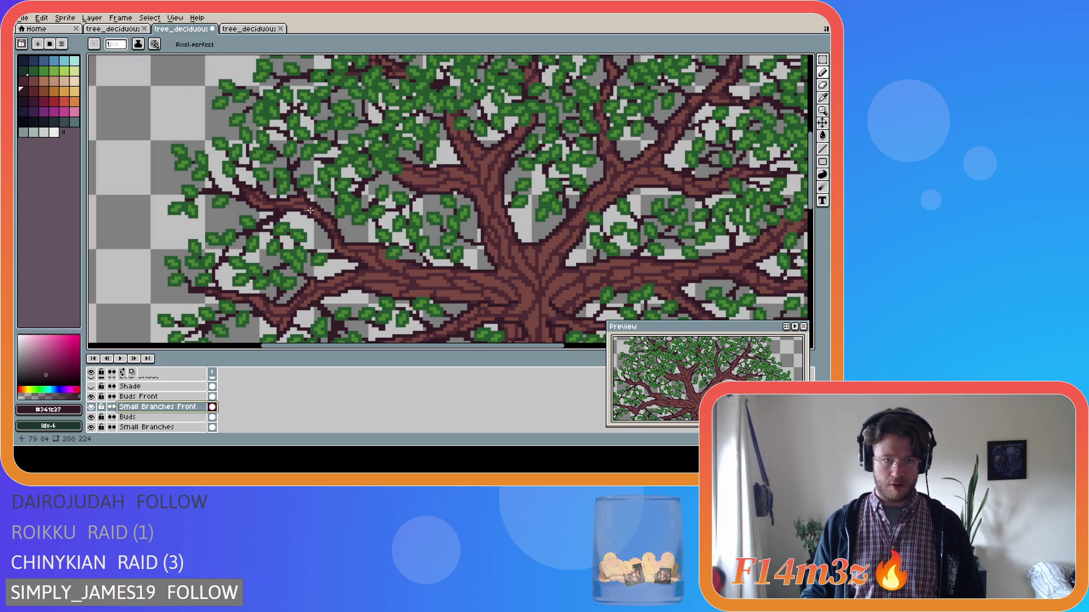
pyautogui.moveTo(310, 210); pyautogui.dragTo(264, 203)
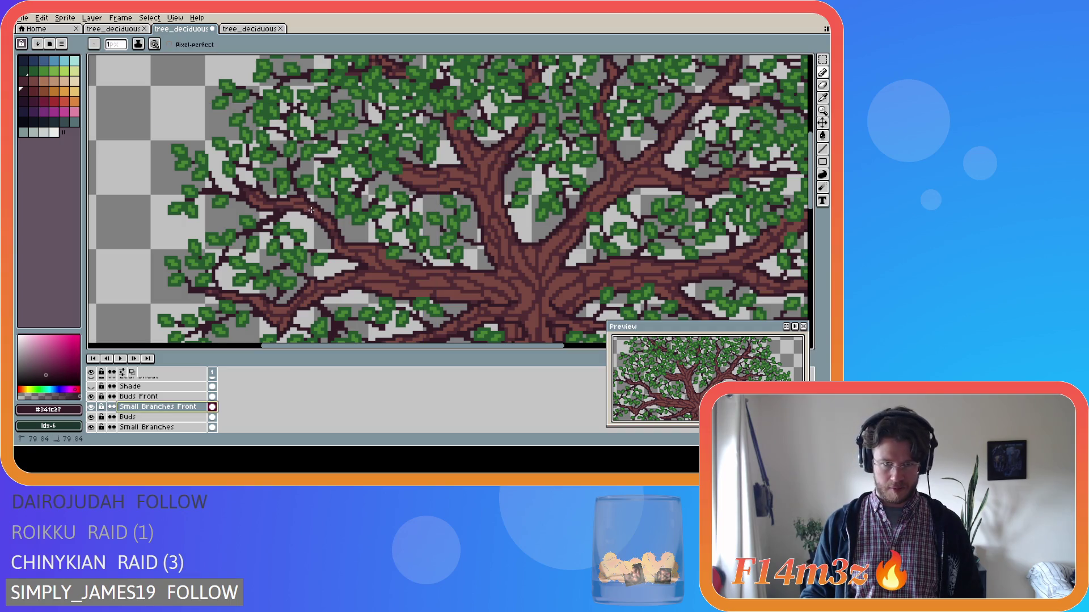
# Step: Draw two short dark strokes on the left branches, keeping Small Branches Front active
pyautogui.moveTo(311, 210); pyautogui.dragTo(300, 208)
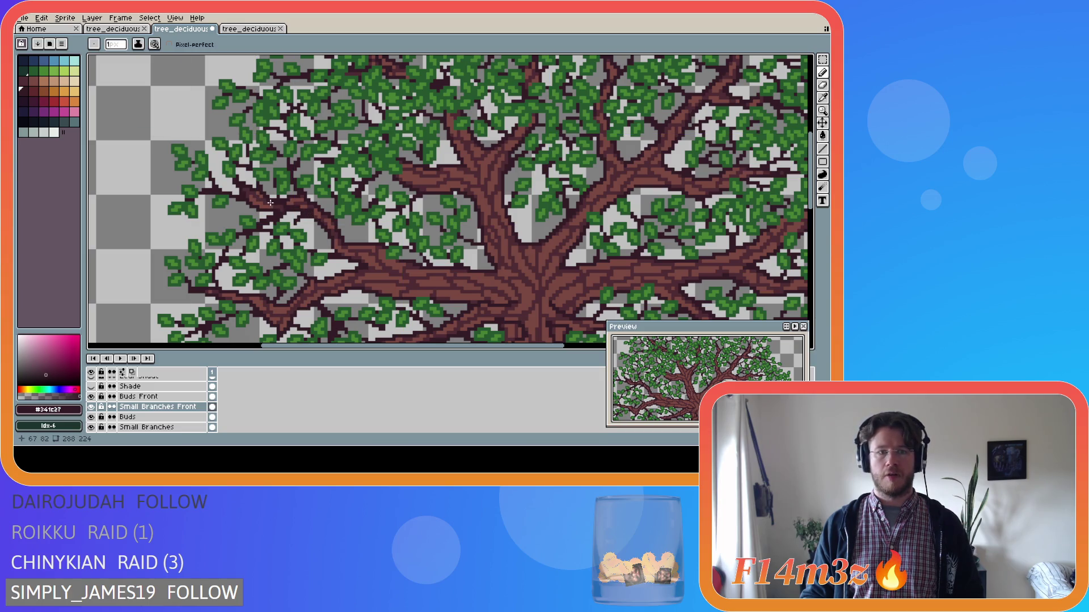
pyautogui.press('ctrl')
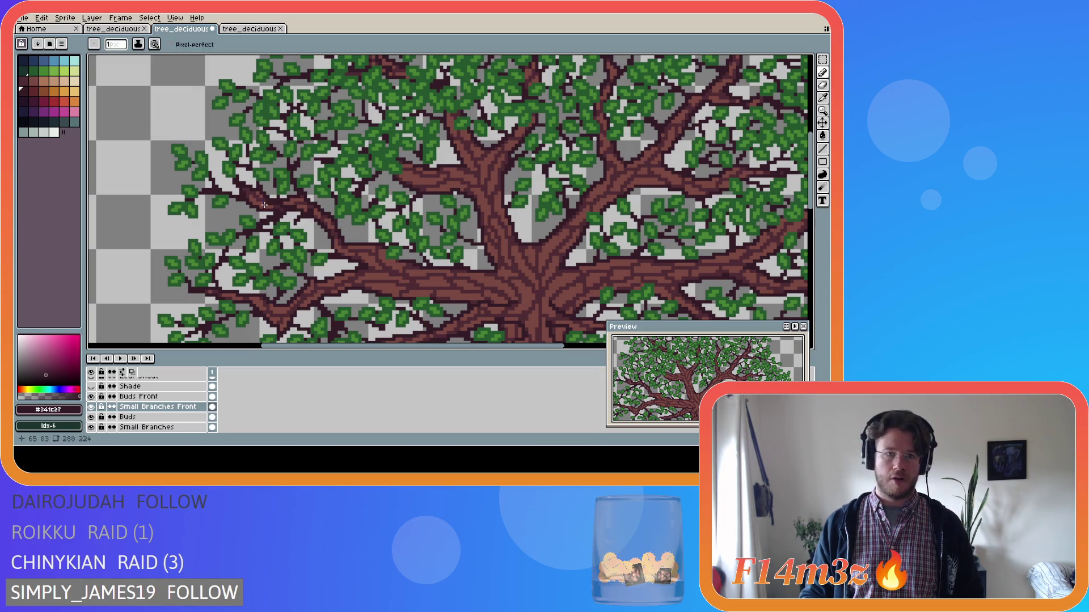
pyautogui.press('ctrl')
pyautogui.keyDown('ctrl'); pyautogui.click(319, 225); pyautogui.keyUp('ctrl')
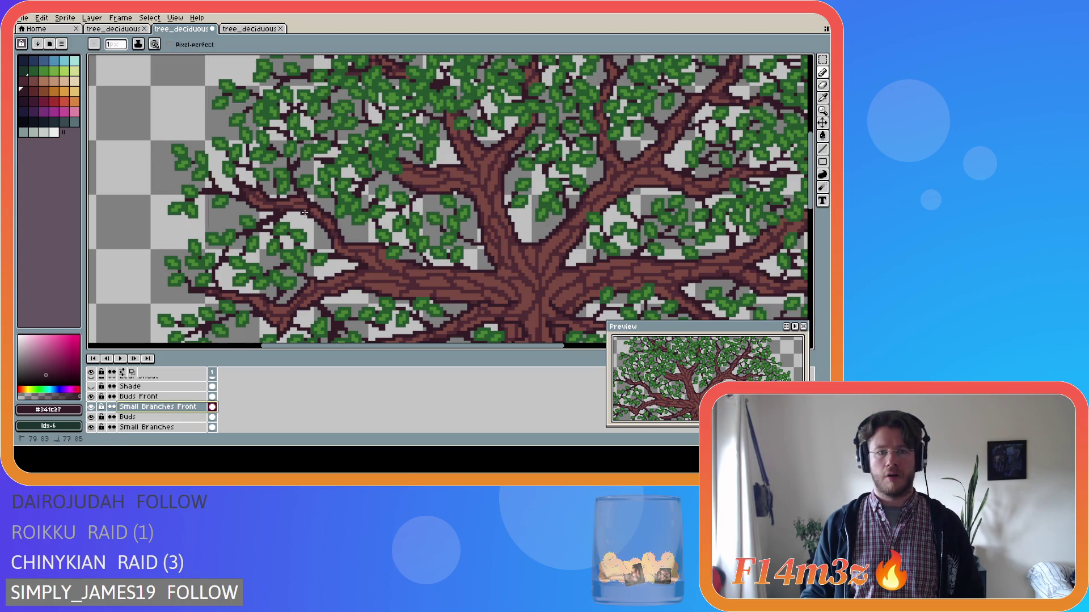
pyautogui.moveTo(297, 220); pyautogui.dragTo(304, 212)
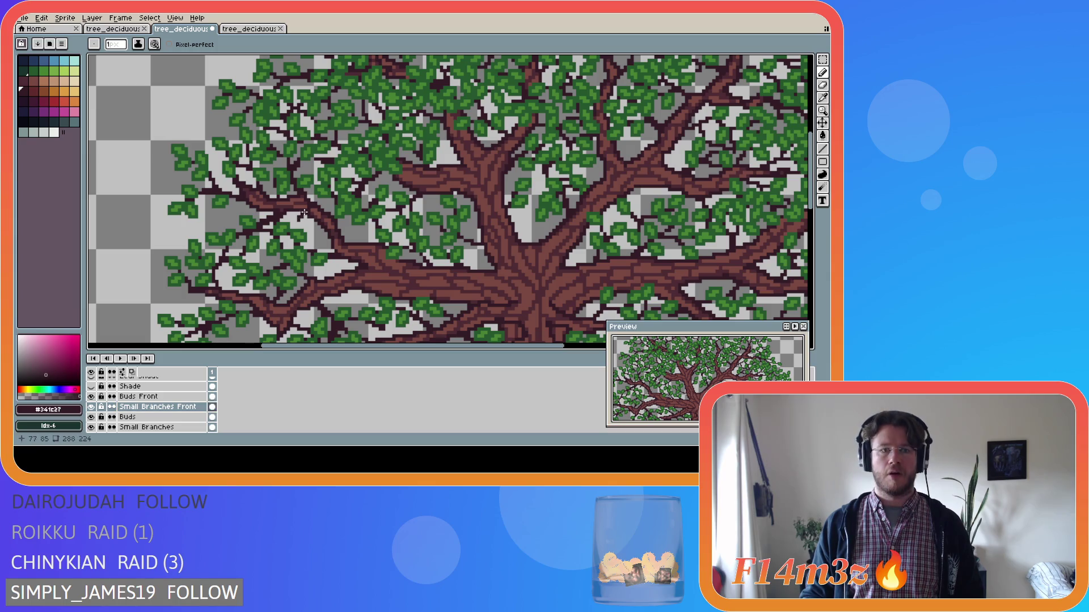
pyautogui.press('ctrl')
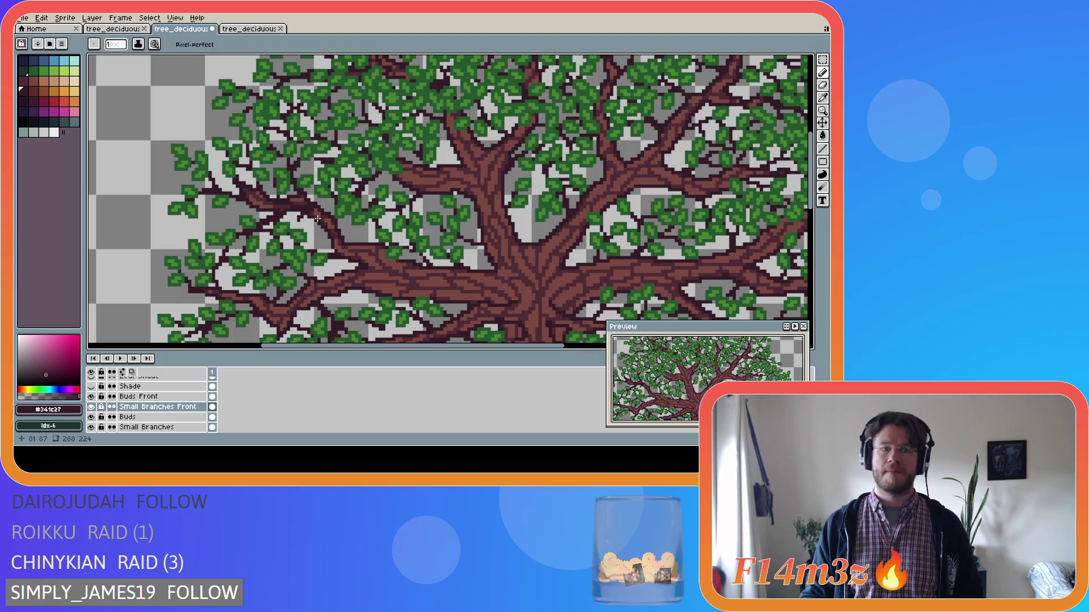
pyautogui.keyDown('ctrl'); pyautogui.click(317, 219); pyautogui.keyUp('ctrl')
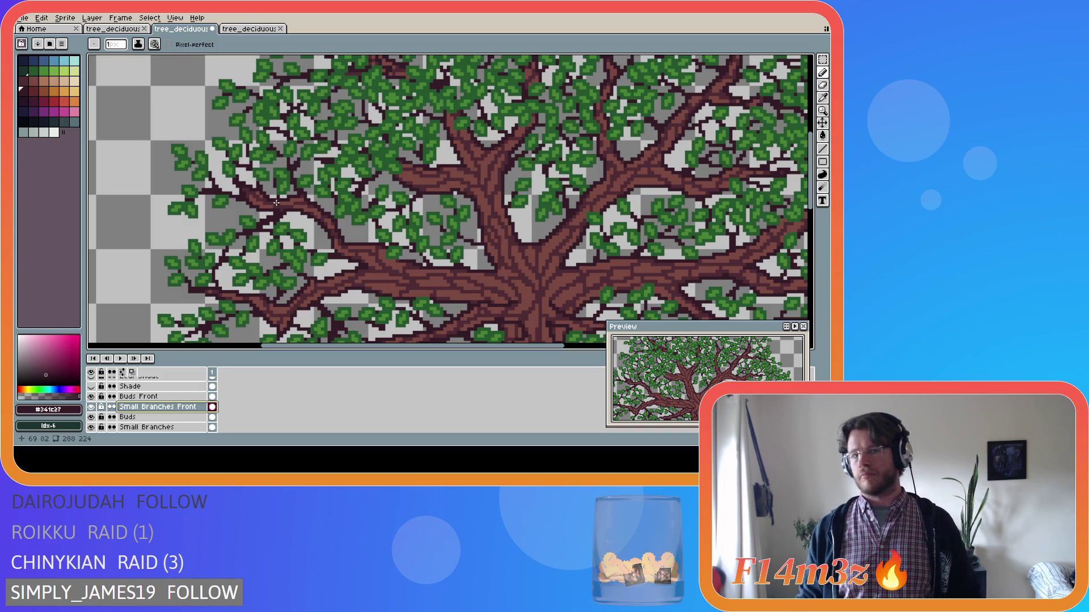
pyautogui.scroll(-5, 276, 203)
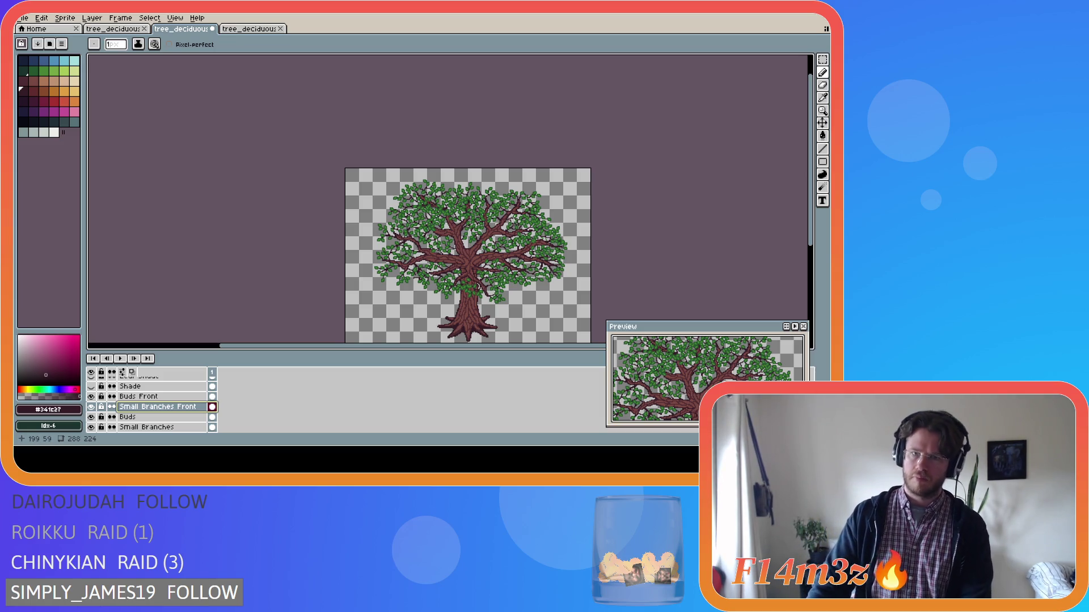
# Step: Expand the Tree group and eyedrop brown bark #7a4841 from a branch, undoing a stray pixel
pyautogui.scroll(5, 512, 217)
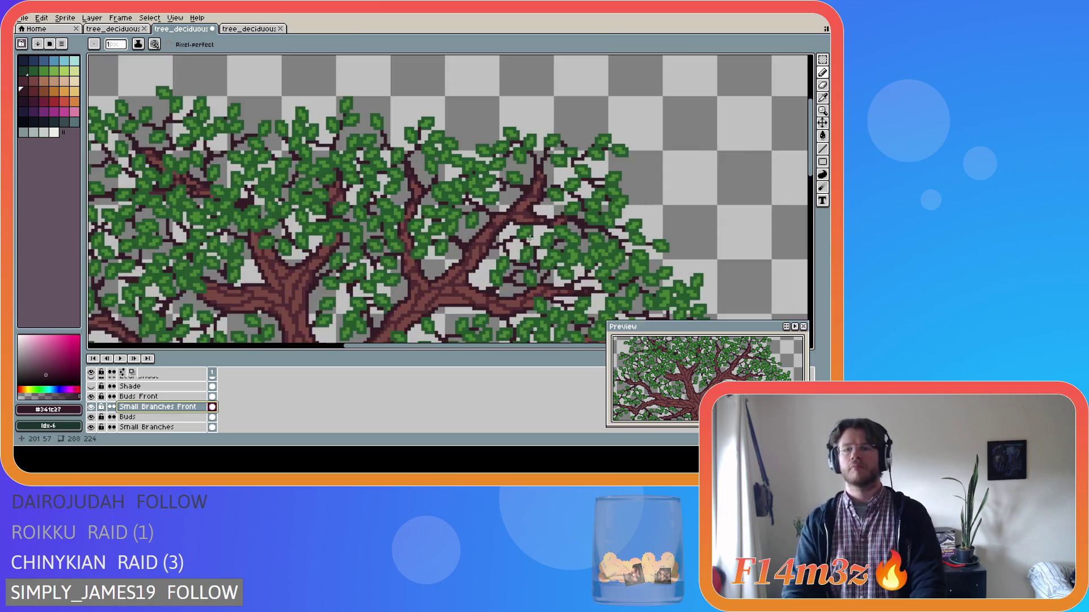
pyautogui.scroll(1, 520, 243)
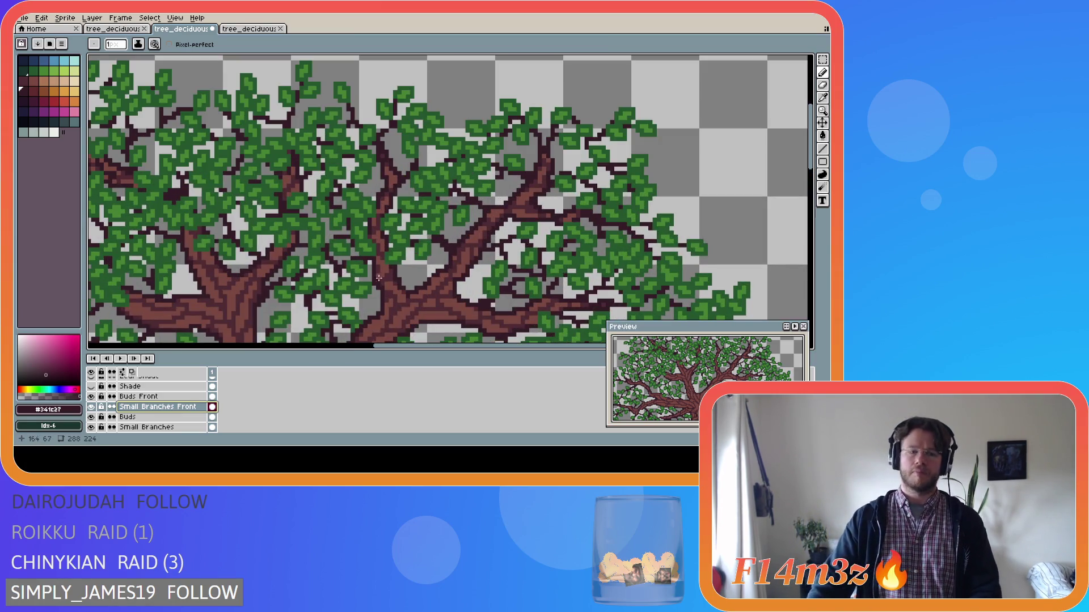
pyautogui.scroll(-5, 103, 400)
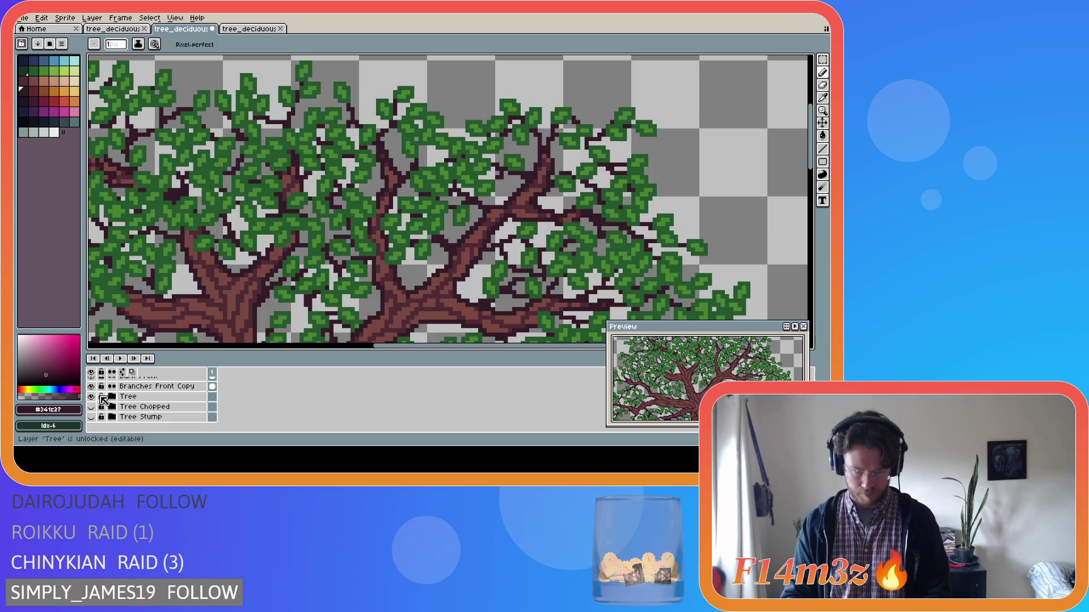
pyautogui.click(111, 396)
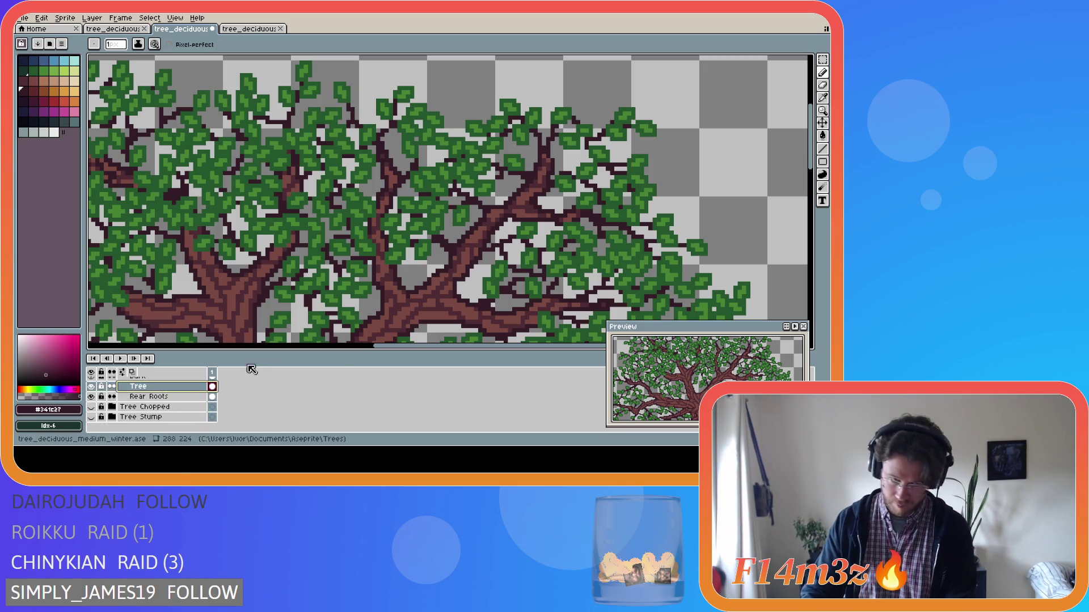
pyautogui.scroll(4, 536, 216)
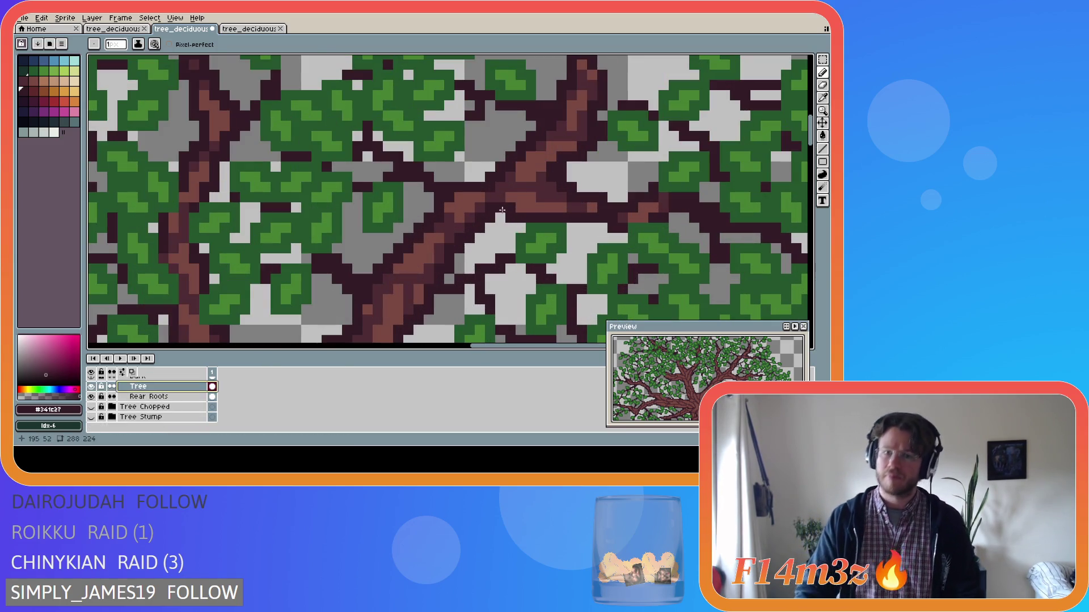
pyautogui.keyDown('alt'); pyautogui.click(501, 211); pyautogui.keyUp('alt')
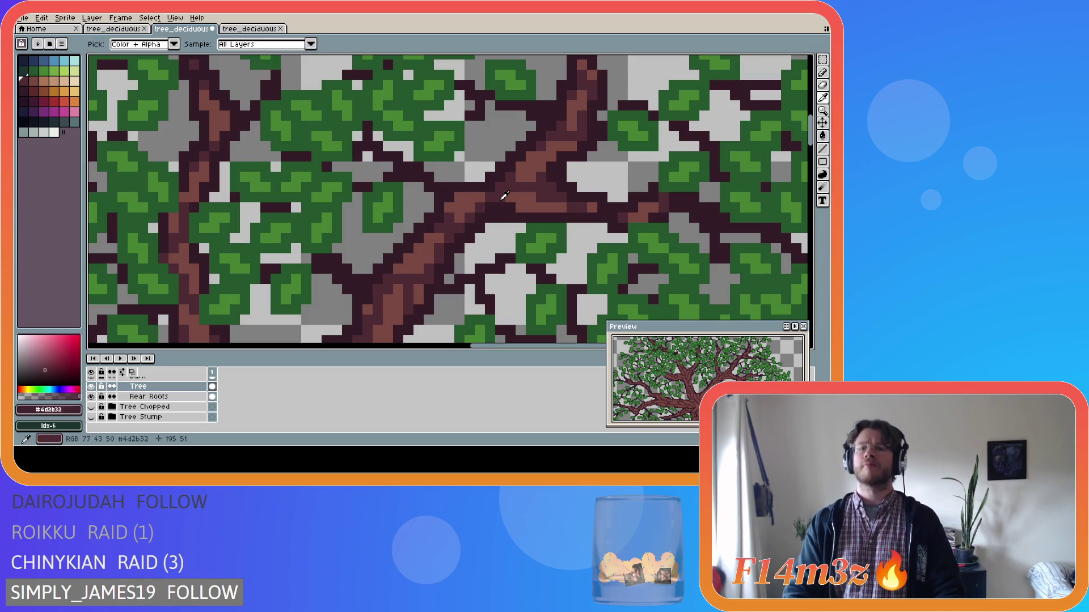
pyautogui.click(507, 307)
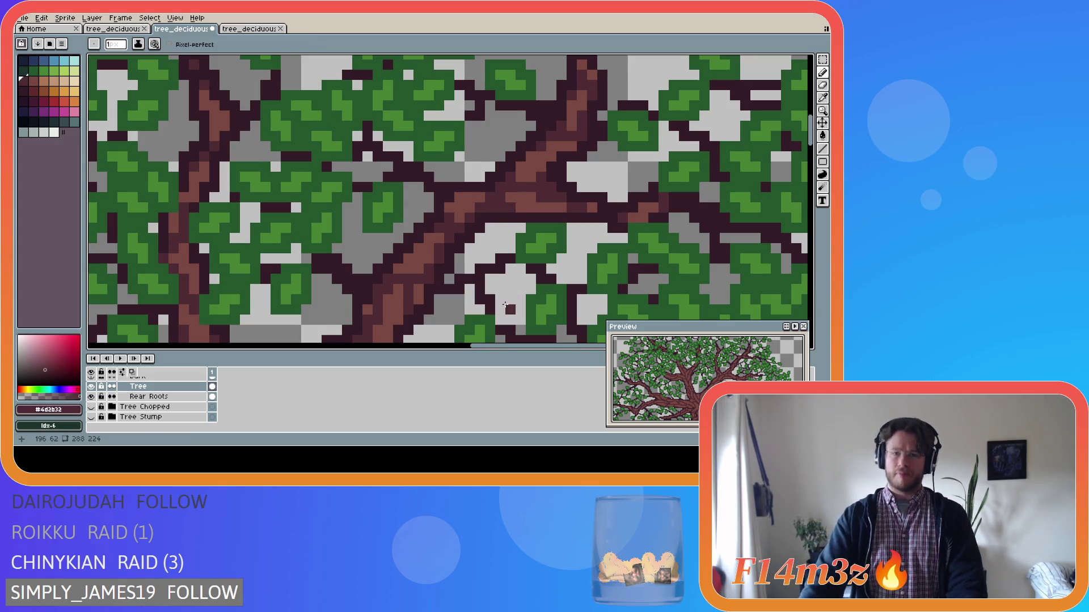
pyautogui.hotkey('ctrl', 'z')
pyautogui.keyDown('alt'); pyautogui.click(464, 237); pyautogui.keyUp('alt')
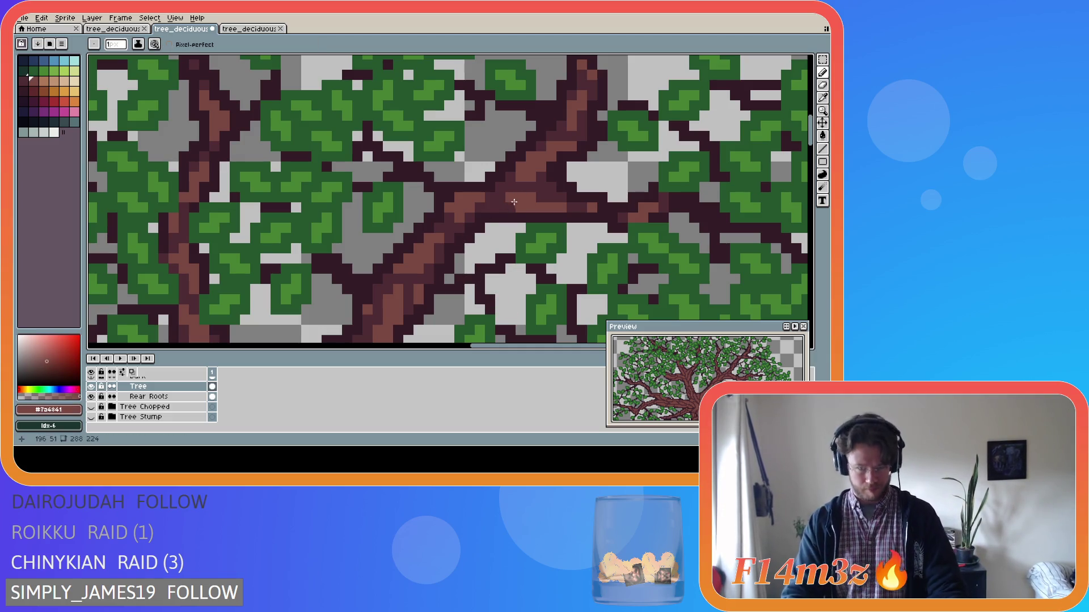
pyautogui.scroll(1, 171, 391)
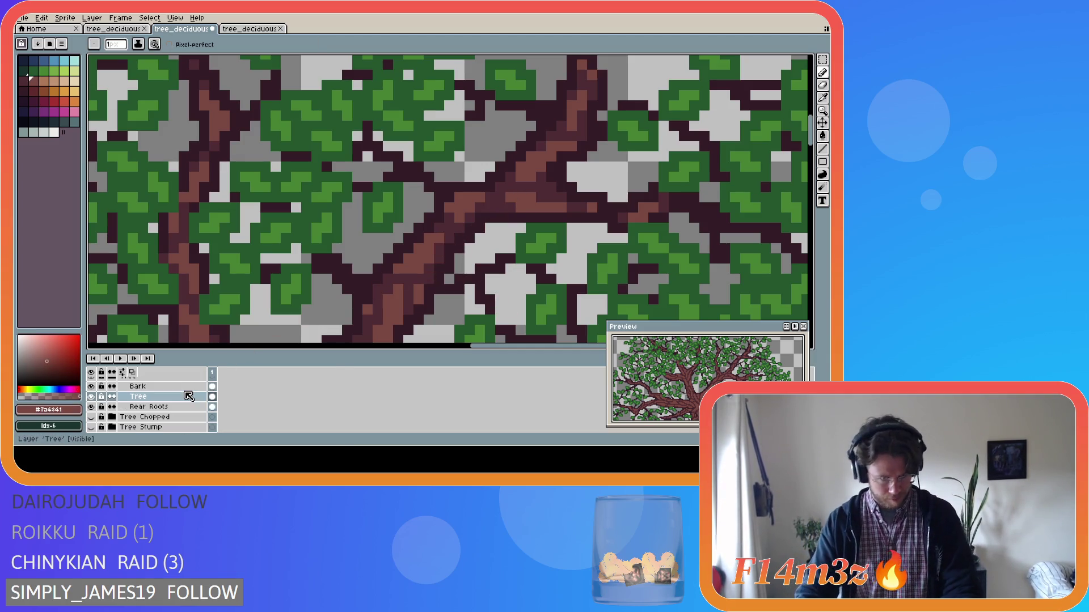
# Step: Make Bark the active layer and sample the brown bark colour #7d4441 from a branch
pyautogui.click(182, 388)
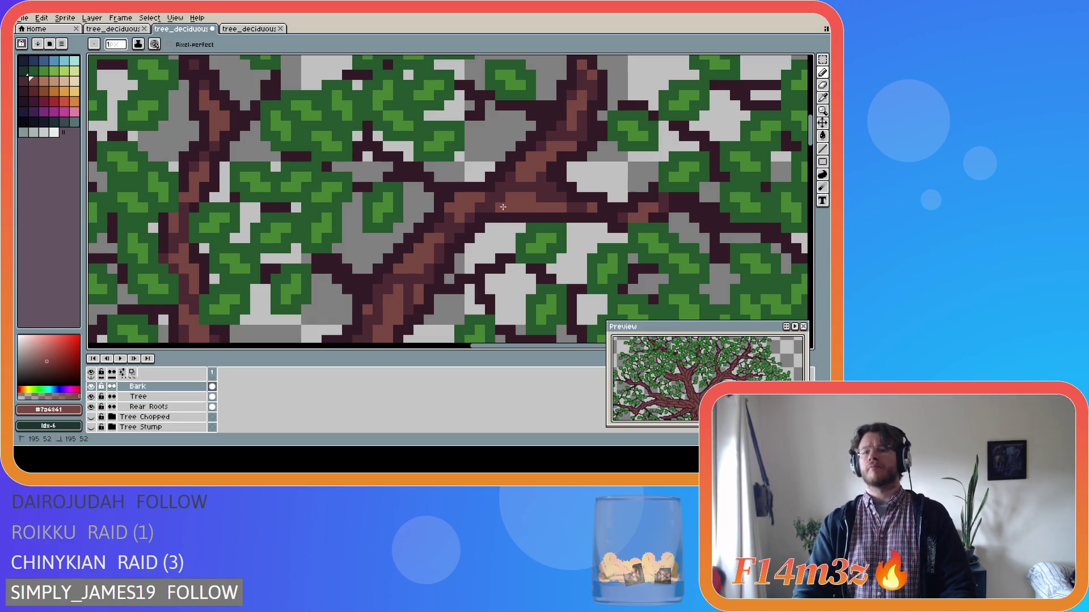
pyautogui.scroll(-3, 384, 314)
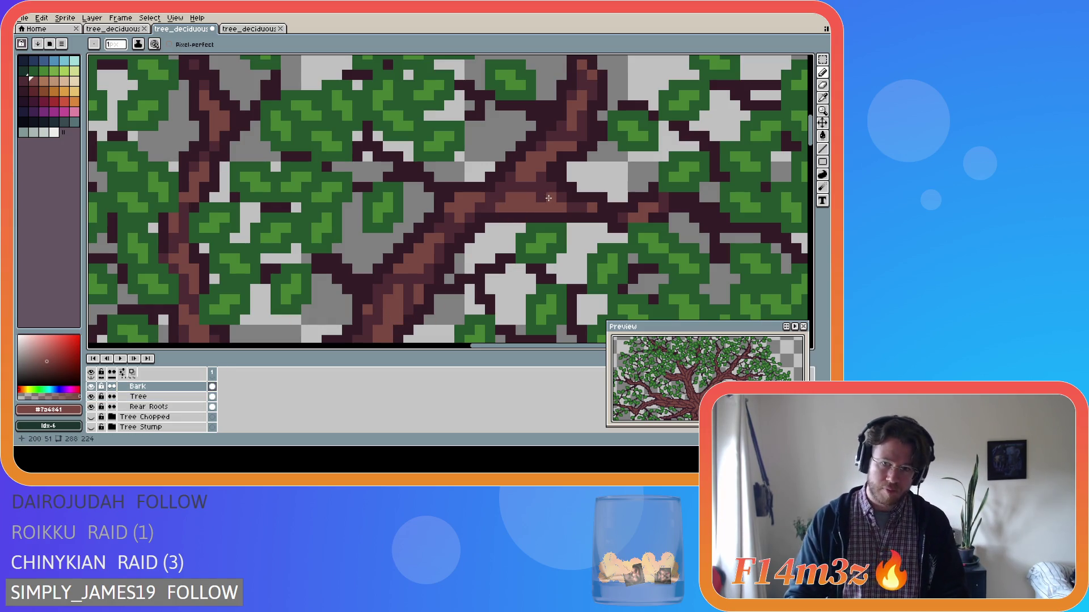
pyautogui.scroll(-2, 356, 303)
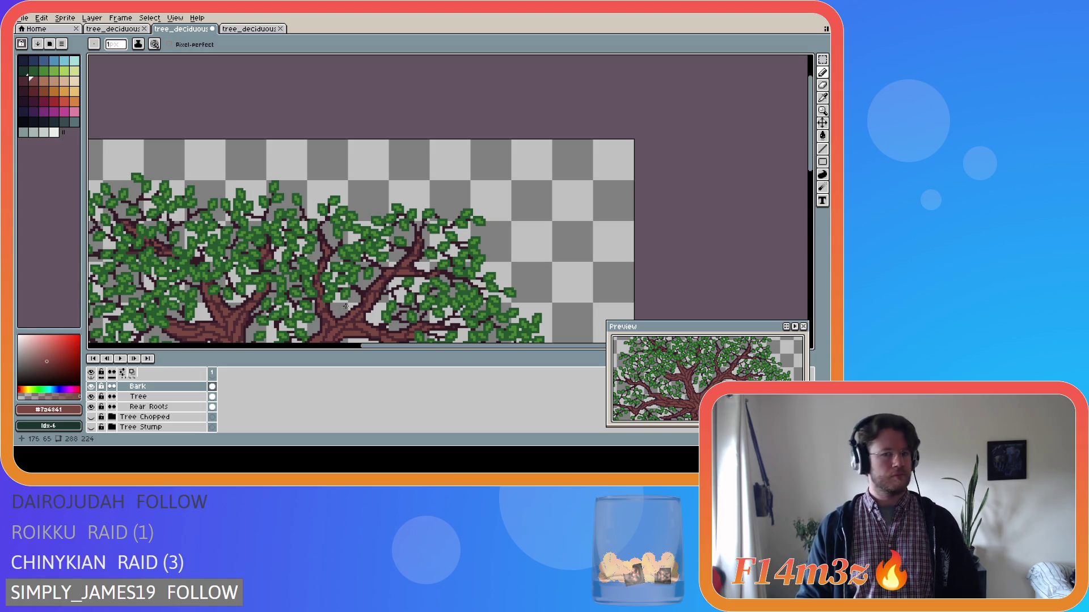
pyautogui.scroll(5, 374, 262)
pyautogui.keyDown('alt'); pyautogui.click(373, 262); pyautogui.keyUp('alt')
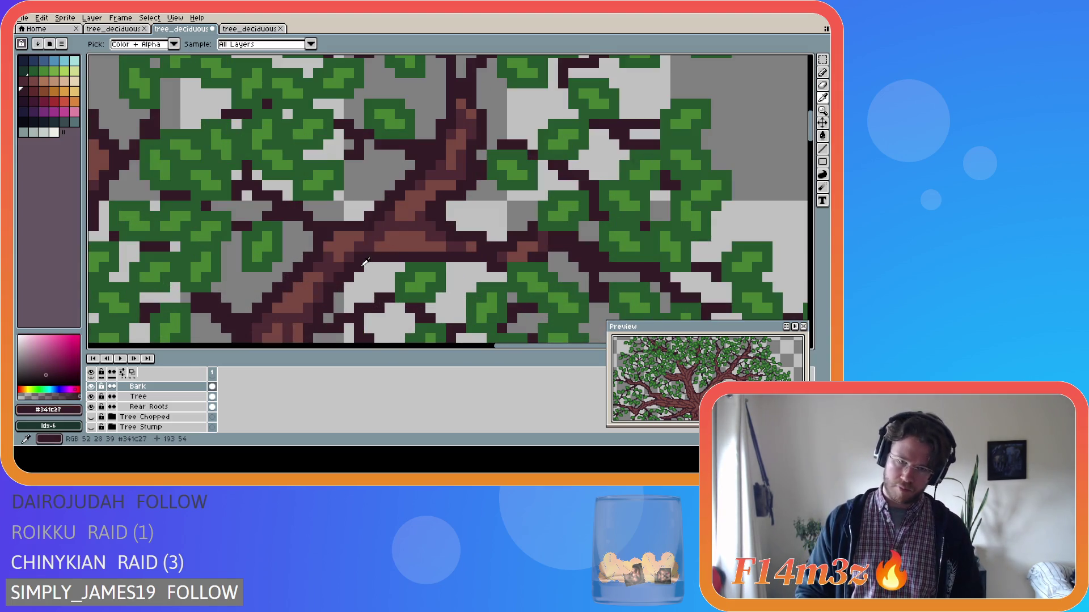
pyautogui.keyDown('alt'); pyautogui.click(356, 255); pyautogui.keyUp('alt')
pyautogui.scroll(-3, 356, 255)
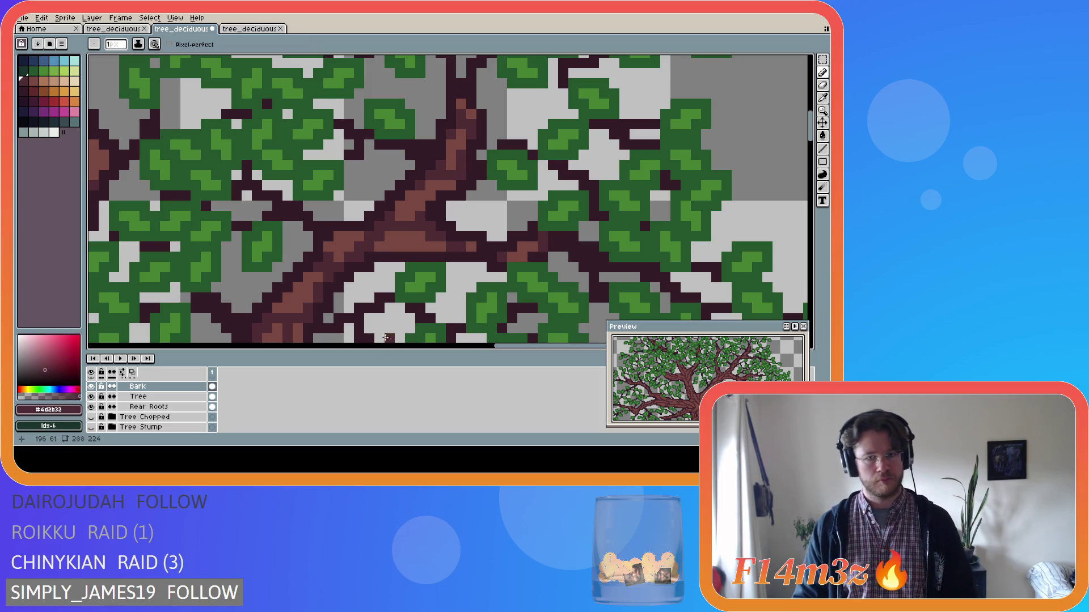
pyautogui.scroll(3, 358, 314)
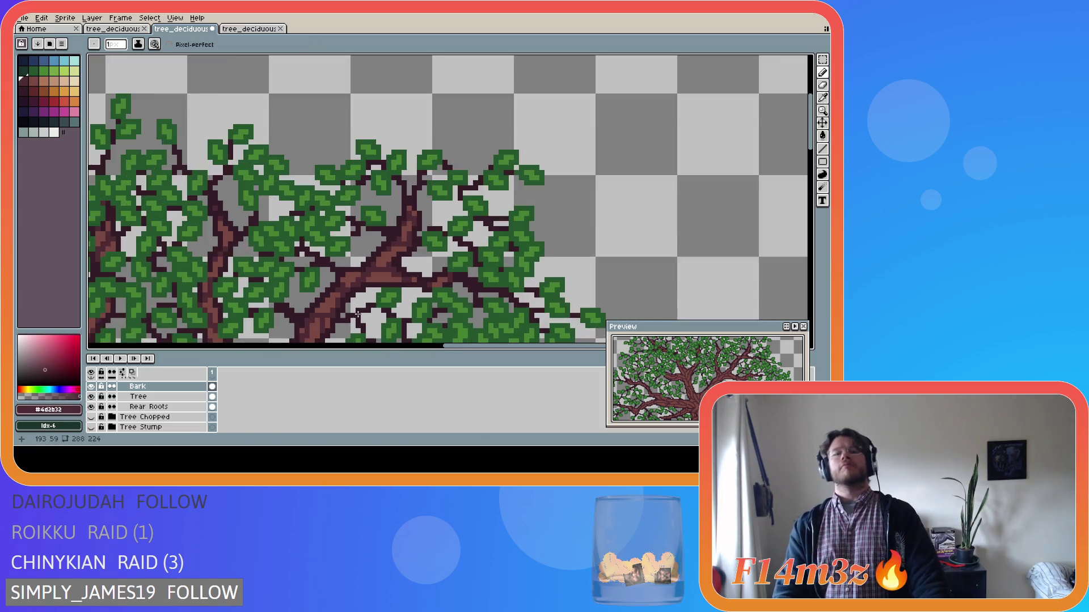
pyautogui.keyDown('alt'); pyautogui.click(343, 254); pyautogui.keyUp('alt')
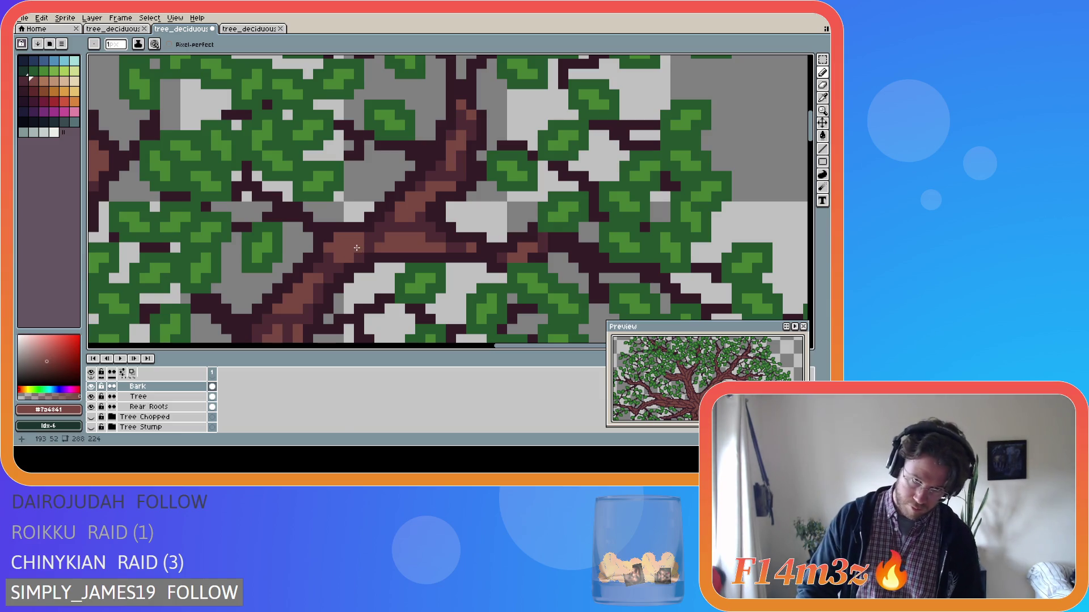
pyautogui.scroll(-4, 404, 305)
# Step: Undo the stray pencil stroke and save tree_deciduous_medium_winter.ase
pyautogui.hotkey('ctrl', 'z')
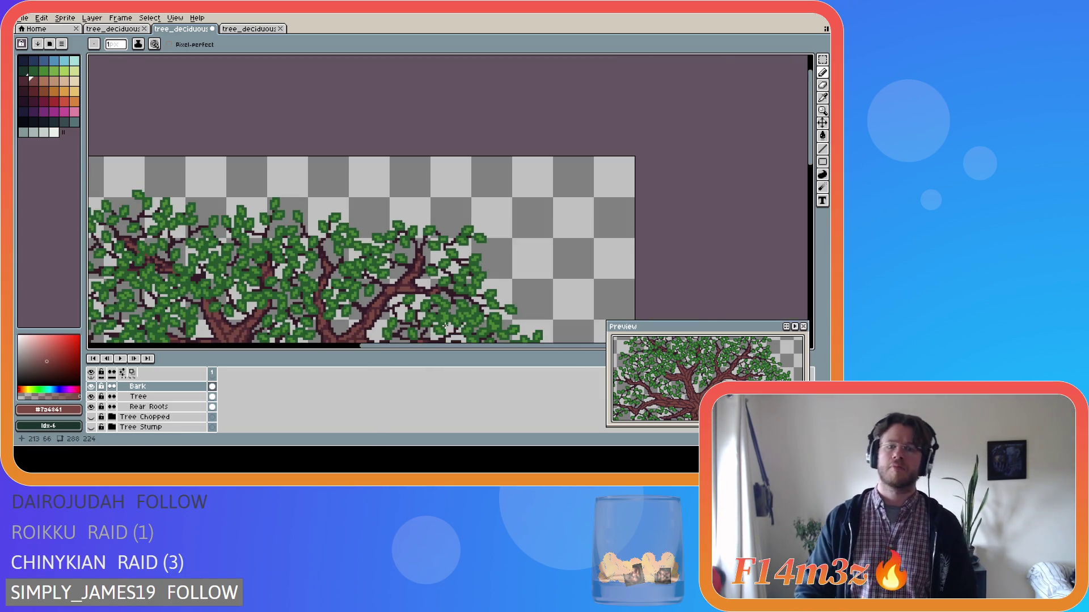
pyautogui.press('v')
pyautogui.press('b')
pyautogui.hotkey('ctrl', 's')
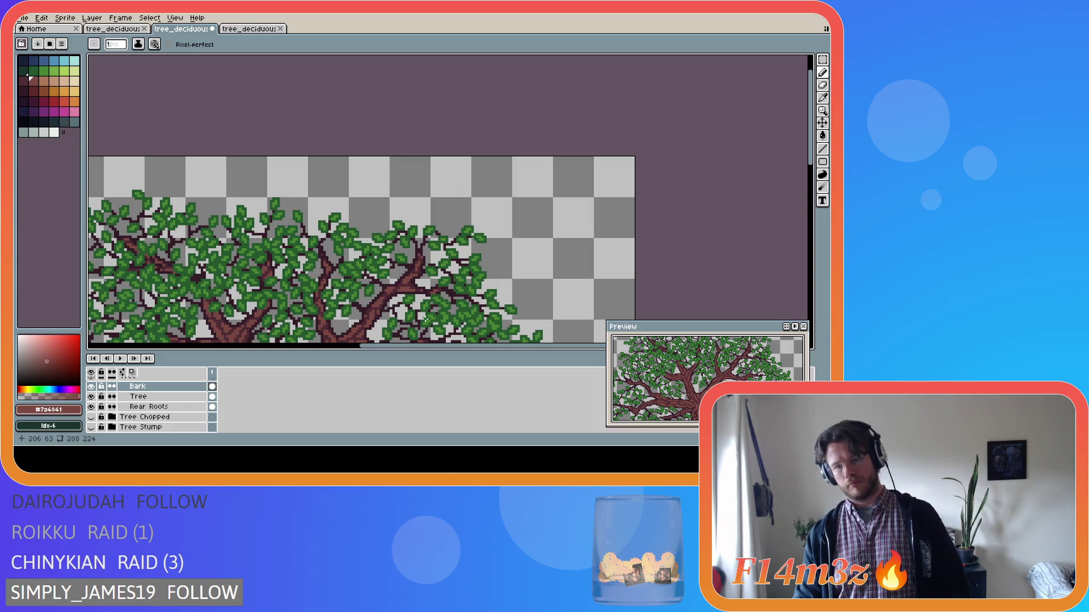
pyautogui.scroll(-1, 429, 321)
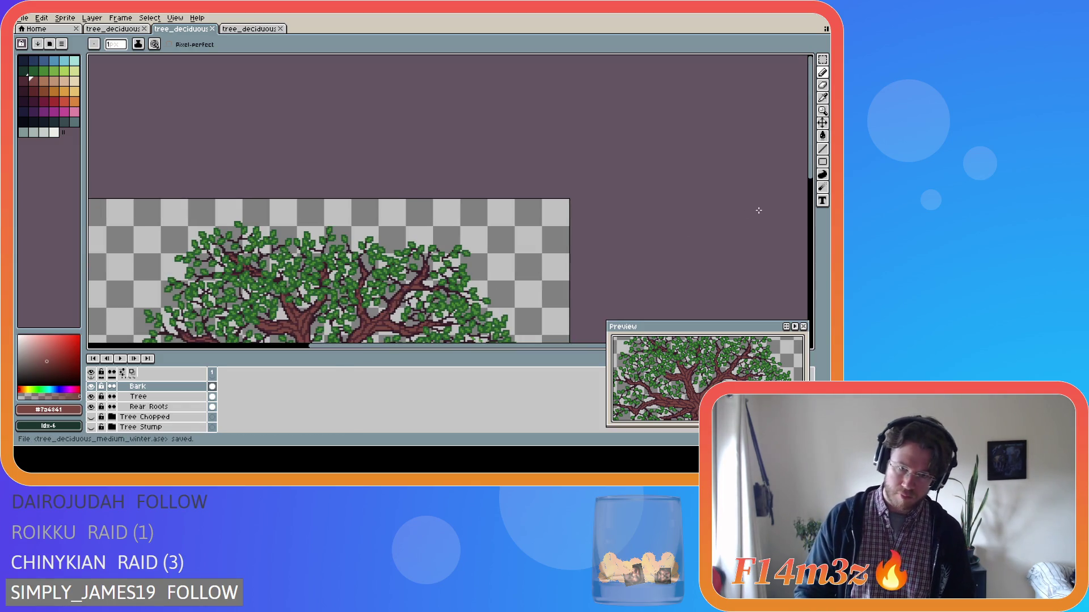
pyautogui.moveTo(810, 158); pyautogui.dragTo(810, 213)
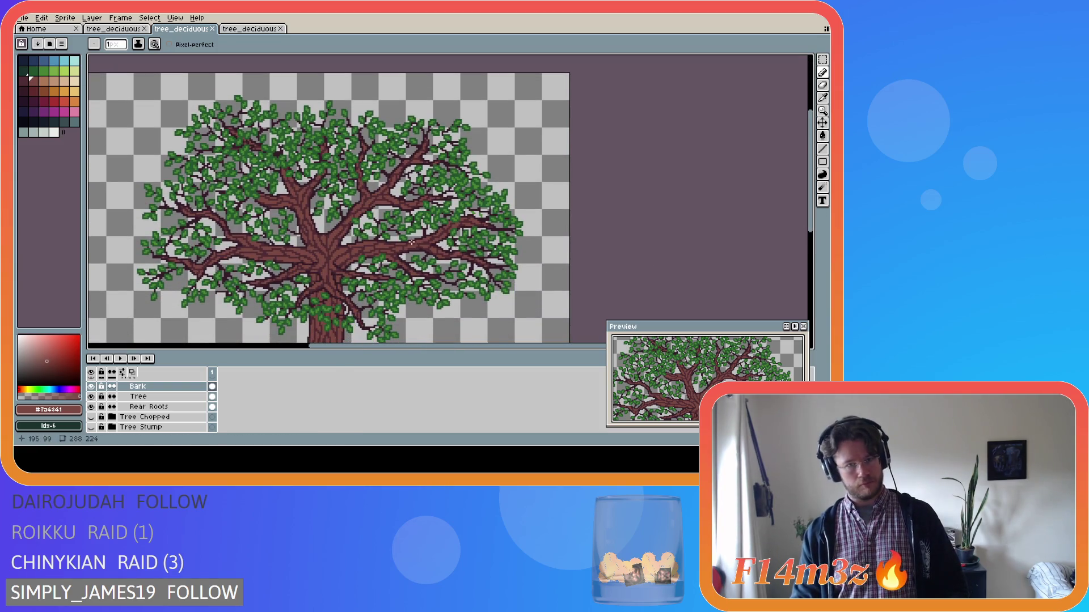
pyautogui.scroll(1, 387, 203)
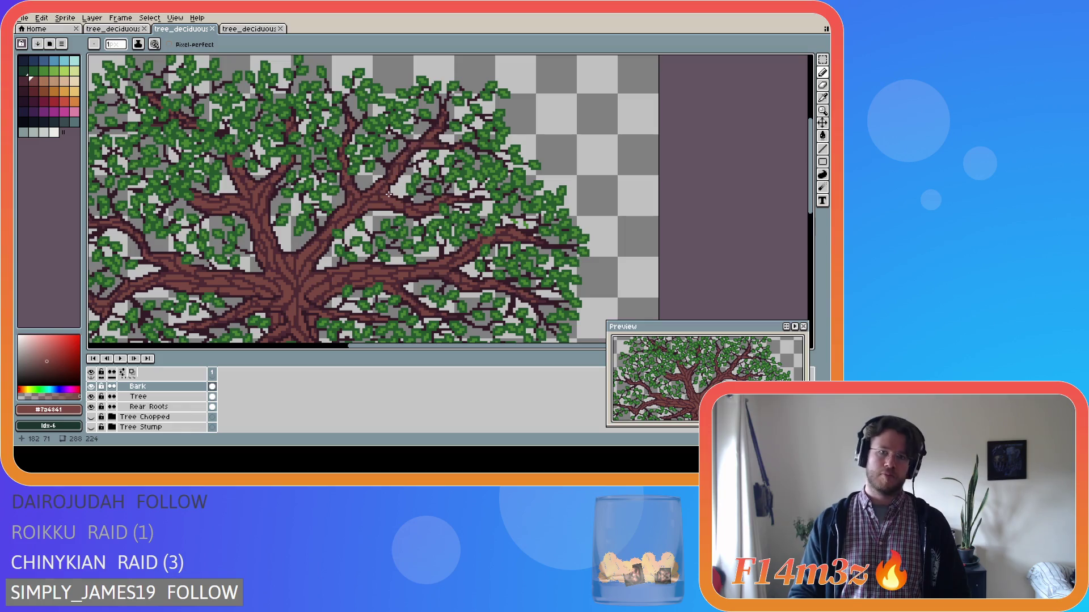
pyautogui.scroll(-3, 388, 202)
pyautogui.scroll(5, 129, 409)
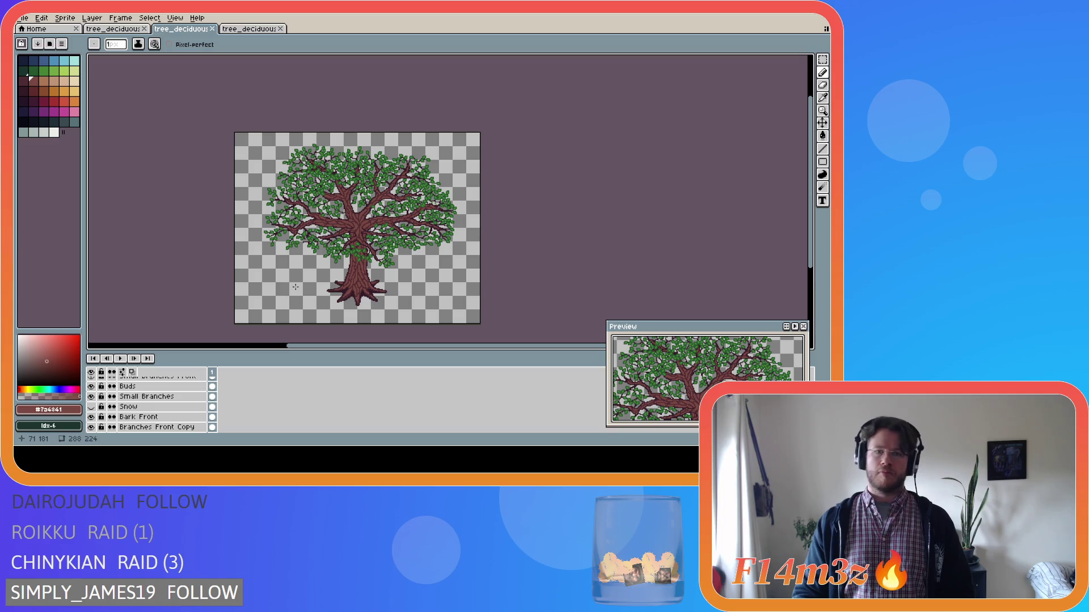
pyautogui.hotkey('ctrl', 's')
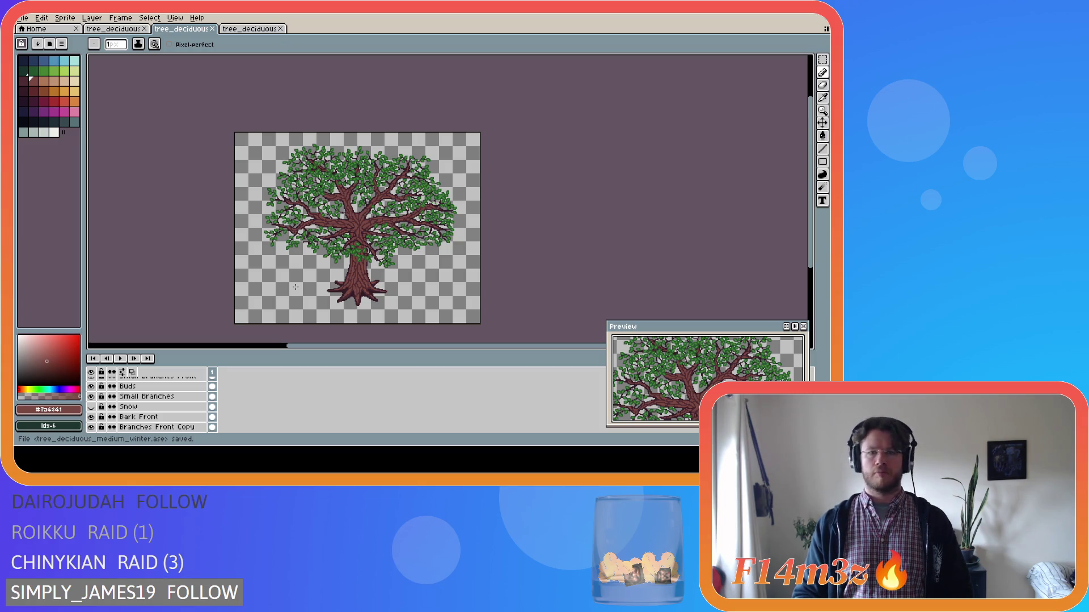
pyautogui.scroll(5, 422, 193)
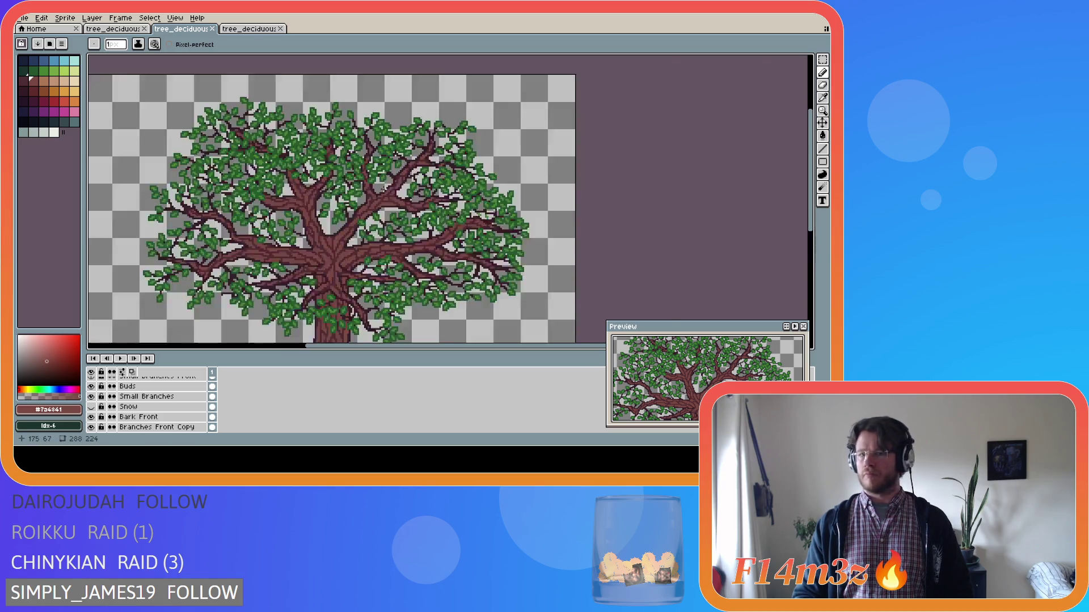
pyautogui.scroll(1, 421, 193)
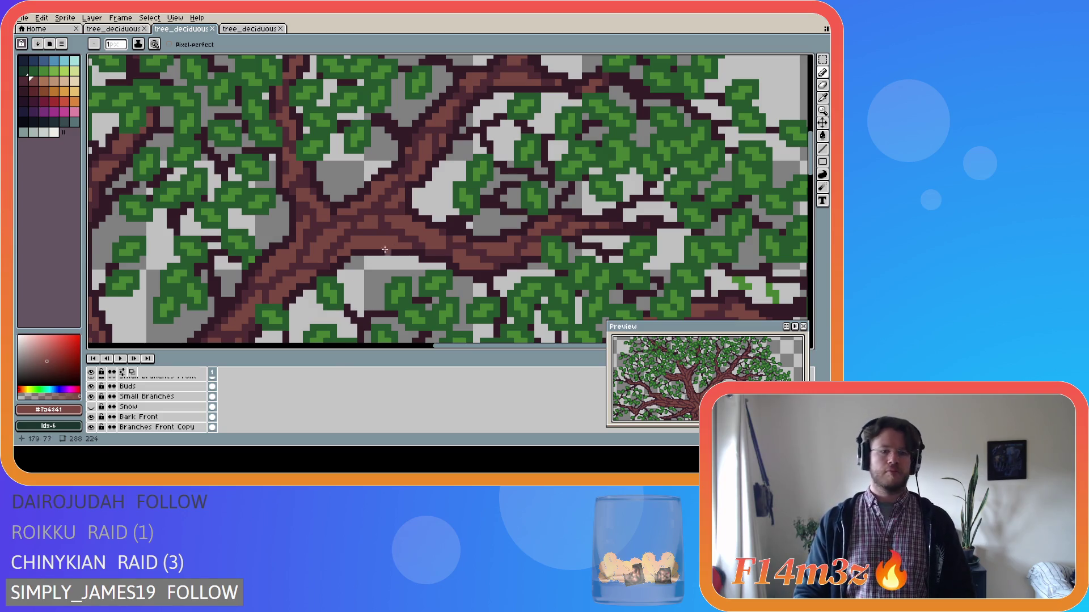
# Step: Select the inner Tree layer of the Tree group and eyedrop dark maroon #4d2b32 from a branch
pyautogui.scroll(-4, 122, 404)
pyautogui.click(111, 396)
pyautogui.click(138, 417)
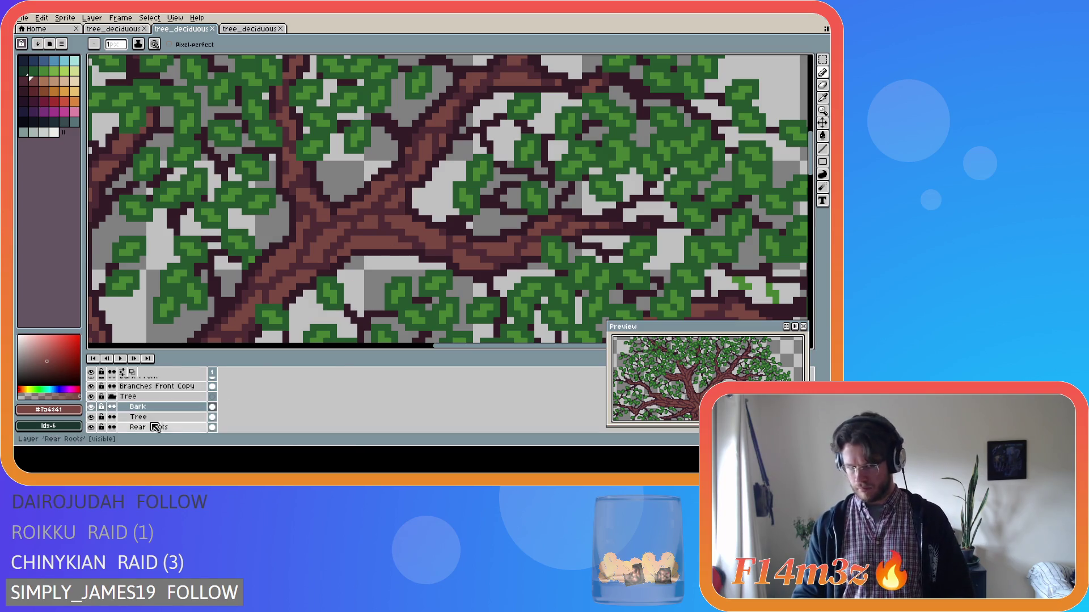
pyautogui.press('i')
pyautogui.keyDown('alt'); pyautogui.click(420, 177); pyautogui.keyUp('alt')
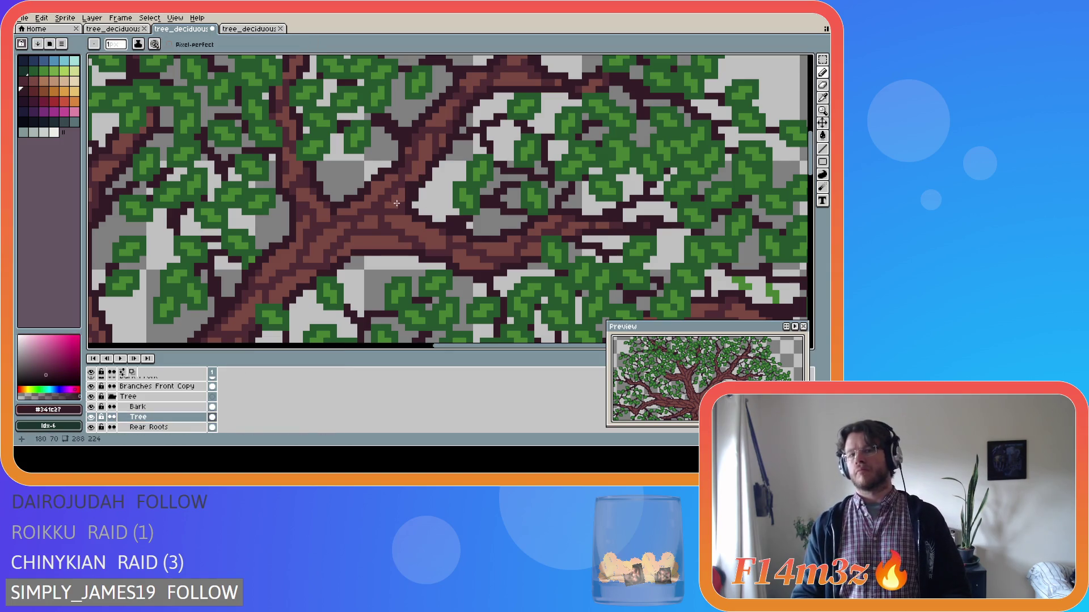
pyautogui.keyDown('alt'); pyautogui.click(406, 188); pyautogui.keyUp('alt')
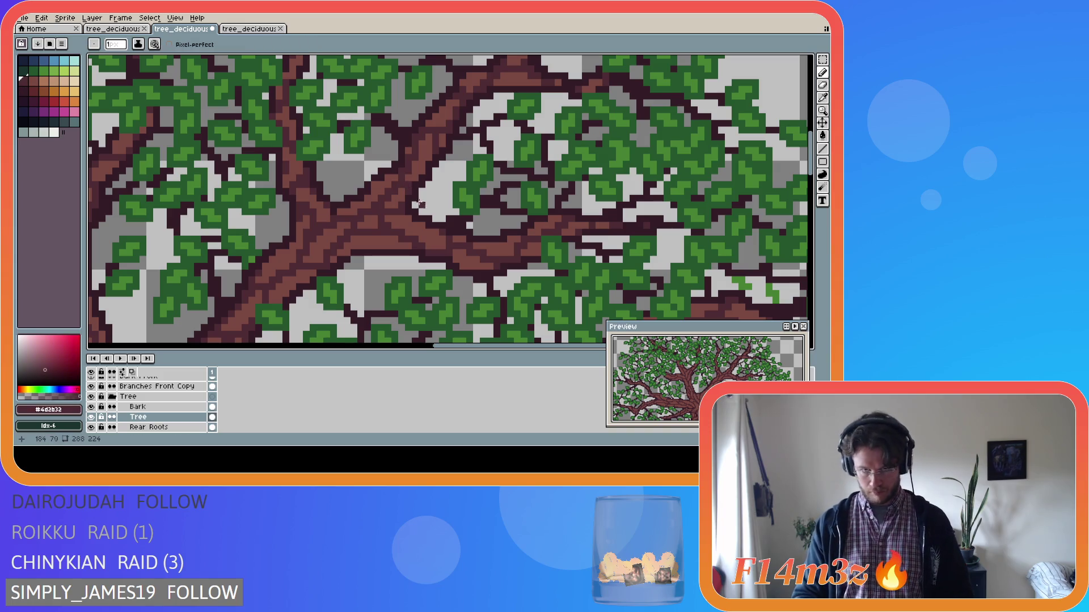
# Step: Save tree_deciduous_medium_winter.ase
pyautogui.scroll(-3, 419, 239)
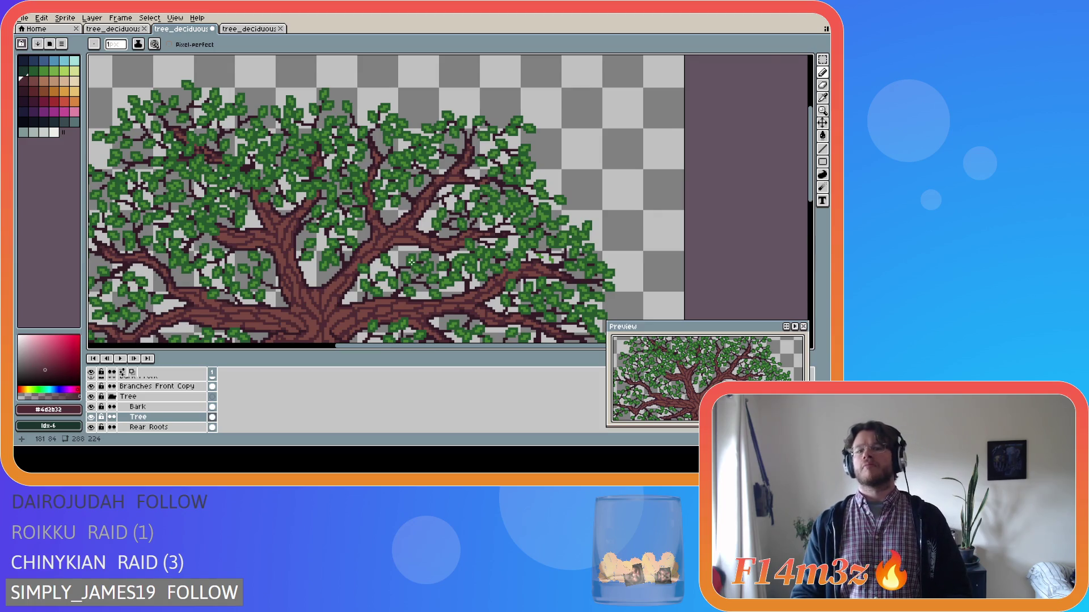
pyautogui.scroll(1, 412, 262)
pyautogui.scroll(-1, 425, 264)
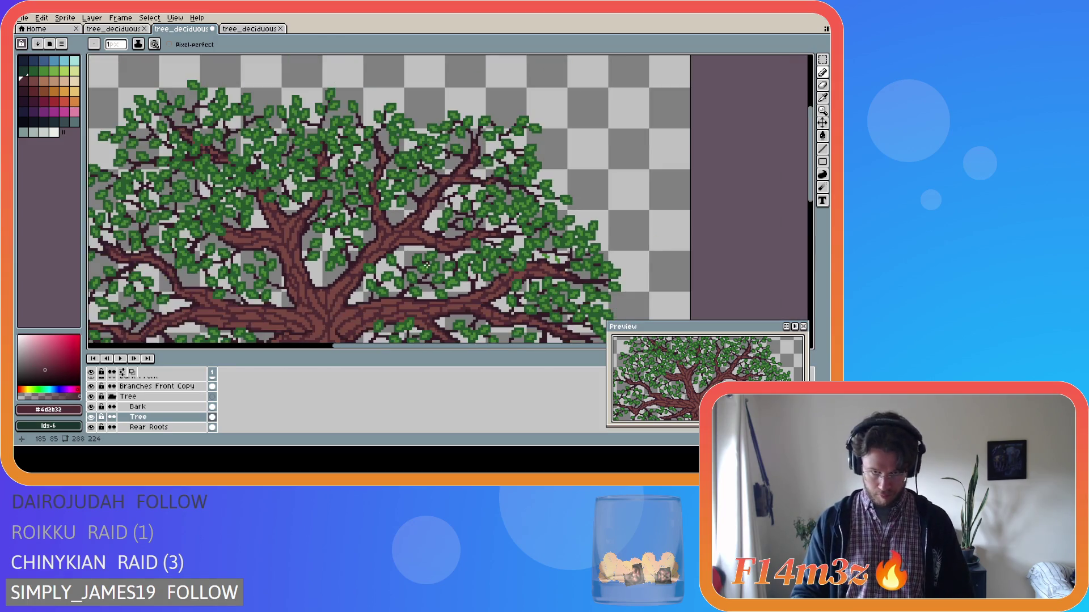
pyautogui.scroll(-1, 427, 265)
pyautogui.hotkey('ctrl', 's')
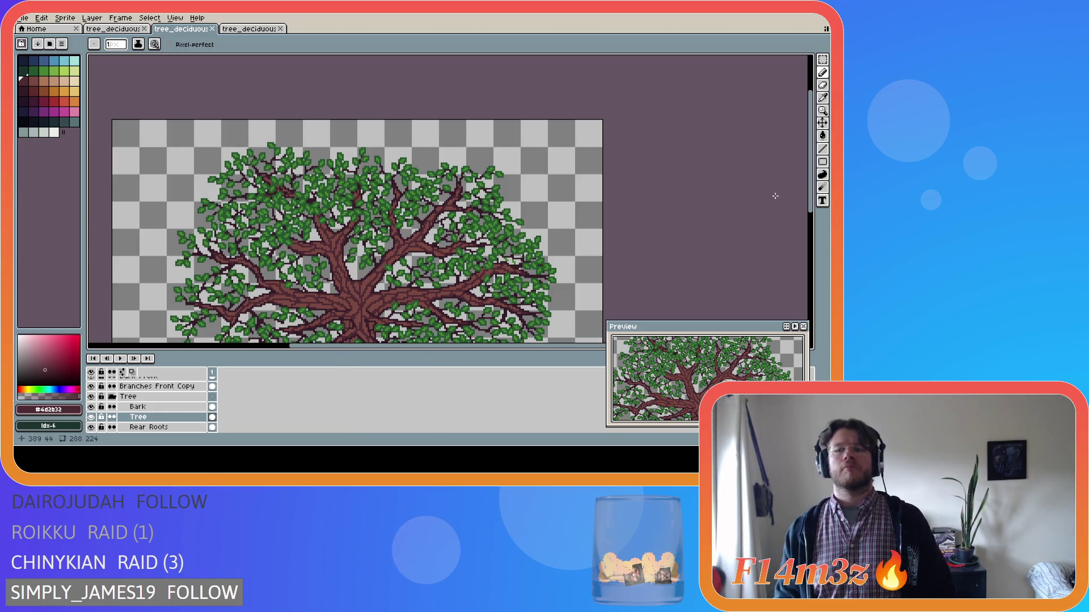
# Step: Collapse the Tree group, hiding its Bark, Tree and Rear Roots layers, then zoom around the canvas
pyautogui.moveTo(813, 179); pyautogui.dragTo(813, 211)
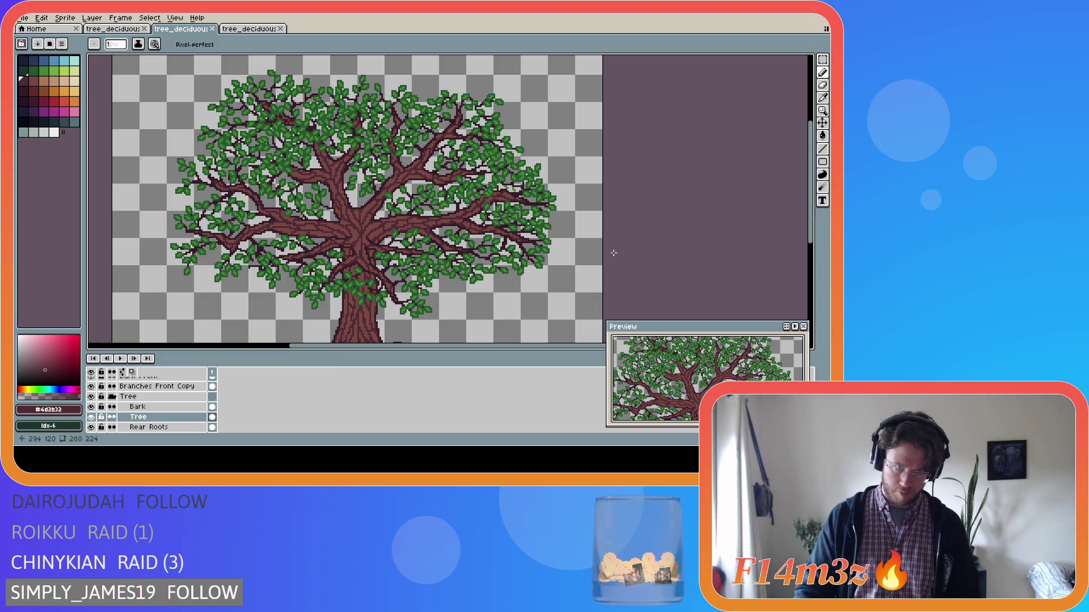
pyautogui.scroll(-2, 369, 275)
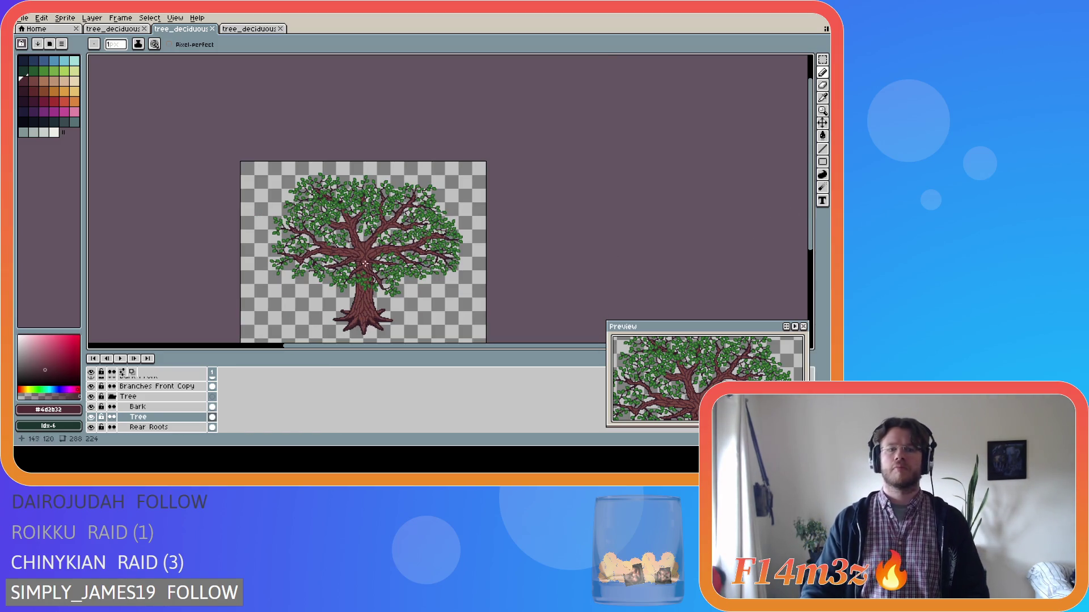
pyautogui.click(113, 400)
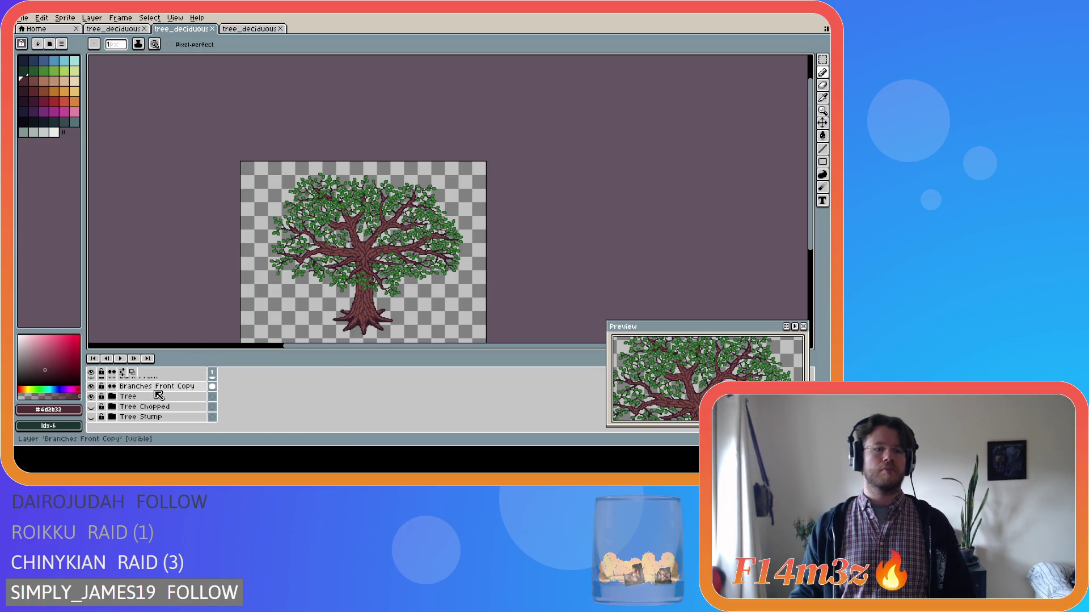
pyautogui.scroll(4, 158, 396)
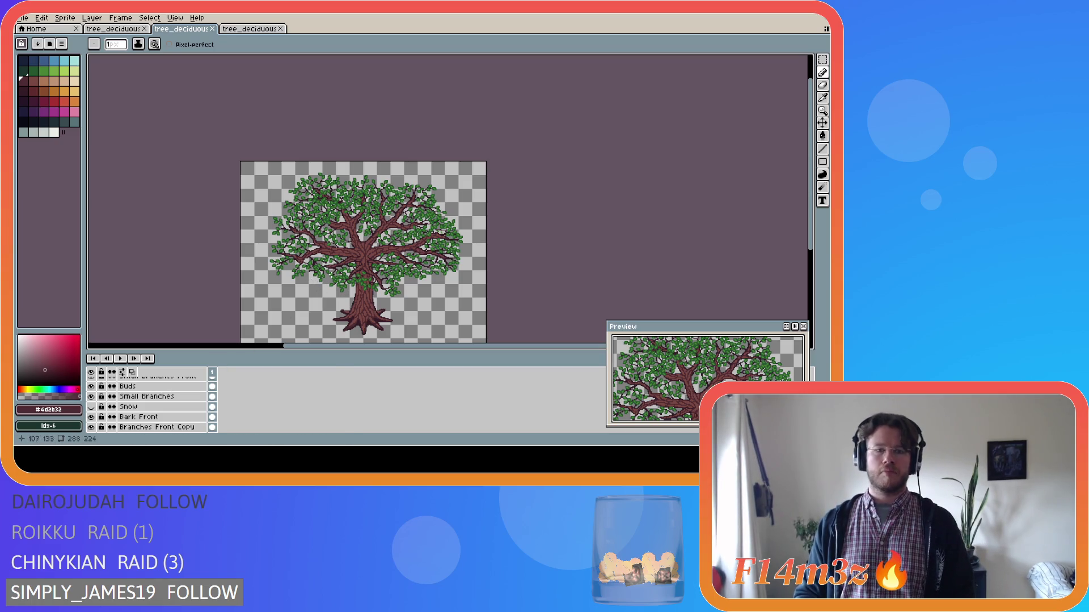
pyautogui.scroll(2, 308, 244)
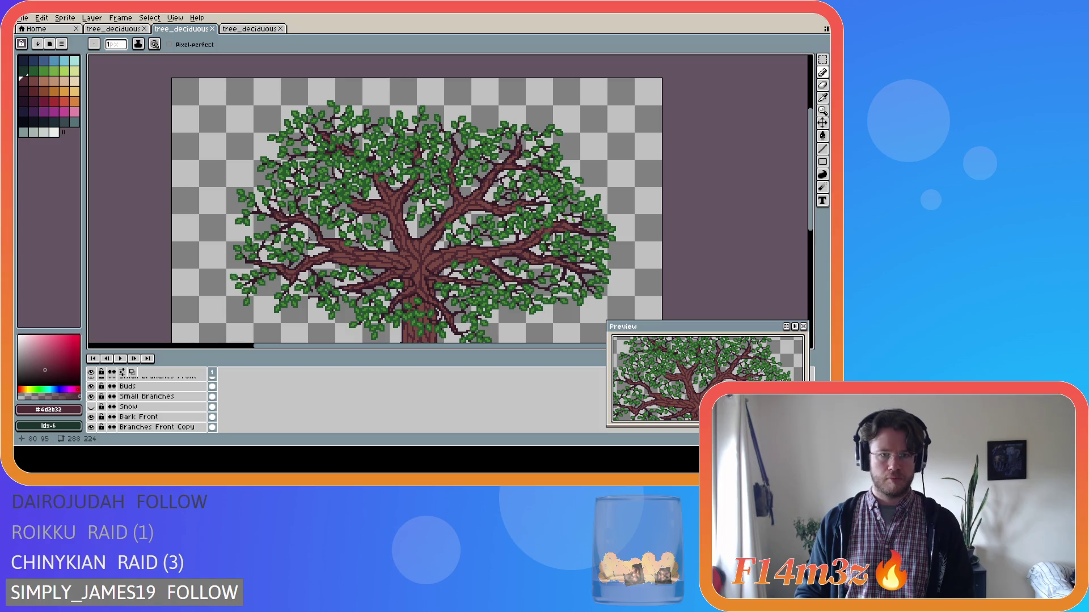
pyautogui.scroll(-2, 386, 314)
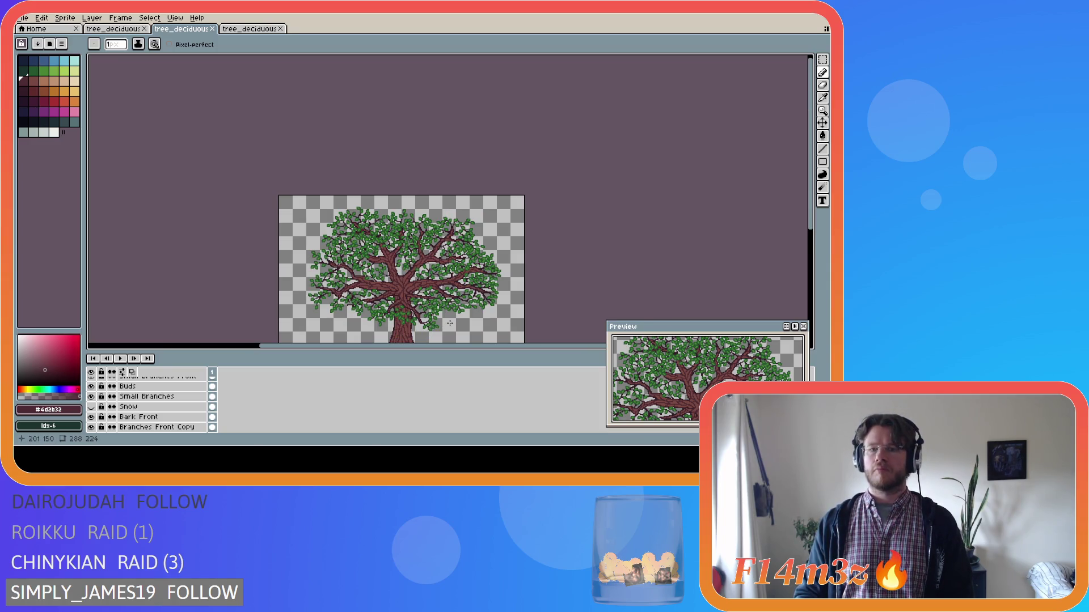
pyautogui.scroll(2, 461, 310)
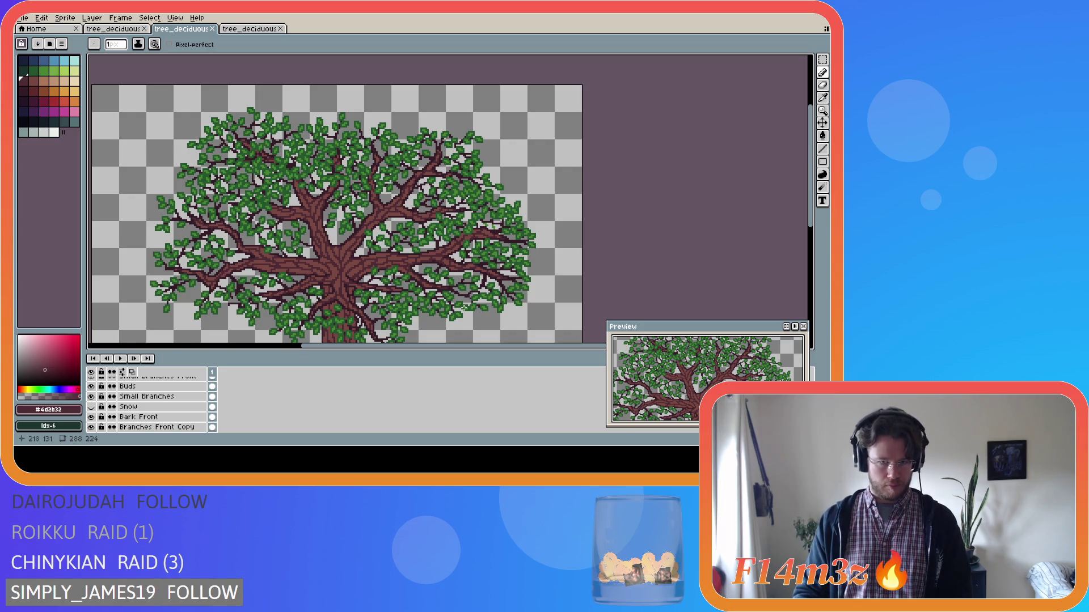
pyautogui.scroll(-2, 464, 309)
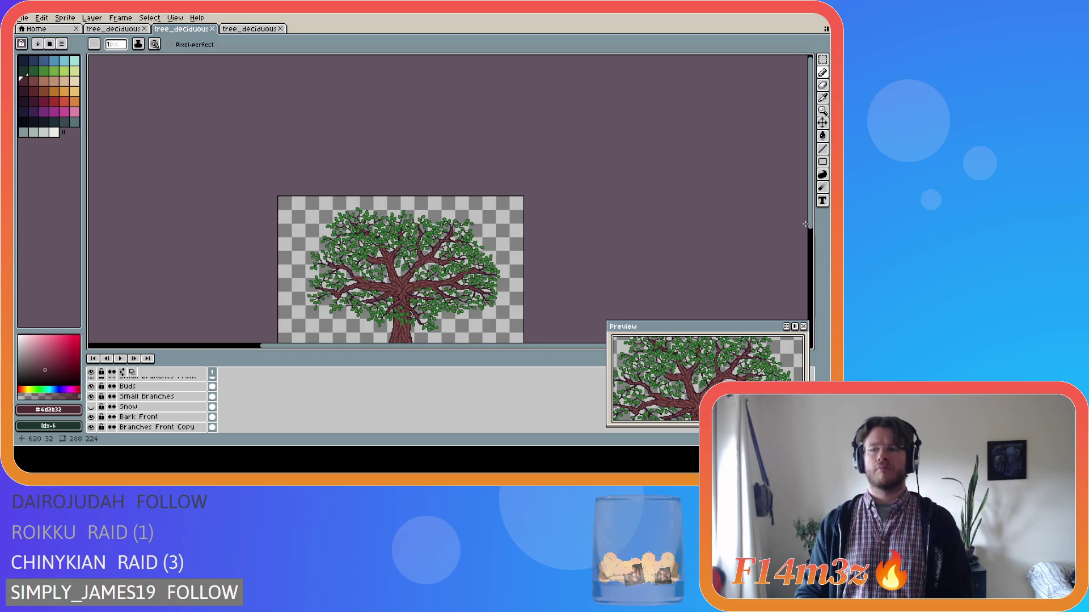
pyautogui.scroll(-3, 463, 309)
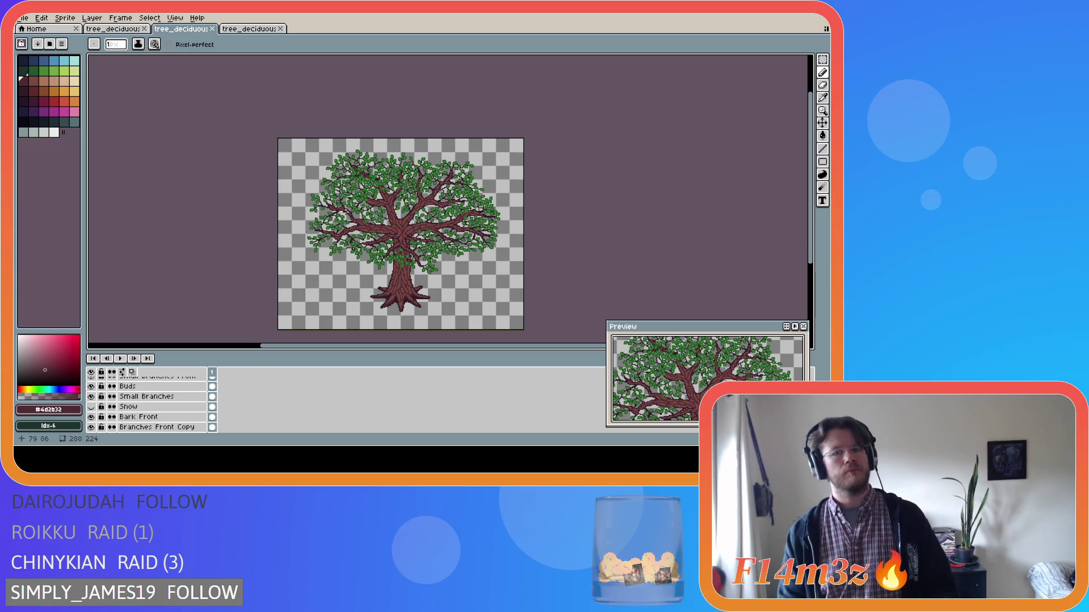
pyautogui.scroll(3, 421, 209)
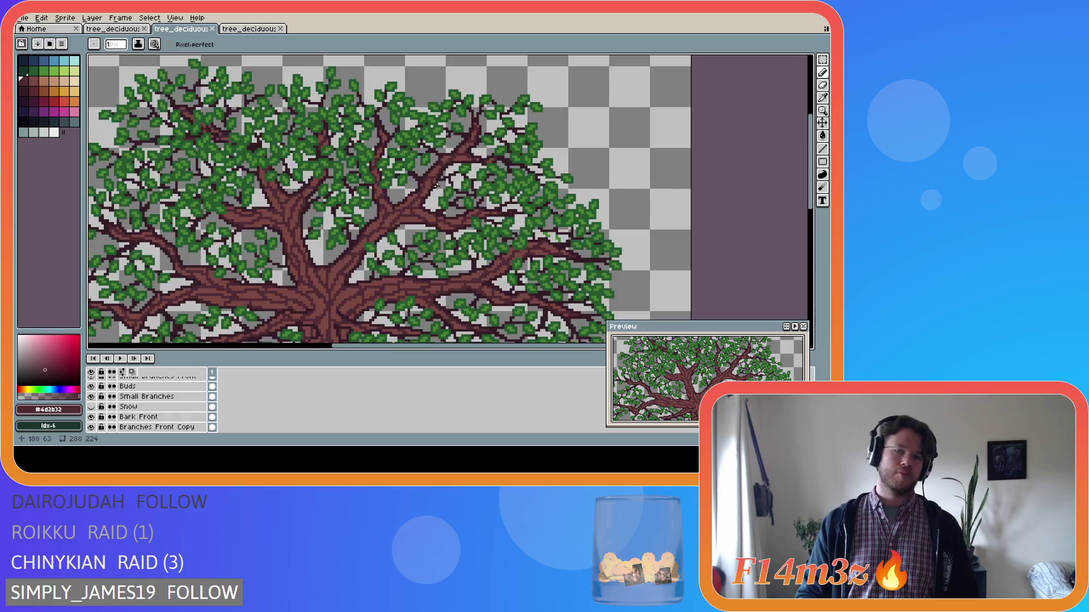
# Step: Eyedrop the very dark maroon #341c27 from a branch pixel and return to the Pencil
pyautogui.press('i')
pyautogui.click(420, 172)
pyautogui.press('b')
pyautogui.scroll(-4, 549, 253)
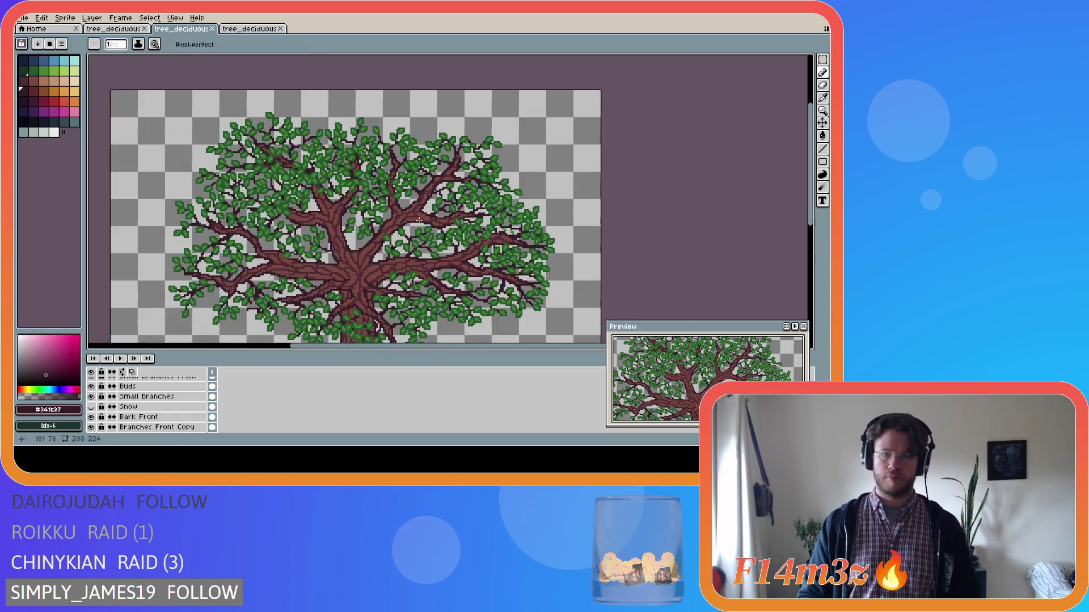
pyautogui.scroll(-1, 793, 238)
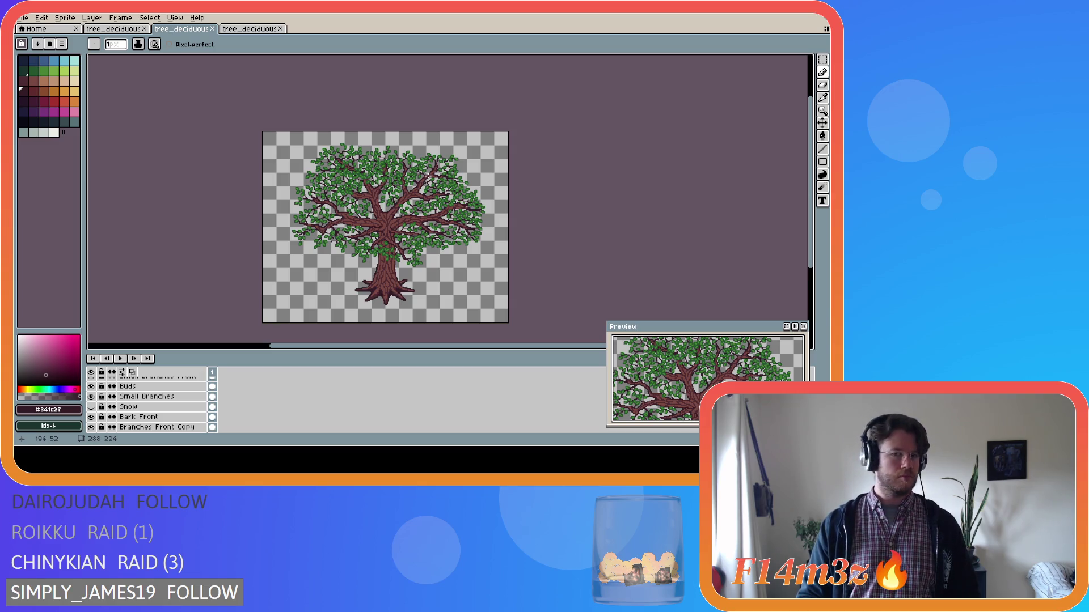
pyautogui.scroll(2, 431, 177)
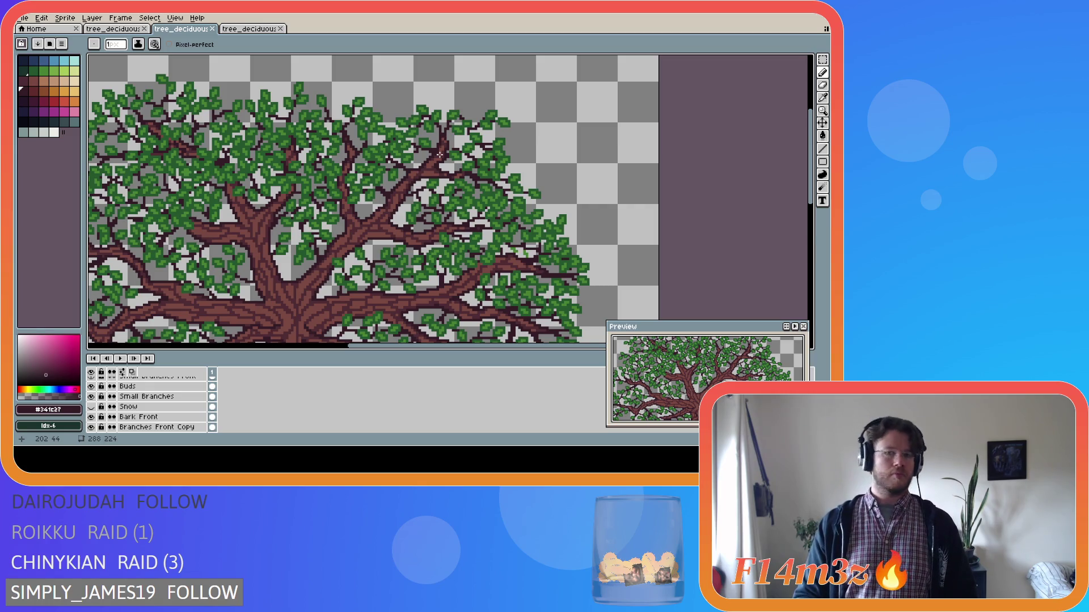
pyautogui.scroll(4, 243, 382)
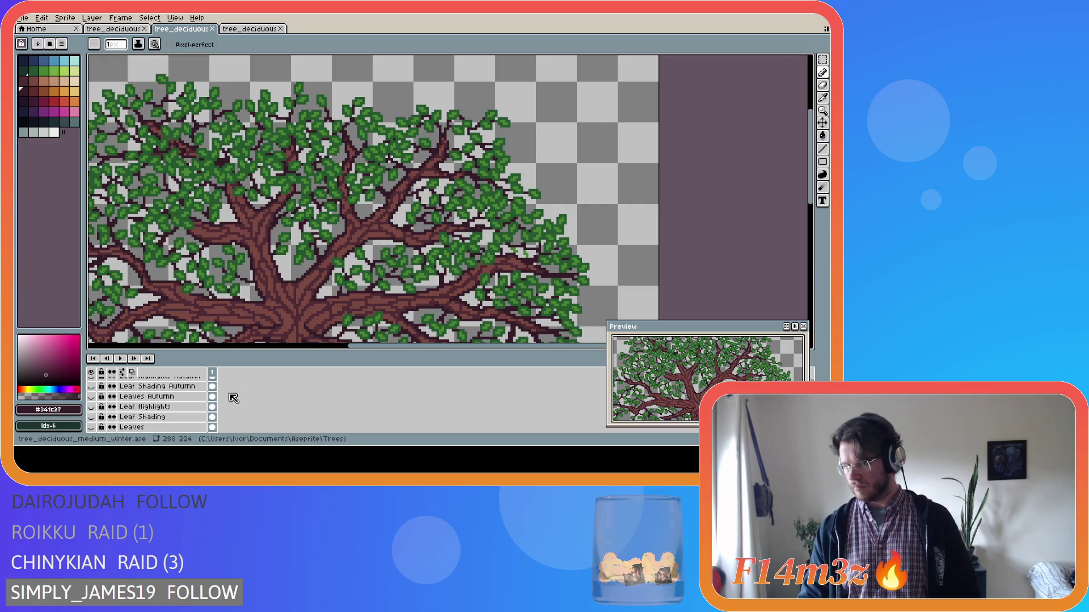
# Step: Draw a short dark branch in the upper canopy on Small Branches Front and save
pyautogui.scroll(-1, 233, 399)
pyautogui.click(170, 412)
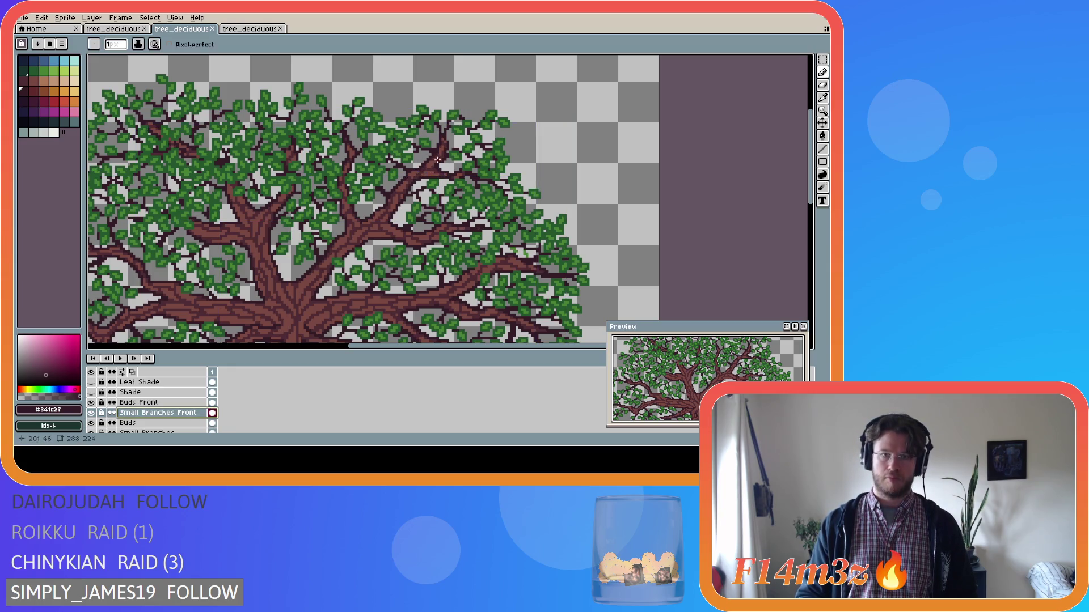
pyautogui.moveTo(414, 174); pyautogui.dragTo(412, 180)
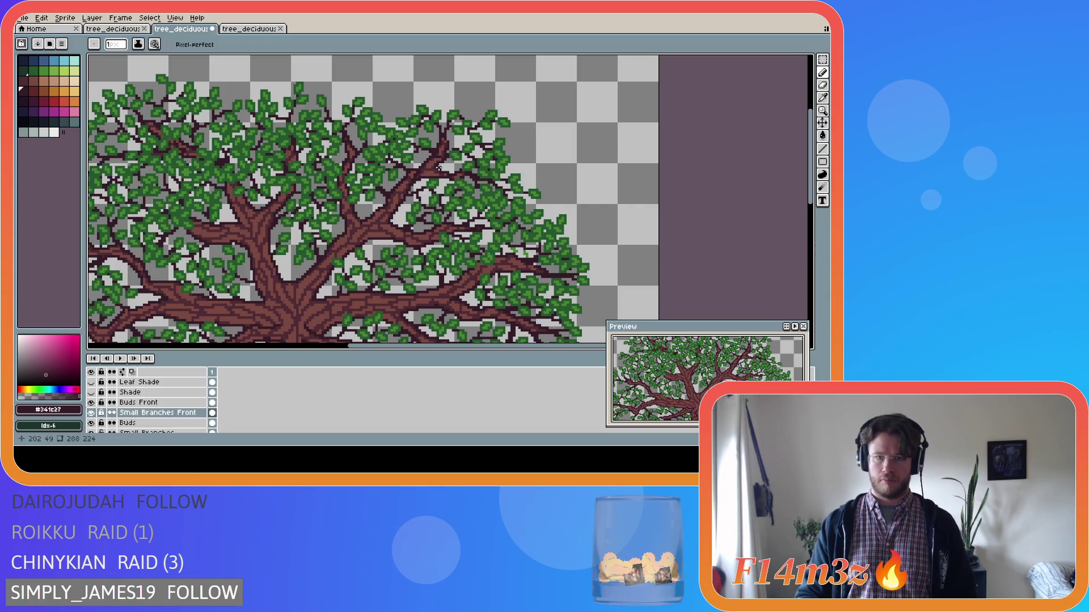
pyautogui.hotkey('ctrl', 's')
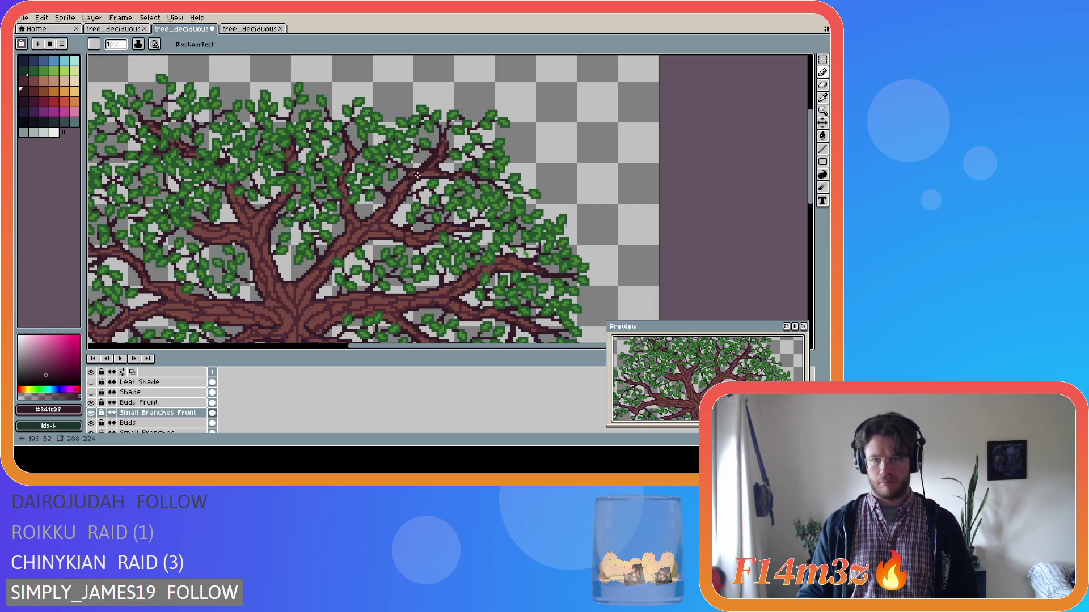
# Step: Select the whole canvas, save again, and start a line for a new small branch
pyautogui.hotkey('ctrl', 'a')
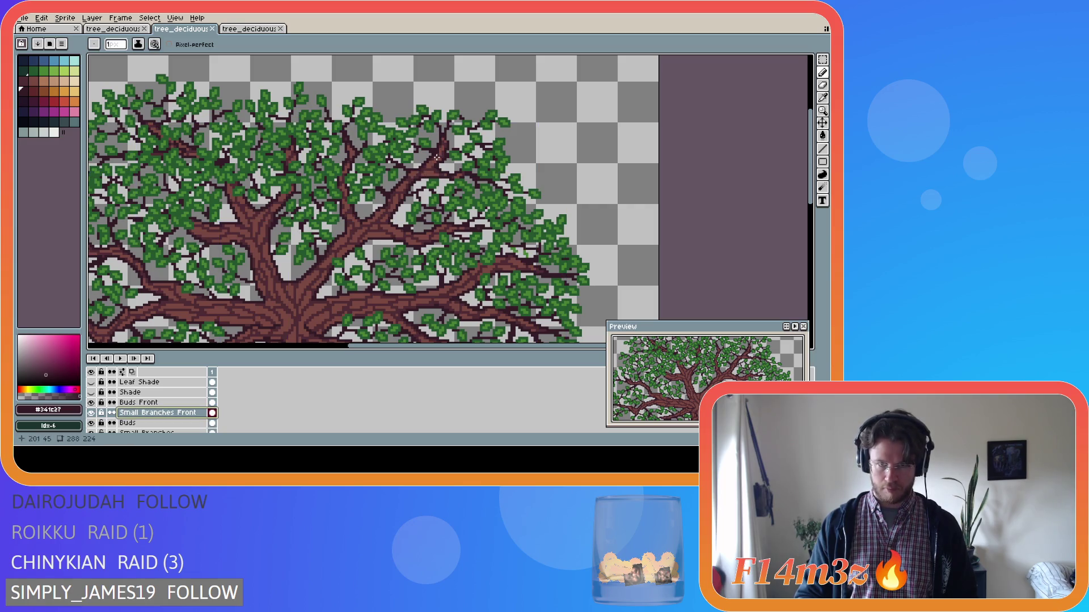
pyautogui.hotkey('ctrl', 's')
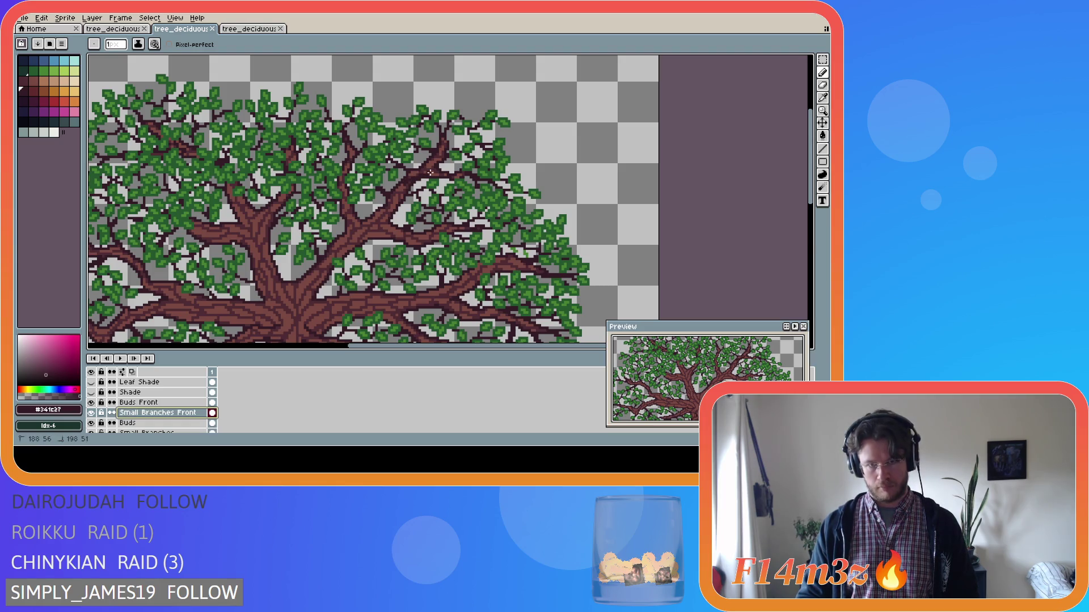
pyautogui.press('ctrl')
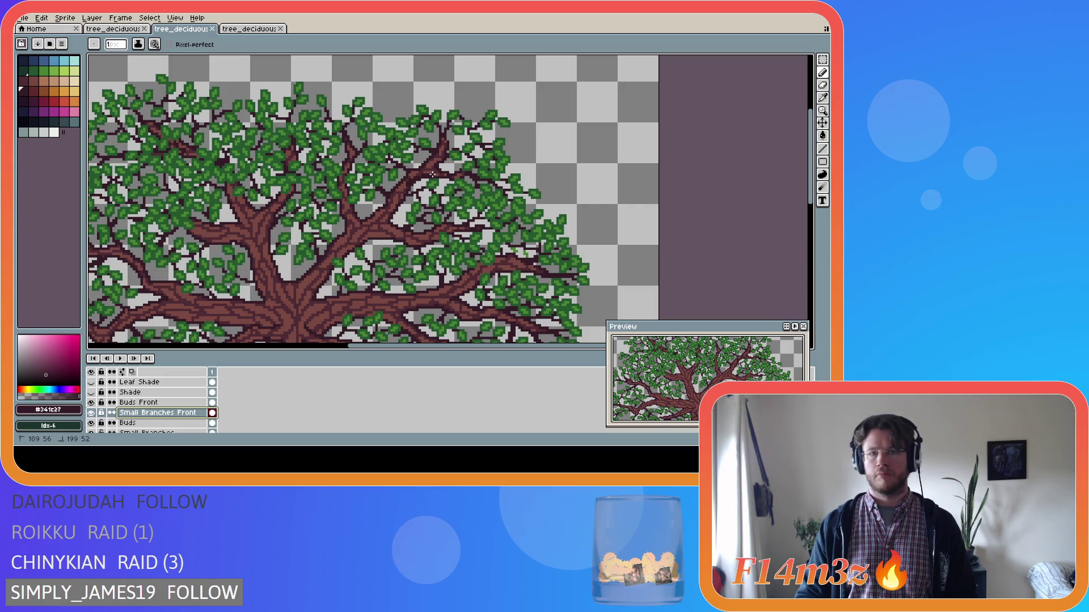
pyautogui.keyDown('shift'); pyautogui.click(431, 168); pyautogui.keyUp('shift')
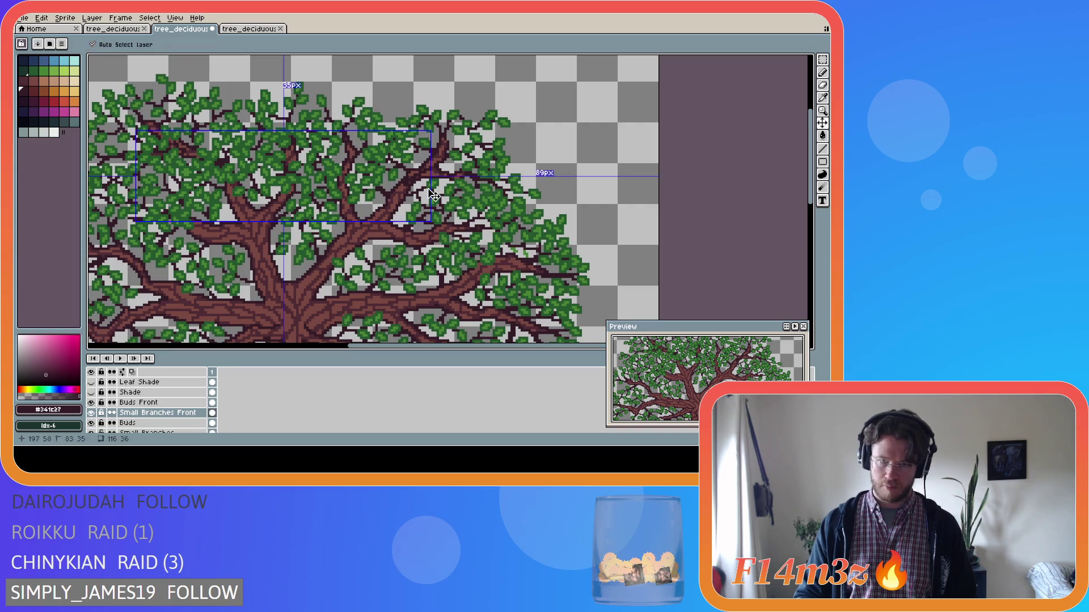
pyautogui.hotkey('ctrl', 'z')
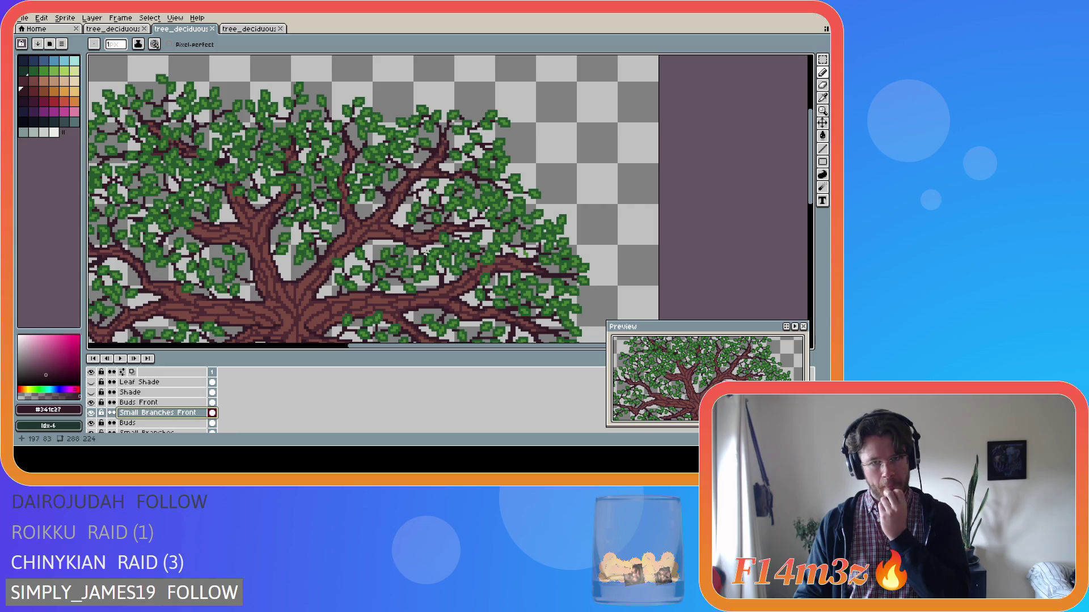
pyautogui.scroll(-2, 417, 262)
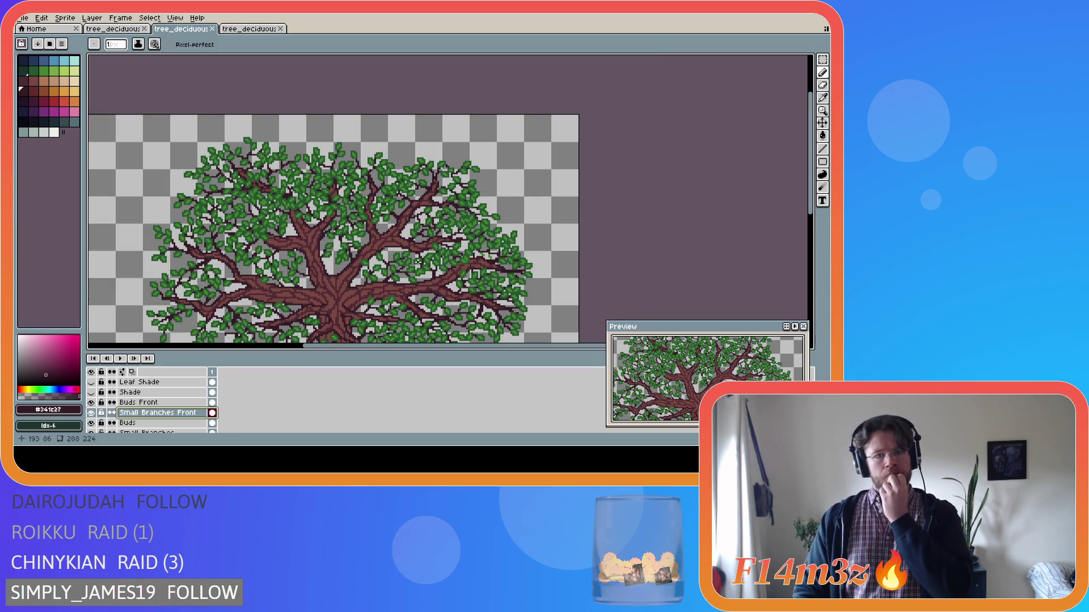
pyautogui.scroll(2, 417, 262)
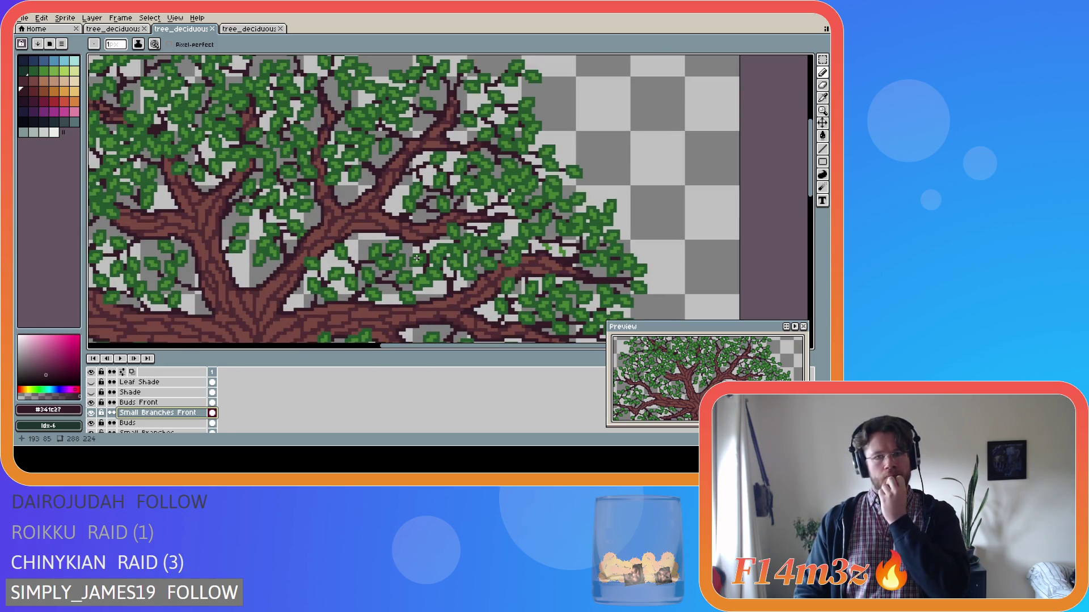
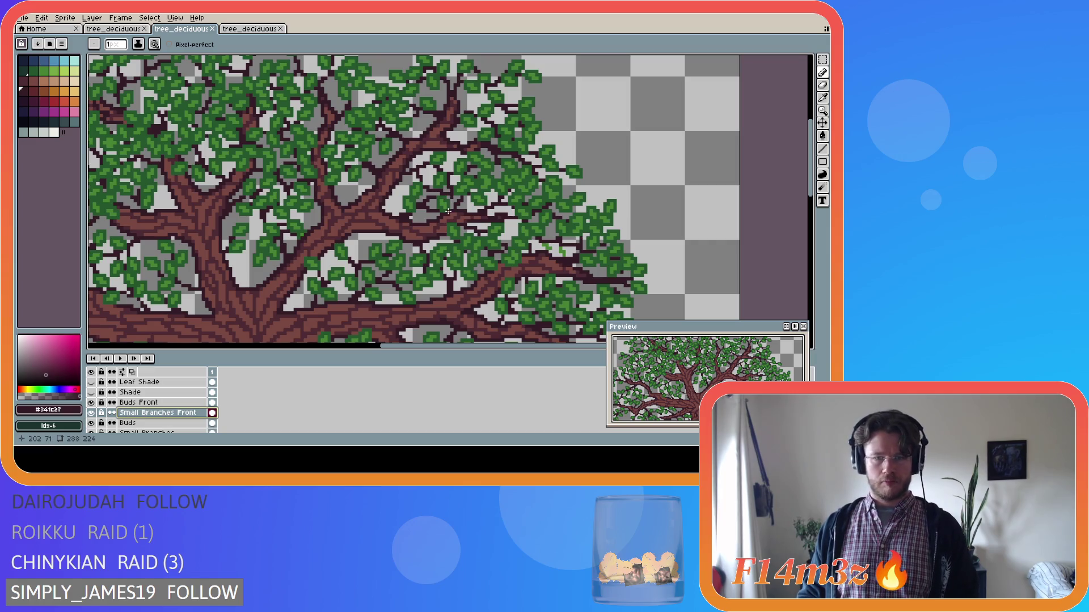
# Step: Touch up a few pixels on the branches, undoing one change and saving
pyautogui.scroll(-2, 459, 219)
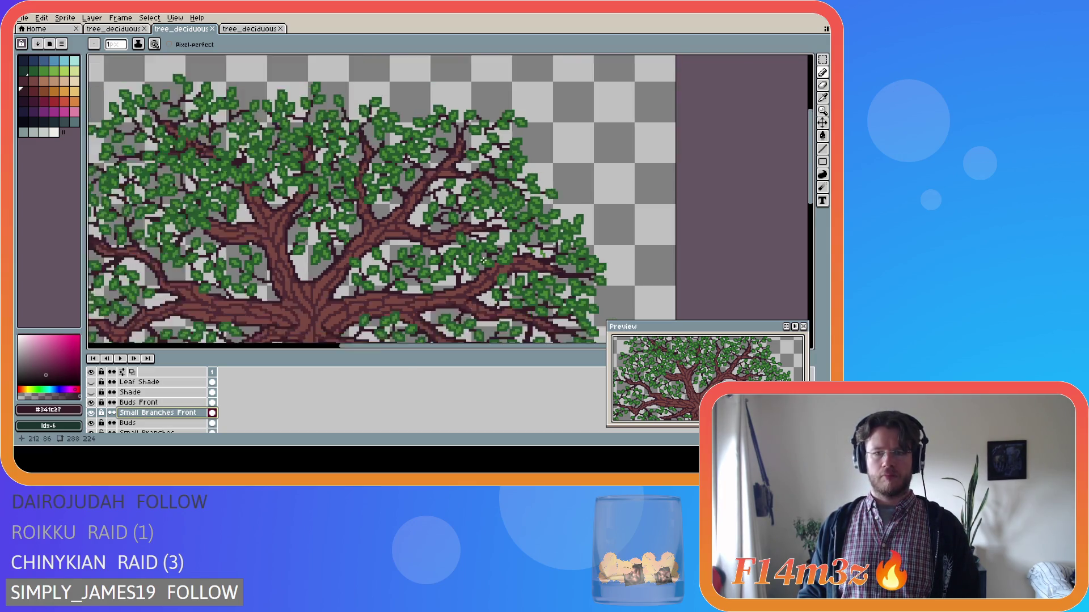
pyautogui.scroll(-1, 453, 270)
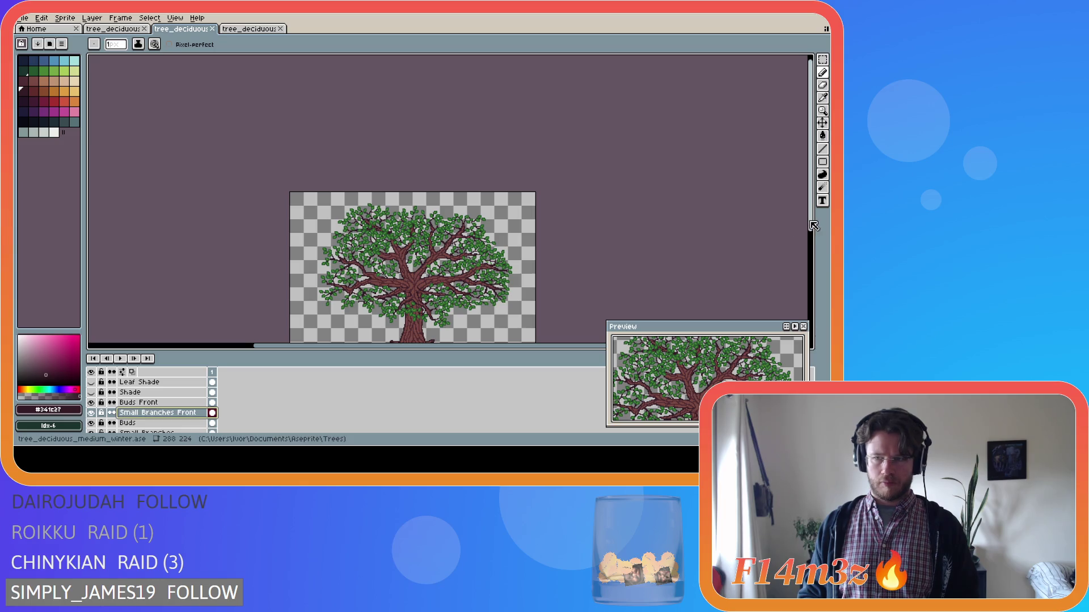
pyautogui.moveTo(810, 222); pyautogui.dragTo(810, 260)
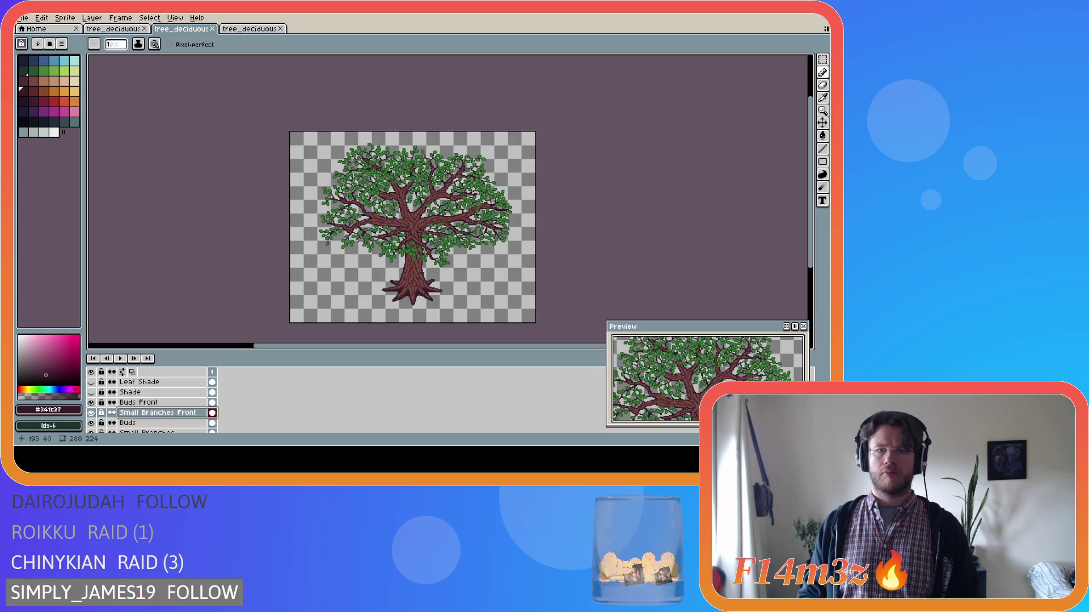
pyautogui.scroll(3, 448, 166)
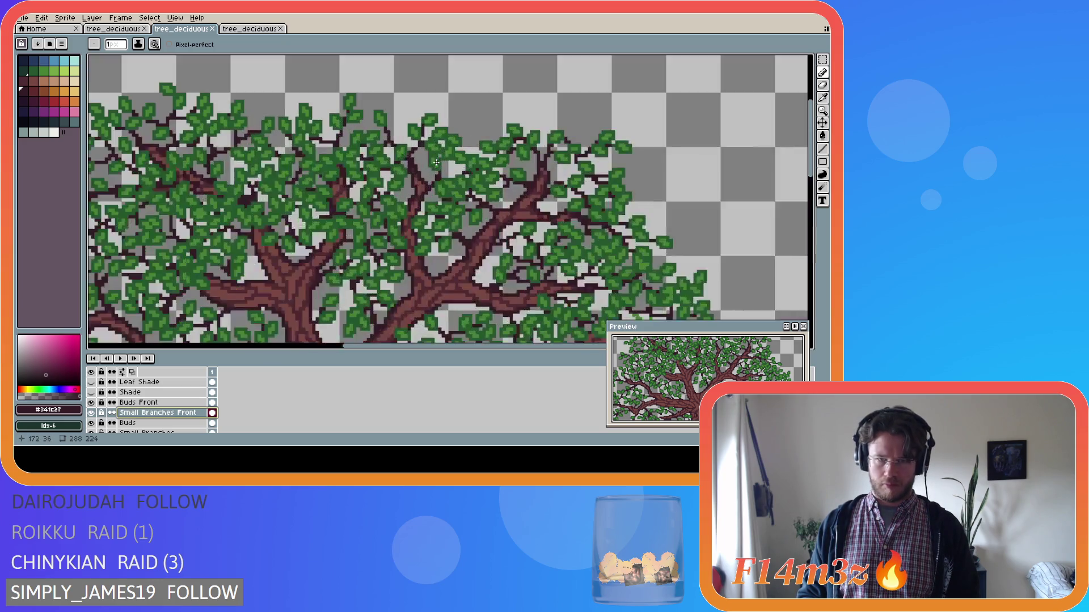
pyautogui.scroll(2, 433, 164)
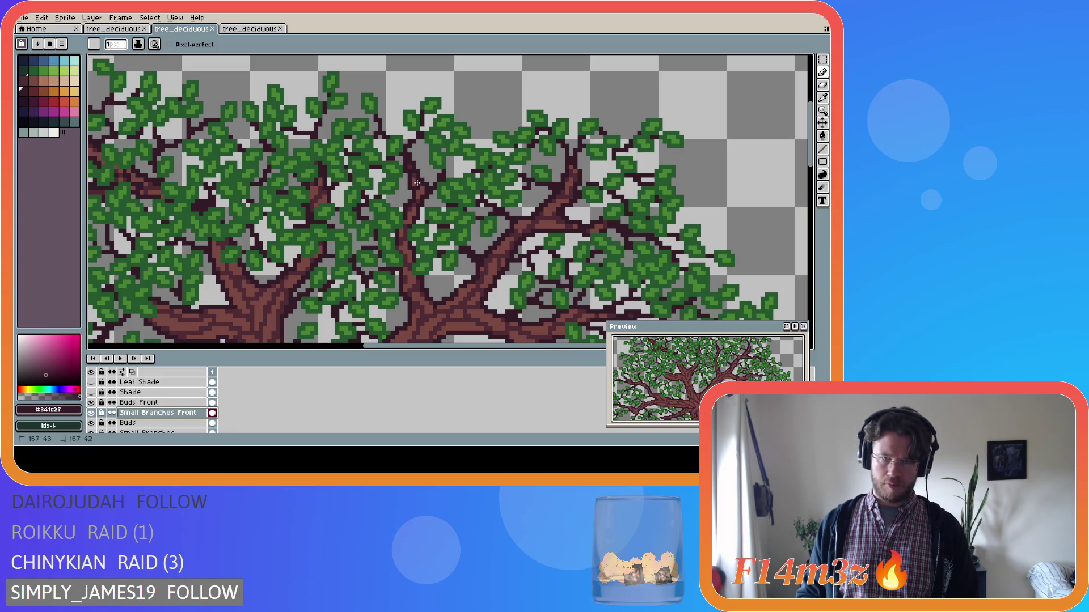
pyautogui.click(422, 179)
pyautogui.hotkey('ctrl', 's')
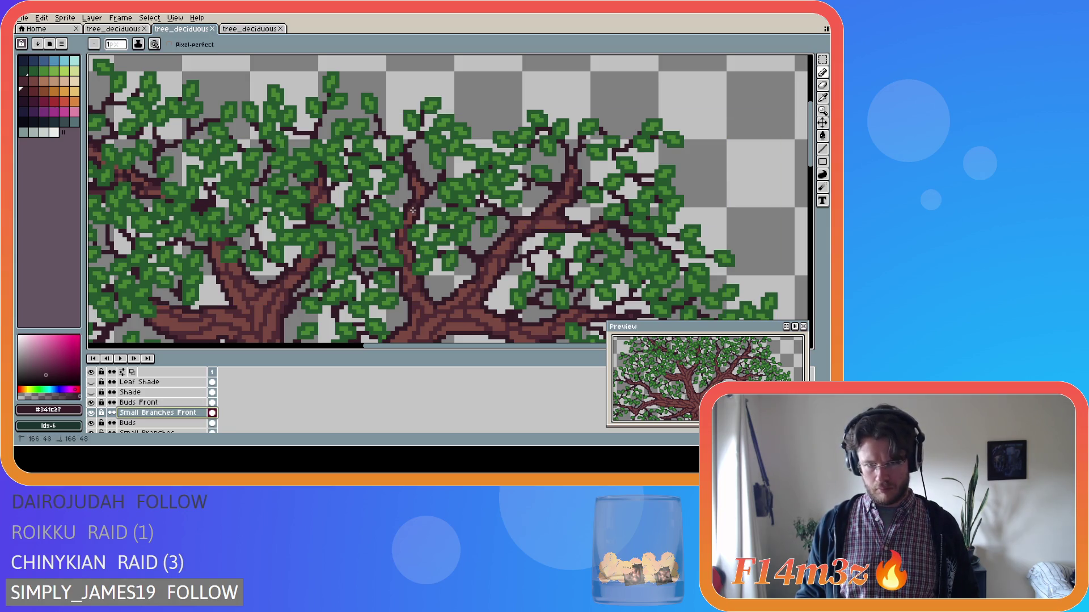
pyautogui.click(413, 210)
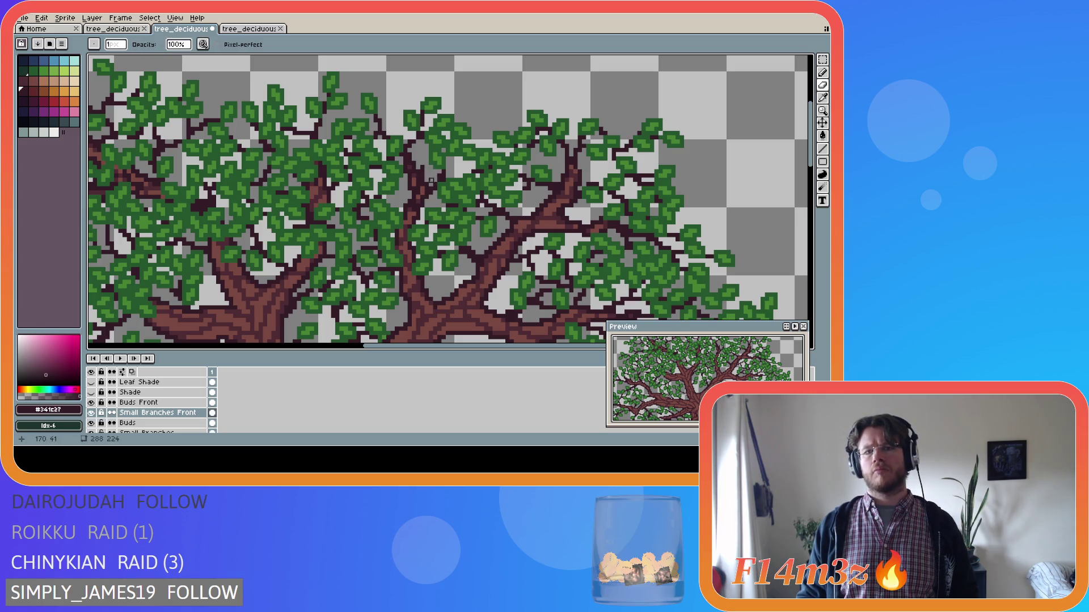
pyautogui.hotkey('ctrl', 'z')
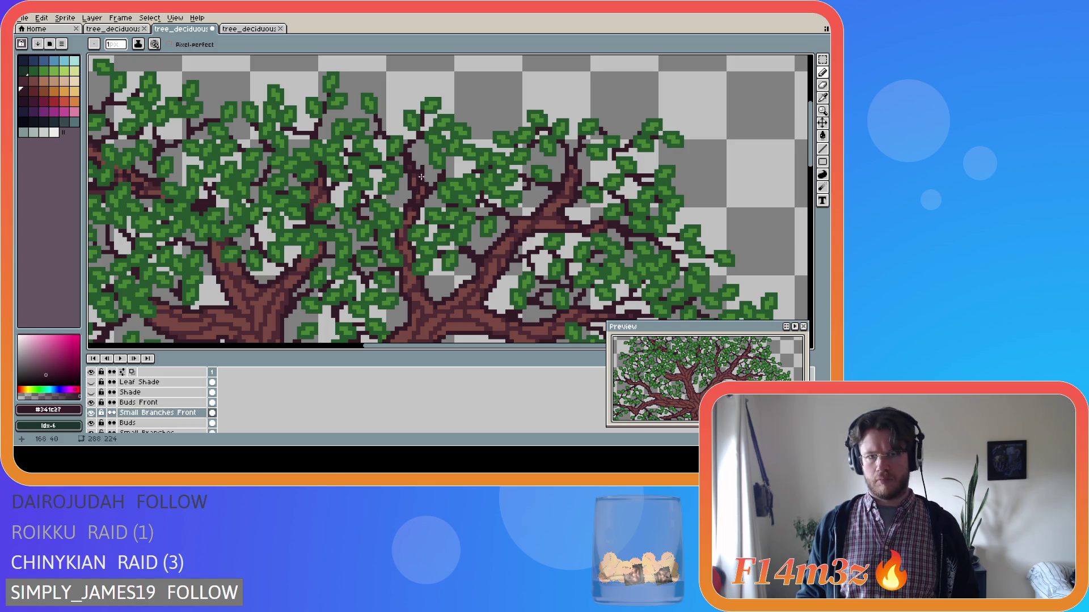
pyautogui.click(420, 215)
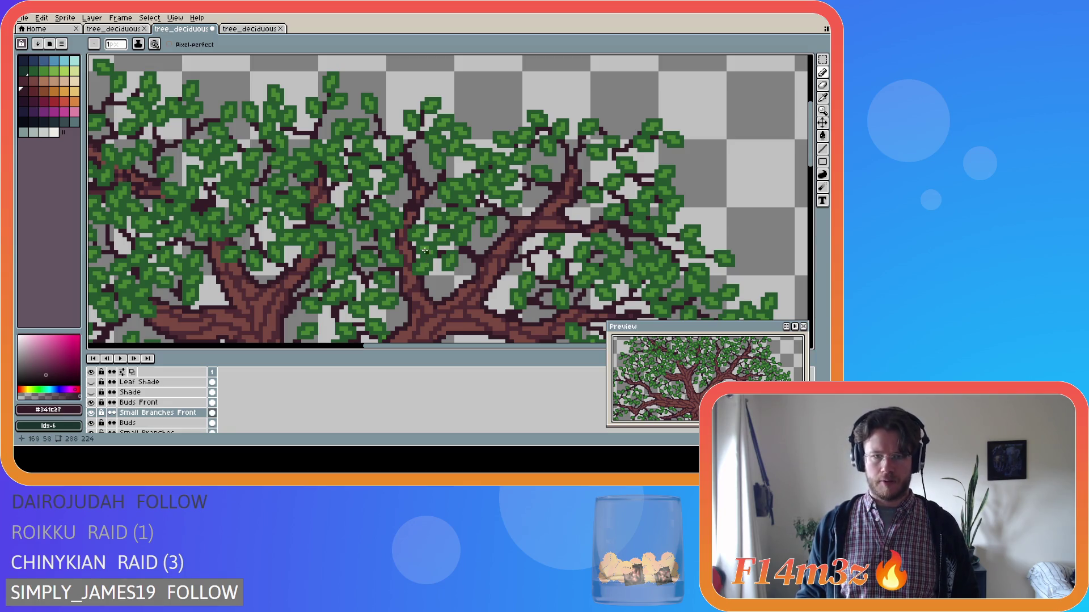
pyautogui.scroll(-5, 153, 403)
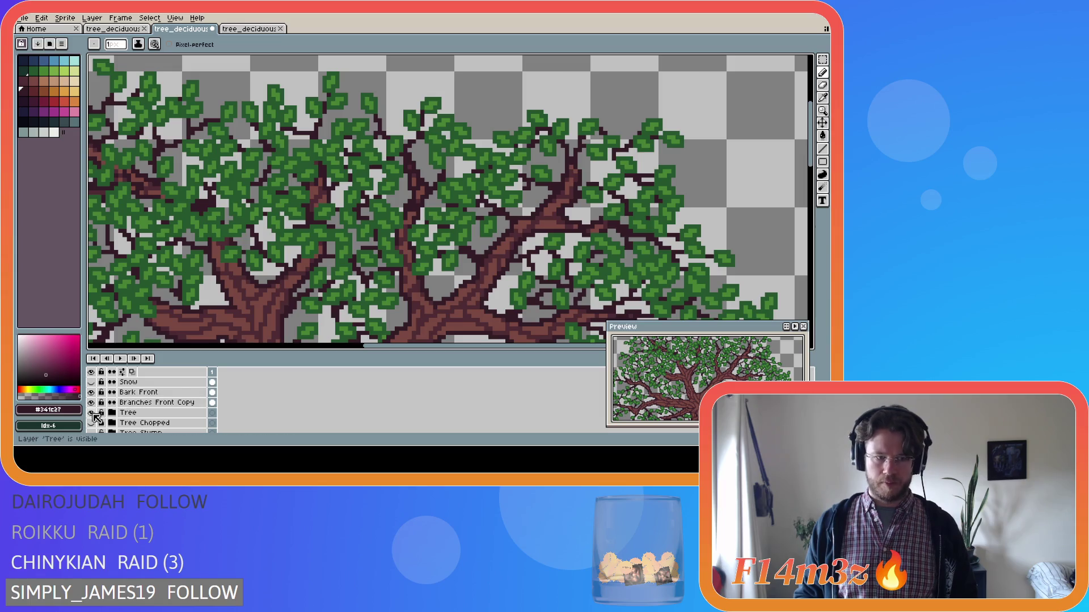
# Step: Toggle the Tree layer's visibility repeatedly to compare the trunk, leaving it hidden
pyautogui.click(92, 397)
pyautogui.click(92, 397)
pyautogui.click(92, 397)
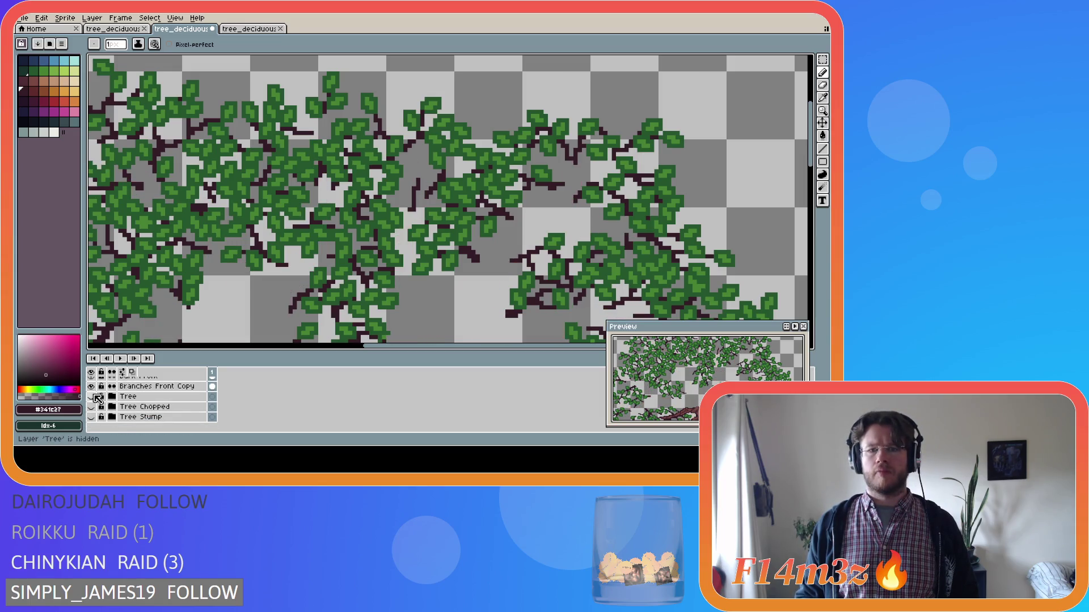
pyautogui.click(92, 397)
pyautogui.click(92, 396)
pyautogui.click(92, 397)
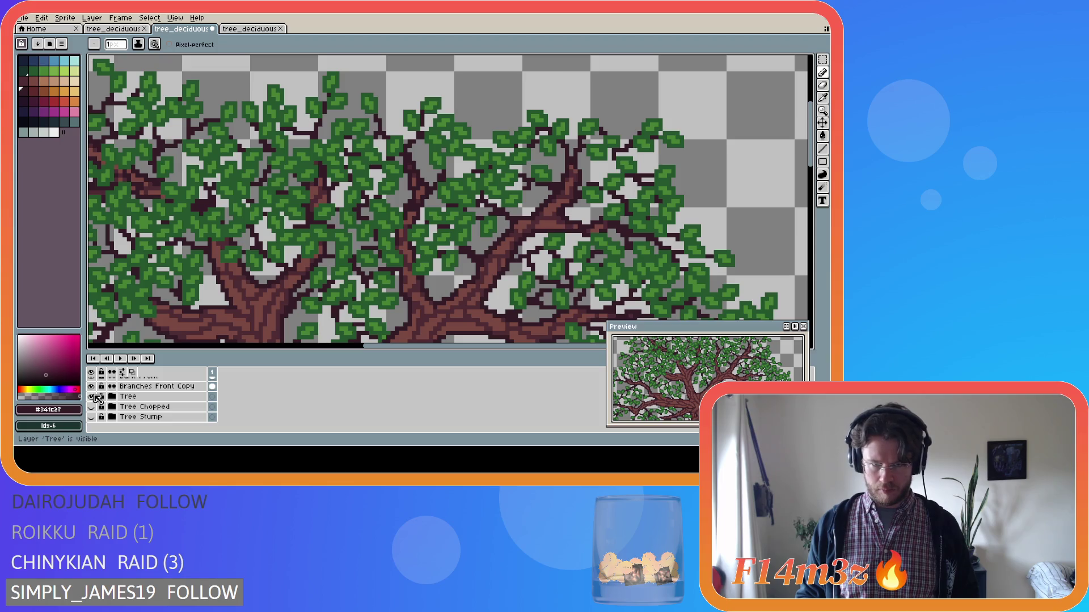
pyautogui.click(91, 397)
pyautogui.click(94, 396)
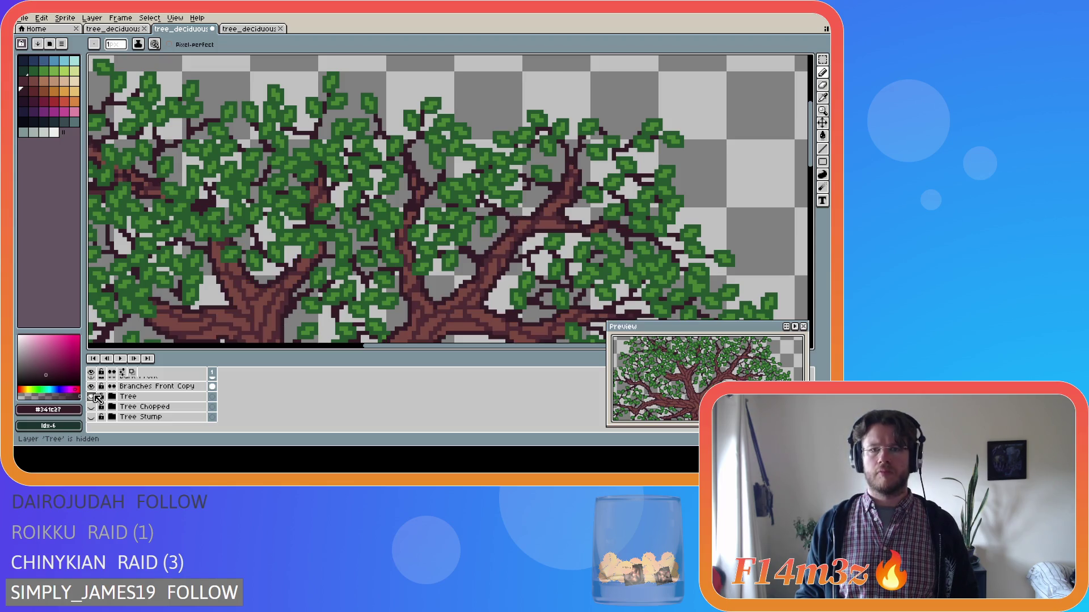
pyautogui.click(92, 397)
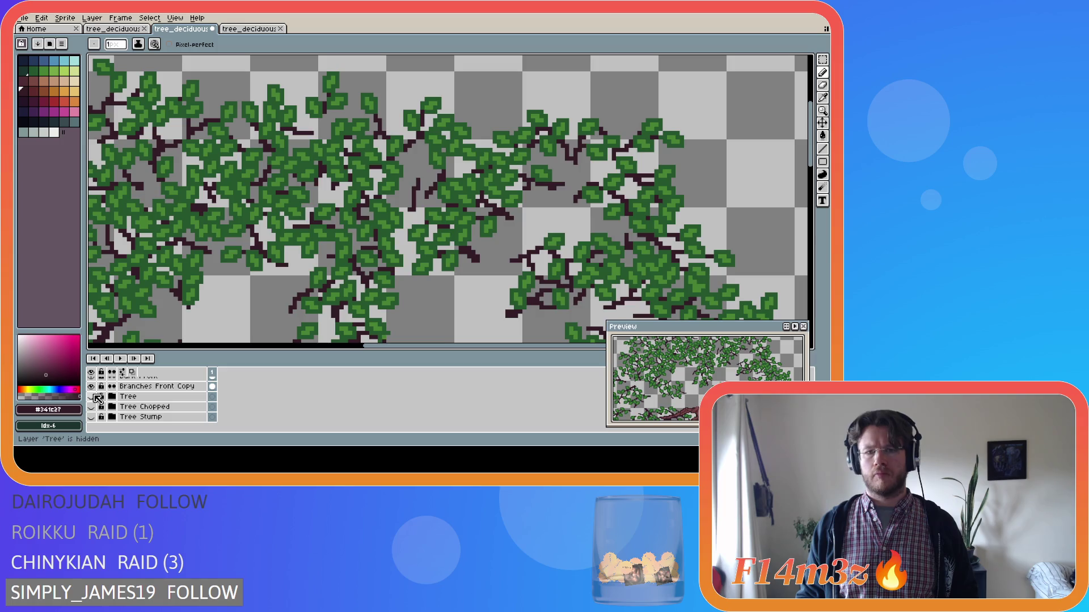
pyautogui.click(93, 396)
pyautogui.click(93, 397)
pyautogui.click(92, 397)
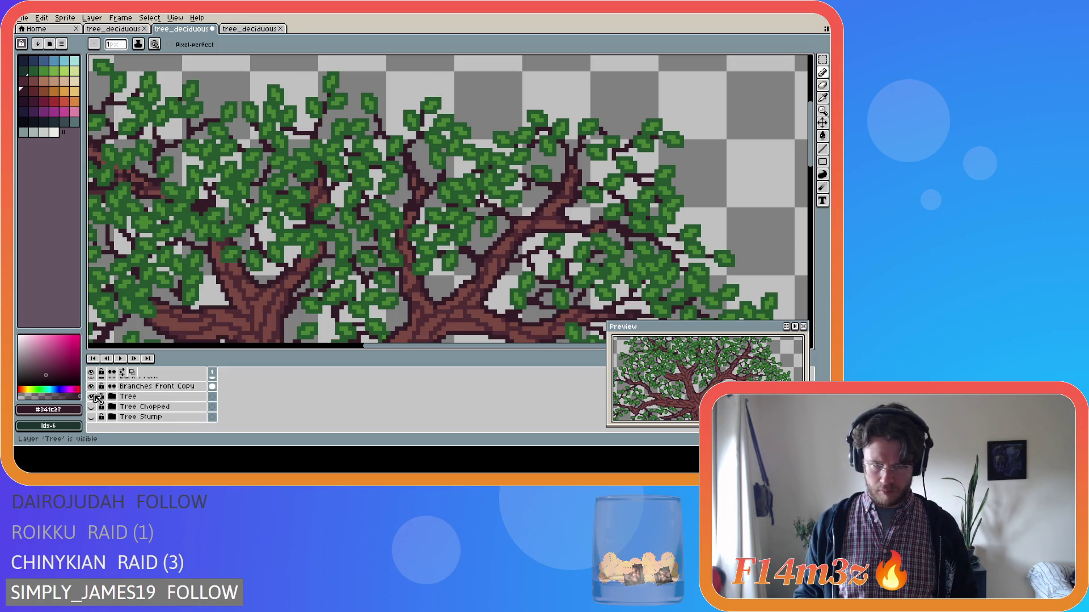
pyautogui.click(93, 396)
pyautogui.scroll(4, 170, 404)
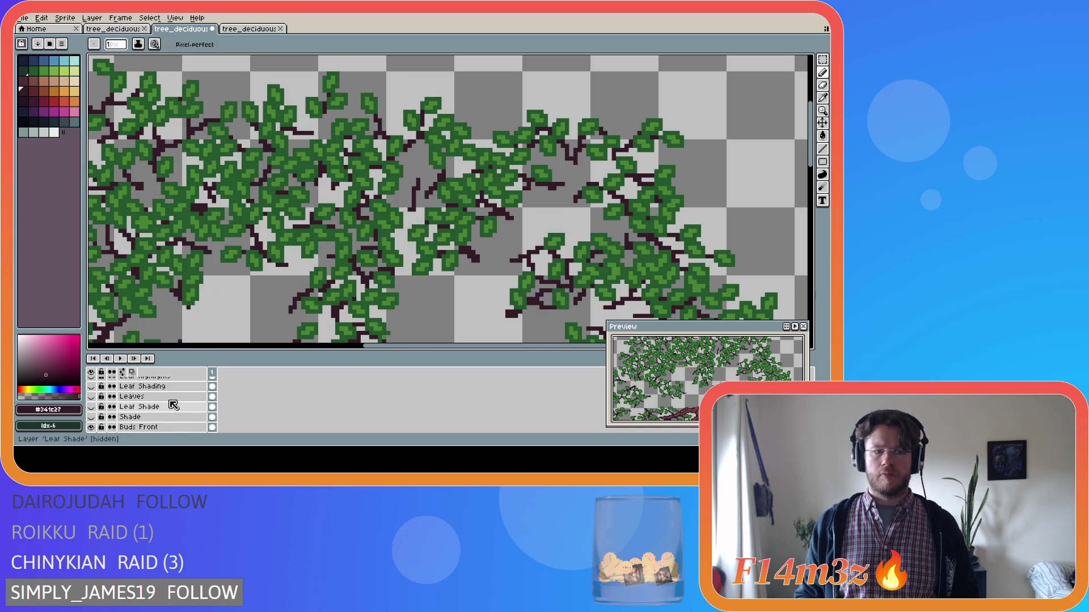
pyautogui.scroll(-2, 164, 408)
# Step: Select Small Branches Front, recompare with the Tree layer hidden, then select Buds Front
pyautogui.click(146, 425)
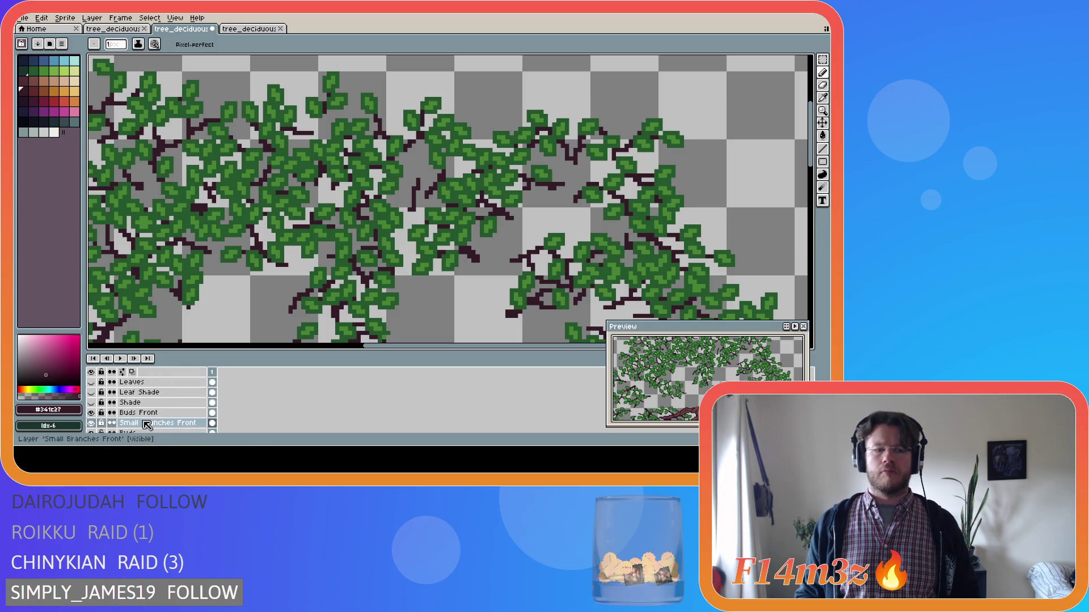
pyautogui.scroll(-4, 148, 414)
pyautogui.click(93, 403)
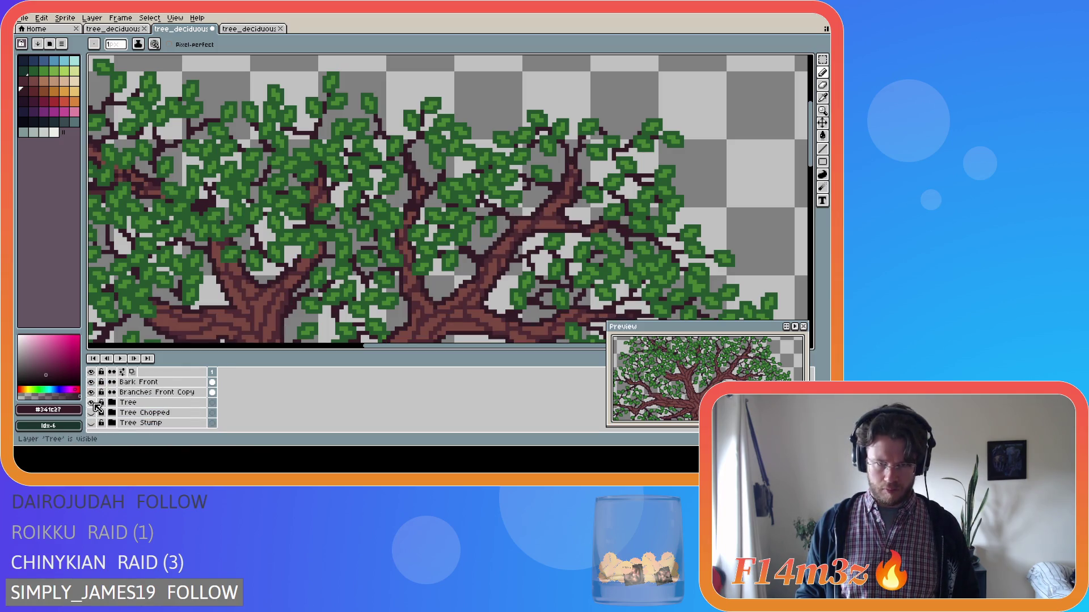
pyautogui.click(93, 402)
pyautogui.click(93, 402)
pyautogui.click(93, 403)
pyautogui.click(93, 402)
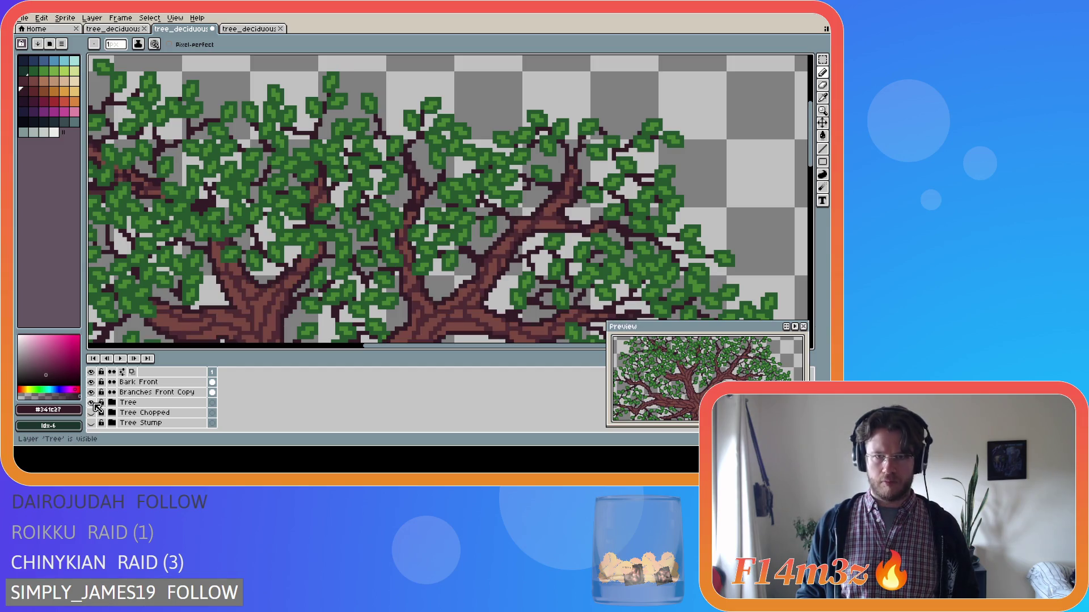
pyautogui.click(93, 402)
pyautogui.click(93, 402)
pyautogui.click(93, 403)
pyautogui.click(93, 403)
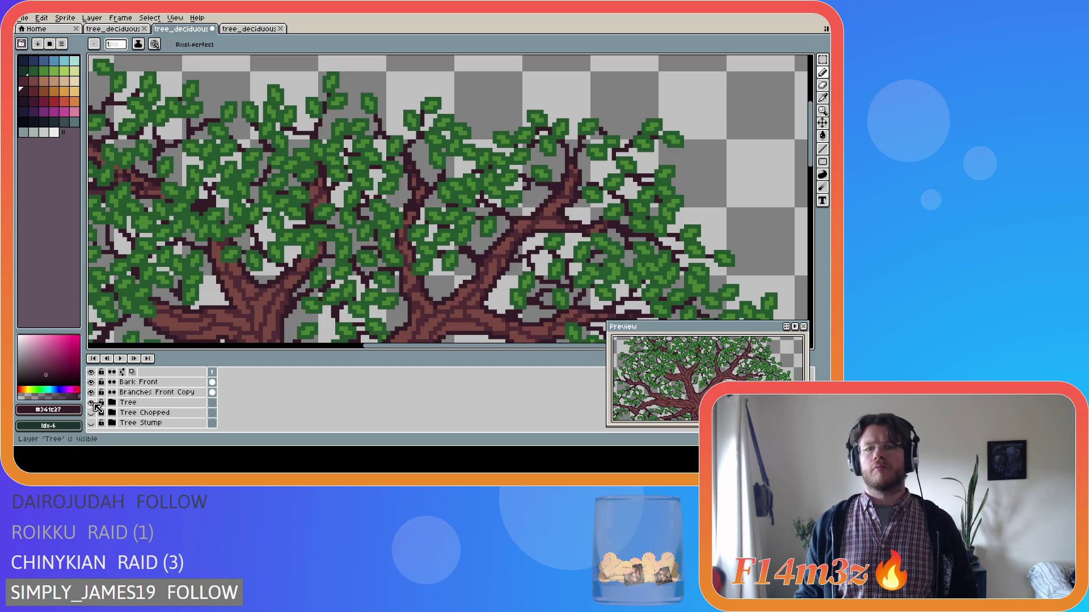
pyautogui.click(93, 403)
pyautogui.click(93, 402)
pyautogui.click(93, 403)
pyautogui.click(93, 402)
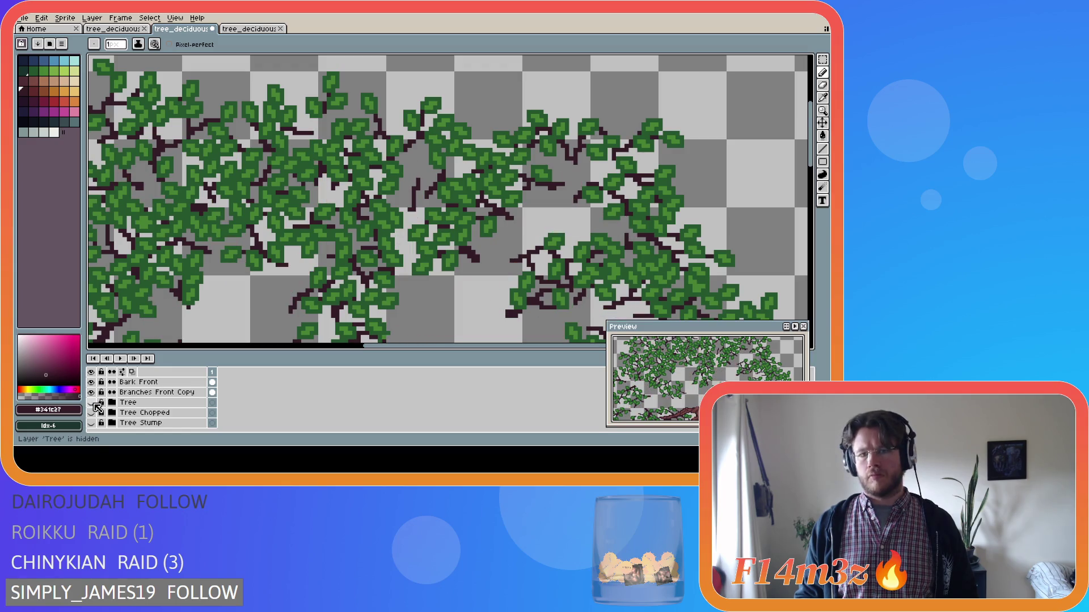
pyautogui.click(93, 402)
pyautogui.click(93, 402)
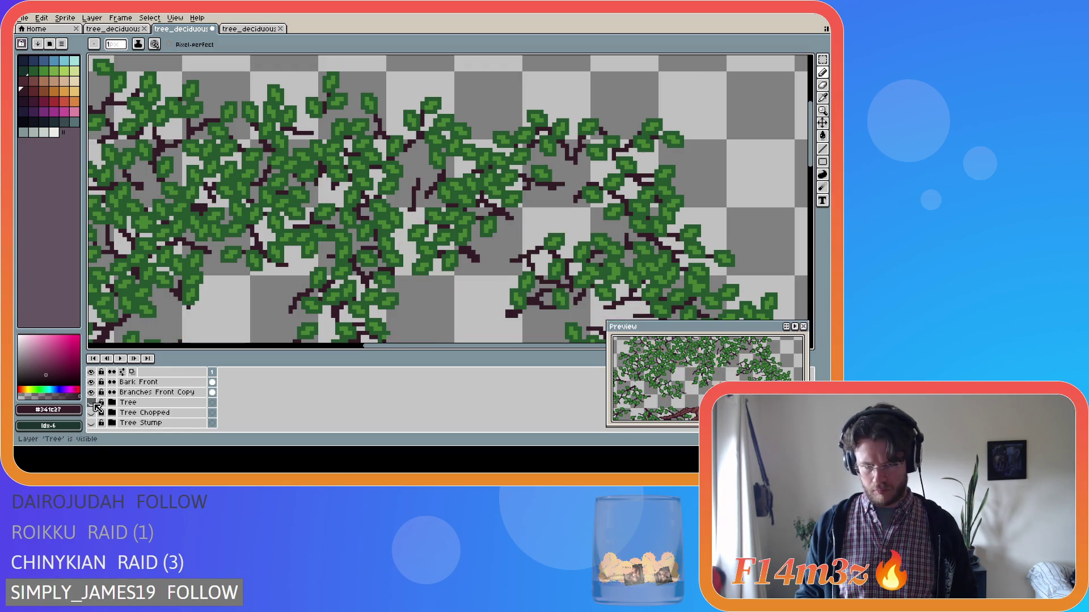
pyautogui.click(93, 403)
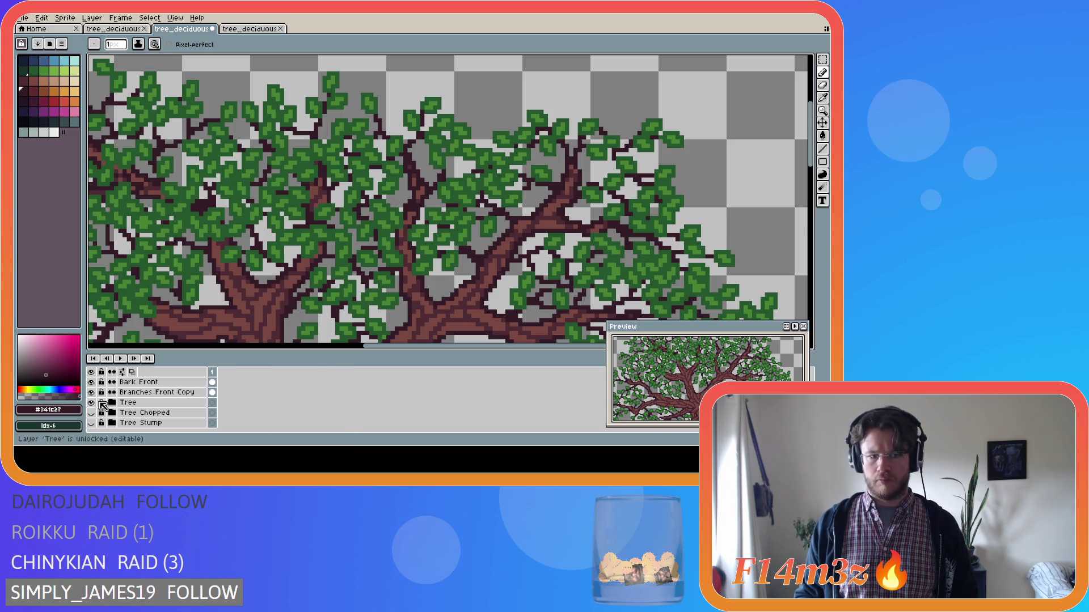
pyautogui.click(93, 402)
pyautogui.scroll(3, 176, 409)
pyautogui.click(176, 410)
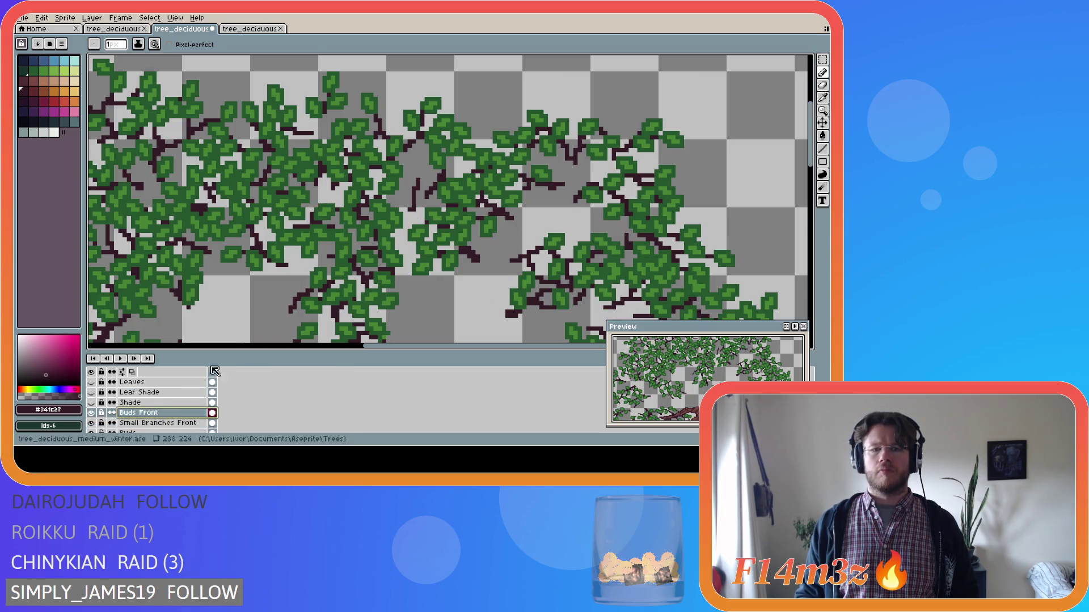
# Step: Place a few leaf-green bud pixels on the twigs and check them against the Tree layer
pyautogui.keyDown('alt'); pyautogui.click(405, 181); pyautogui.keyUp('alt')
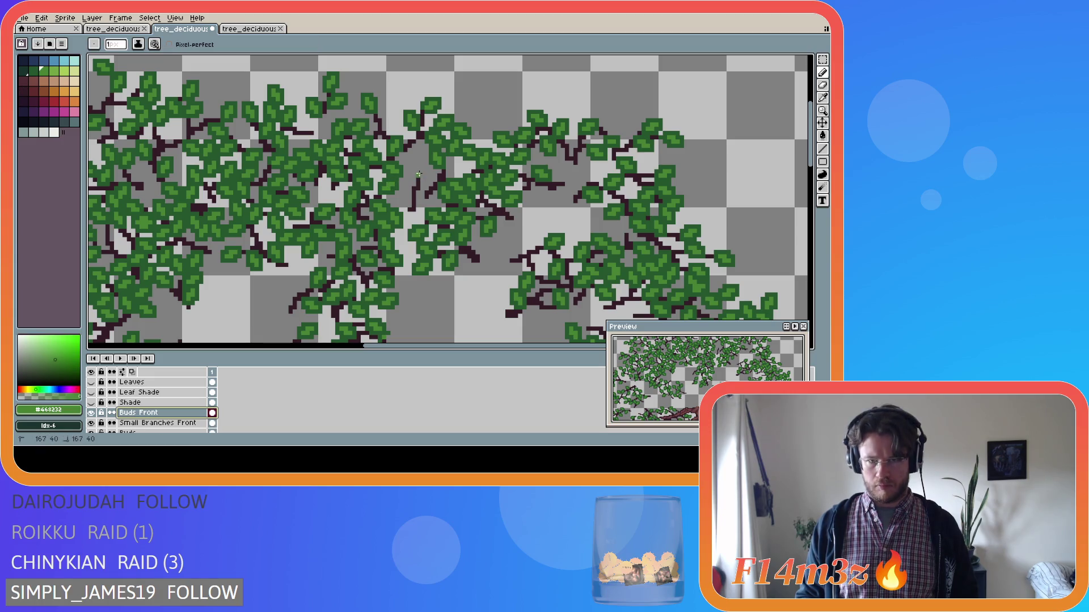
pyautogui.click(420, 174)
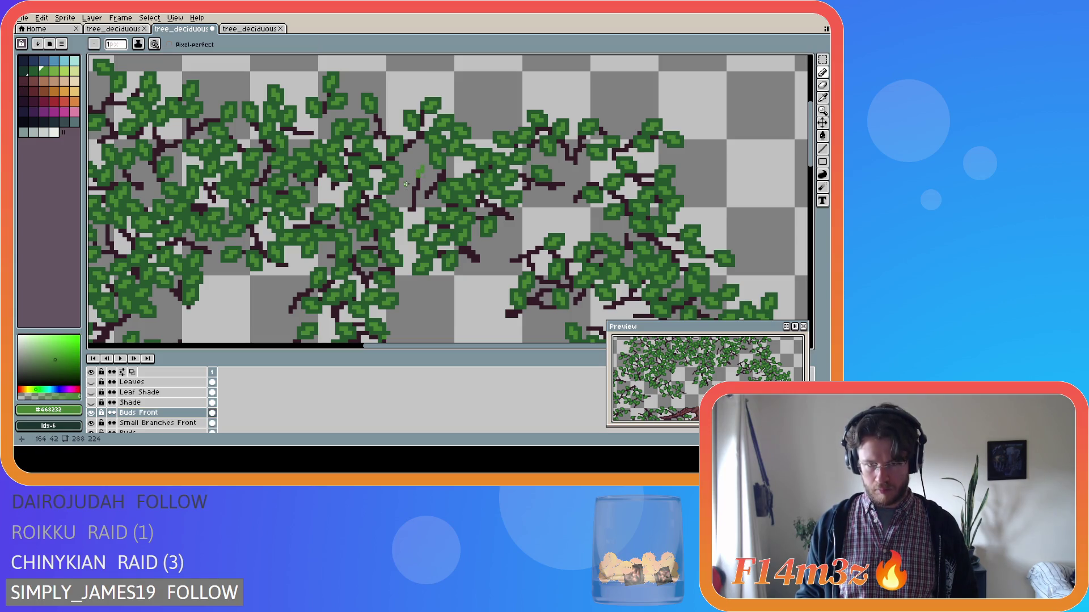
pyautogui.click(408, 190)
pyautogui.moveTo(409, 185); pyautogui.dragTo(406, 178)
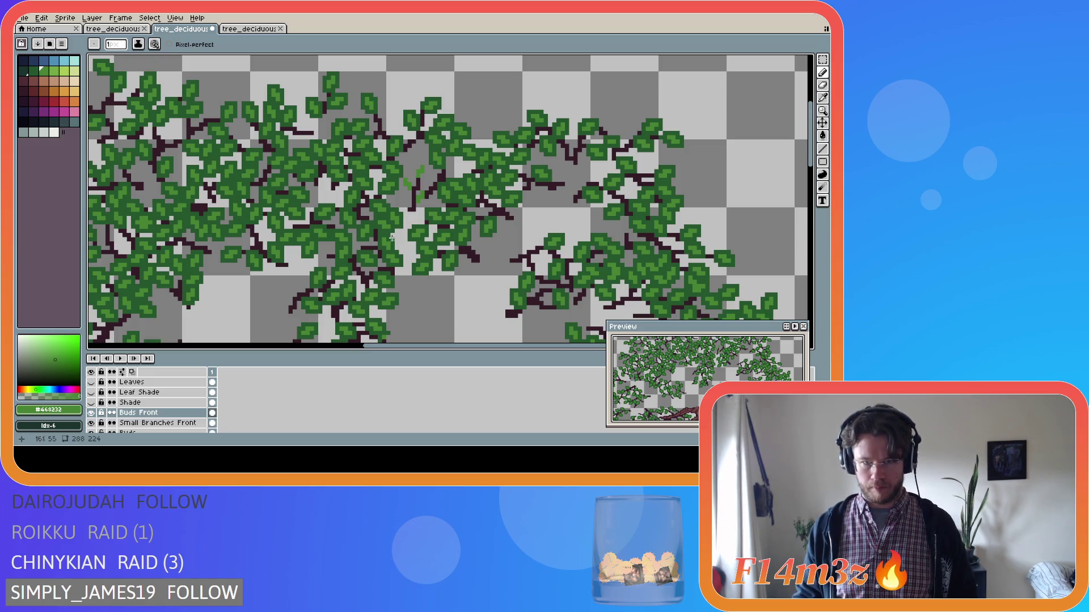
pyautogui.scroll(-5, 113, 408)
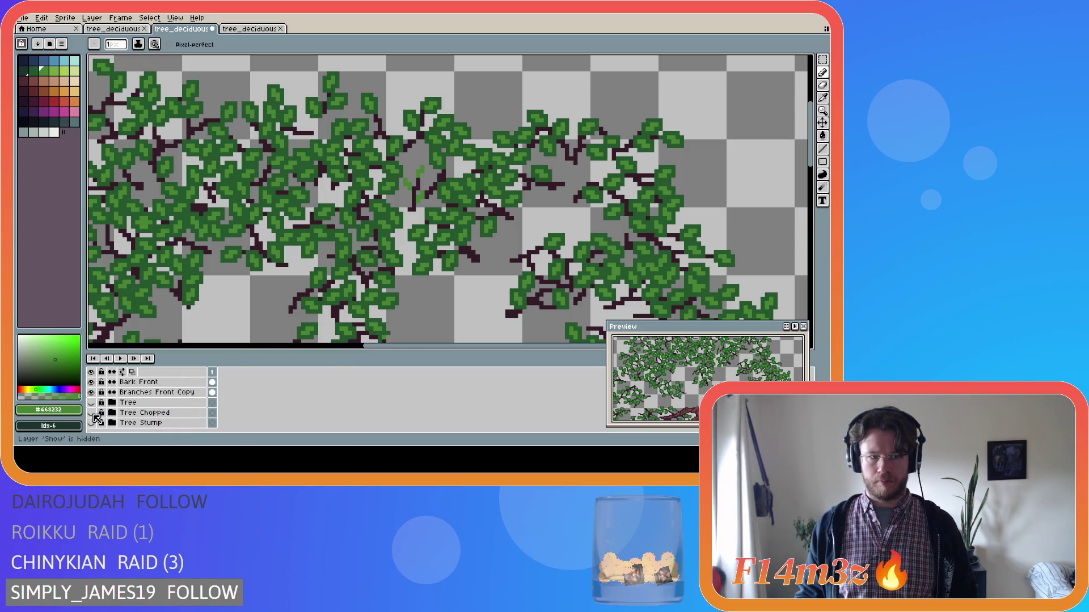
pyautogui.click(91, 403)
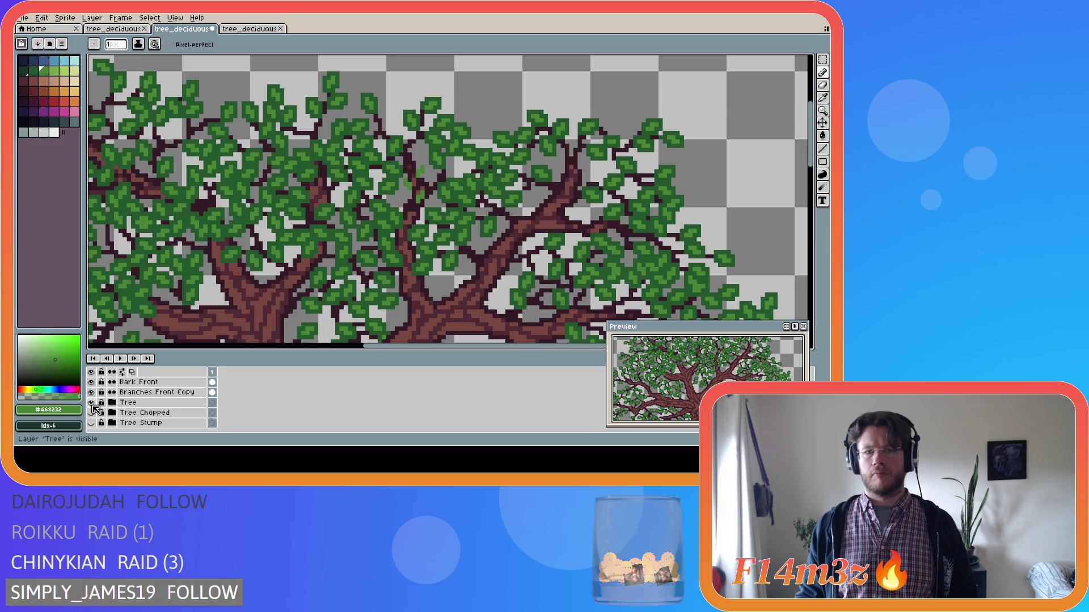
pyautogui.click(91, 403)
pyautogui.click(91, 403)
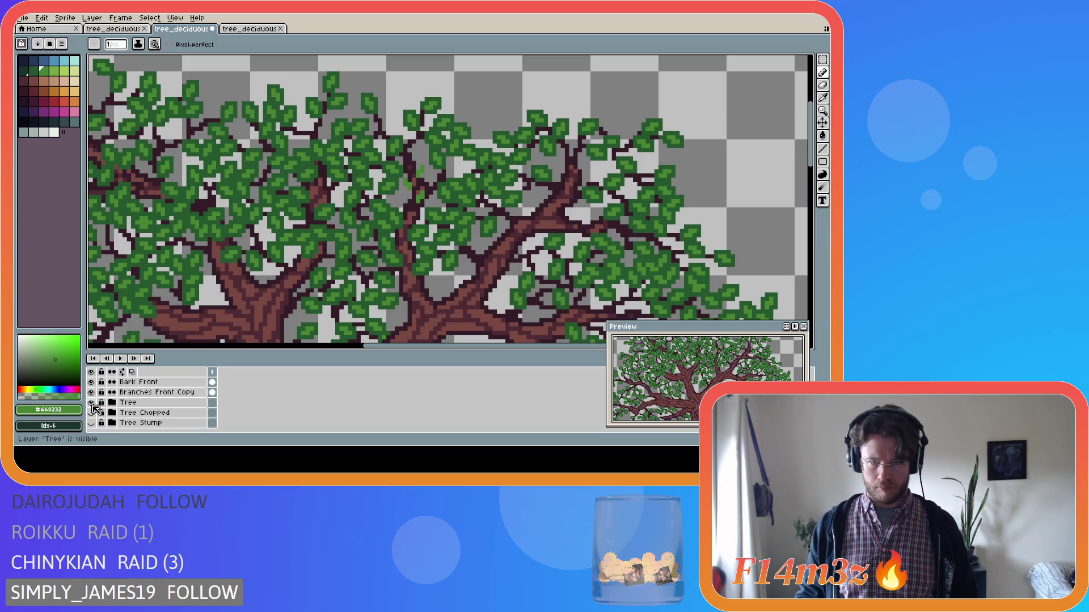
pyautogui.scroll(5, 142, 406)
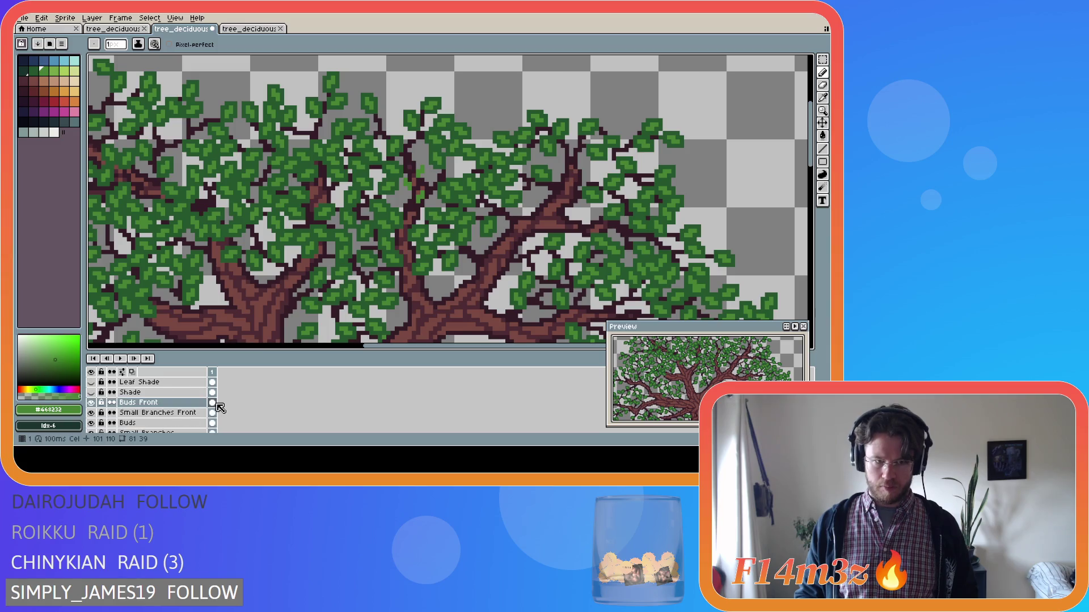
# Step: Pick the dark leaf green and paint over the light bud pixels in the upper canopy
pyautogui.press('i')
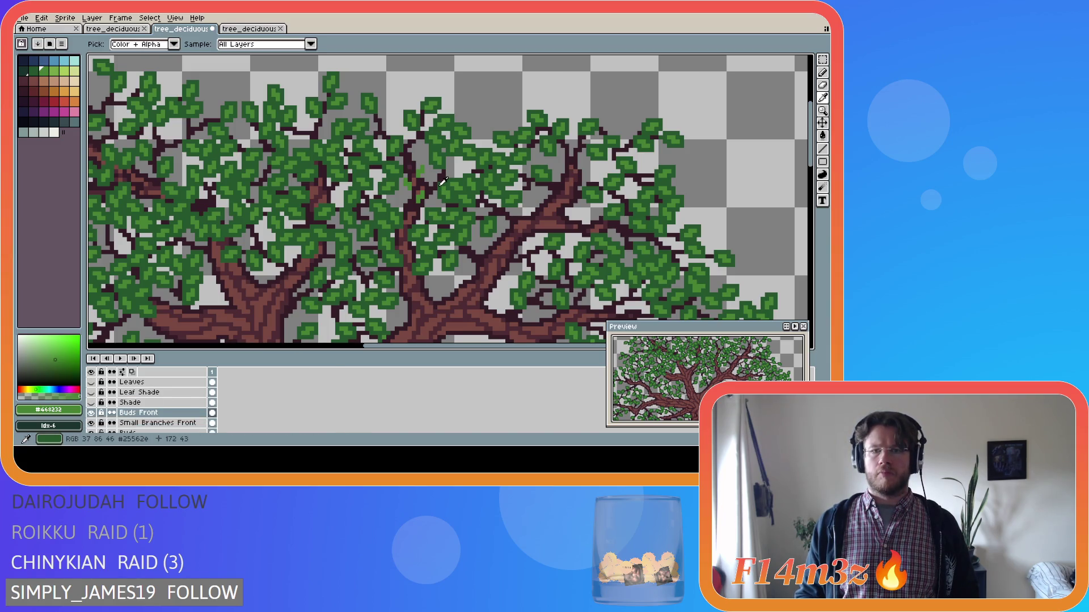
pyautogui.keyDown('alt'); pyautogui.click(443, 182); pyautogui.keyUp('alt')
pyautogui.click(91, 423)
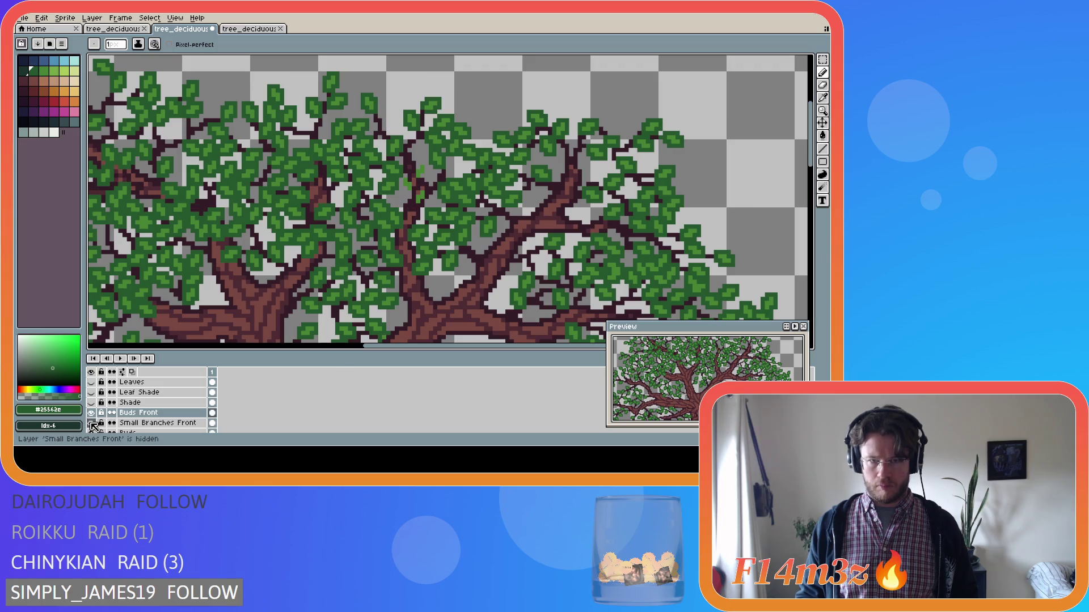
pyautogui.click(92, 423)
pyautogui.scroll(5, 396, 212)
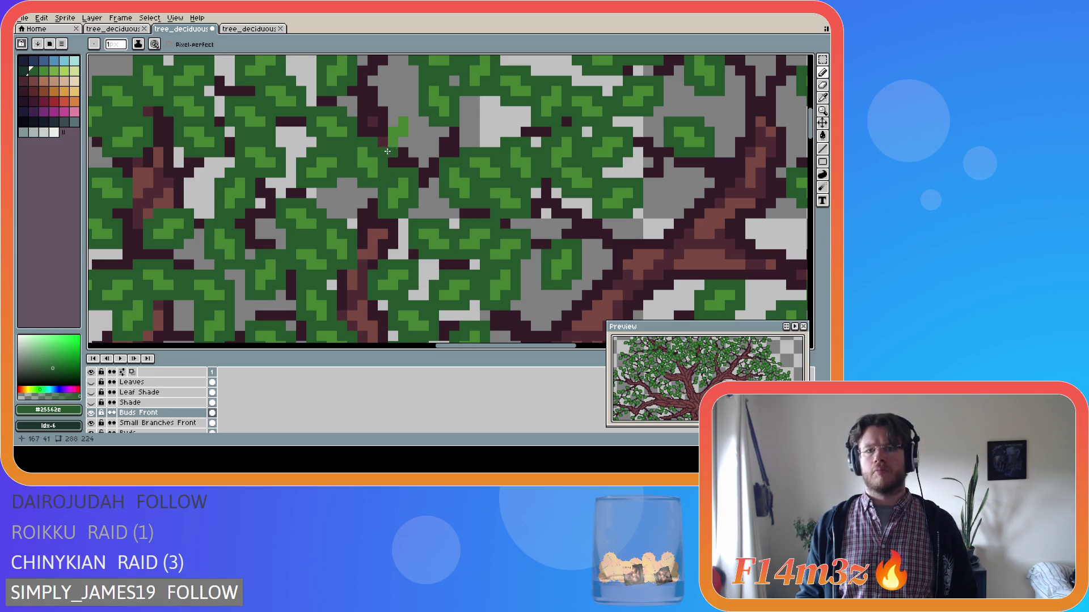
pyautogui.moveTo(402, 152)
pyautogui.mouseDown()
pyautogui.moveTo(413, 109)
pyautogui.moveTo(394, 123)
pyautogui.mouseUp()
pyautogui.scroll(-4, 442, 325)
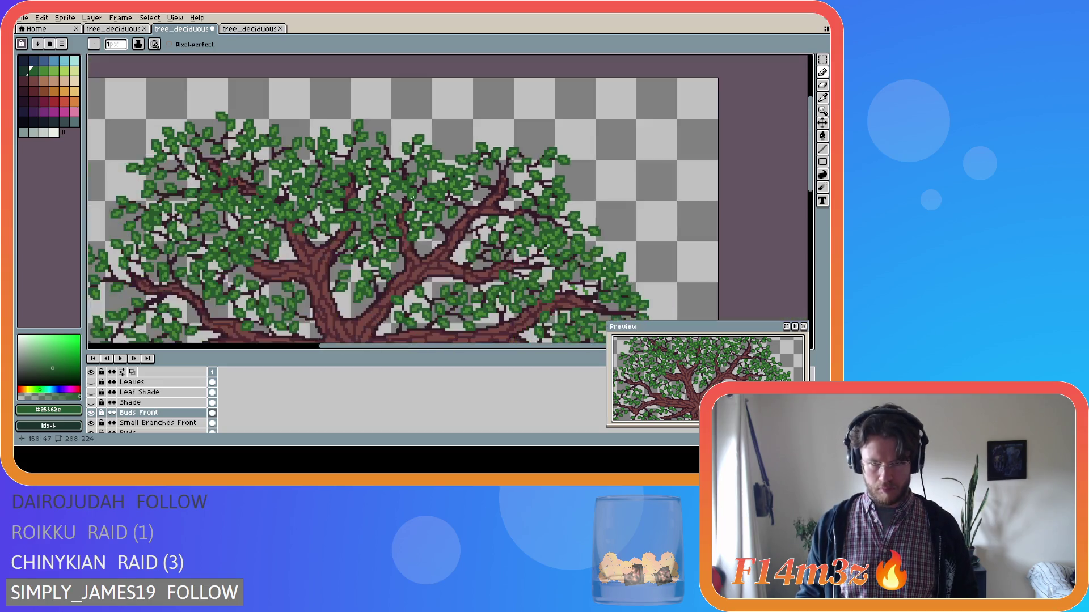
# Step: Save the tree file and adjust the zoom on the canopy
pyautogui.hotkey('ctrl', 's')
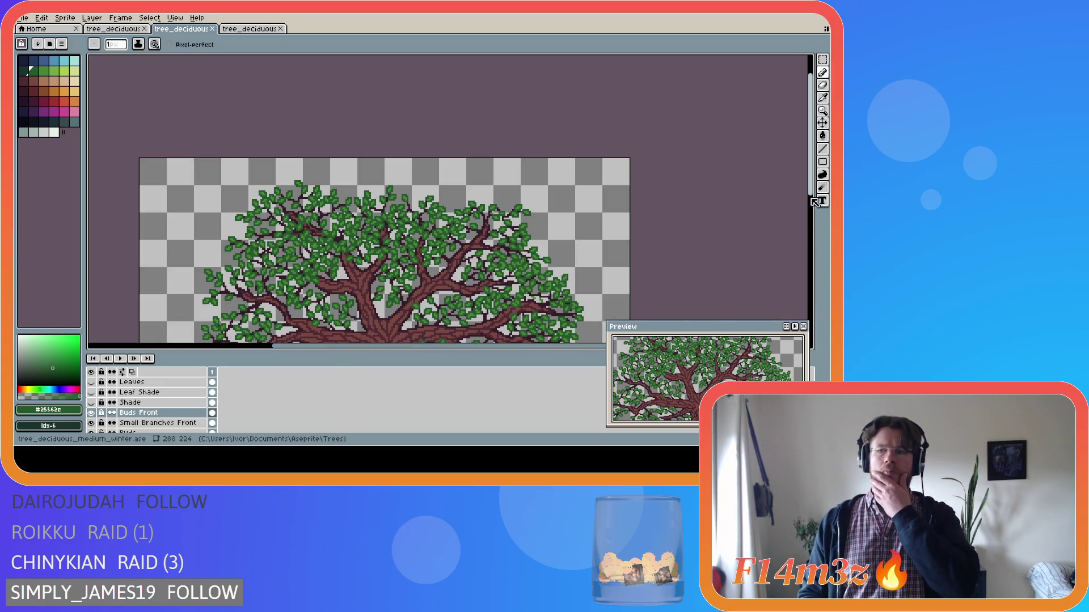
pyautogui.moveTo(810, 204); pyautogui.dragTo(808, 242)
pyautogui.scroll(-2, 448, 260)
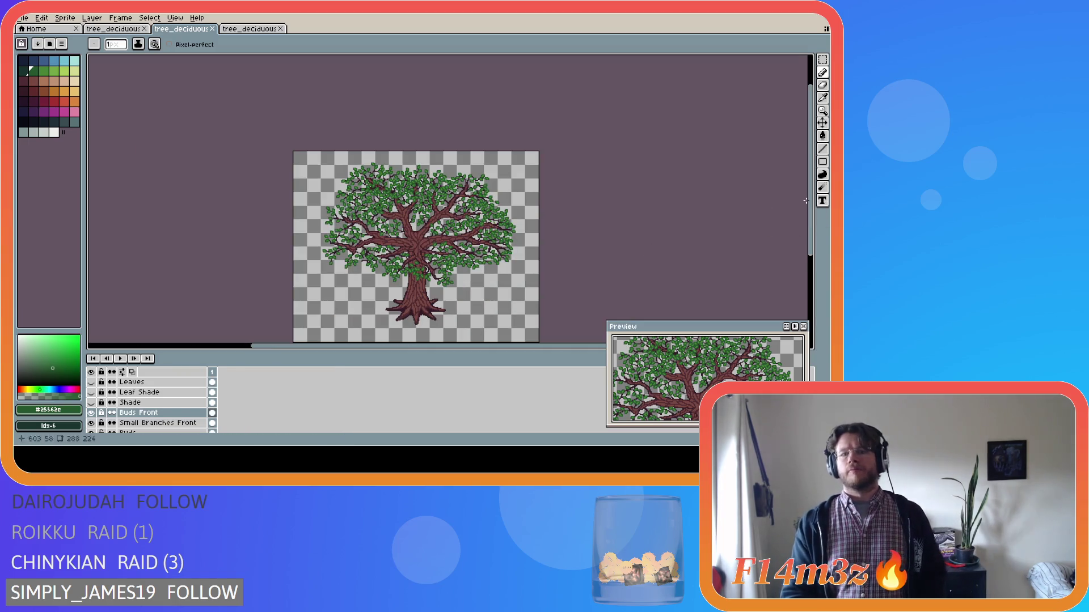
pyautogui.moveTo(812, 199); pyautogui.dragTo(812, 215)
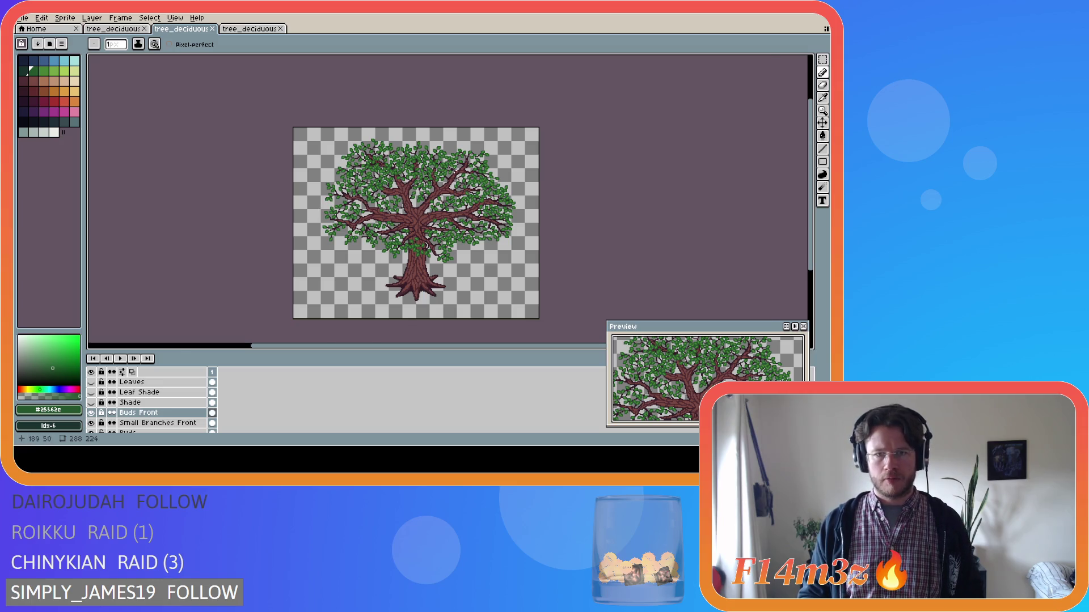
pyautogui.scroll(5, 457, 176)
pyautogui.scroll(1, 158, 408)
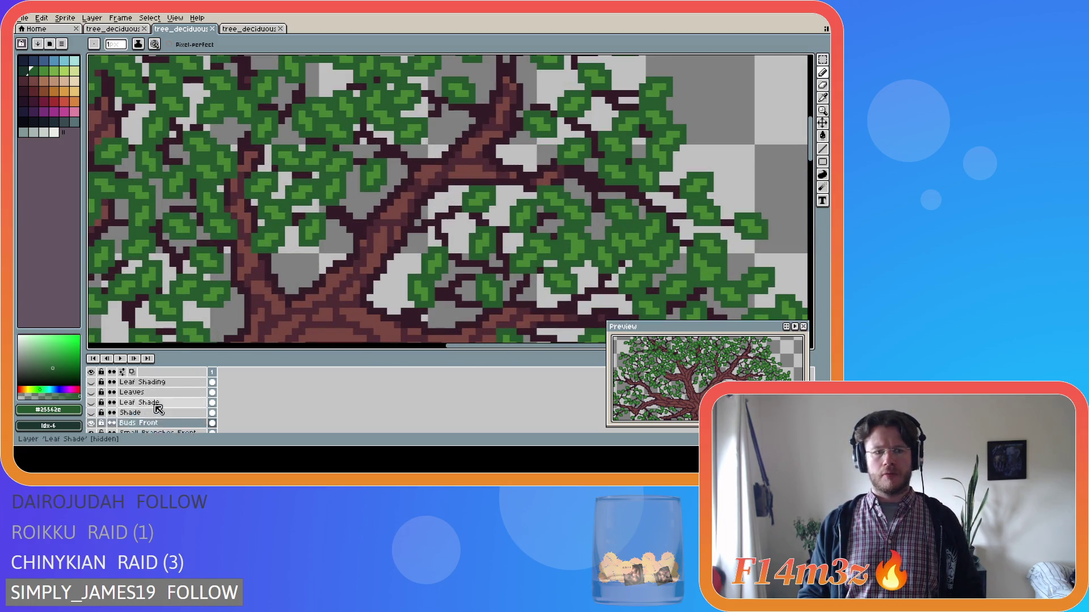
pyautogui.scroll(-3, 159, 409)
# Step: Select the Small Branches Front layer and pick the dark twig colour #341c27 from a branch
pyautogui.click(158, 402)
pyautogui.press('i')
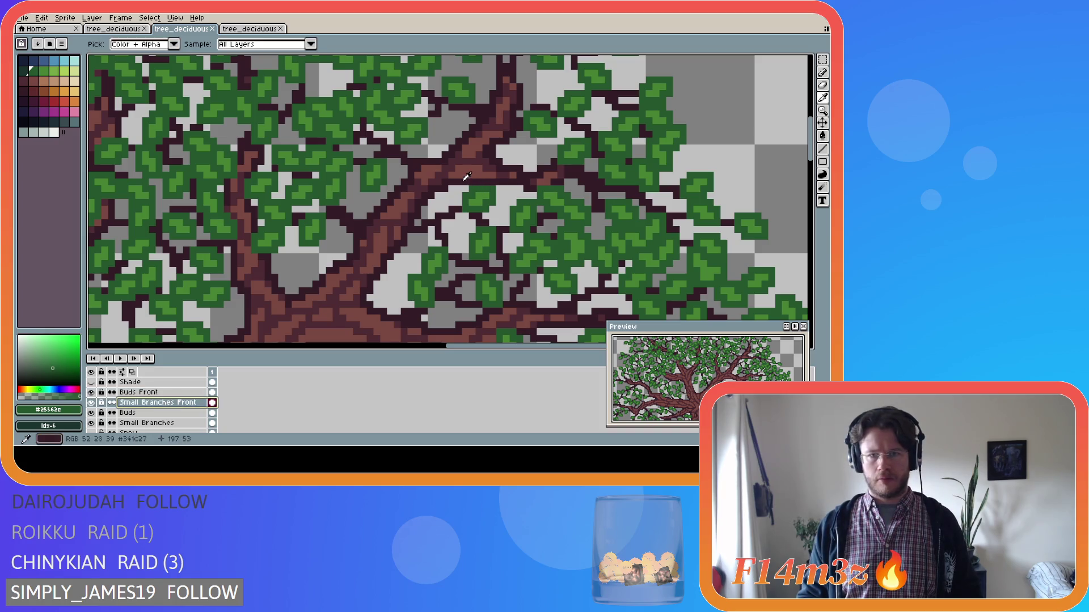
pyautogui.click(466, 176)
pyautogui.press('b')
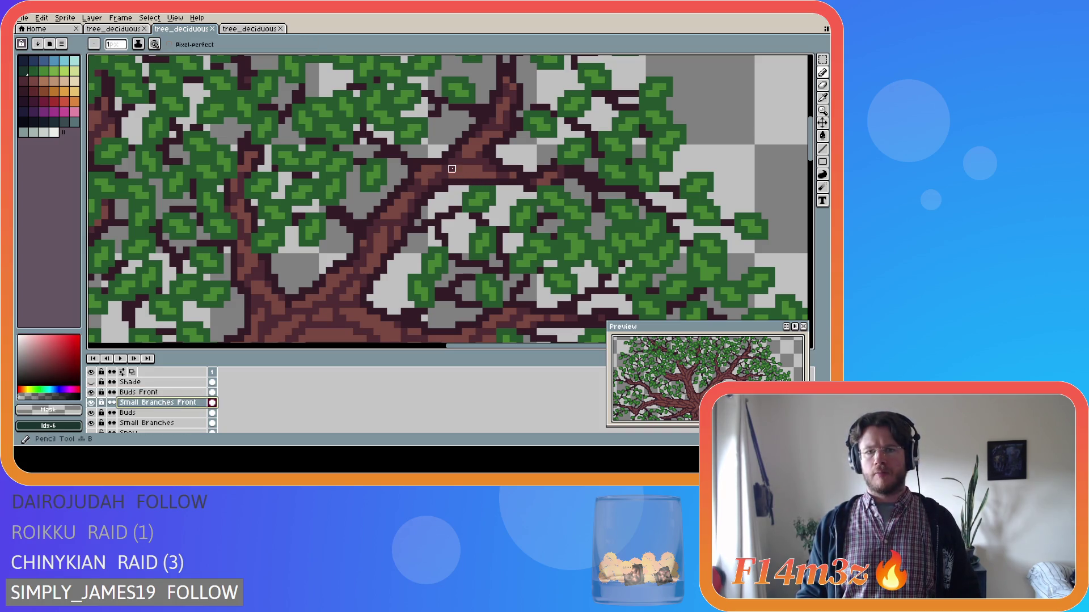
pyautogui.press('i')
pyautogui.click(466, 164)
# Step: Pick the dark outline colour #341c27, draw a twig along the branch, and save
pyautogui.press('b')
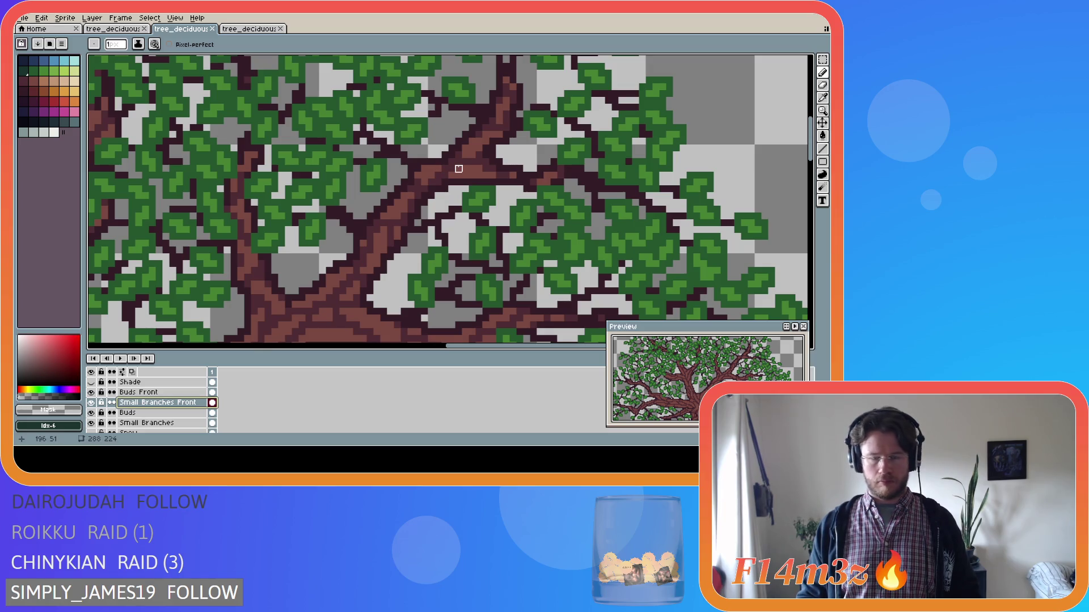
pyautogui.press('i')
pyautogui.click(465, 173)
pyautogui.press('b')
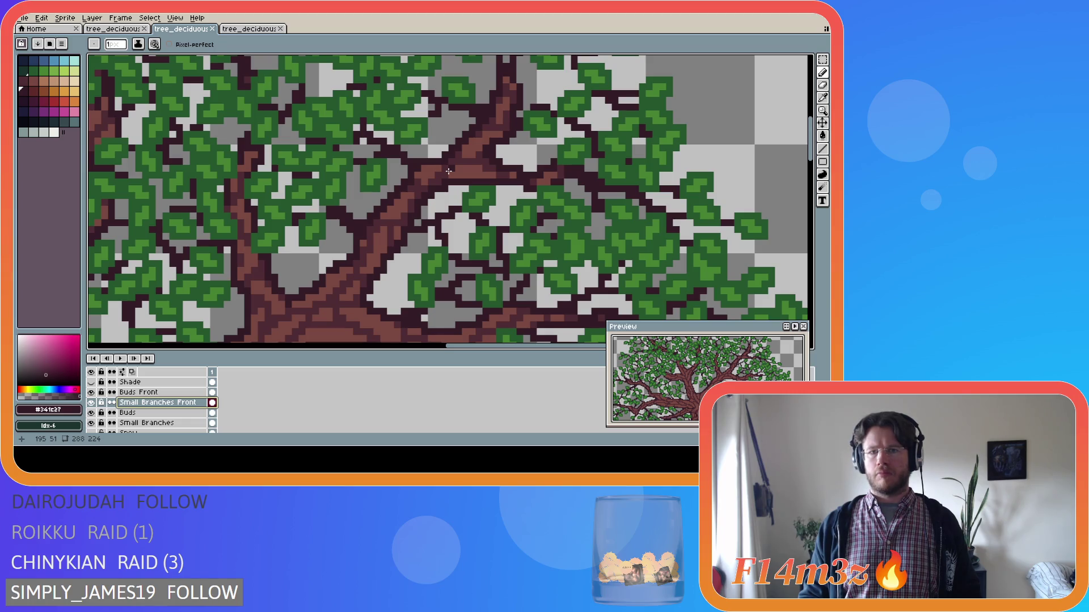
pyautogui.moveTo(450, 169); pyautogui.dragTo(533, 162)
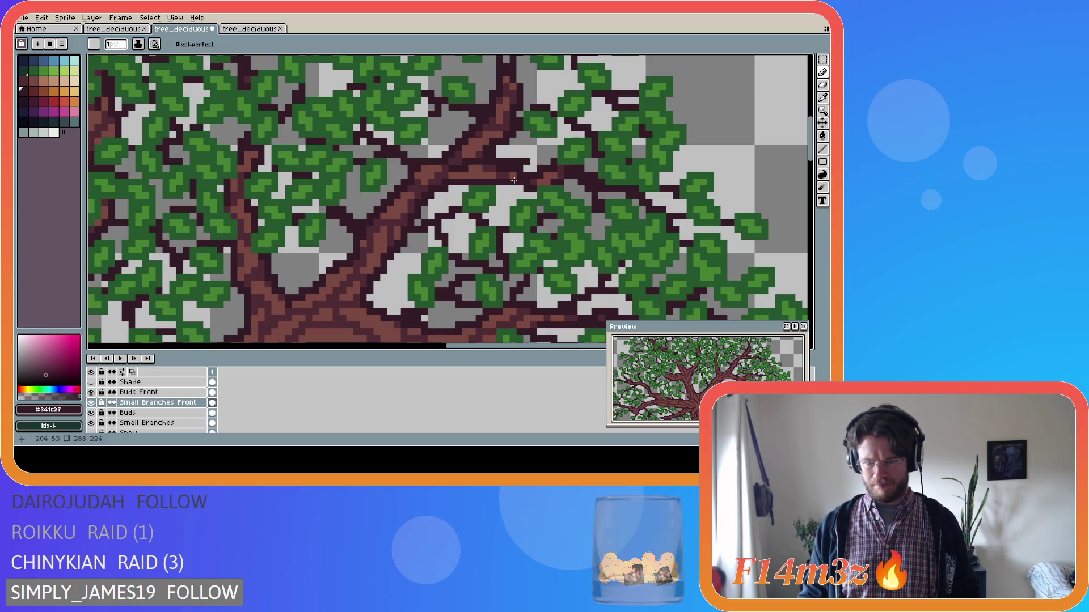
pyautogui.hotkey('ctrl', 's')
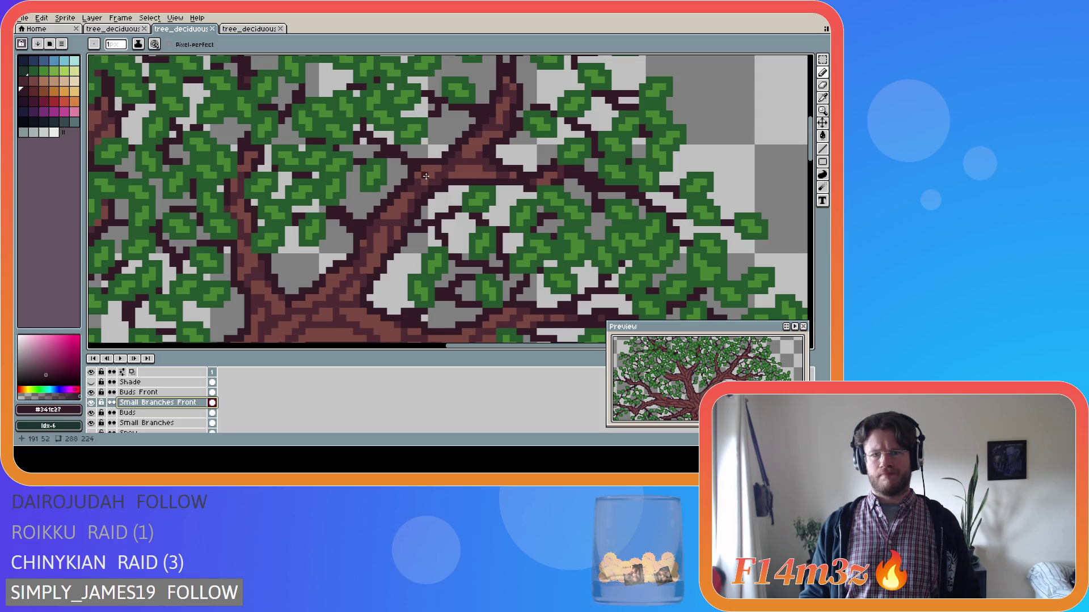
# Step: Extend the dark twig further up the branch into the canopy
pyautogui.click(429, 176)
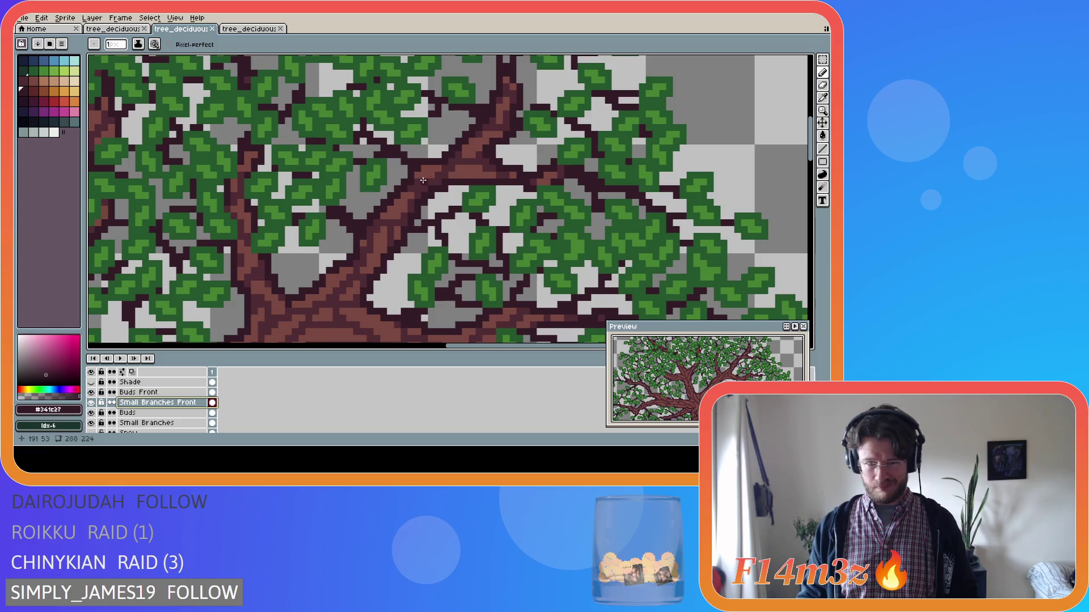
pyautogui.moveTo(443, 171)
pyautogui.mouseDown()
pyautogui.moveTo(475, 162)
pyautogui.moveTo(485, 134)
pyautogui.mouseUp()
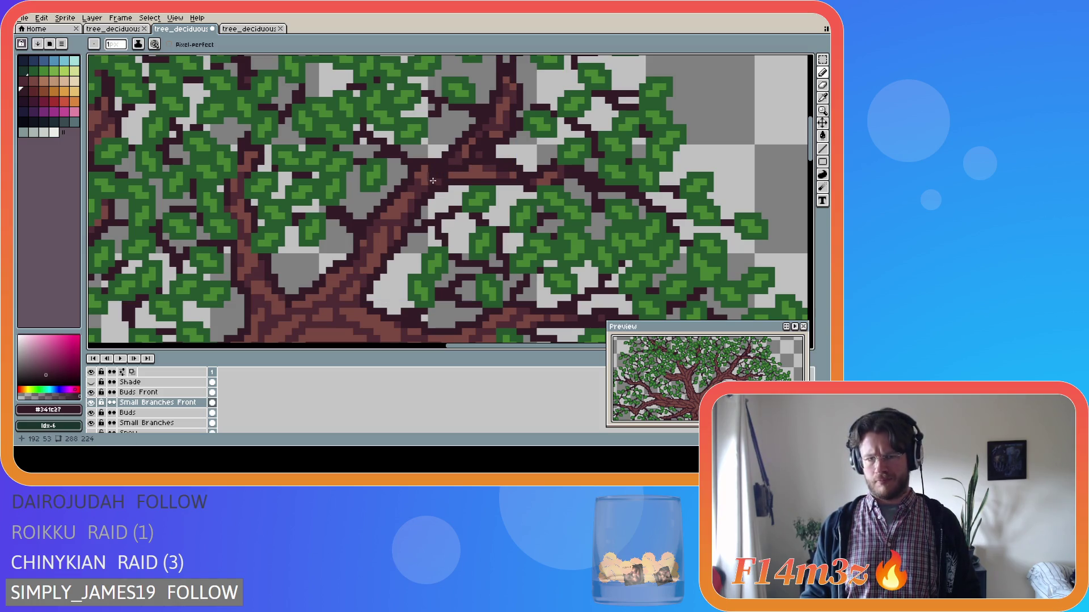
pyautogui.press('ctrl')
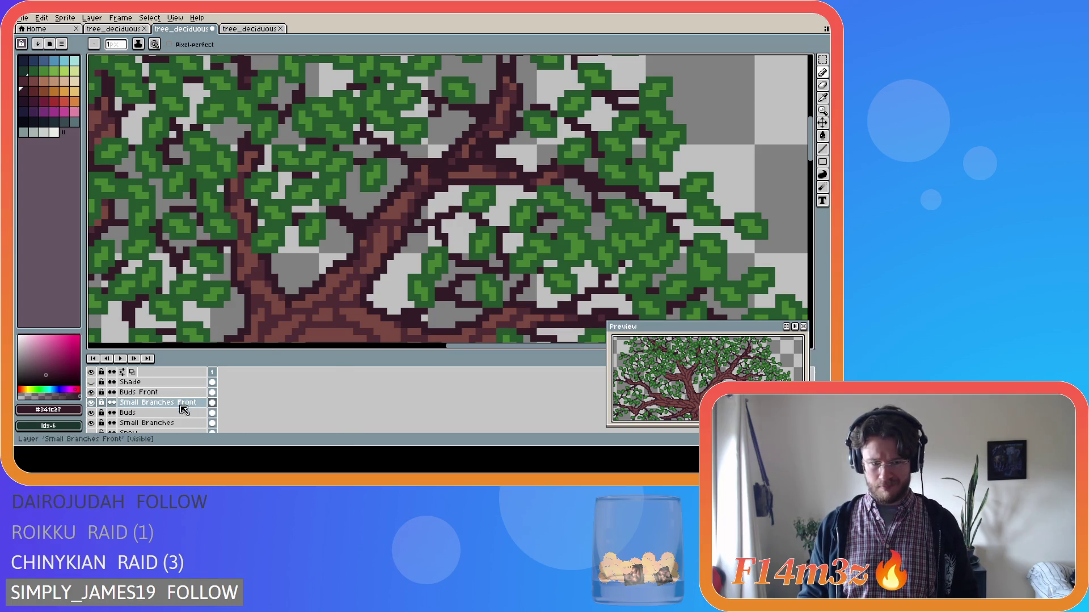
pyautogui.scroll(-5, 150, 408)
# Step: Toggle the Tree layer on and off to inspect the new twigs
pyautogui.click(96, 396)
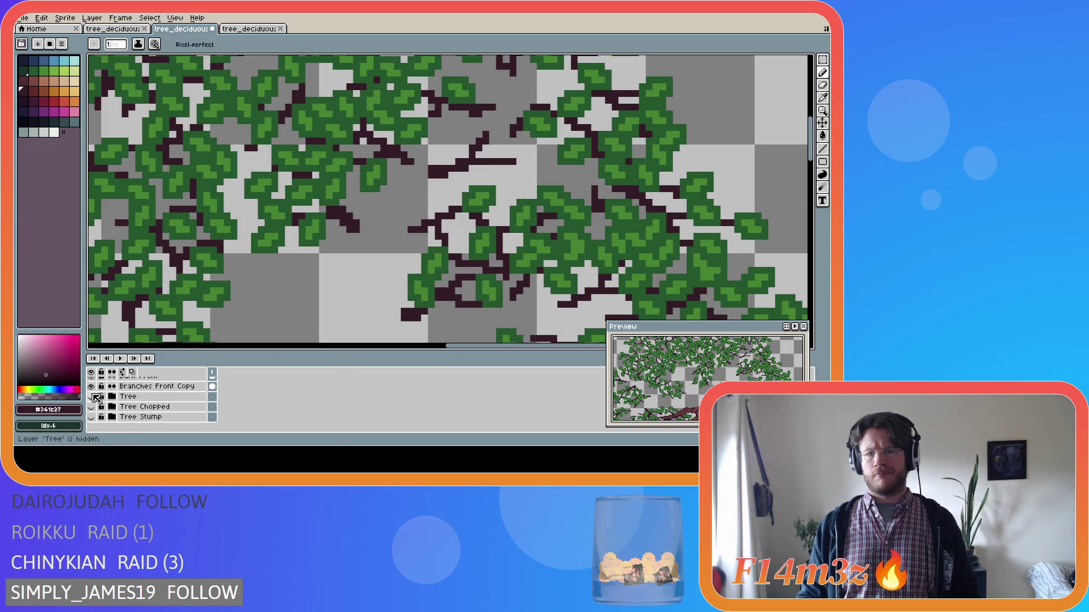
pyautogui.click(96, 397)
pyautogui.click(96, 397)
pyautogui.click(96, 397)
pyautogui.click(97, 397)
pyautogui.click(97, 397)
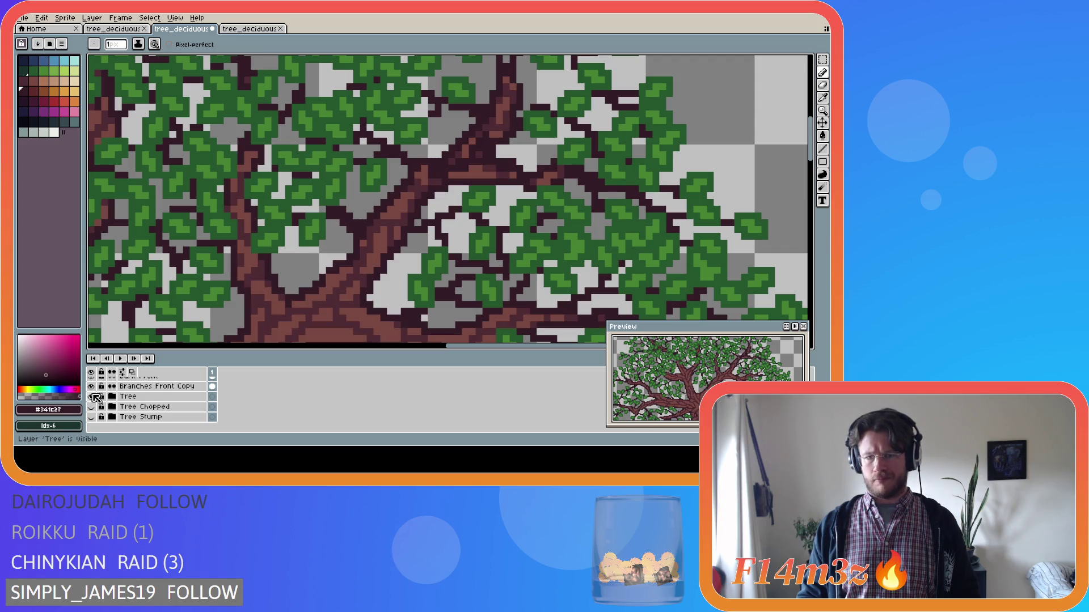
pyautogui.click(96, 397)
pyautogui.click(96, 397)
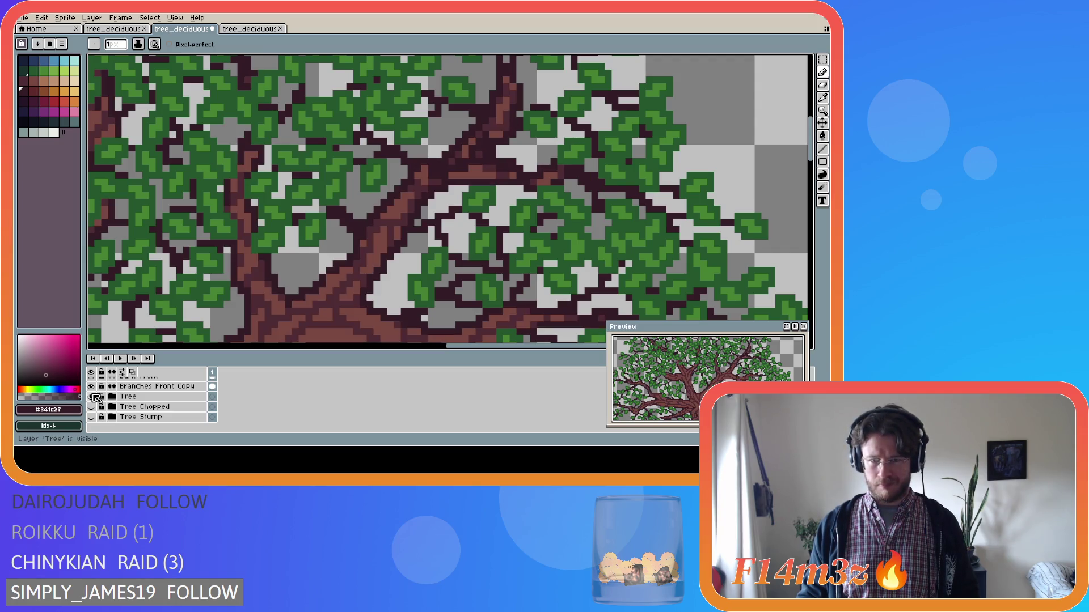
pyautogui.click(96, 397)
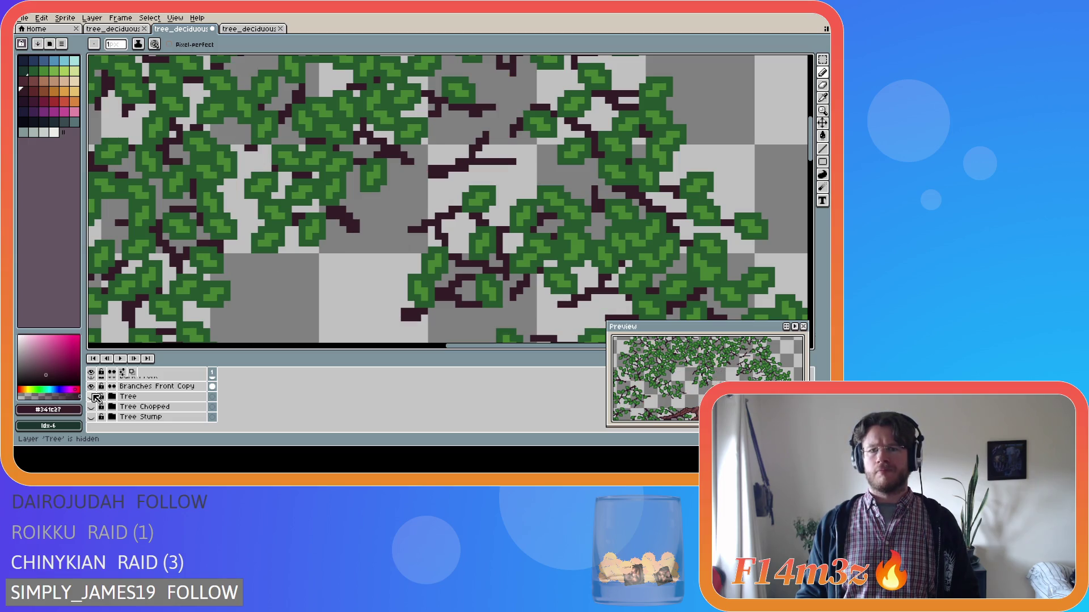
pyautogui.scroll(3, 147, 405)
# Step: On Buds Front, pick green #468232 and paint a bud at a twig tip, undoing one stroke
pyautogui.click(167, 409)
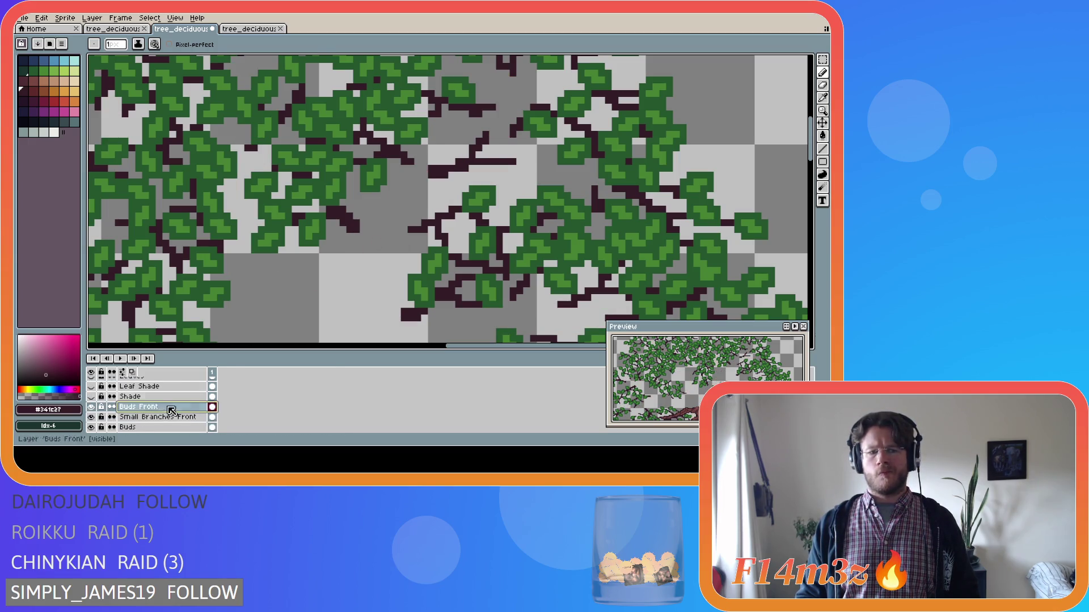
pyautogui.keyDown('alt'); pyautogui.click(521, 168); pyautogui.keyUp('alt')
pyautogui.moveTo(521, 168); pyautogui.dragTo(499, 175)
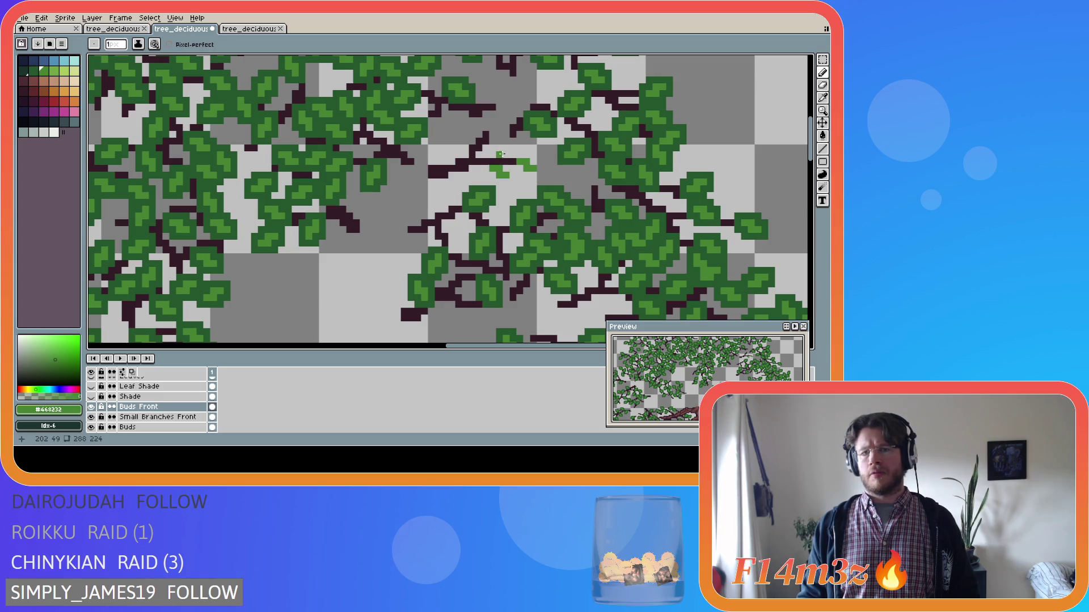
pyautogui.click(504, 145)
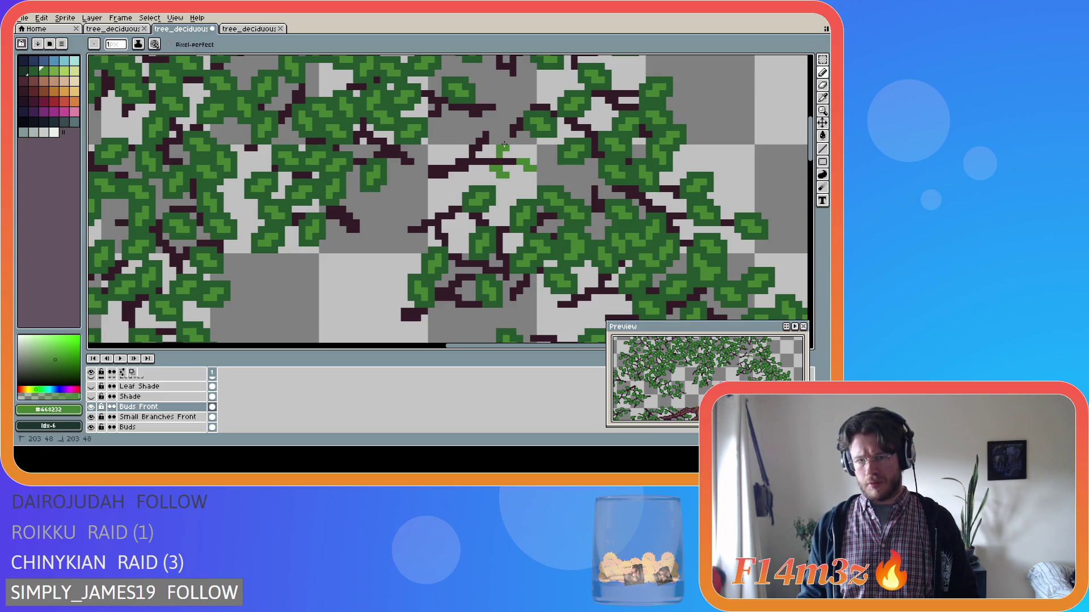
pyautogui.hotkey('ctrl', 'z')
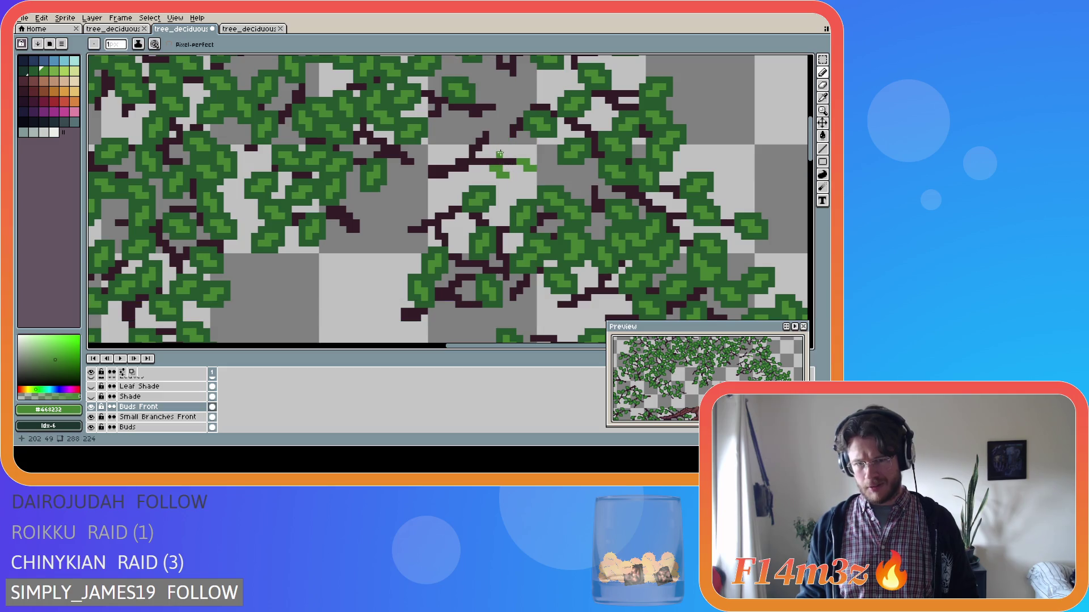
# Step: Add more small light-green buds on other twigs, including lower ones
pyautogui.moveTo(491, 134)
pyautogui.mouseDown()
pyautogui.moveTo(500, 119)
pyautogui.moveTo(468, 127)
pyautogui.mouseUp()
pyautogui.click(472, 140)
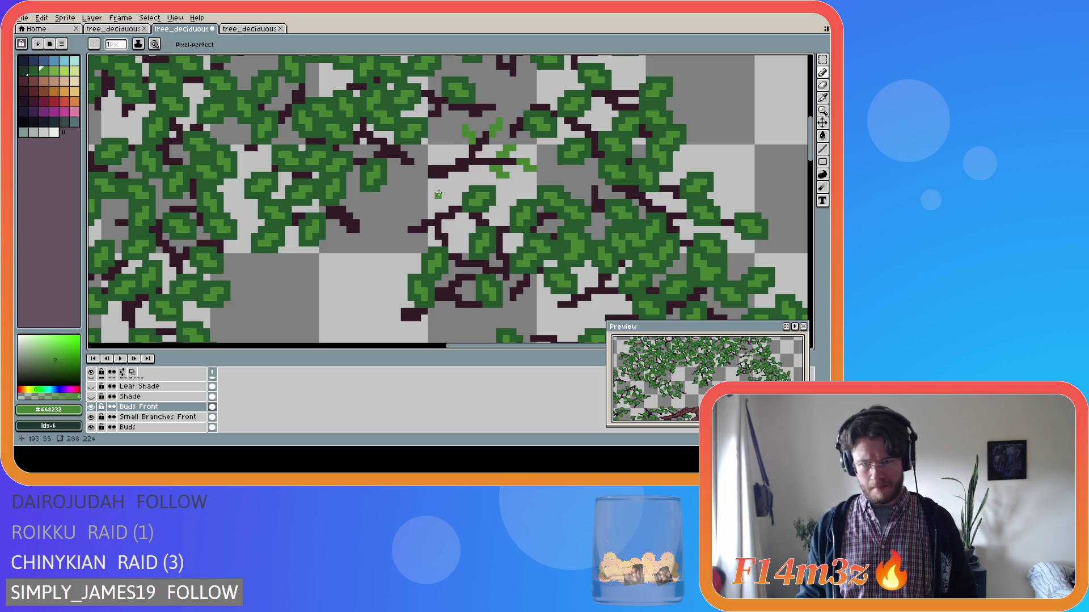
pyautogui.moveTo(459, 175); pyautogui.dragTo(473, 185)
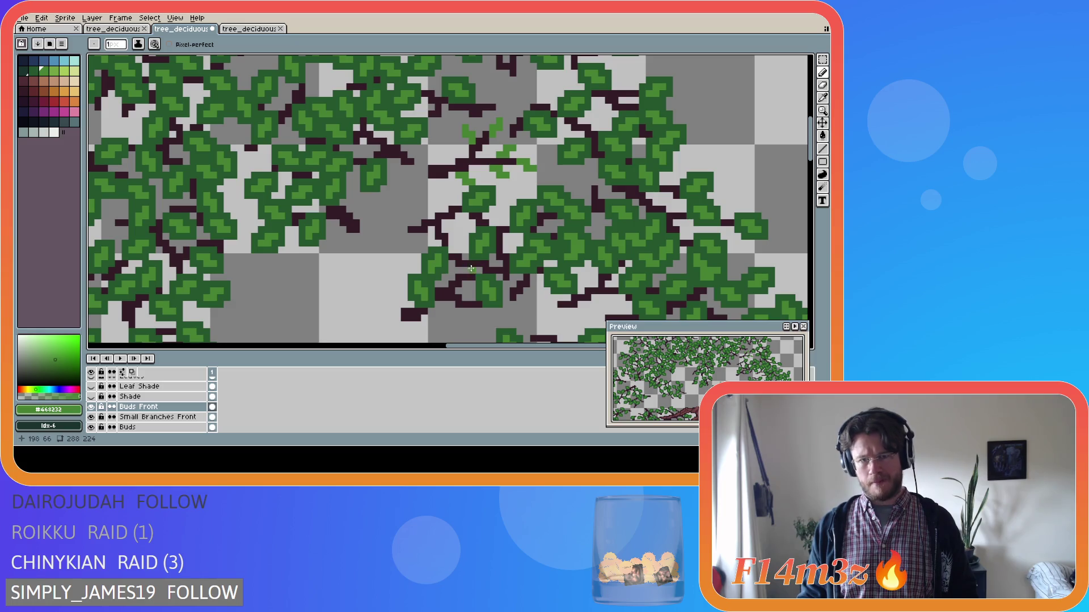
pyautogui.scroll(-5, 148, 406)
# Step: Repeatedly toggle the Tree layer to compare the buds with and without the trunk
pyautogui.click(91, 428)
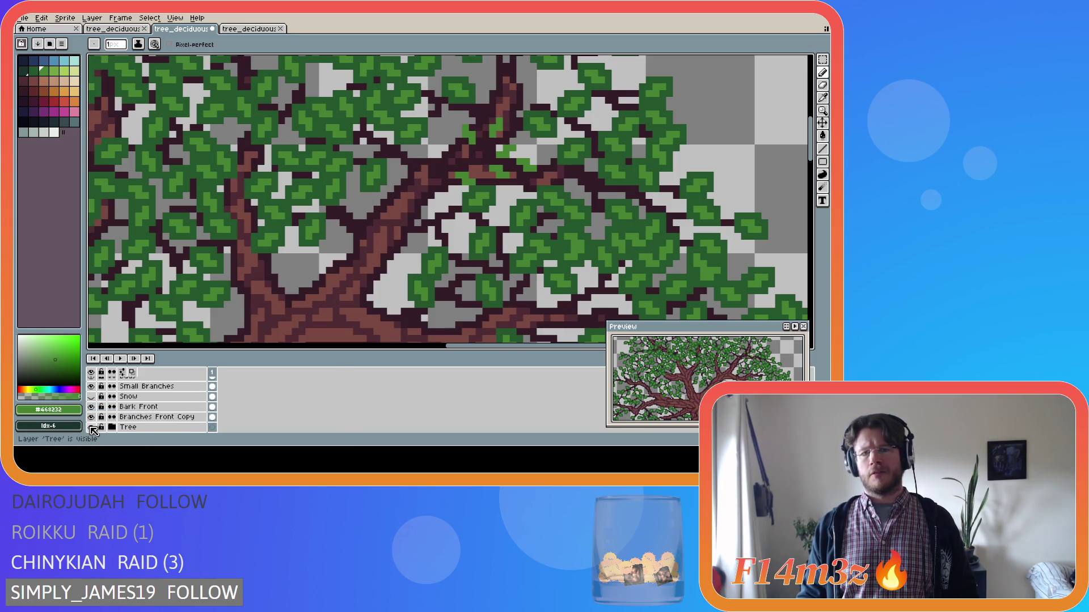
pyautogui.doubleClick(91, 427)
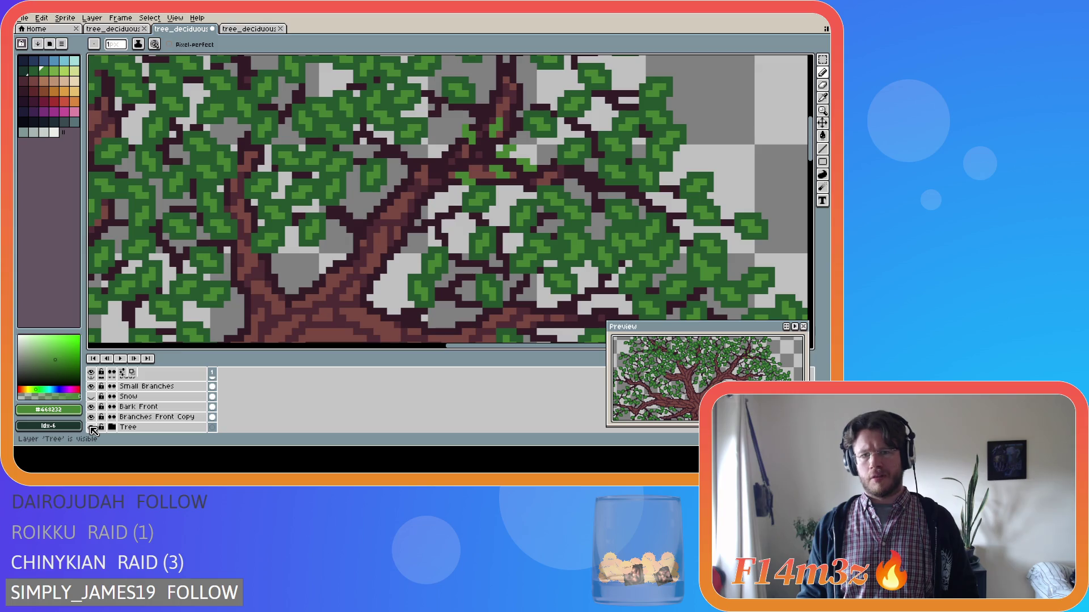
pyautogui.click(91, 427)
pyautogui.click(92, 427)
pyautogui.click(92, 427)
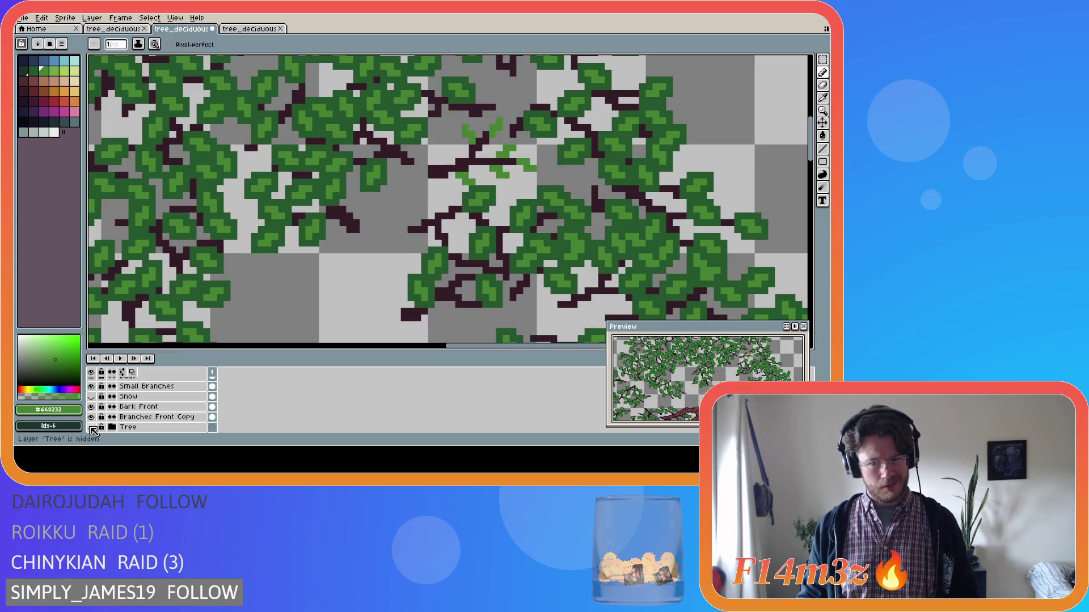
pyautogui.click(92, 427)
pyautogui.click(91, 428)
pyautogui.click(91, 428)
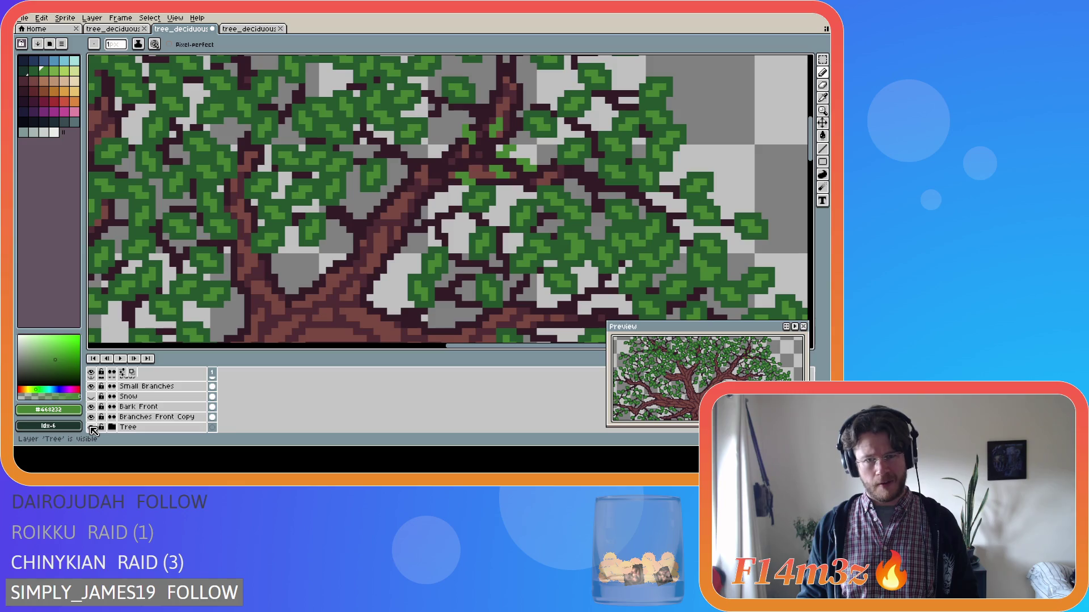
pyautogui.click(91, 427)
pyautogui.click(92, 427)
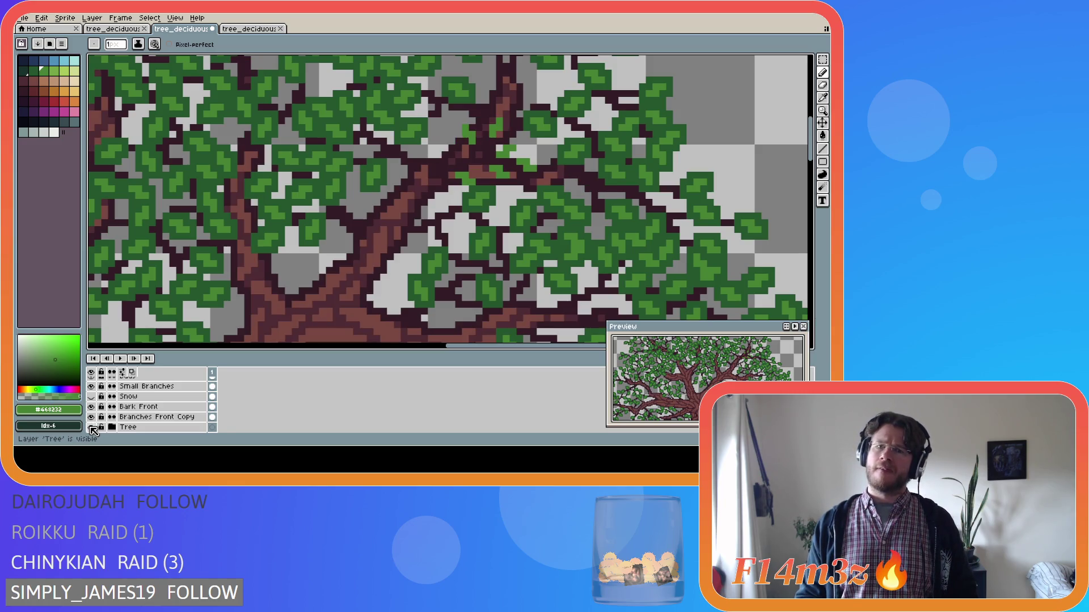
pyautogui.click(91, 428)
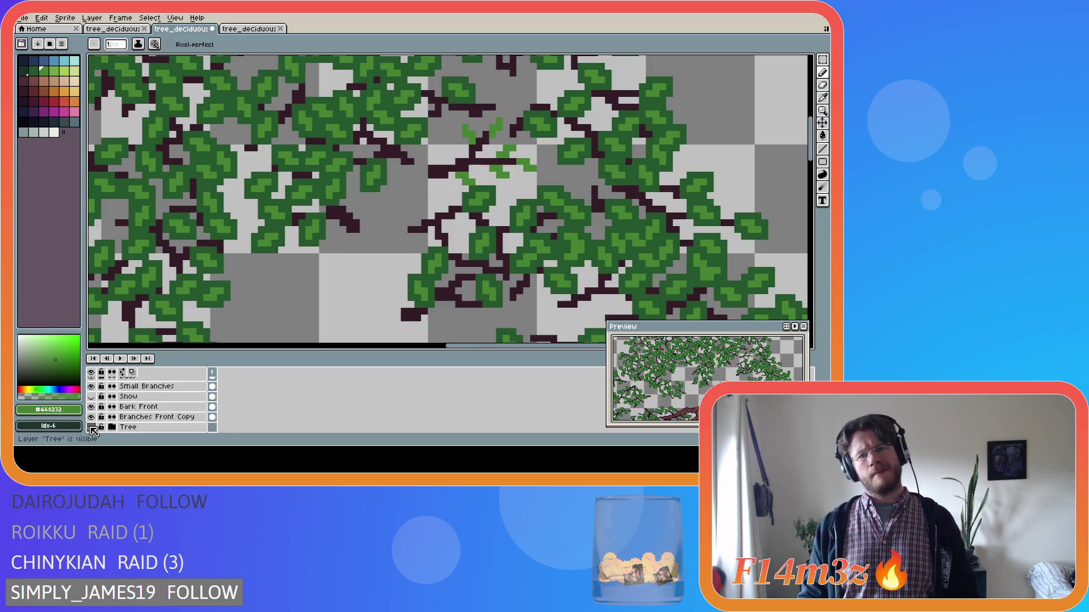
pyautogui.click(91, 428)
pyautogui.click(92, 427)
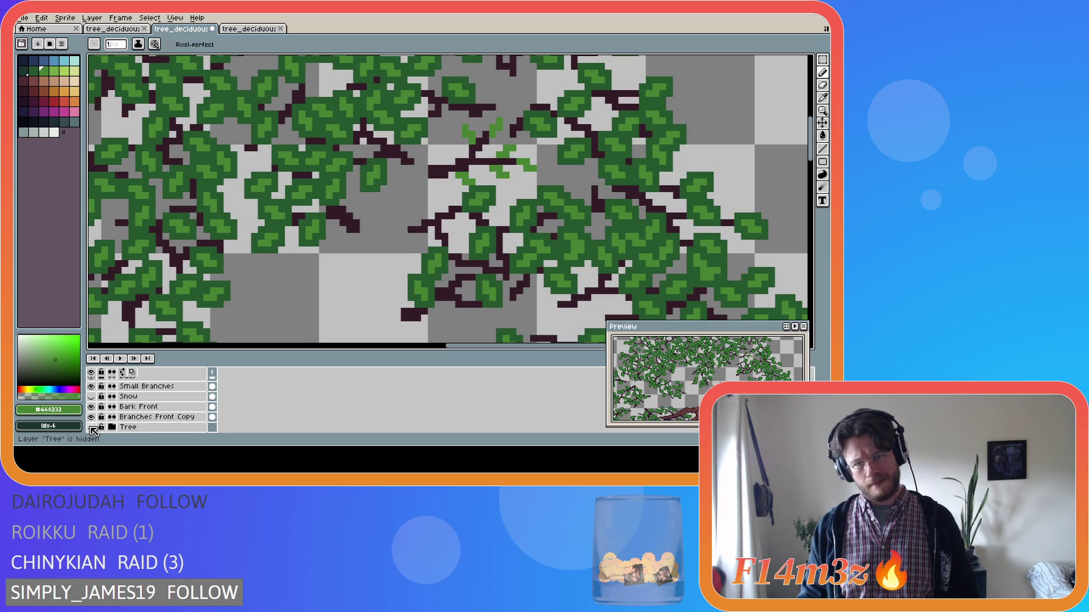
pyautogui.click(92, 428)
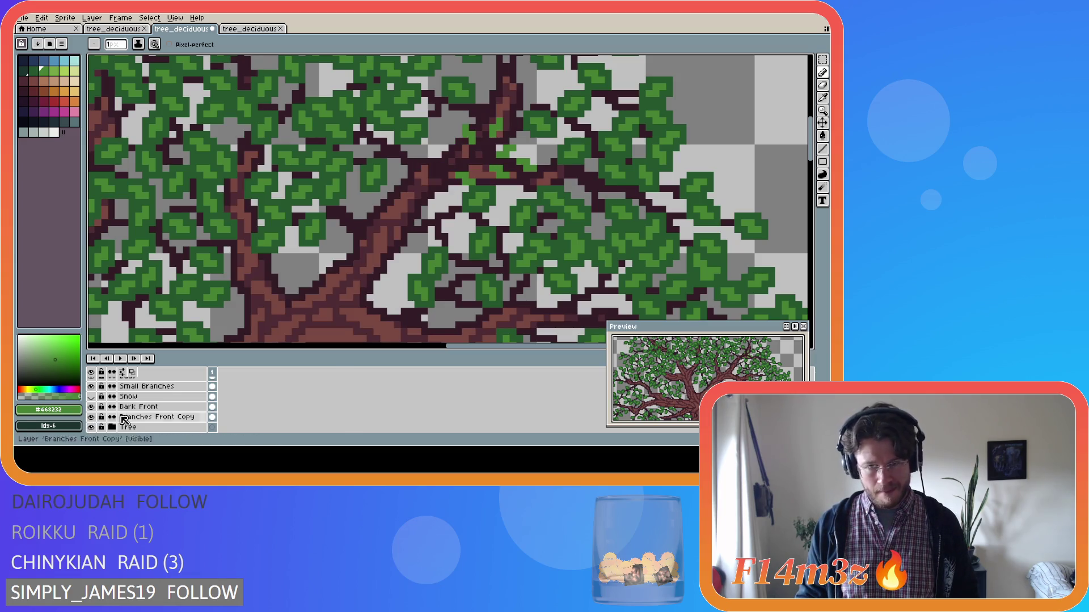
# Step: Try rectangular selections around the central buds, undo and clear them, then hide the Tree layer
pyautogui.press('m')
pyautogui.moveTo(432, 106); pyautogui.dragTo(559, 221)
pyautogui.scroll(3, 160, 408)
pyautogui.click(159, 397)
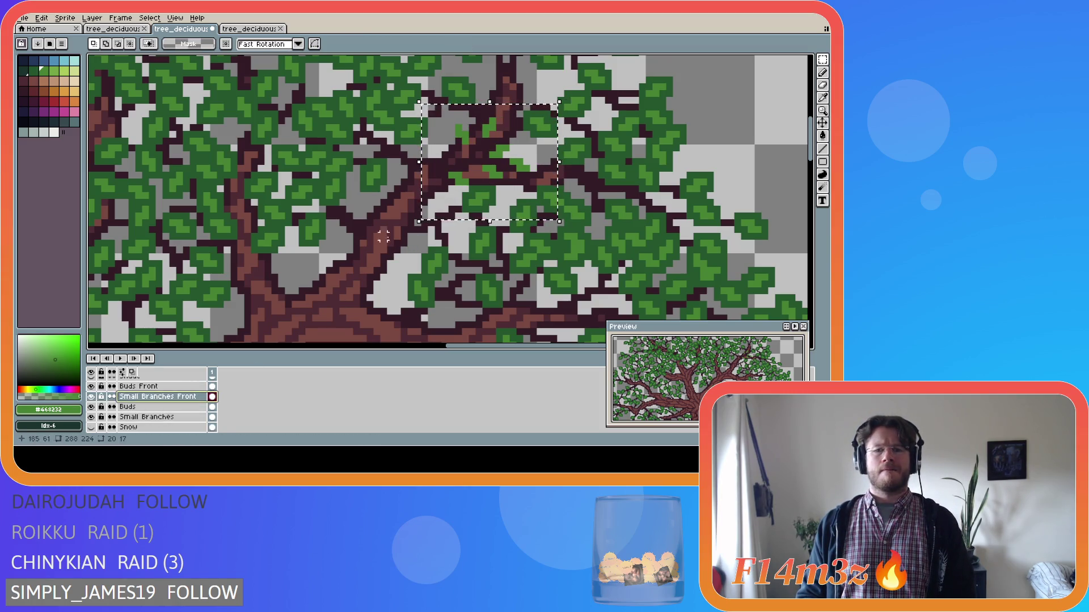
pyautogui.moveTo(366, 90); pyautogui.dragTo(572, 234)
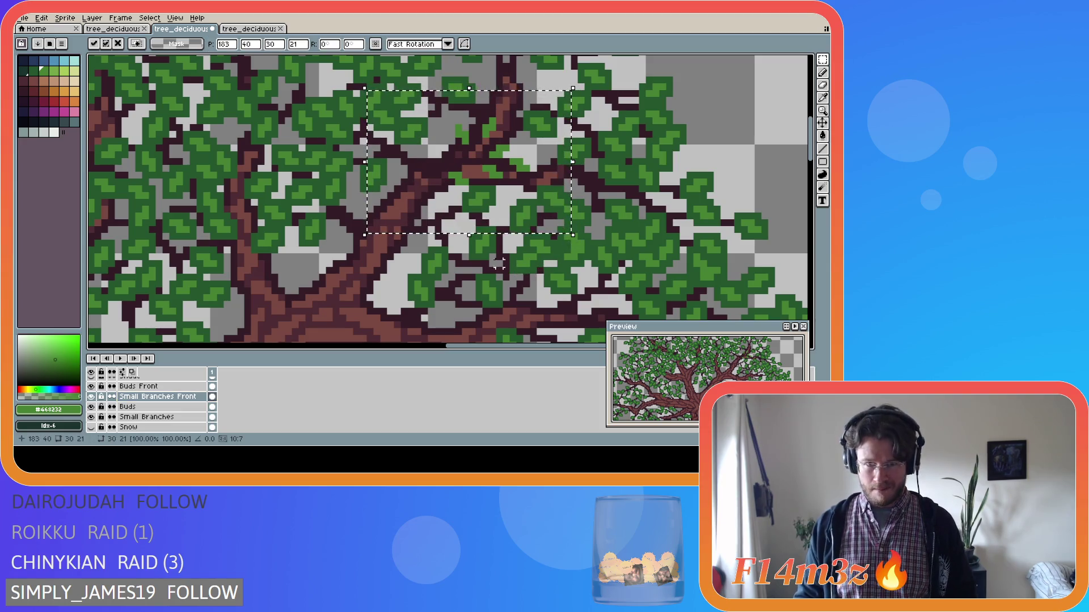
pyautogui.hotkey('ctrl', 'z')
pyautogui.hotkey('ctrl', 'z')
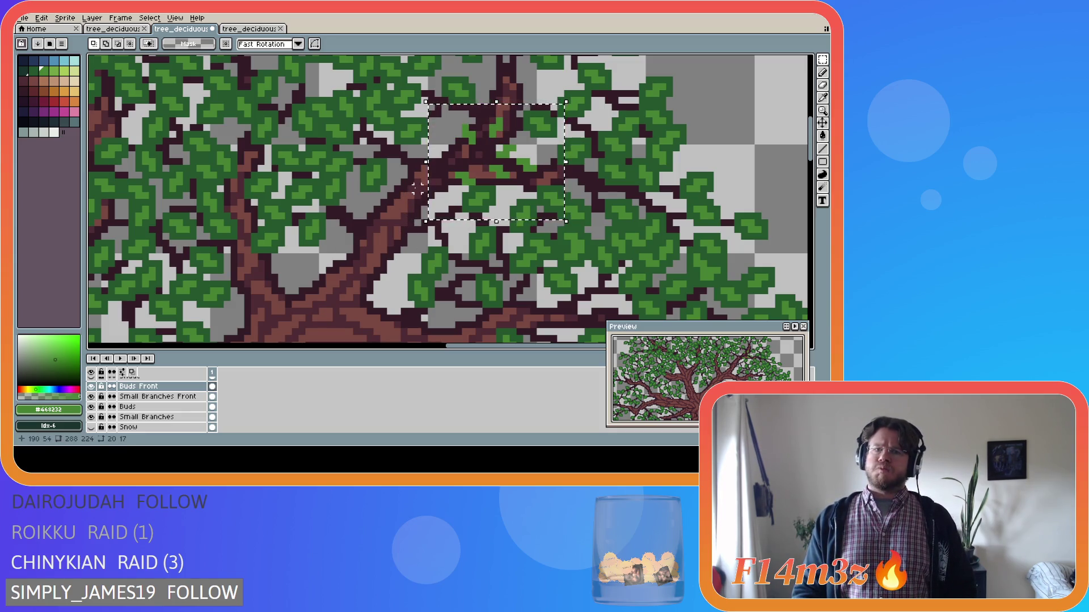
pyautogui.click(778, 141)
pyautogui.scroll(-3, 170, 409)
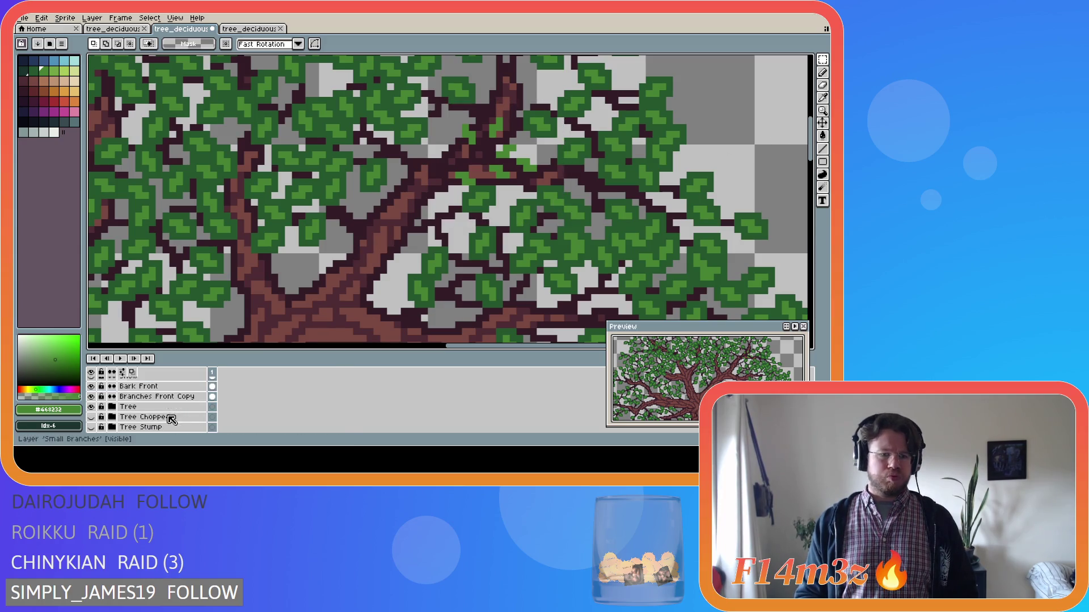
pyautogui.click(91, 407)
# Step: Draw a dark #341c27 twig segment beside the central buds, then sample the leaf green
pyautogui.press('b')
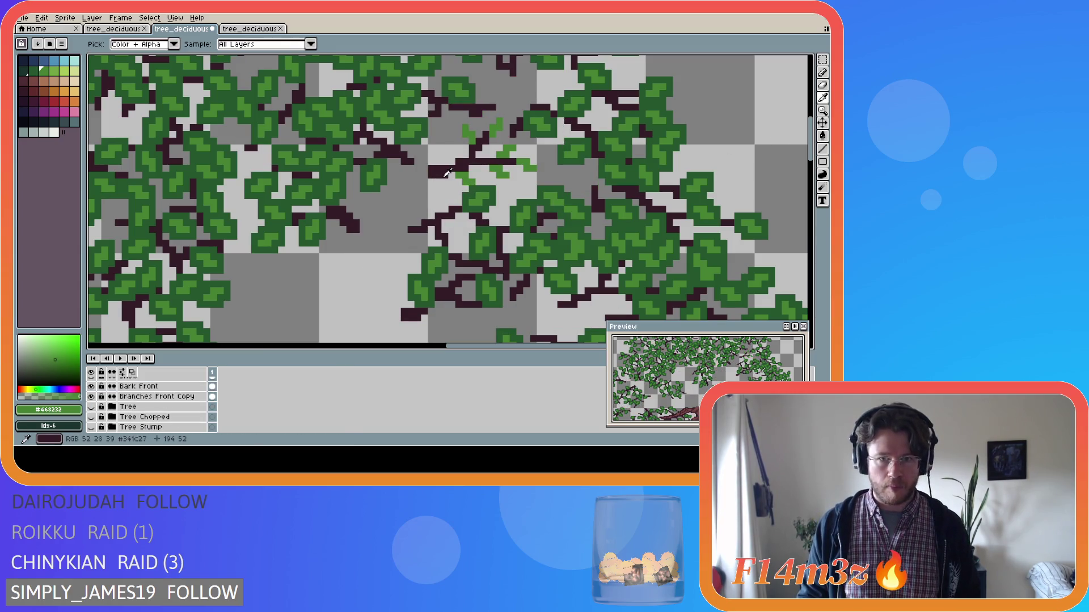
pyautogui.keyDown('alt'); pyautogui.click(456, 161); pyautogui.keyUp('alt')
pyautogui.moveTo(457, 161); pyautogui.dragTo(434, 148)
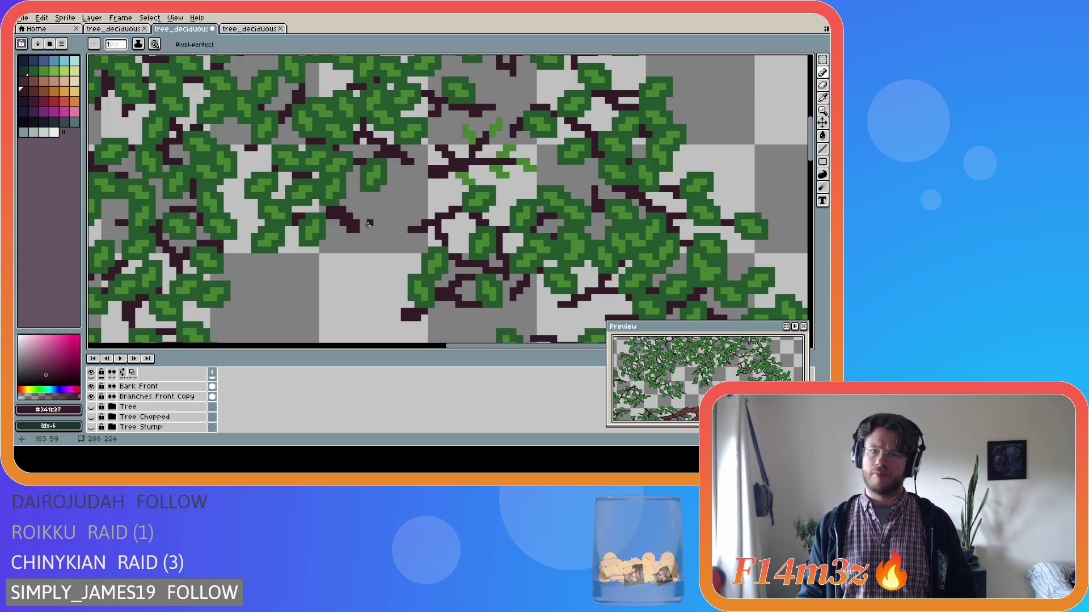
pyautogui.keyDown('alt'); pyautogui.click(469, 132); pyautogui.keyUp('alt')
pyautogui.moveTo(428, 151); pyautogui.dragTo(426, 148)
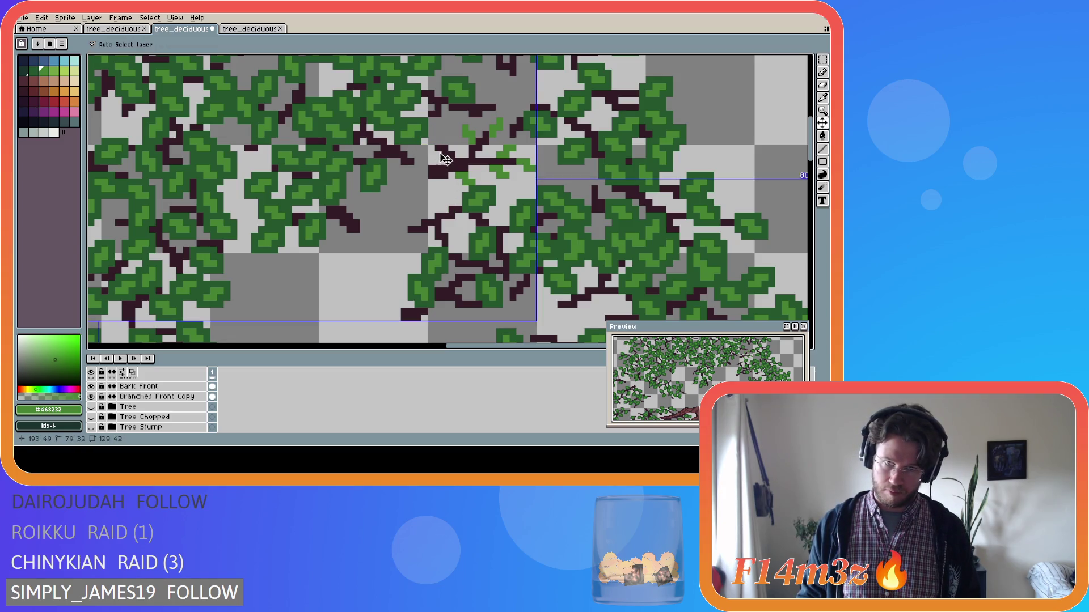
pyautogui.press('e')
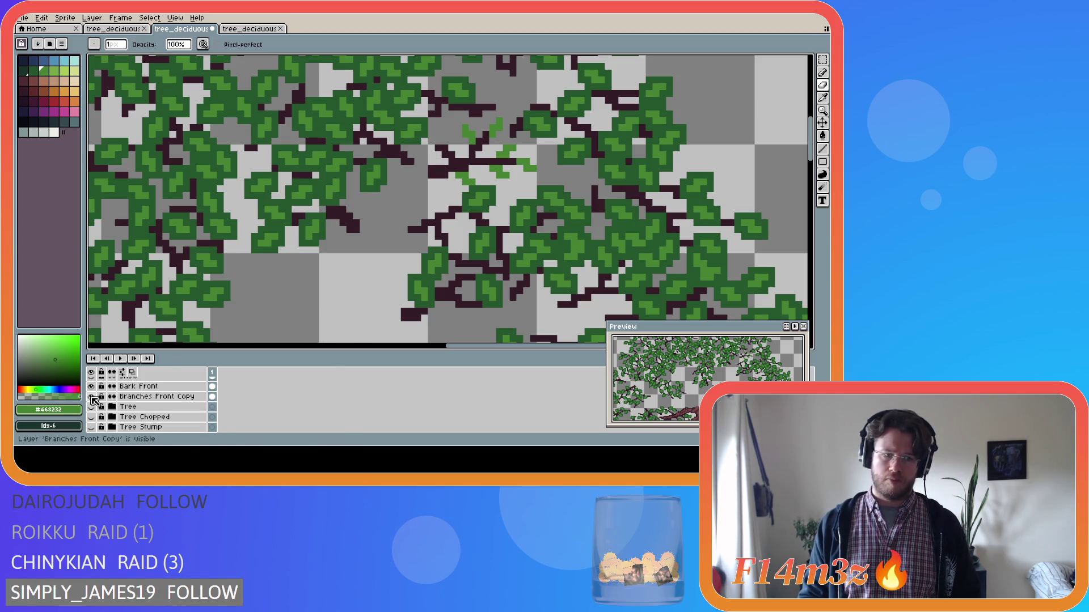
# Step: Select the Branches Front Copy layer and re-pick the dark twig colour #341c27
pyautogui.click(141, 396)
pyautogui.press('i')
pyautogui.keyDown('alt'); pyautogui.click(457, 161); pyautogui.keyUp('alt')
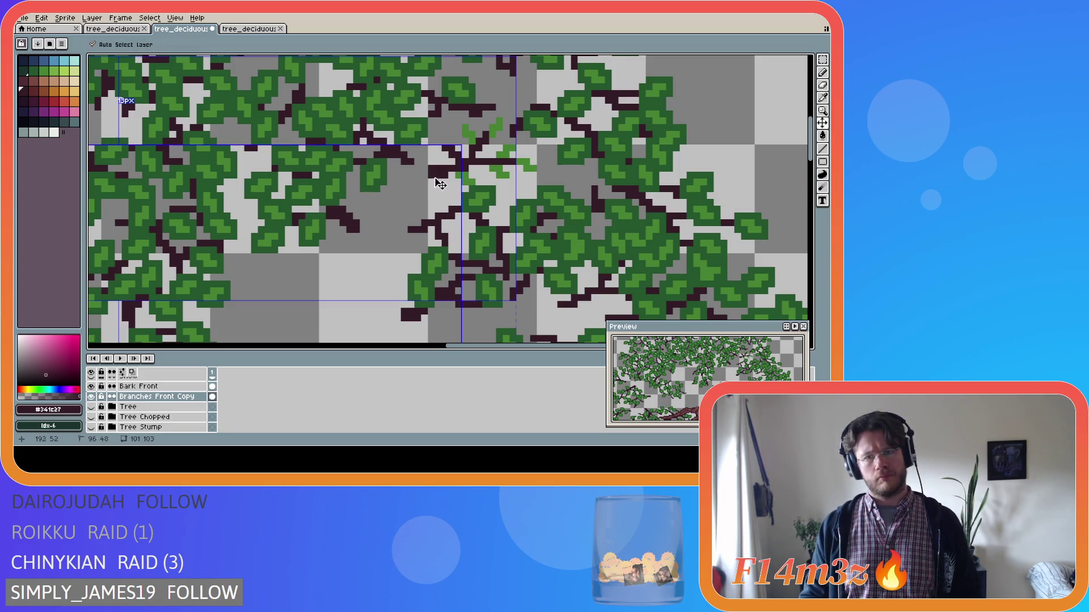
# Step: Thicken the dark twig beside the light-green buds with extra dark-brown pixels
pyautogui.moveTo(432, 173); pyautogui.dragTo(447, 171)
pyautogui.click(456, 161)
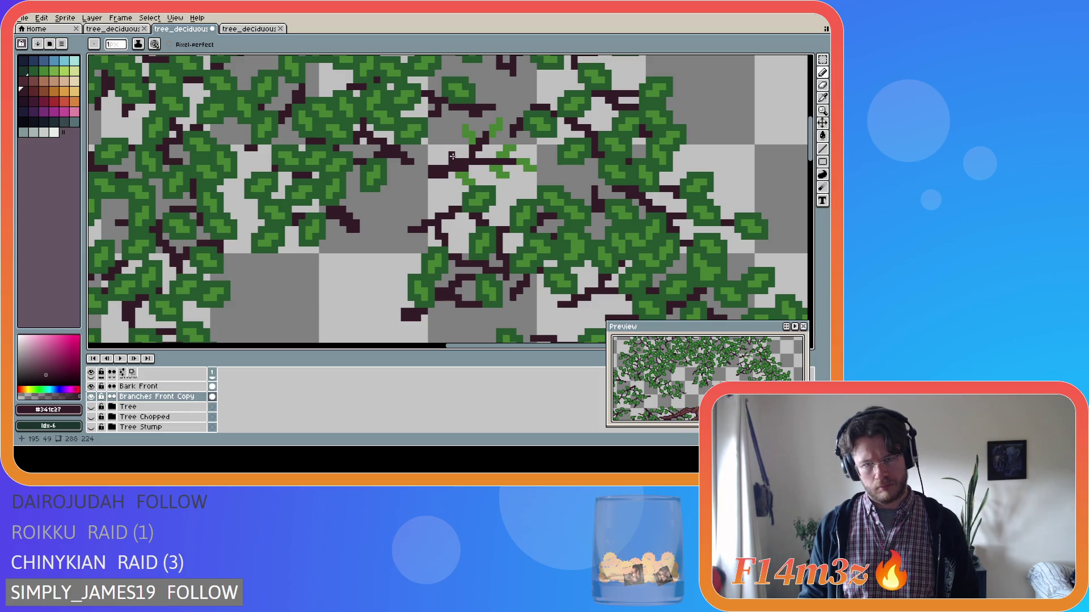
pyautogui.click(451, 149)
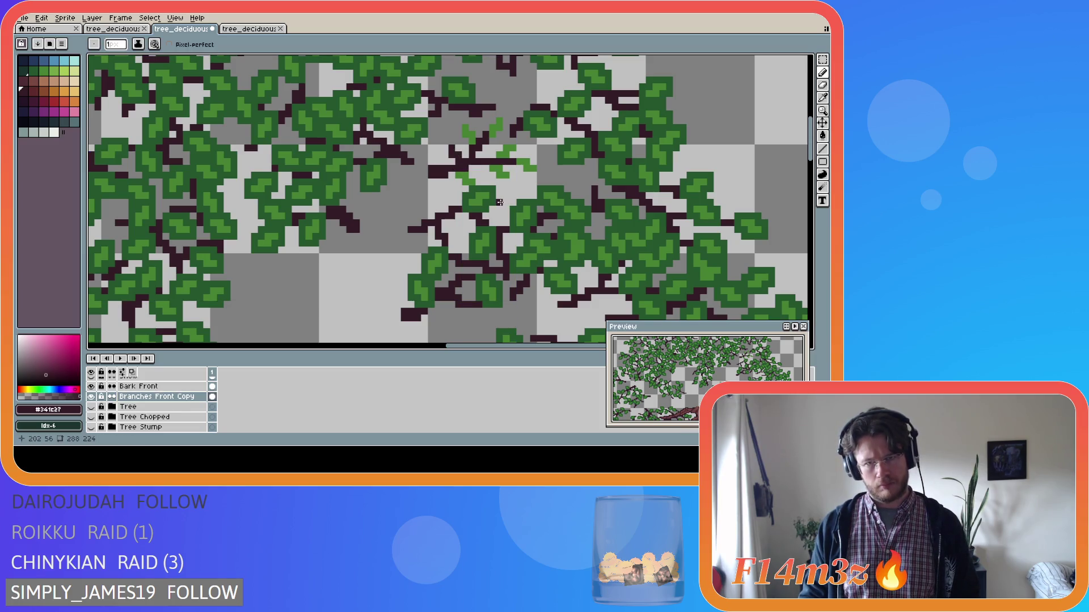
pyautogui.click(457, 159)
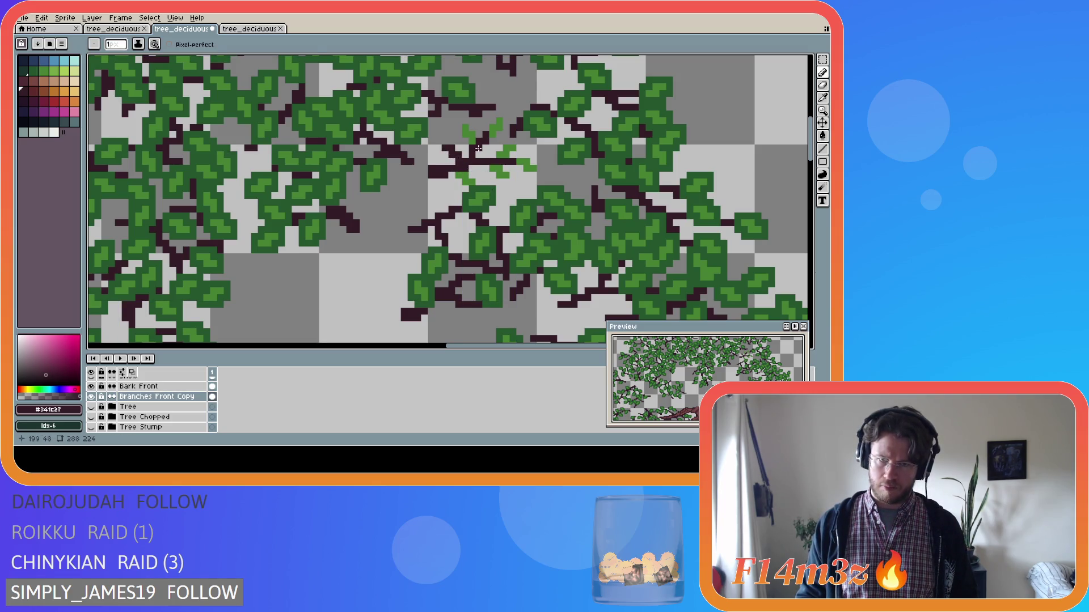
# Step: Try green leaf pixels beside the twig, then undo them and return to the pencil
pyautogui.keyDown('alt'); pyautogui.click(457, 168); pyautogui.keyUp('alt')
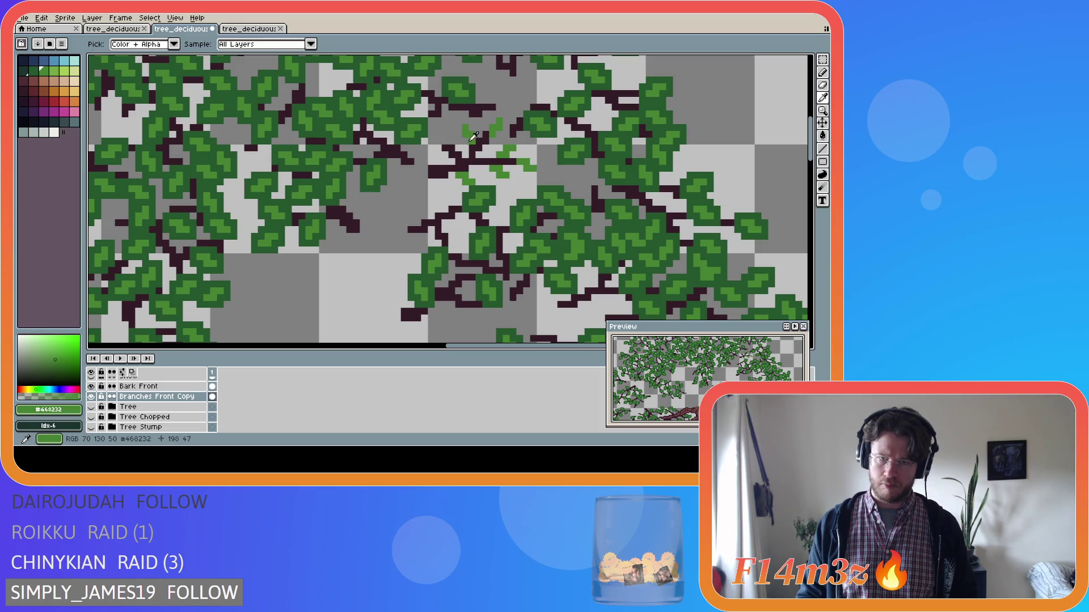
pyautogui.click(437, 145)
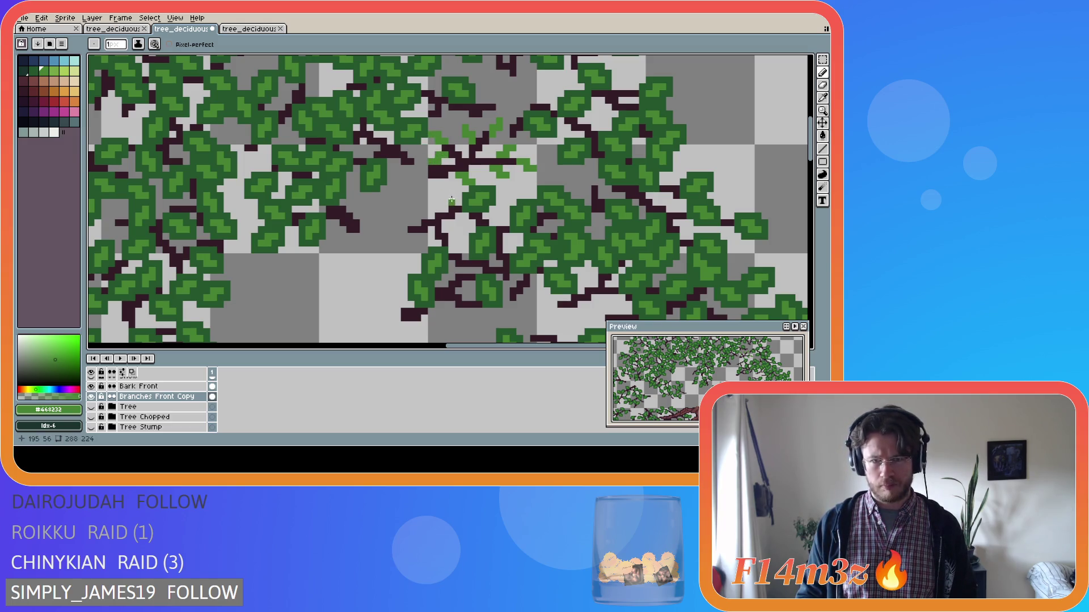
pyautogui.scroll(-1, 102, 422)
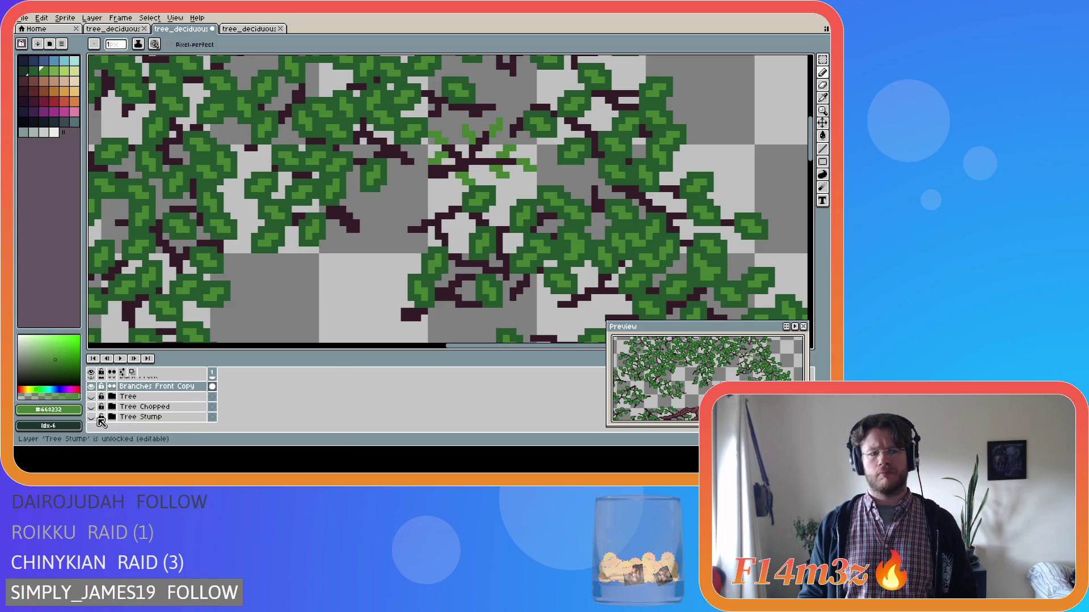
pyautogui.hotkey('ctrl', 'z')
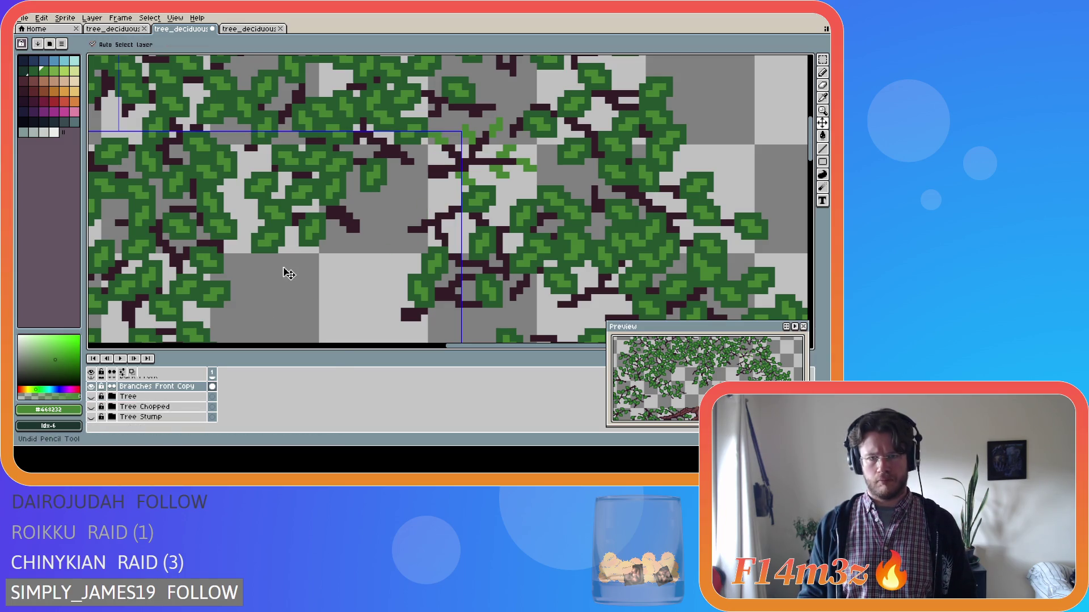
pyautogui.press('b')
# Step: Toggle the Tree layer's trunk on and off to compare, leaving it hidden
pyautogui.scroll(1, 99, 408)
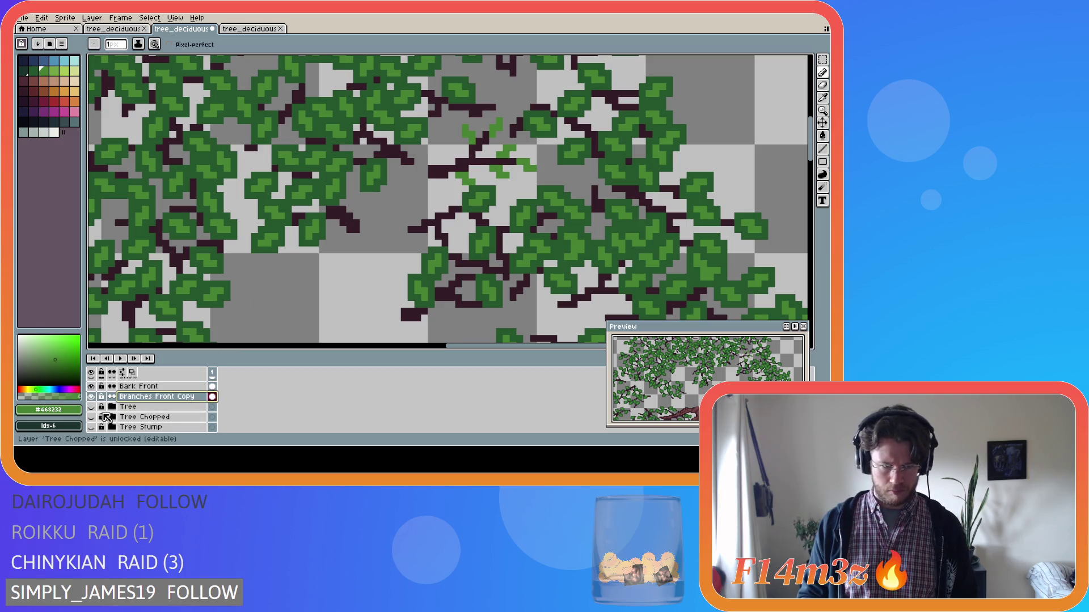
pyautogui.click(94, 407)
pyautogui.click(94, 406)
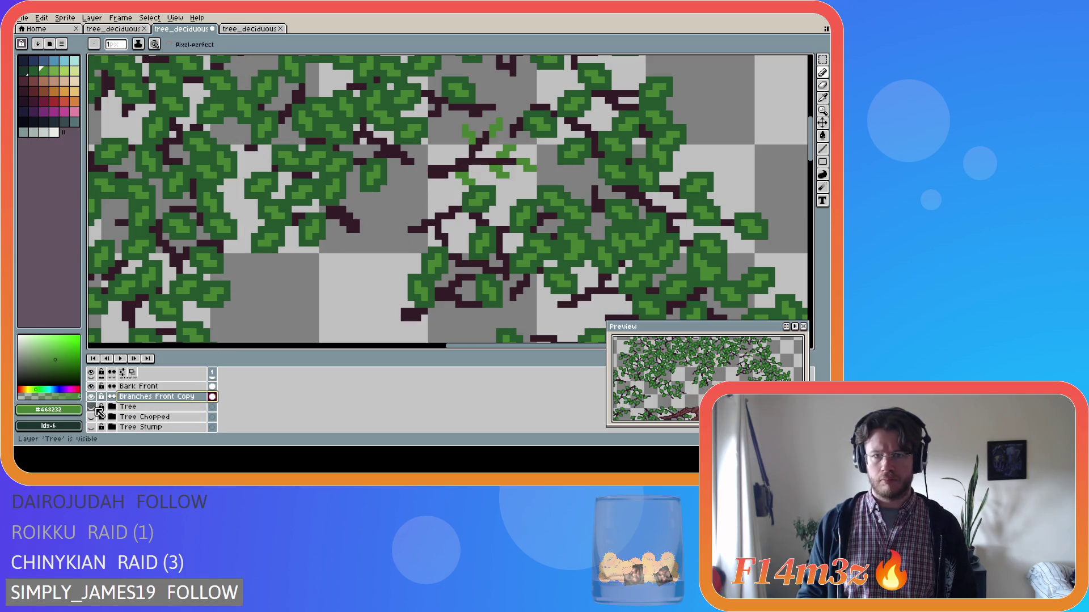
pyautogui.click(93, 406)
pyautogui.click(94, 407)
pyautogui.click(93, 407)
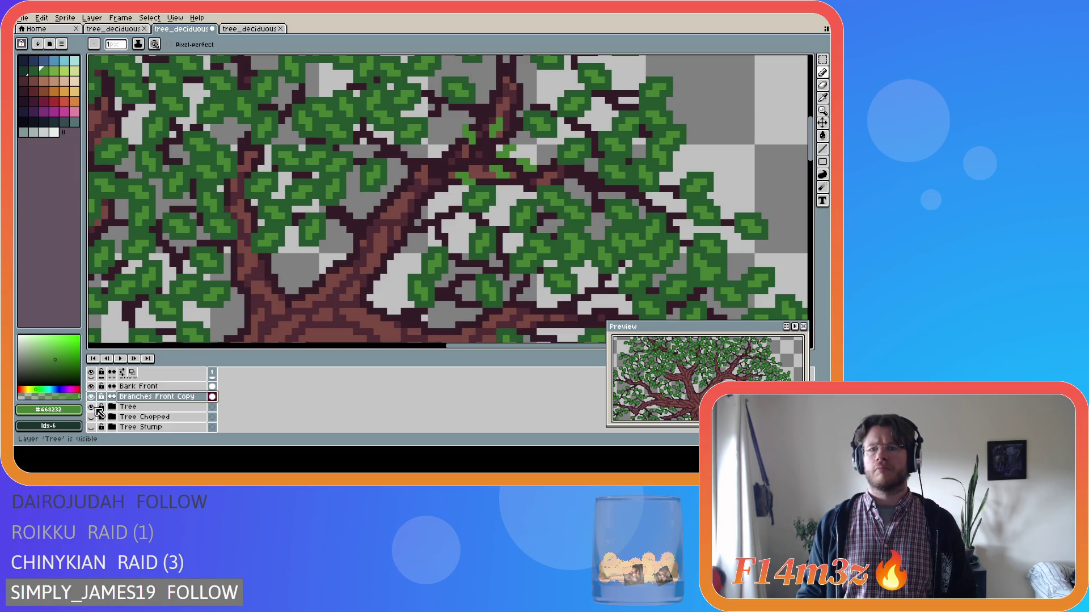
pyautogui.click(96, 407)
pyautogui.click(95, 407)
pyautogui.click(95, 407)
pyautogui.click(95, 408)
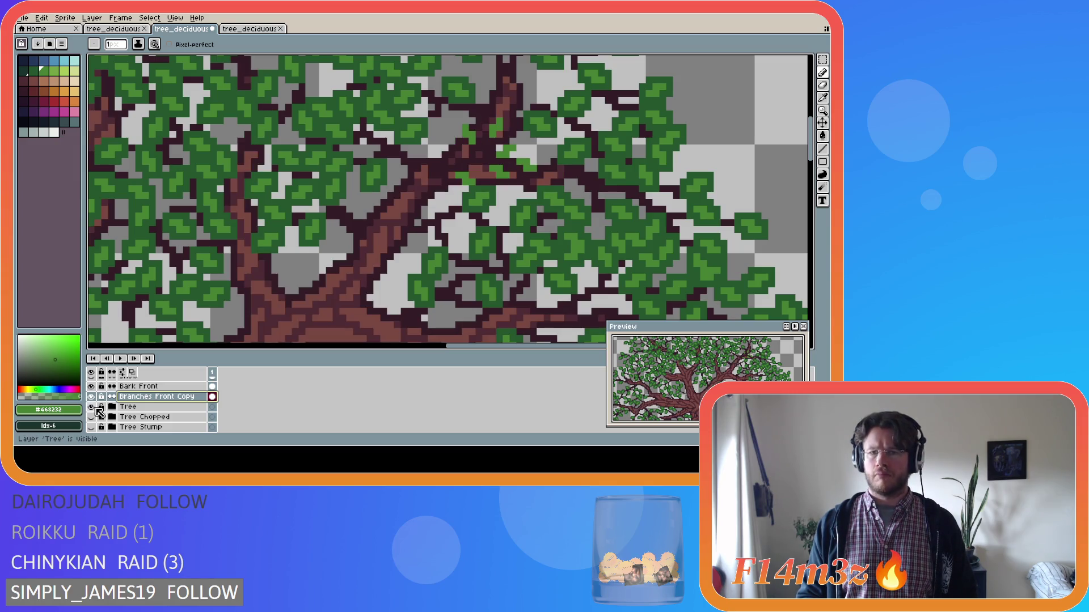
pyautogui.scroll(-2, 203, 328)
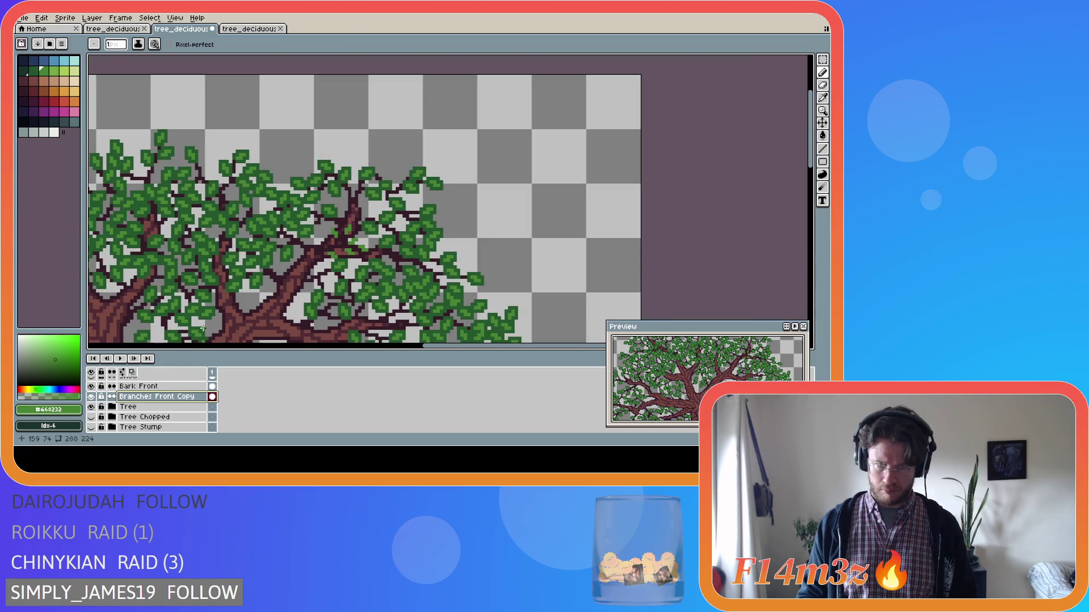
pyautogui.scroll(2, 295, 281)
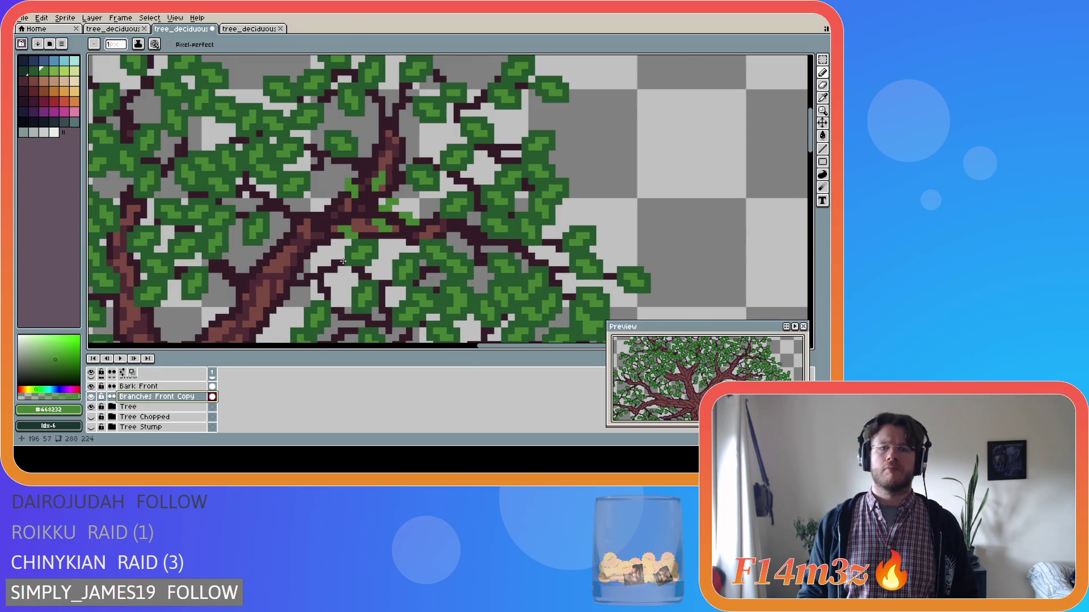
pyautogui.click(91, 407)
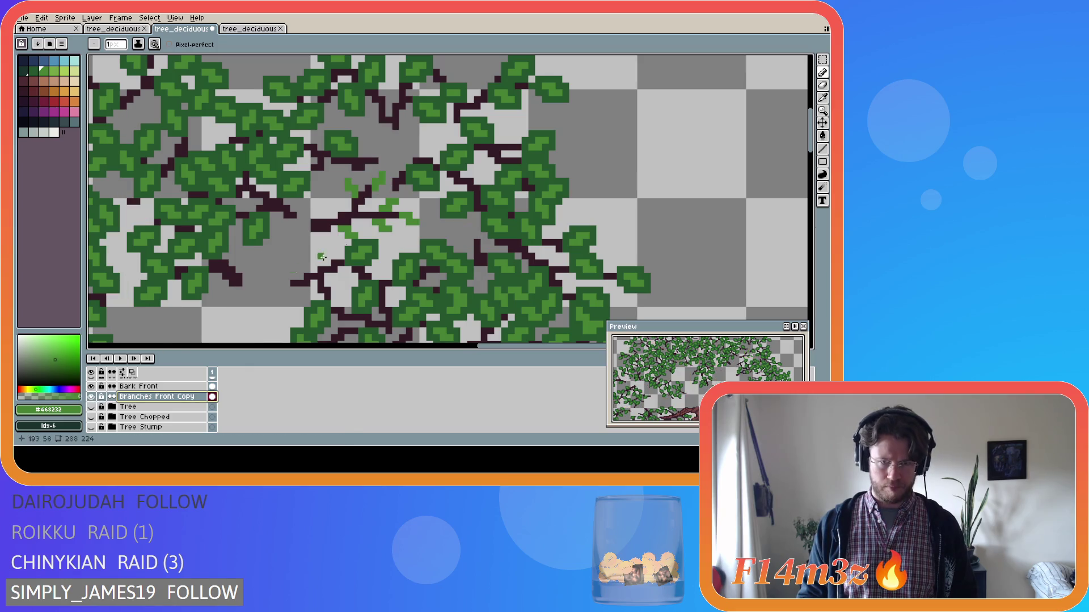
pyautogui.press('e')
pyautogui.scroll(5, 175, 403)
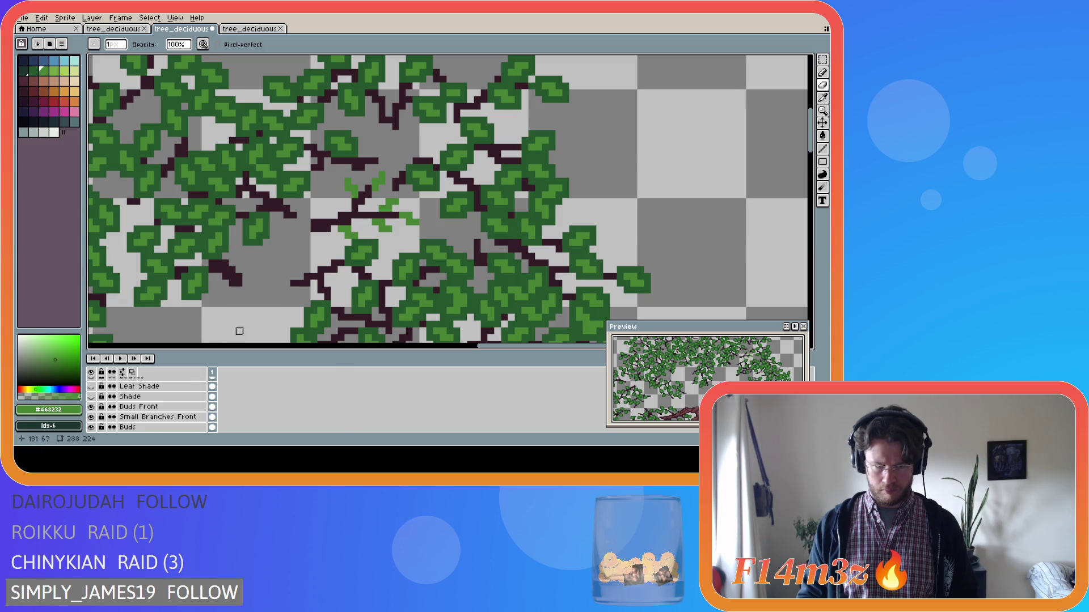
# Step: Make Buds Front the active layer and show the Tree layer's trunk again
pyautogui.click(144, 398)
pyautogui.click(147, 406)
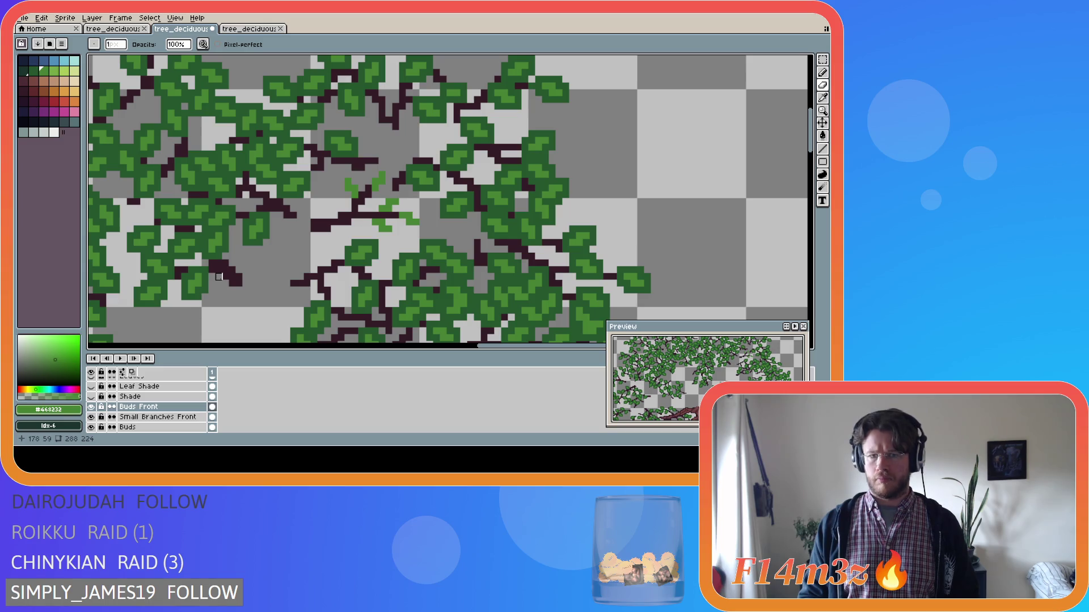
pyautogui.scroll(-2, 220, 278)
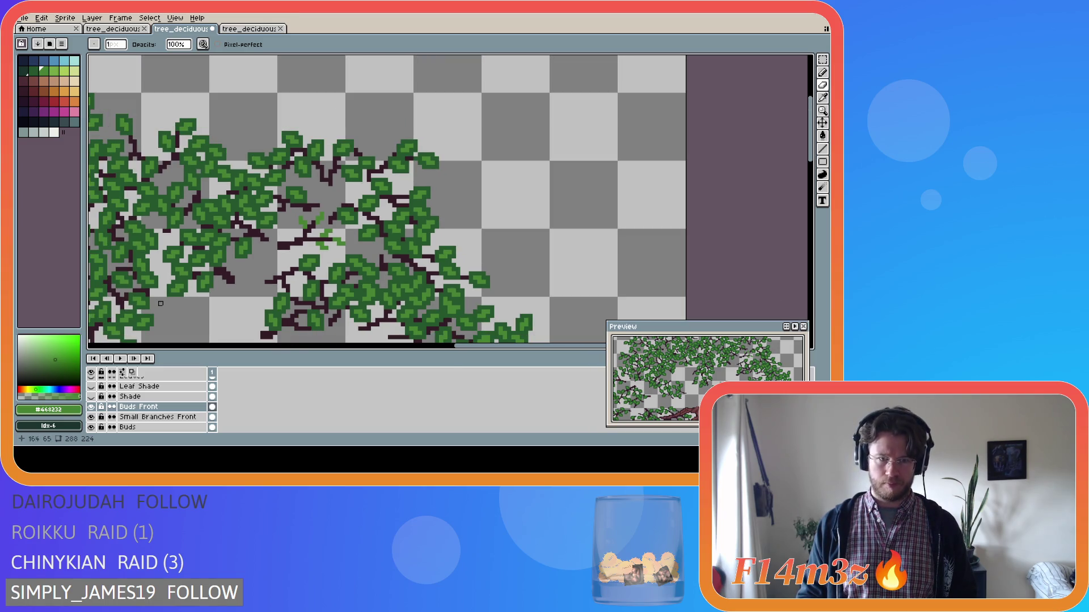
pyautogui.scroll(-1, 160, 303)
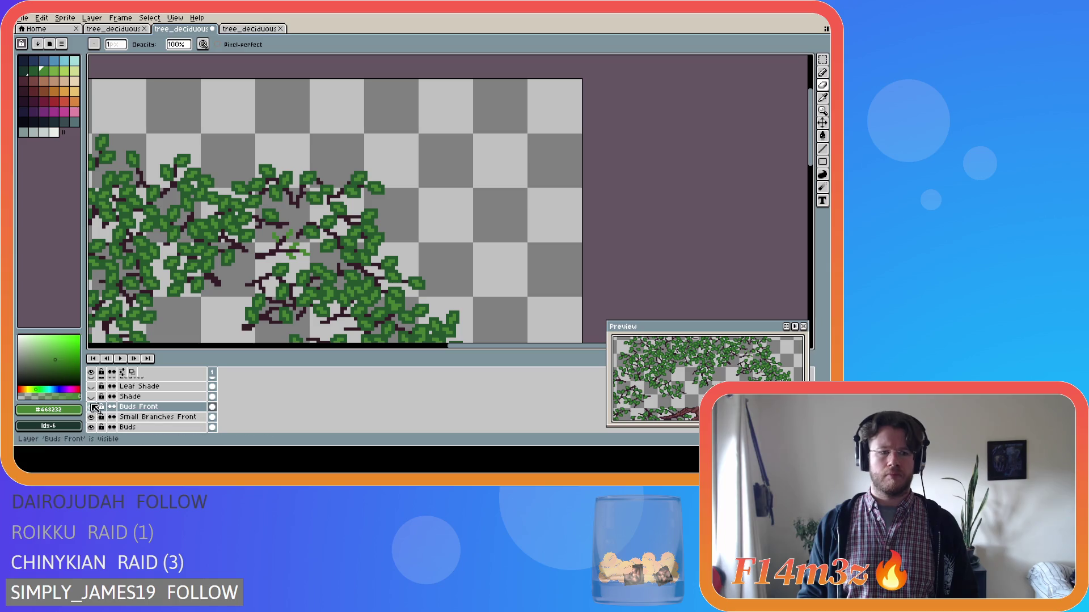
pyautogui.scroll(-5, 94, 407)
pyautogui.click(91, 396)
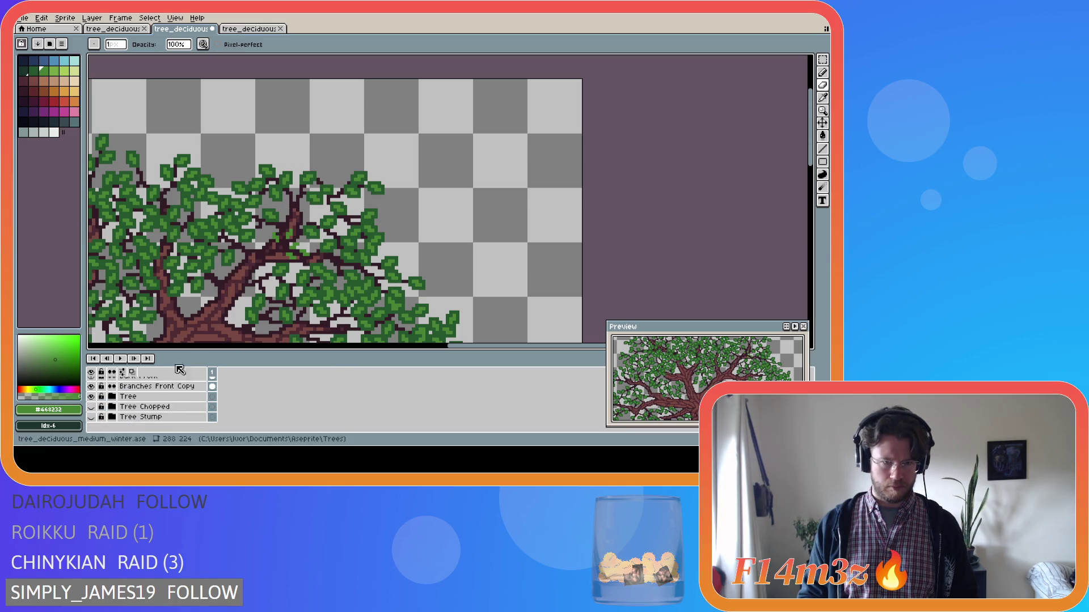
# Step: Sample the dark twig colour #341c27 from the branches and return to the pencil
pyautogui.moveTo(474, 347); pyautogui.dragTo(415, 347)
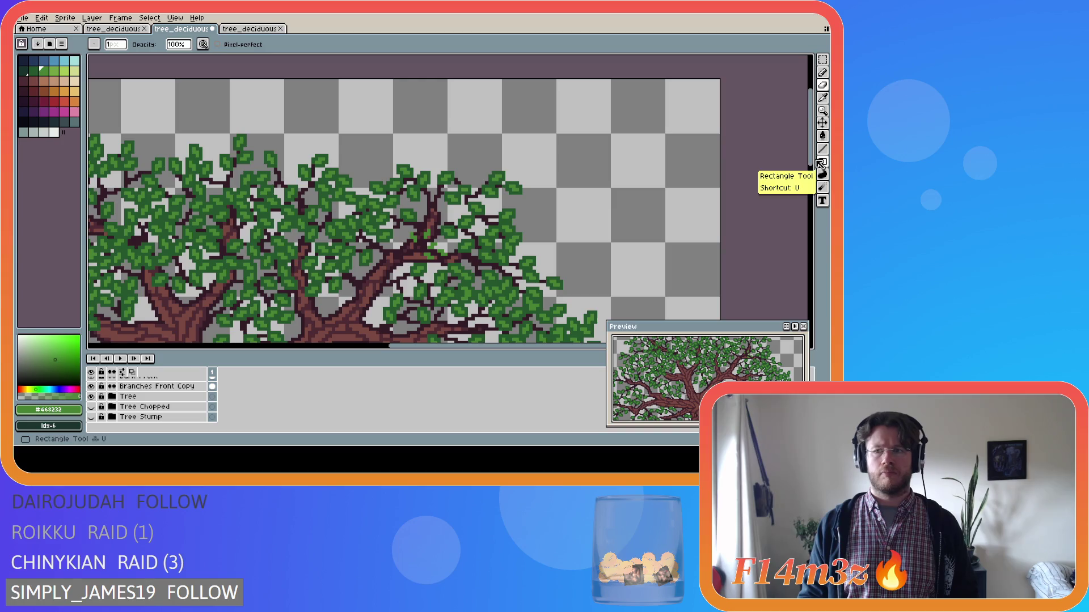
pyautogui.scroll(-5, 364, 172)
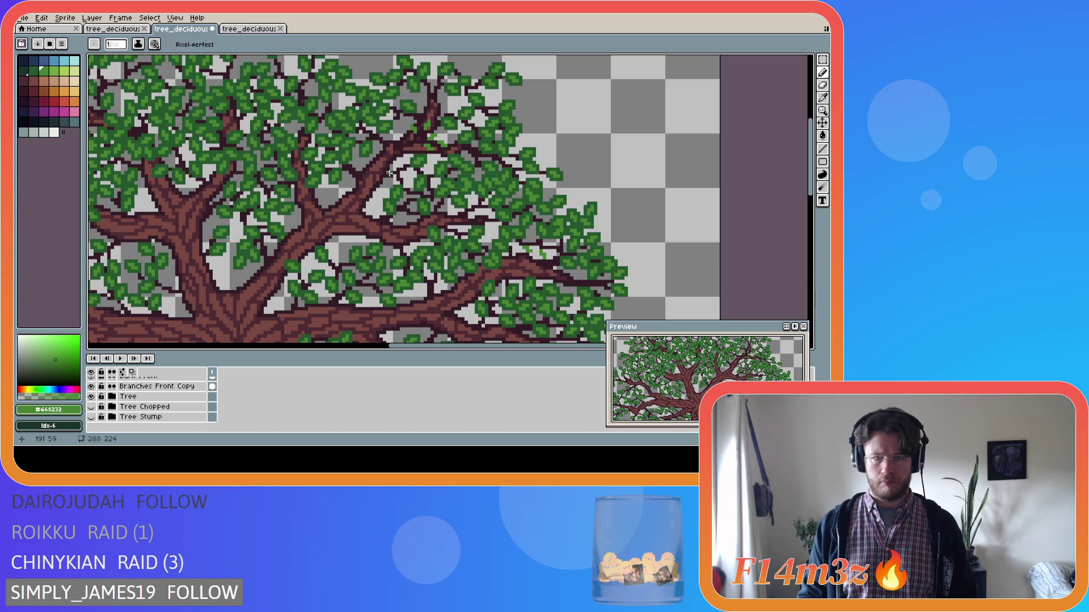
pyautogui.press('i')
pyautogui.click(397, 171)
pyautogui.press('b')
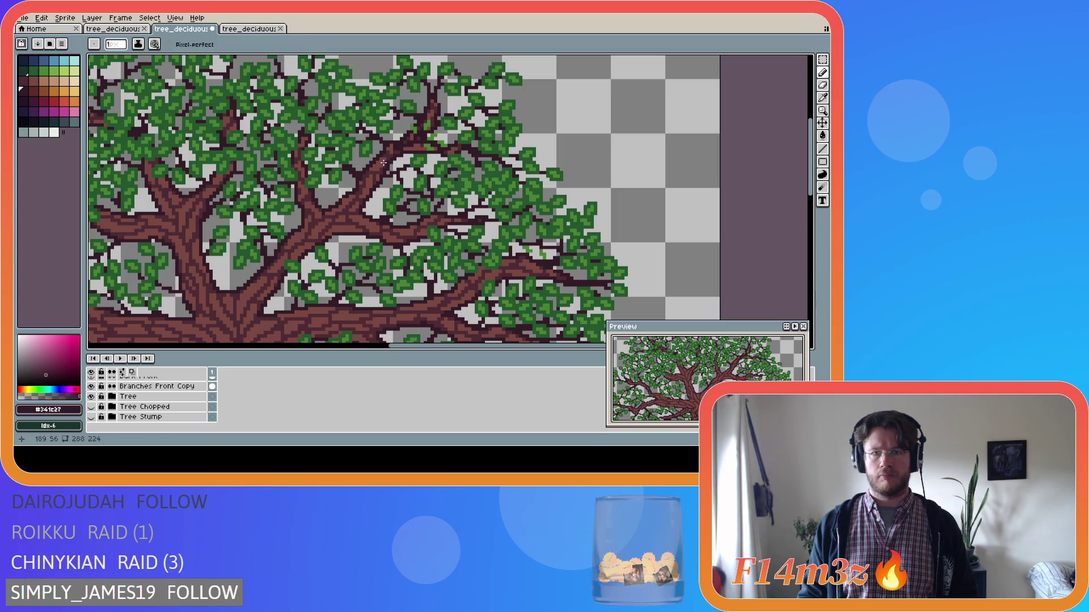
pyautogui.scroll(1, 384, 162)
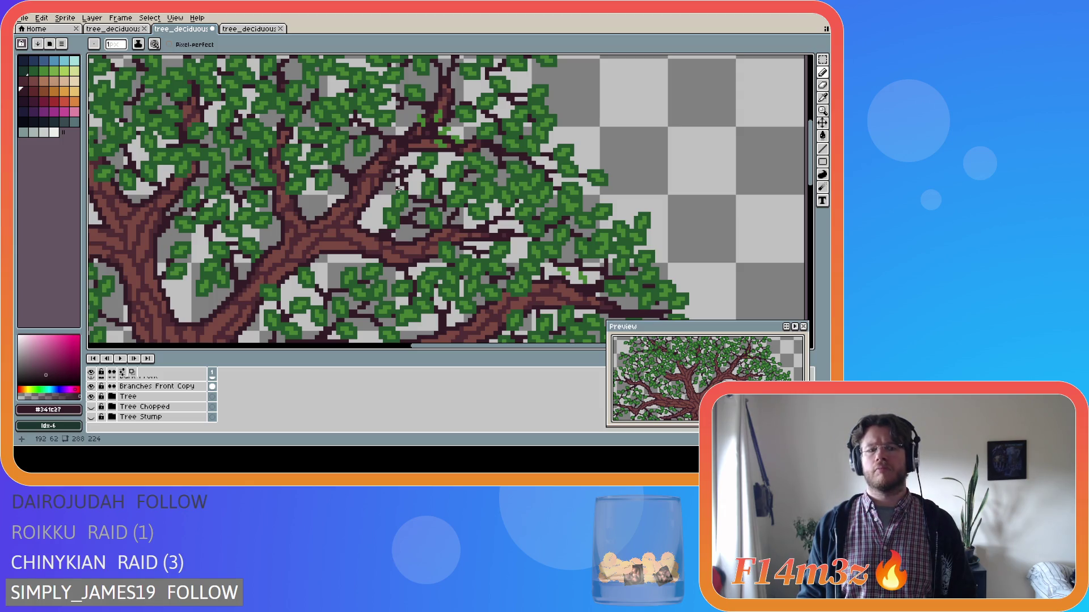
# Step: Check the layer bounds, then make Small Branches Front the drawing layer
pyautogui.press('v')
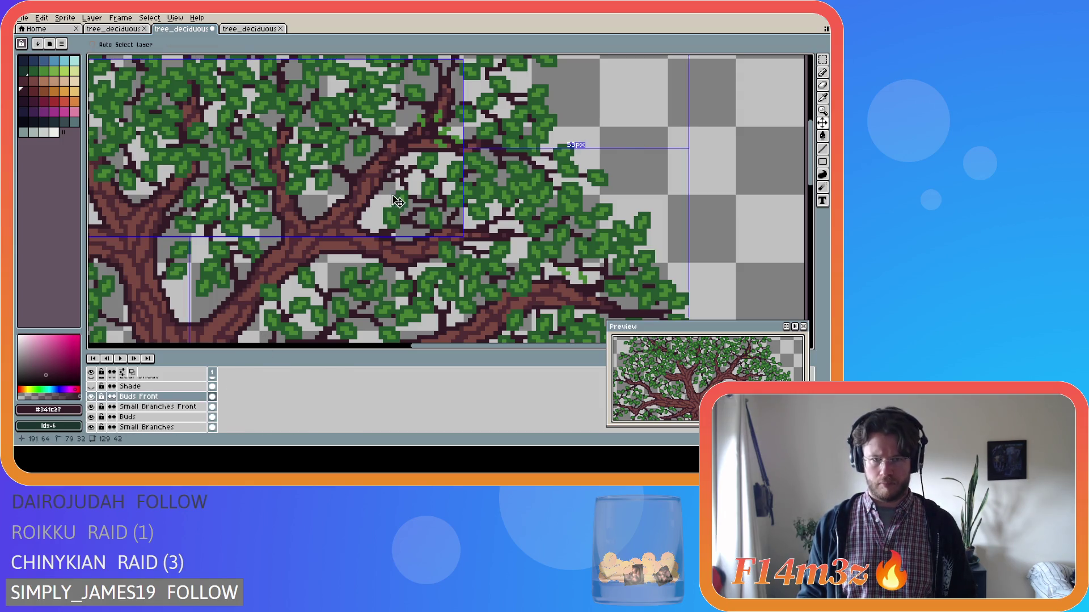
pyautogui.press('b')
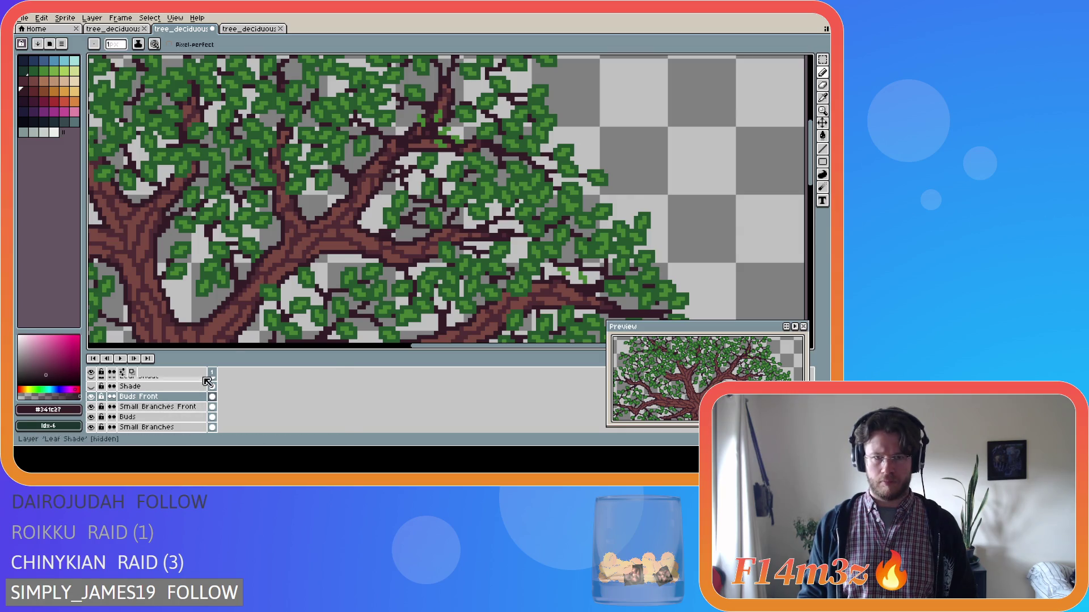
pyautogui.click(158, 407)
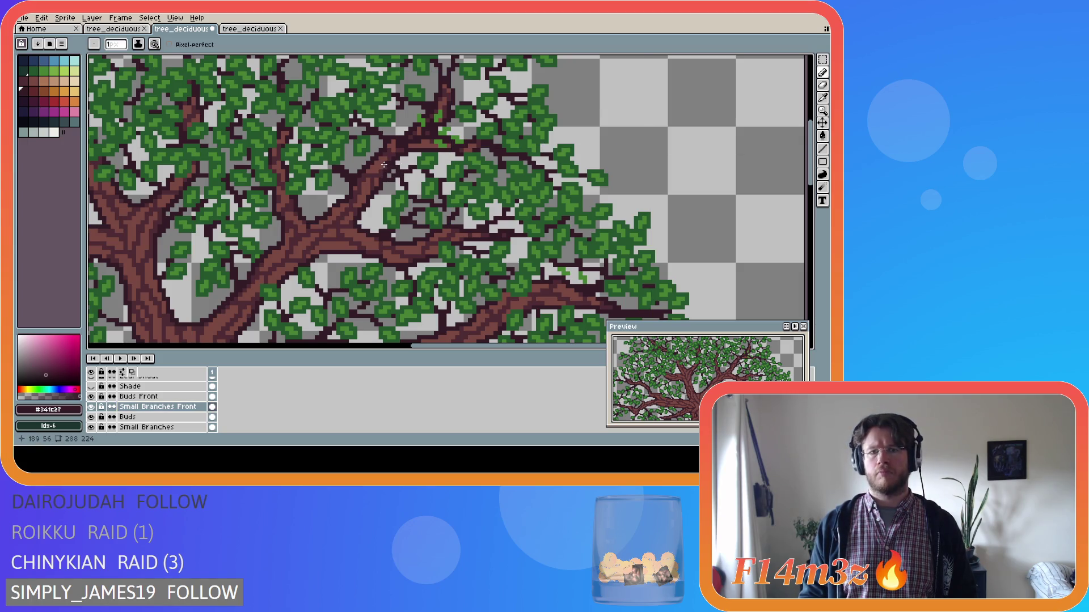
pyautogui.press('ctrl')
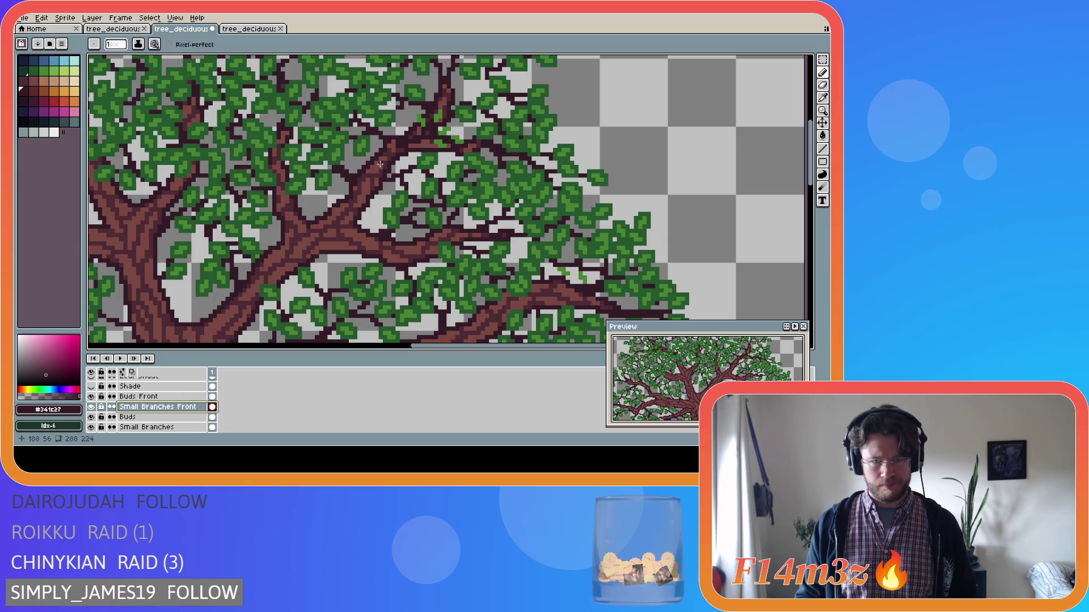
pyautogui.scroll(-3, 382, 166)
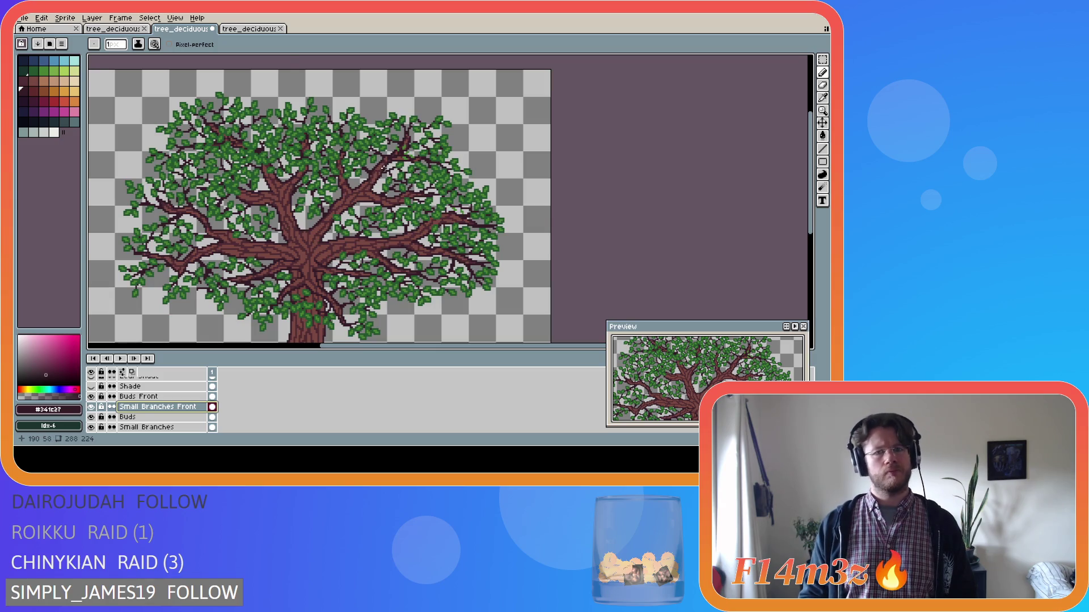
pyautogui.scroll(1, 383, 168)
pyautogui.scroll(2, 385, 165)
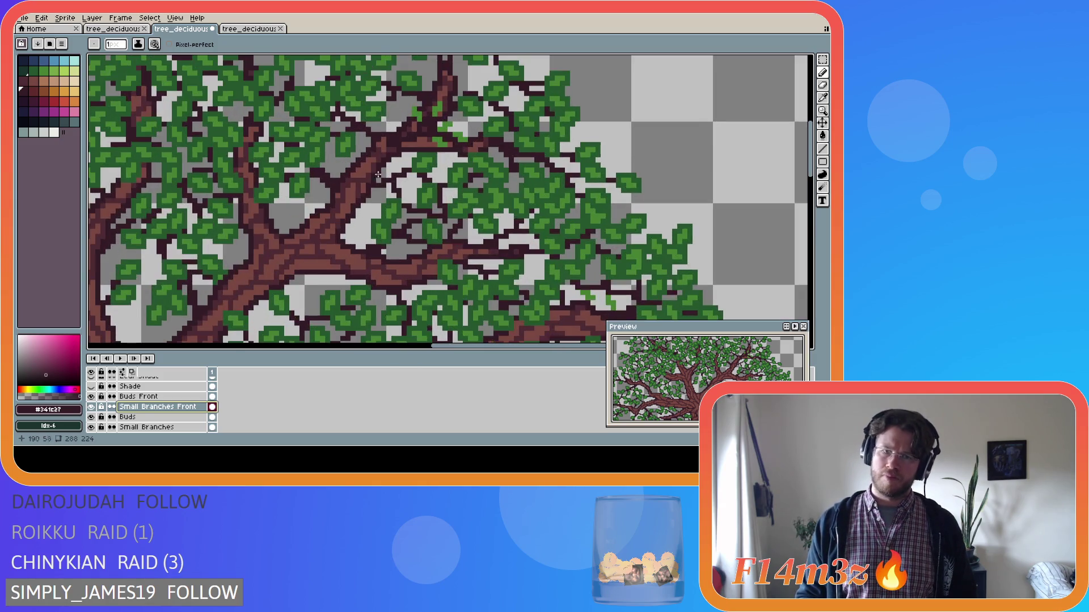
pyautogui.scroll(-3, 325, 208)
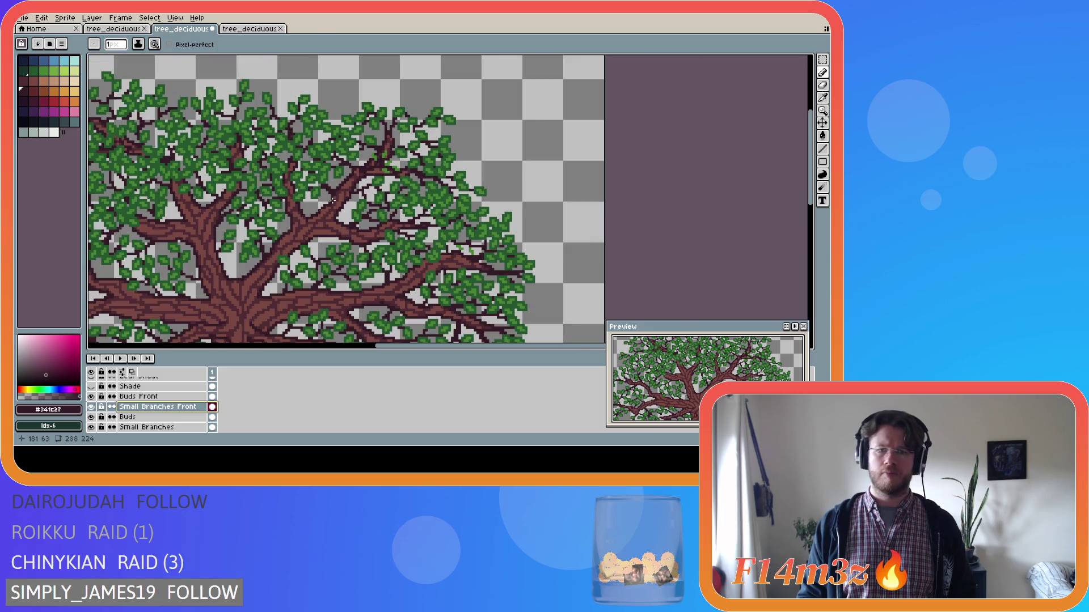
pyautogui.scroll(1, 331, 204)
pyautogui.scroll(1, 331, 204)
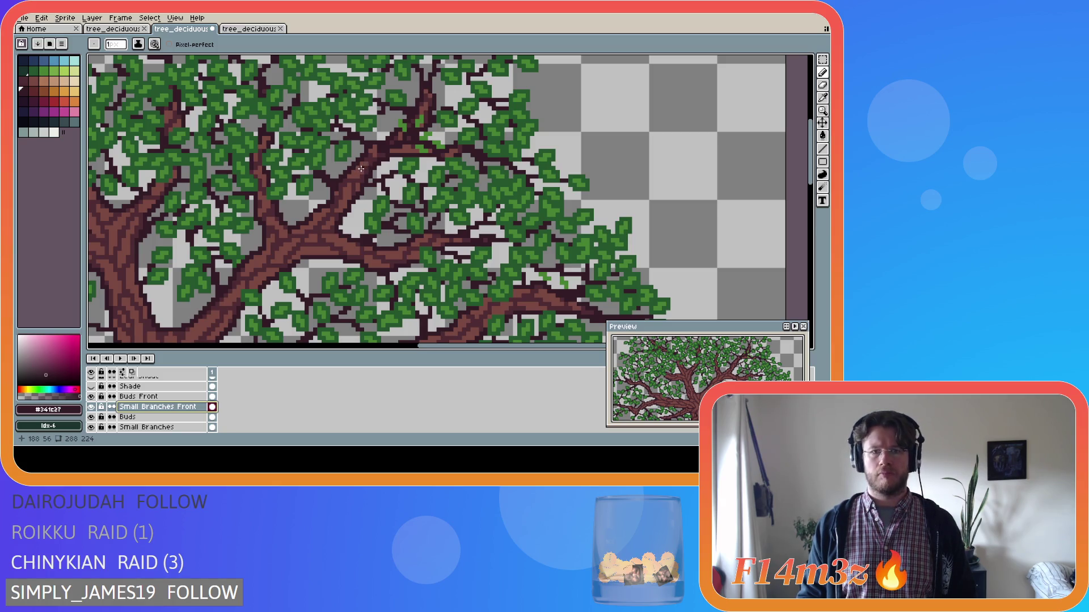
pyautogui.moveTo(364, 170); pyautogui.dragTo(391, 166)
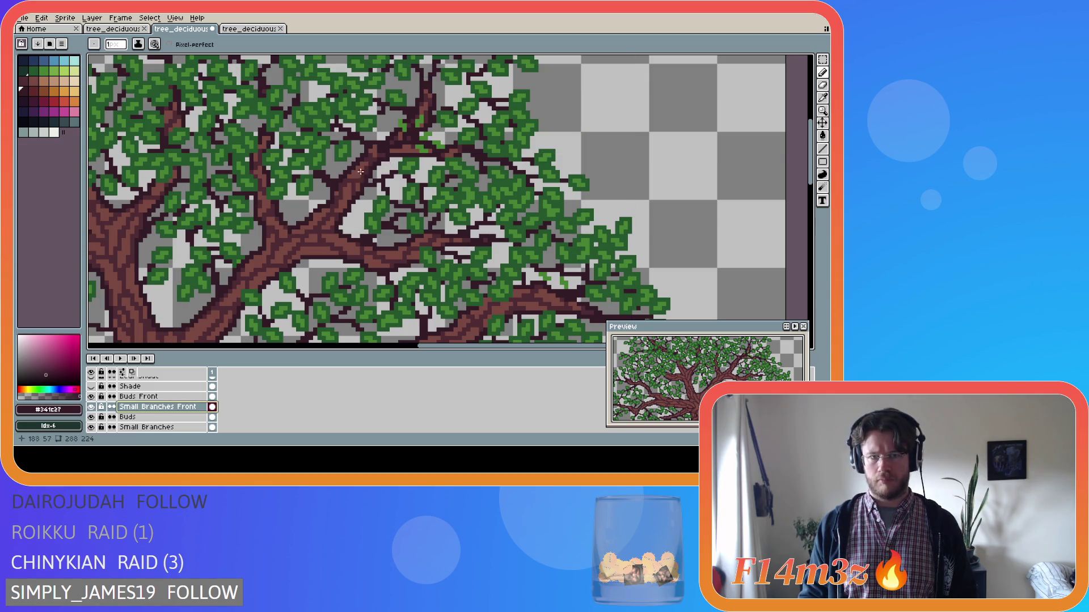
pyautogui.click(360, 171)
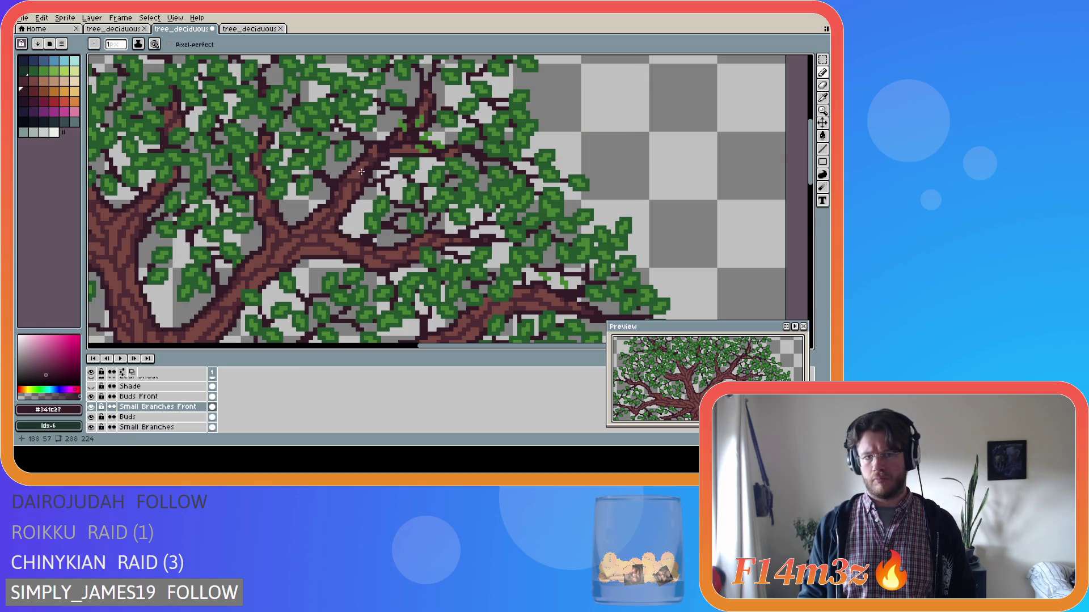
pyautogui.moveTo(366, 153)
pyautogui.mouseDown()
pyautogui.moveTo(358, 173)
pyautogui.moveTo(340, 172)
pyautogui.mouseUp()
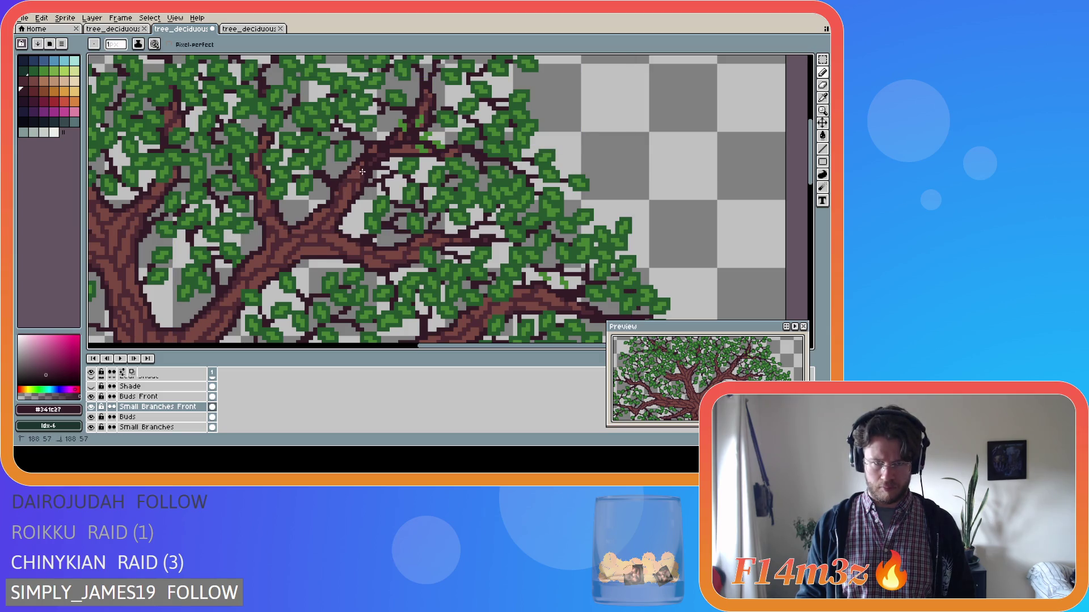
pyautogui.hotkey('ctrl', 'z')
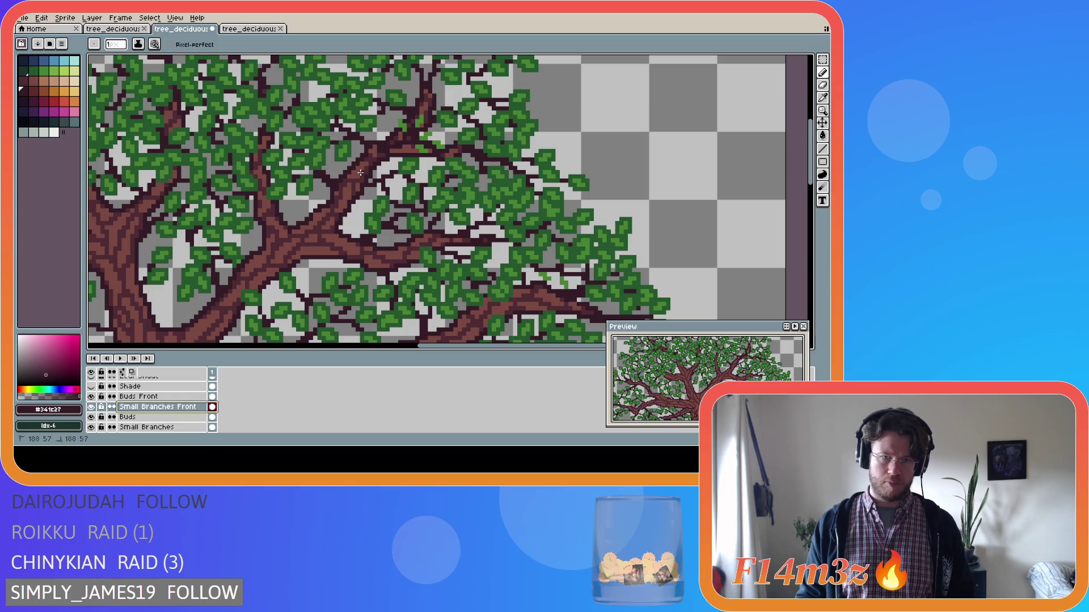
pyautogui.scroll(-3, 342, 210)
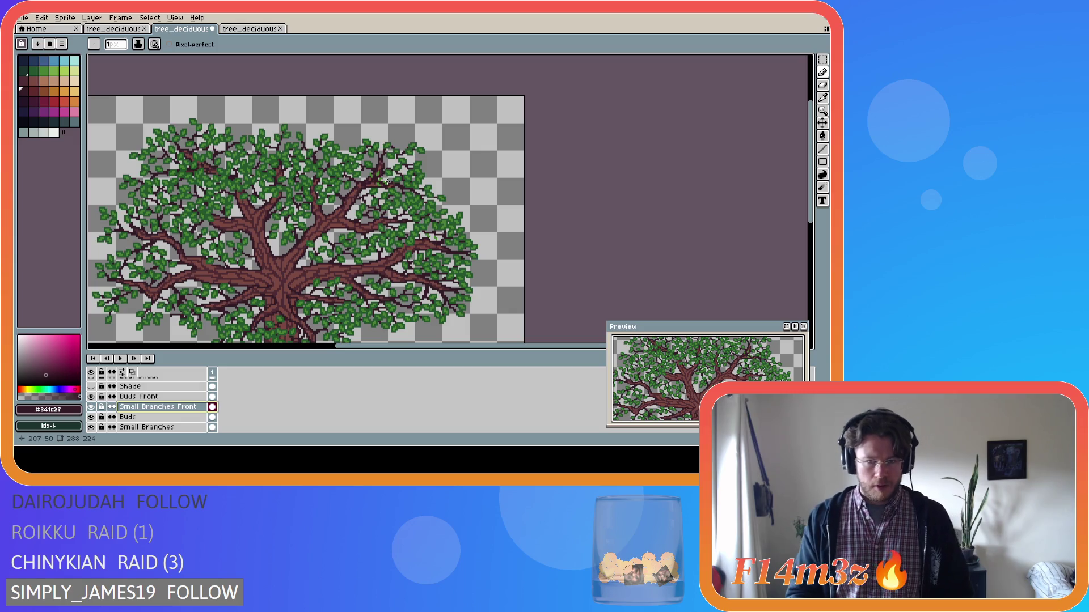
pyautogui.scroll(2, 386, 182)
pyautogui.click(165, 397)
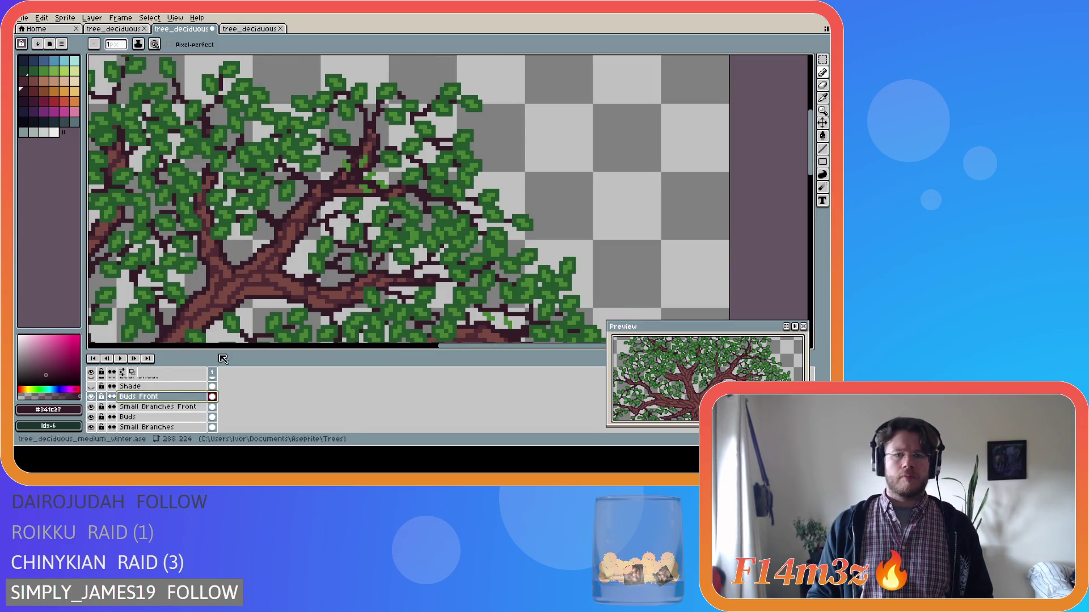
# Step: Paint two dark green #25562e leaf pixels among the upper branches
pyautogui.scroll(2, 362, 201)
pyautogui.keyDown('alt'); pyautogui.click(361, 202); pyautogui.keyUp('alt')
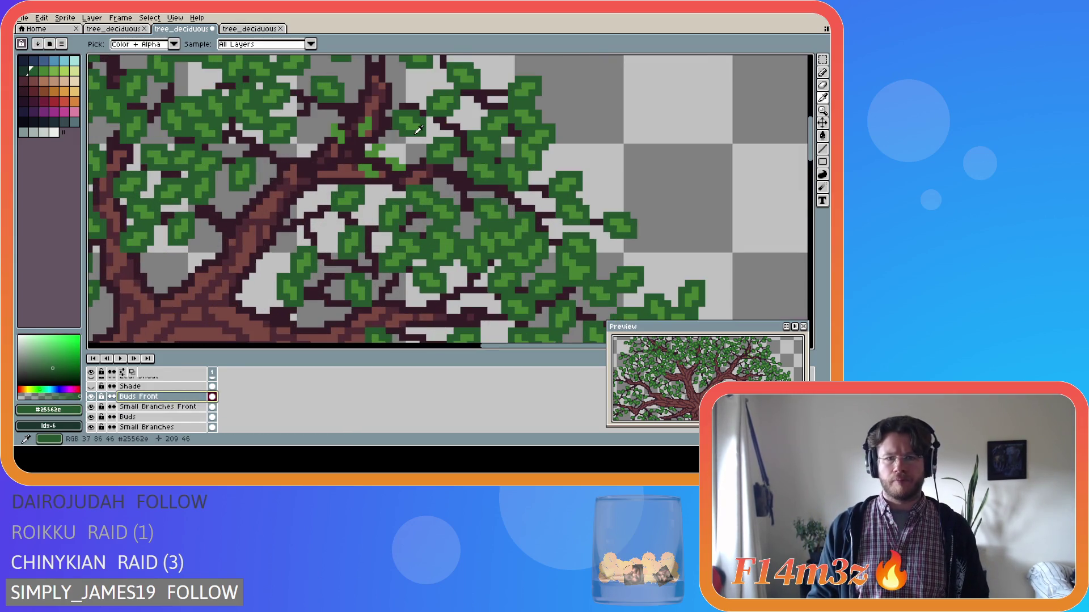
pyautogui.click(388, 146)
pyautogui.click(385, 141)
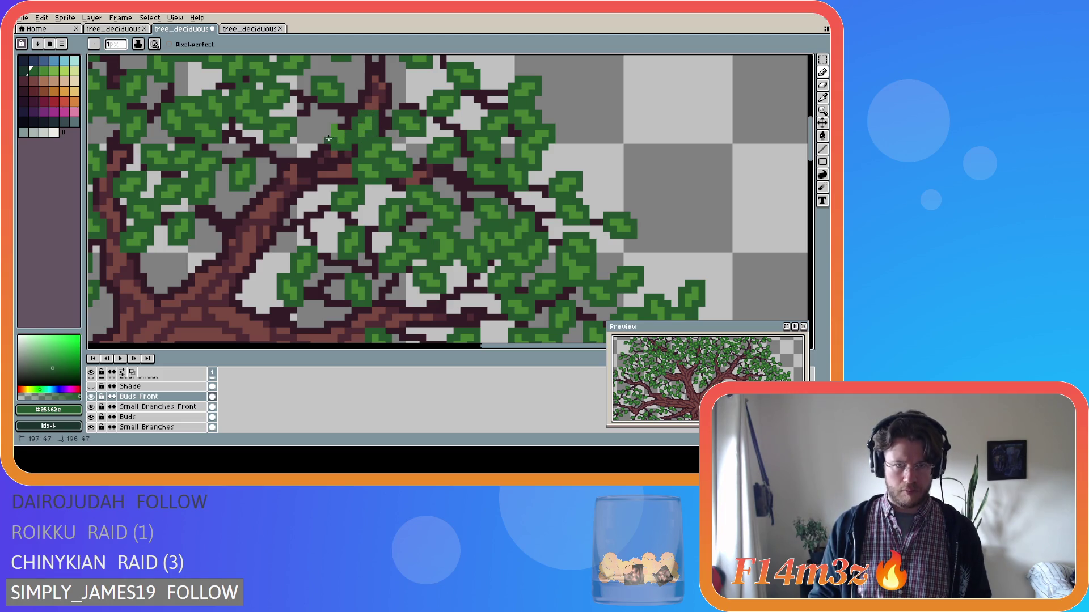
# Step: Reselect the dark twig colour #341c27 from the palette
pyautogui.scroll(-3, 347, 129)
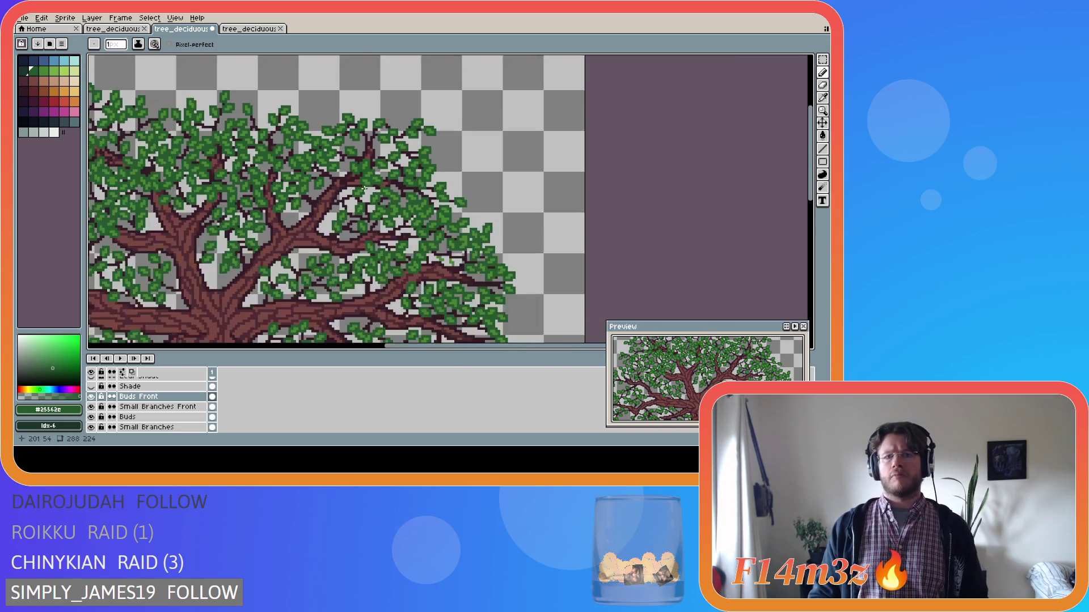
pyautogui.scroll(-1, 364, 188)
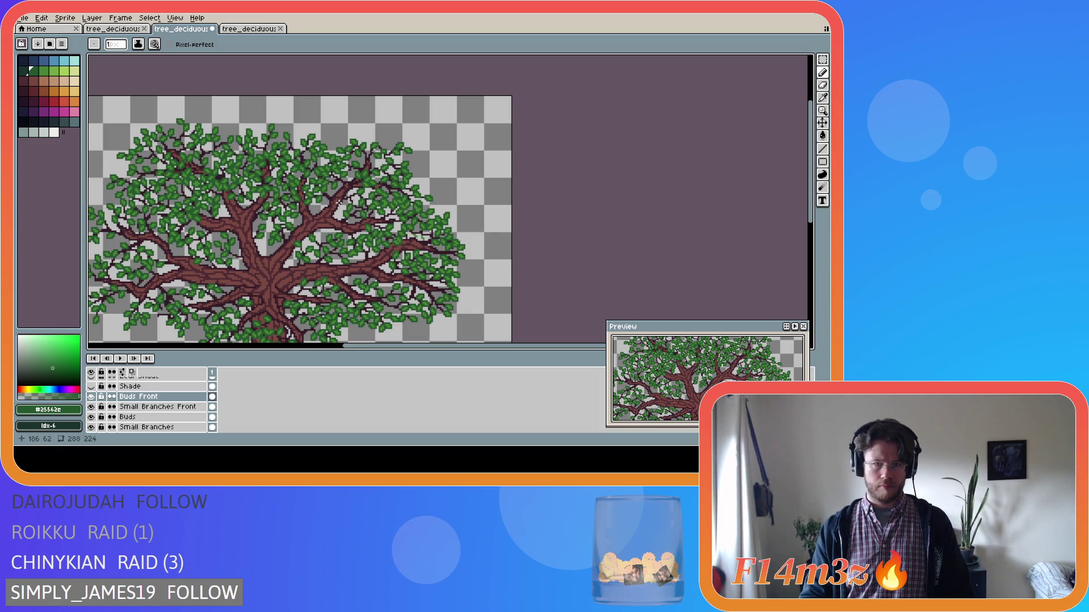
pyautogui.scroll(2, 338, 203)
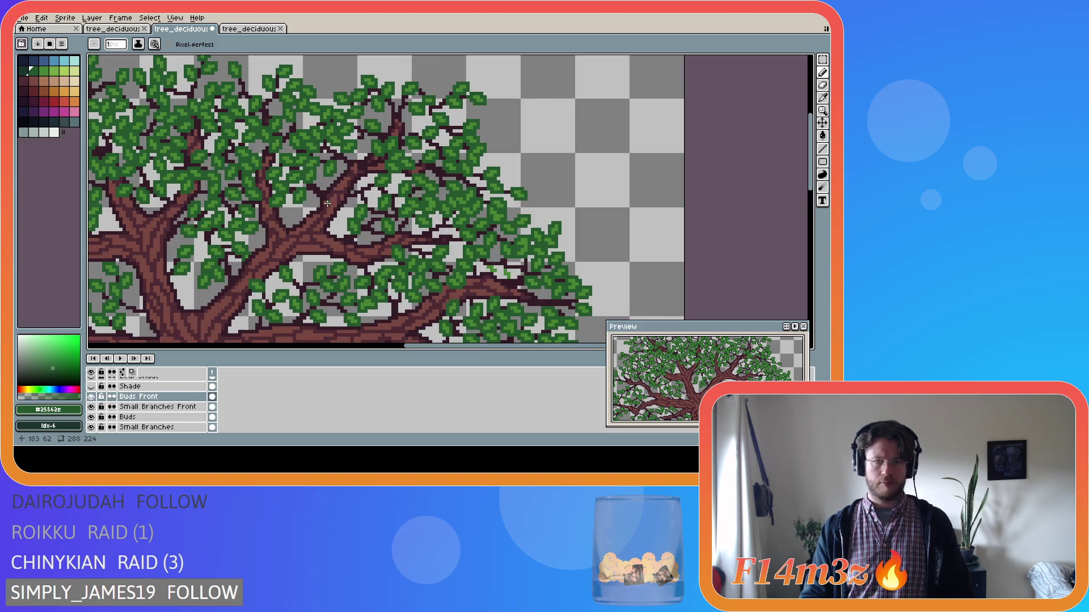
pyautogui.scroll(1, 328, 203)
pyautogui.keyDown('alt'); pyautogui.click(287, 301); pyautogui.keyUp('alt')
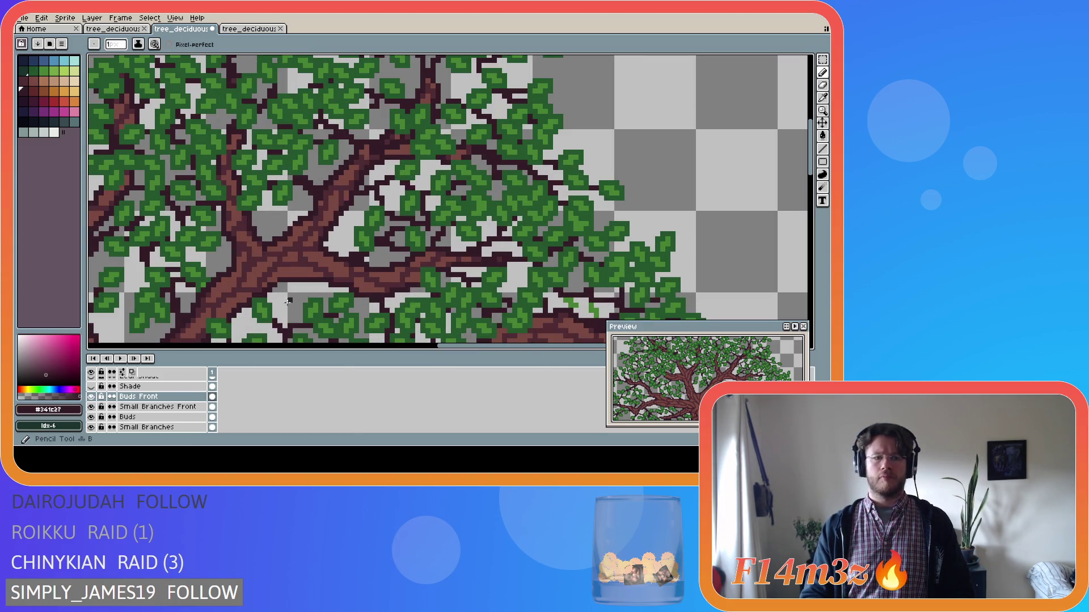
# Step: Draw three dark twig lines reaching upward through the leaves on Small Branches Front
pyautogui.hotkey('alt', 'Down')
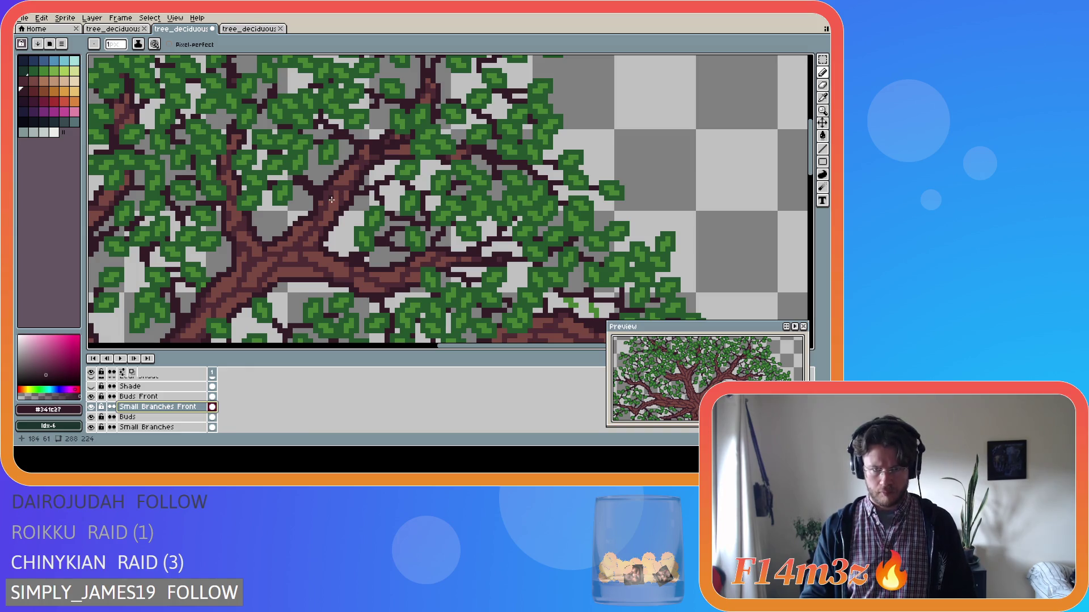
pyautogui.moveTo(332, 200); pyautogui.dragTo(385, 160)
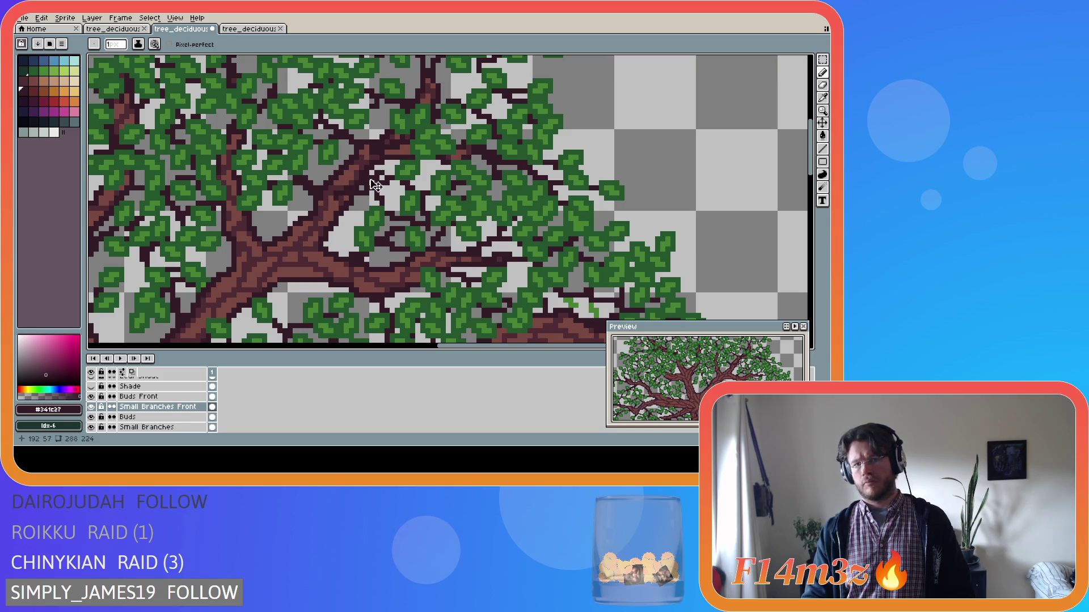
pyautogui.press('Escape')
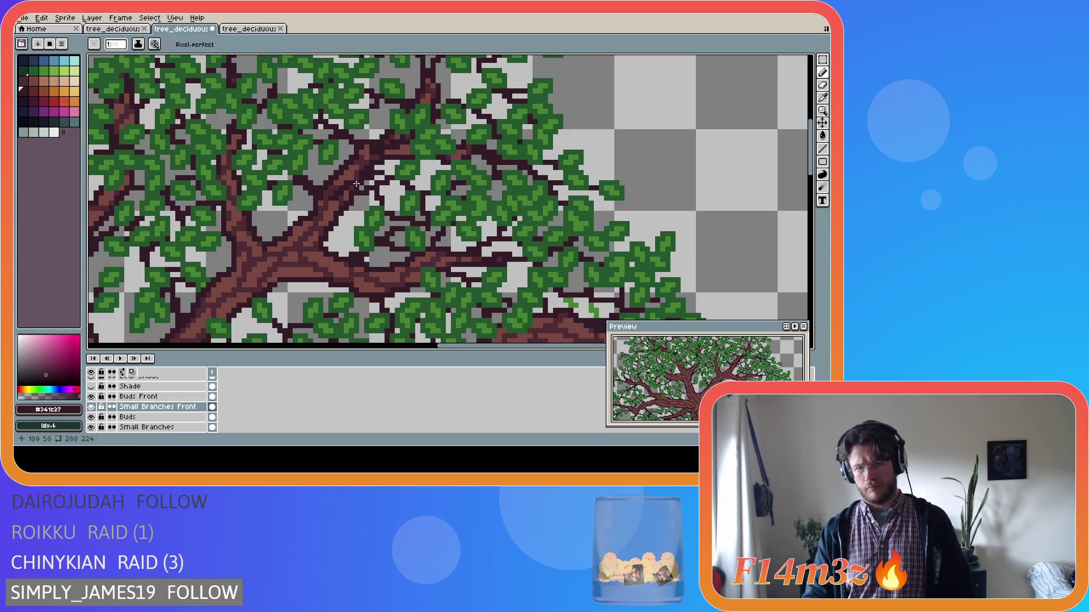
pyautogui.moveTo(349, 181); pyautogui.dragTo(362, 150)
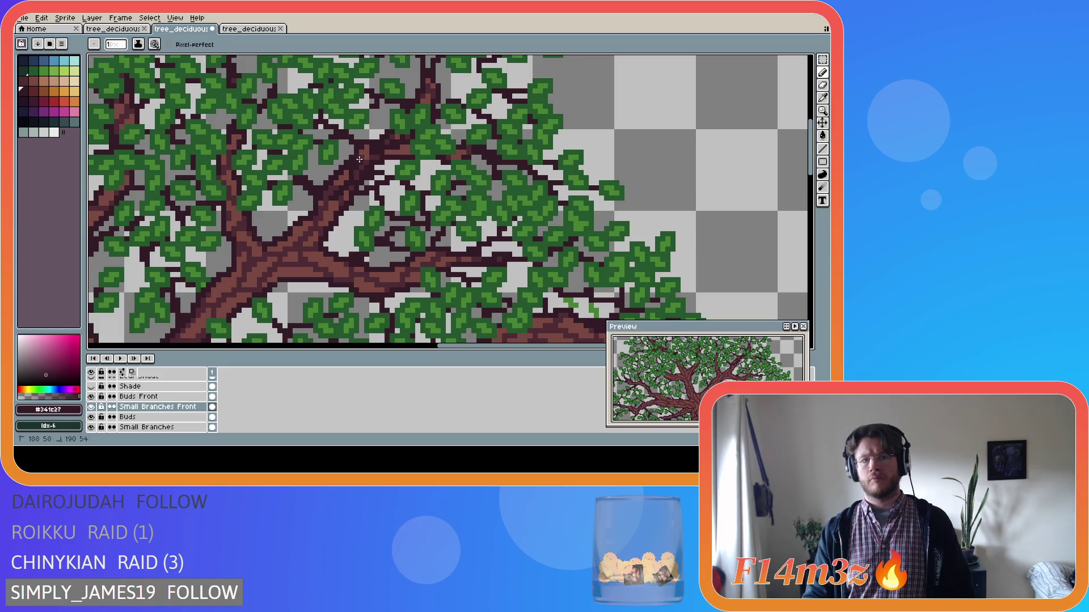
pyautogui.moveTo(346, 181); pyautogui.dragTo(358, 160)
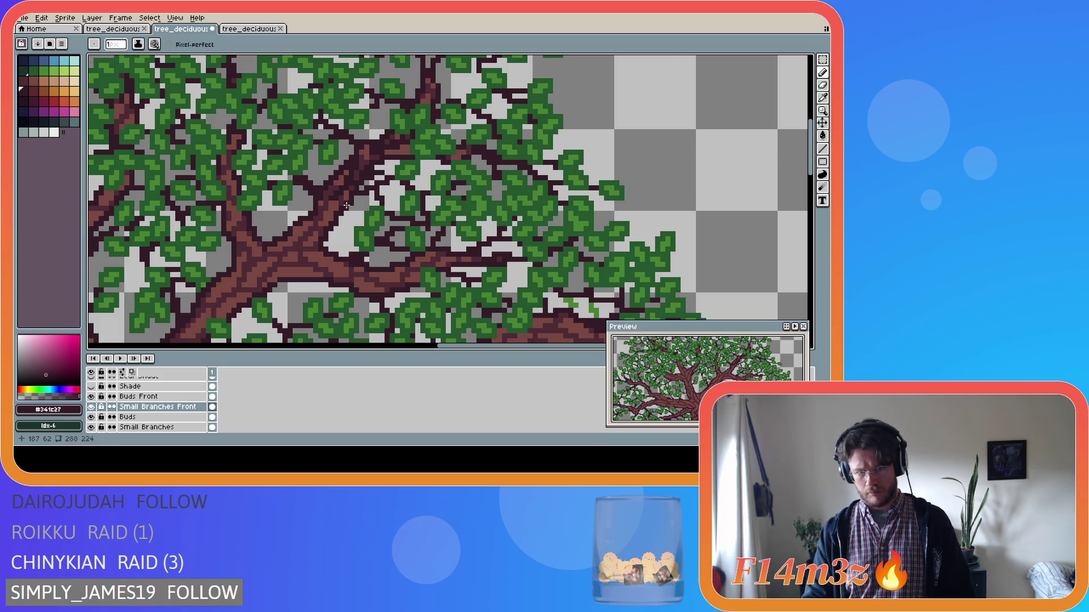
# Step: Toggle the Tree layer off and on to check the new twigs, leaving it visible
pyautogui.scroll(-5, 147, 405)
pyautogui.click(90, 417)
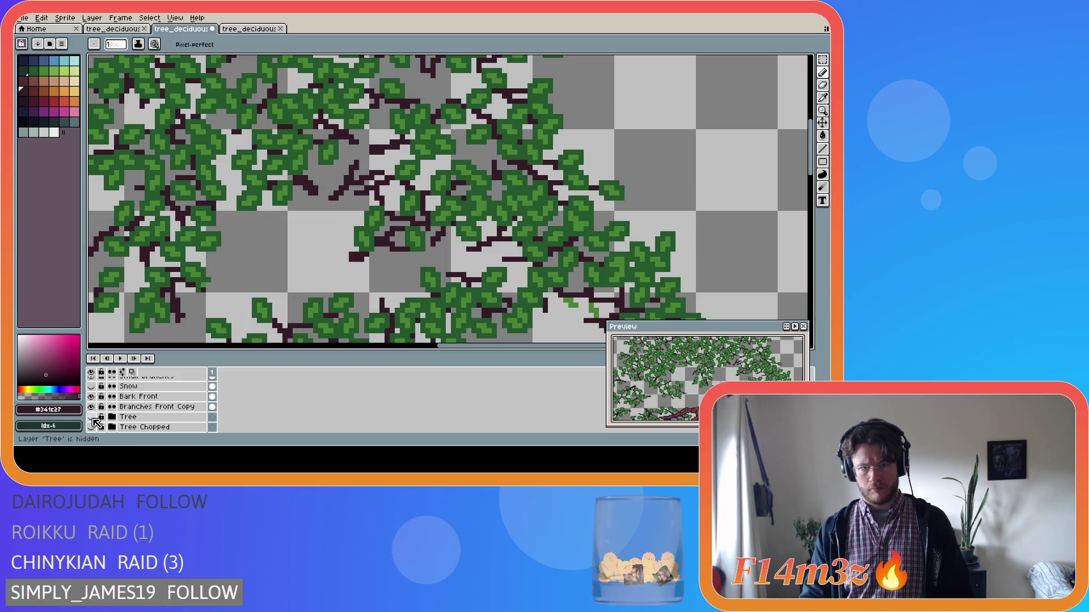
pyautogui.click(91, 416)
pyautogui.click(91, 417)
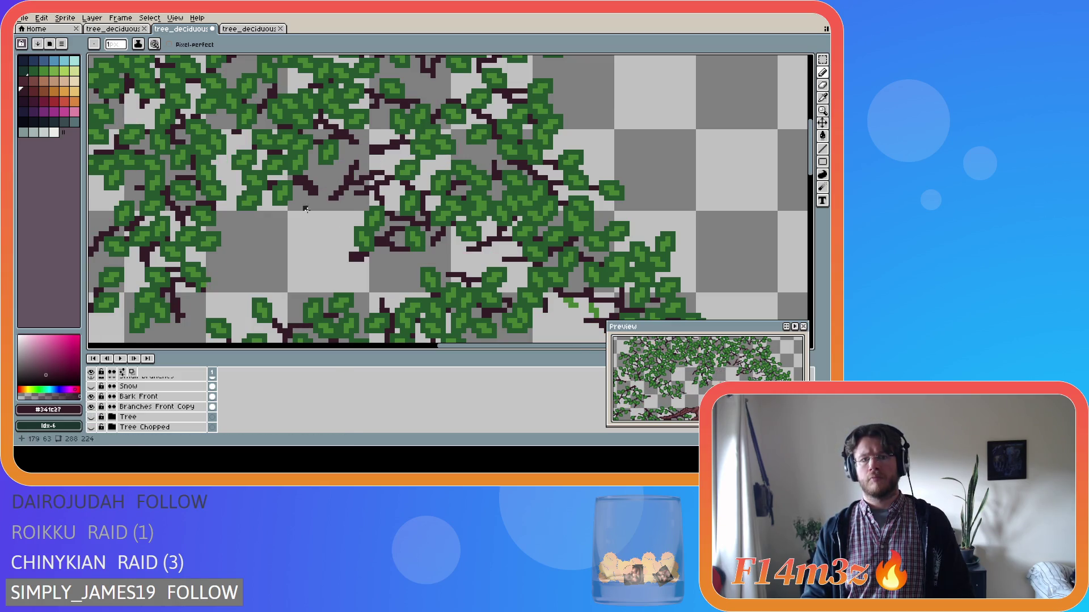
pyautogui.click(91, 417)
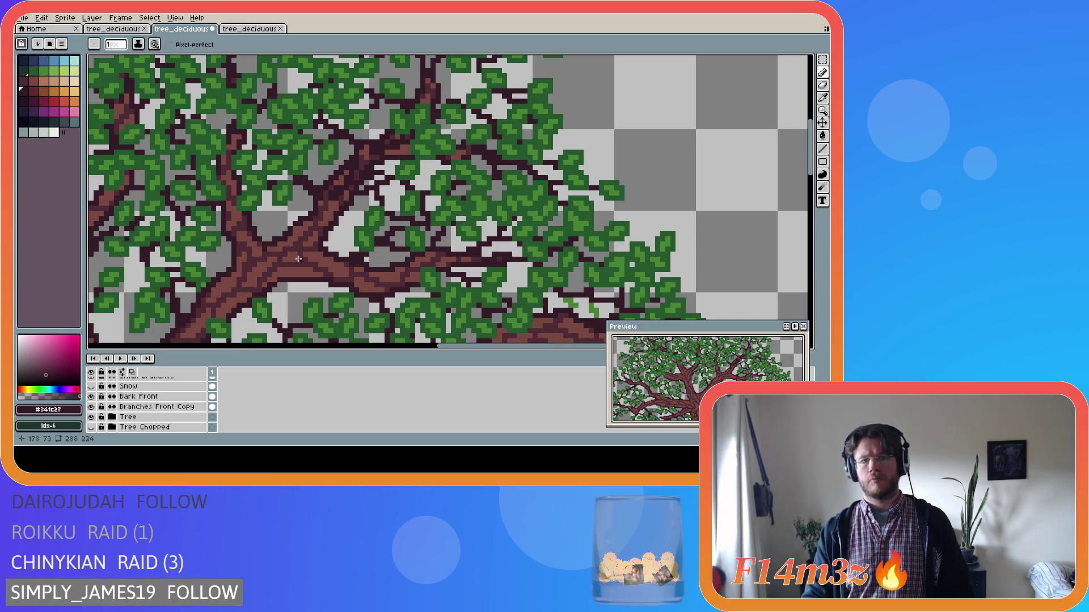
# Step: Flash the layer bounds, then hide the Tree group's trunk and branches
pyautogui.press('v')
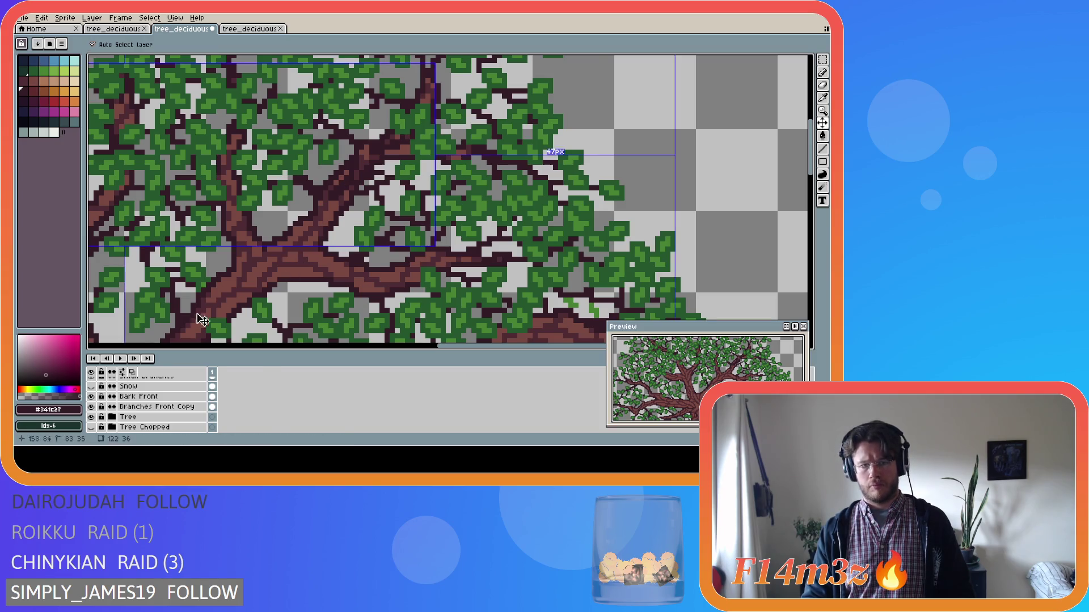
pyautogui.press('b')
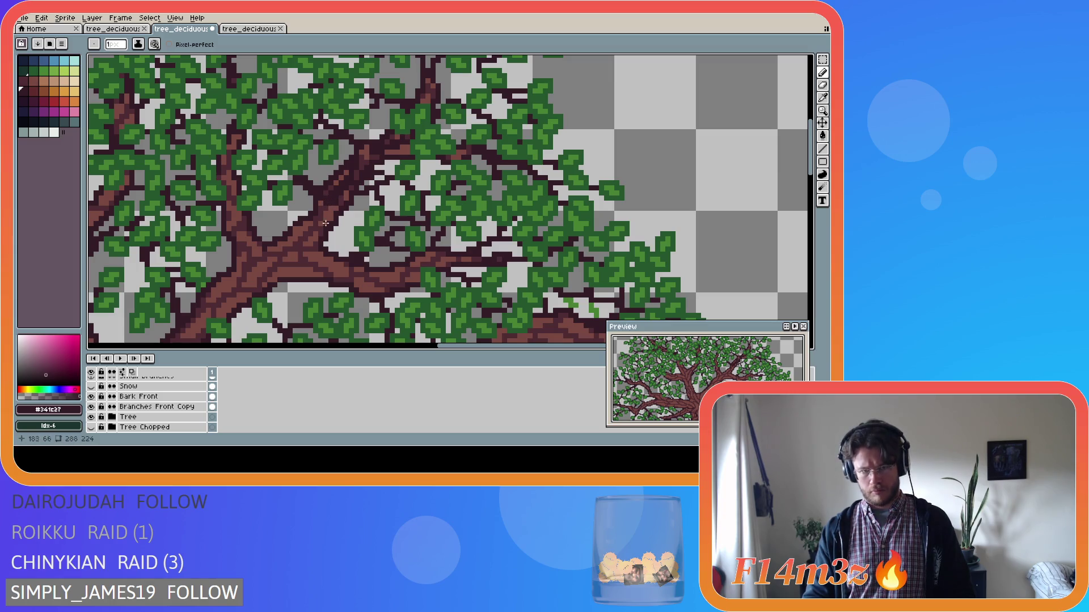
pyautogui.click(91, 417)
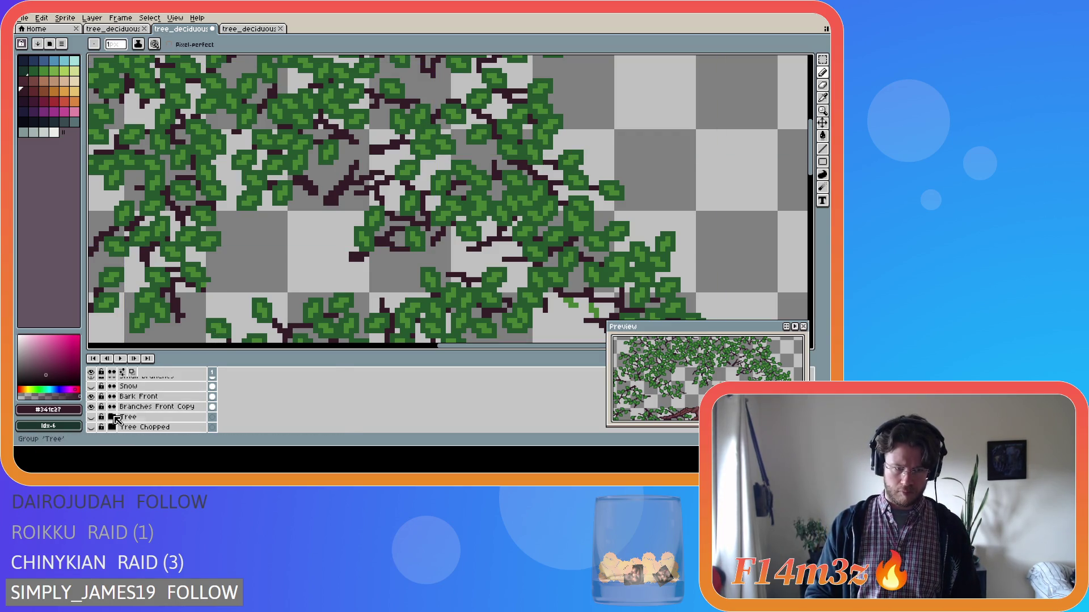
# Step: Flick the Tree group's visibility repeatedly to compare foliage, ending with the trunk shown
pyautogui.click(91, 417)
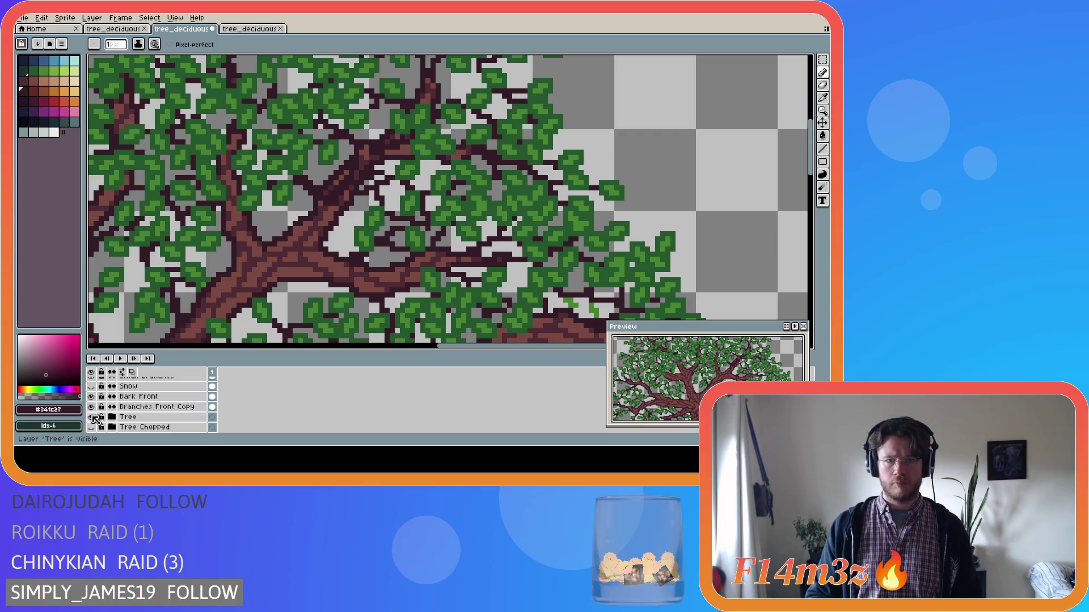
pyautogui.doubleClick(93, 417)
pyautogui.click(92, 417)
pyautogui.click(92, 418)
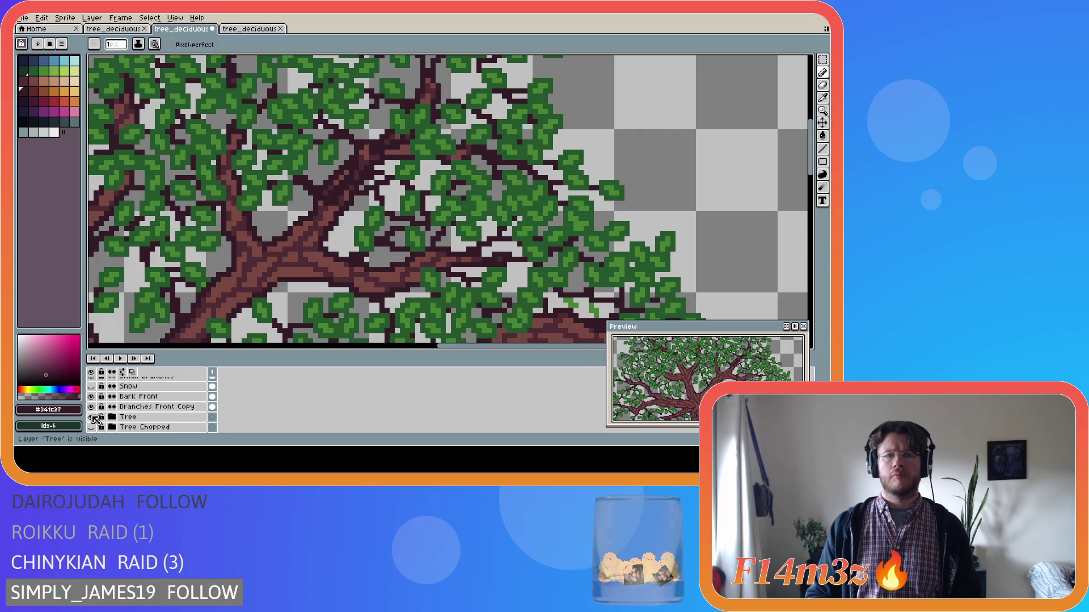
pyautogui.doubleClick(93, 417)
pyautogui.click(92, 418)
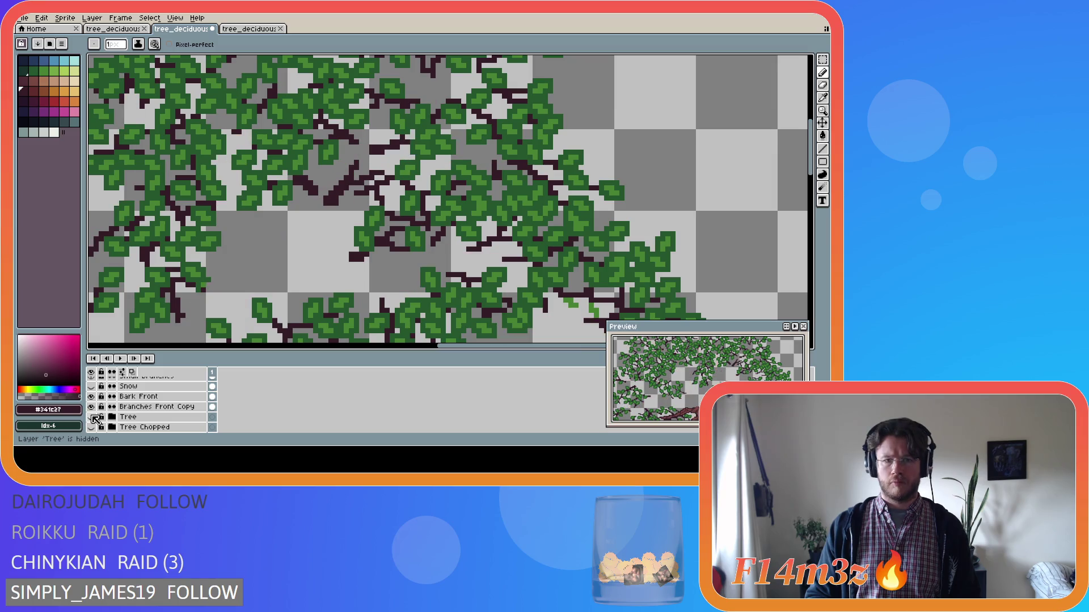
pyautogui.click(93, 417)
pyautogui.doubleClick(93, 417)
pyautogui.doubleClick(93, 418)
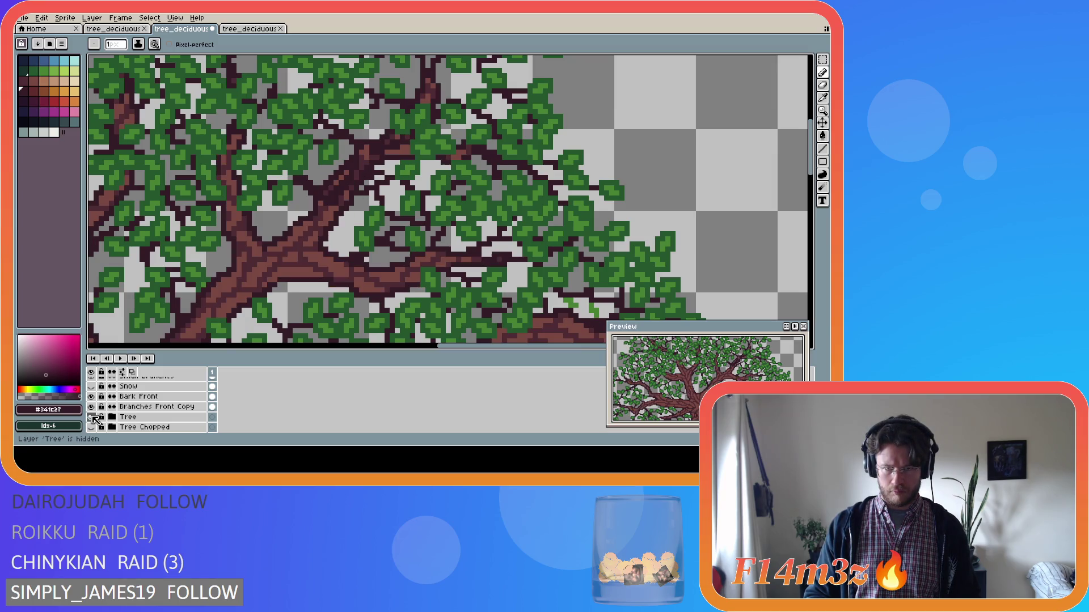
pyautogui.click(93, 418)
pyautogui.click(93, 418)
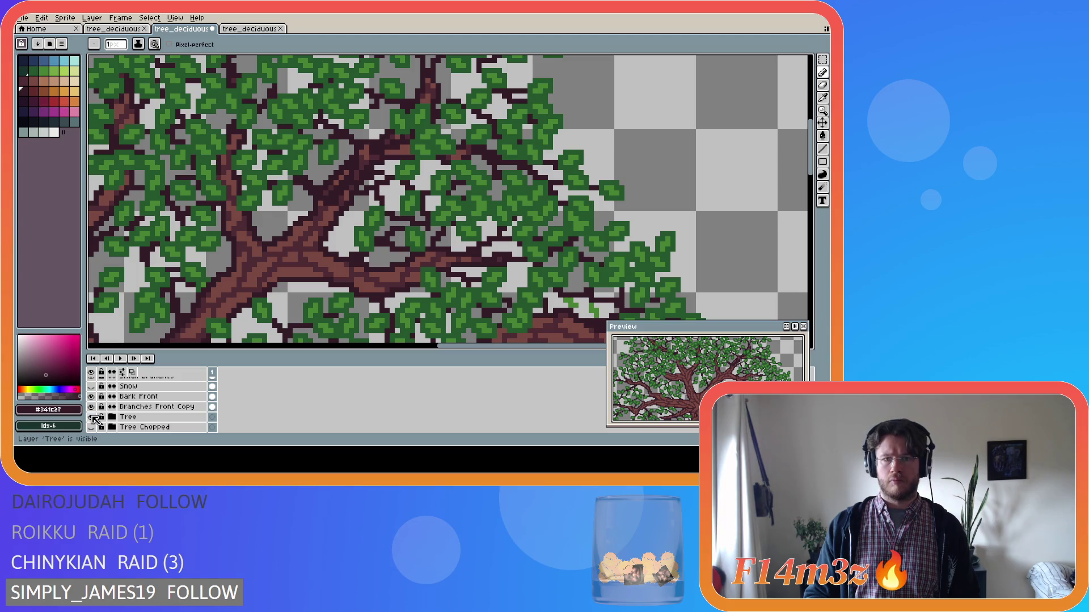
pyautogui.click(92, 417)
pyautogui.click(92, 418)
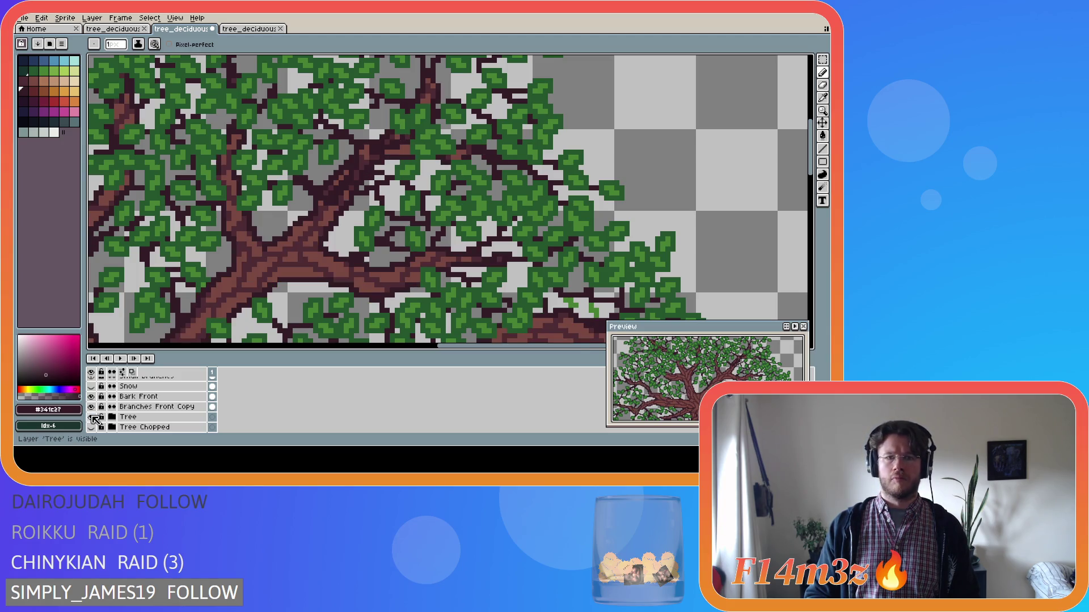
pyautogui.click(93, 417)
pyautogui.click(92, 418)
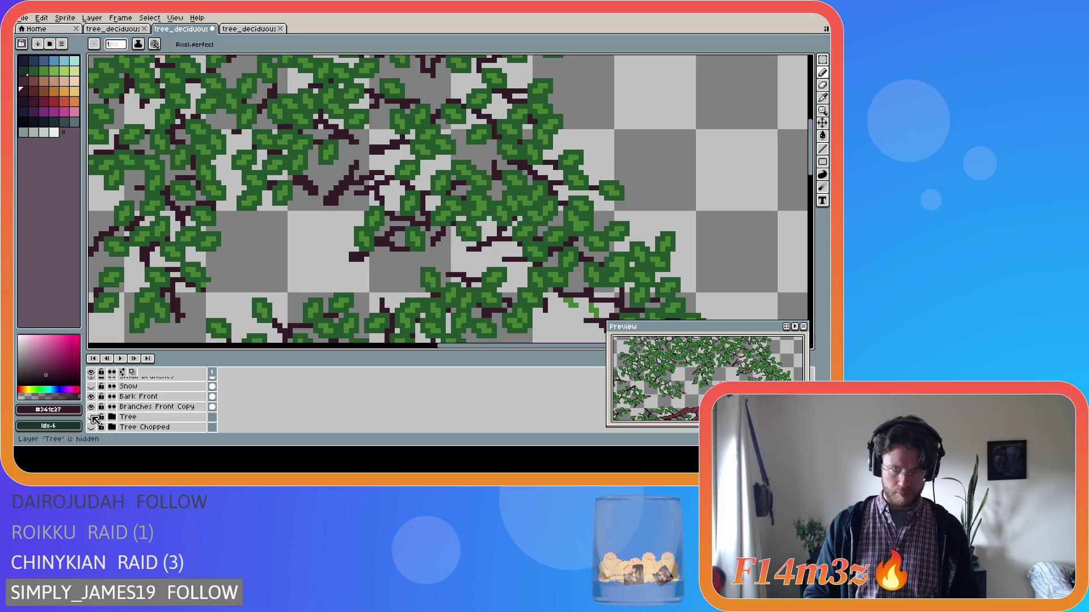
pyautogui.click(92, 418)
pyautogui.click(92, 417)
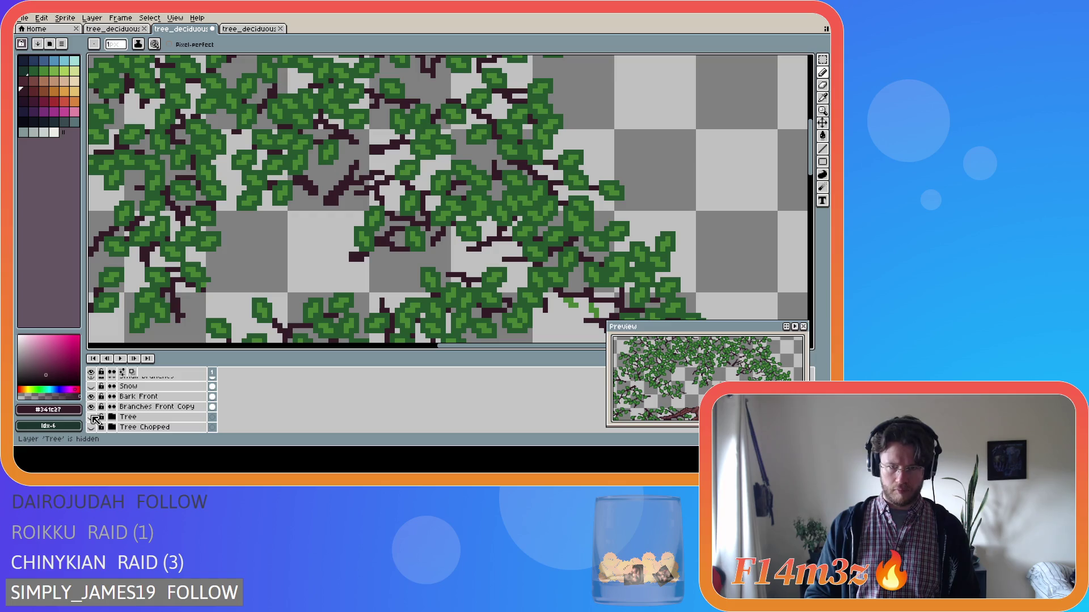
pyautogui.click(92, 417)
pyautogui.click(93, 418)
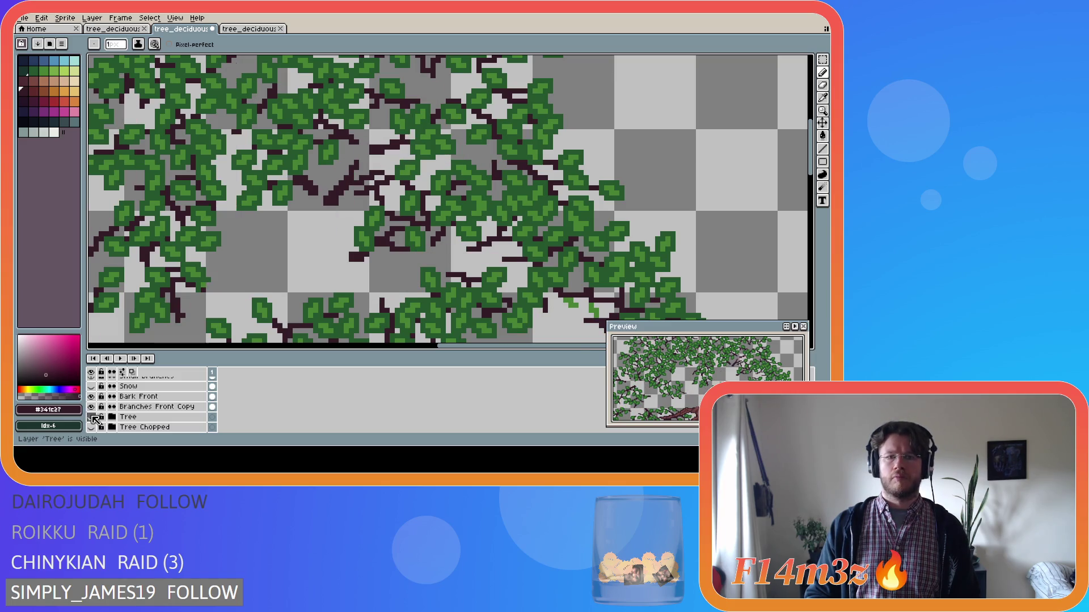
pyautogui.click(92, 418)
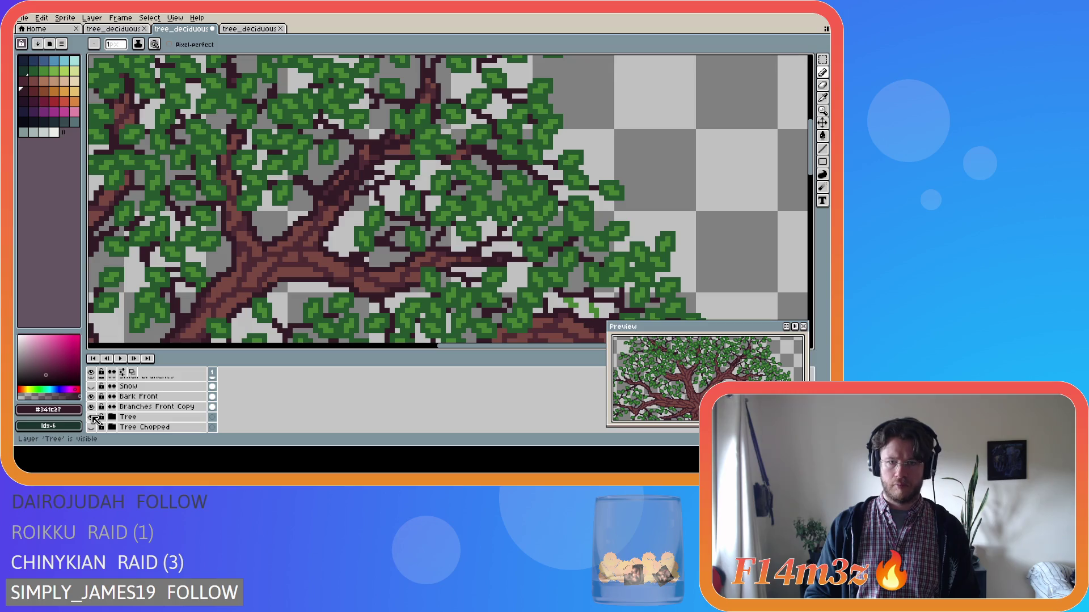
pyautogui.click(93, 417)
pyautogui.click(93, 417)
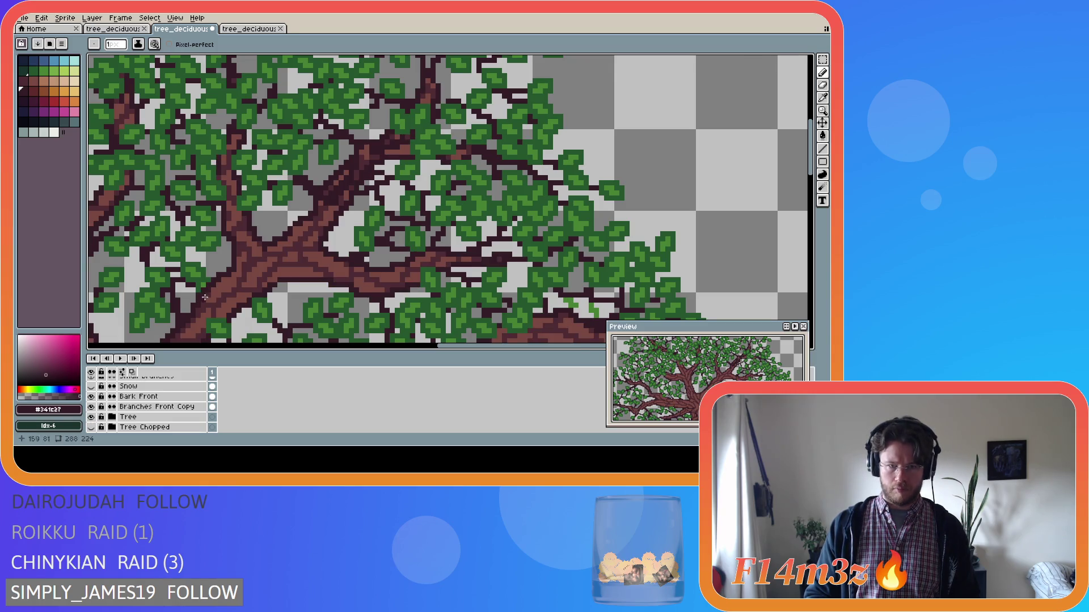
# Step: With the trunk hidden, place two light-green bud pixels on the twigs in Buds Front
pyautogui.scroll(-2, 208, 265)
pyautogui.scroll(2, 208, 265)
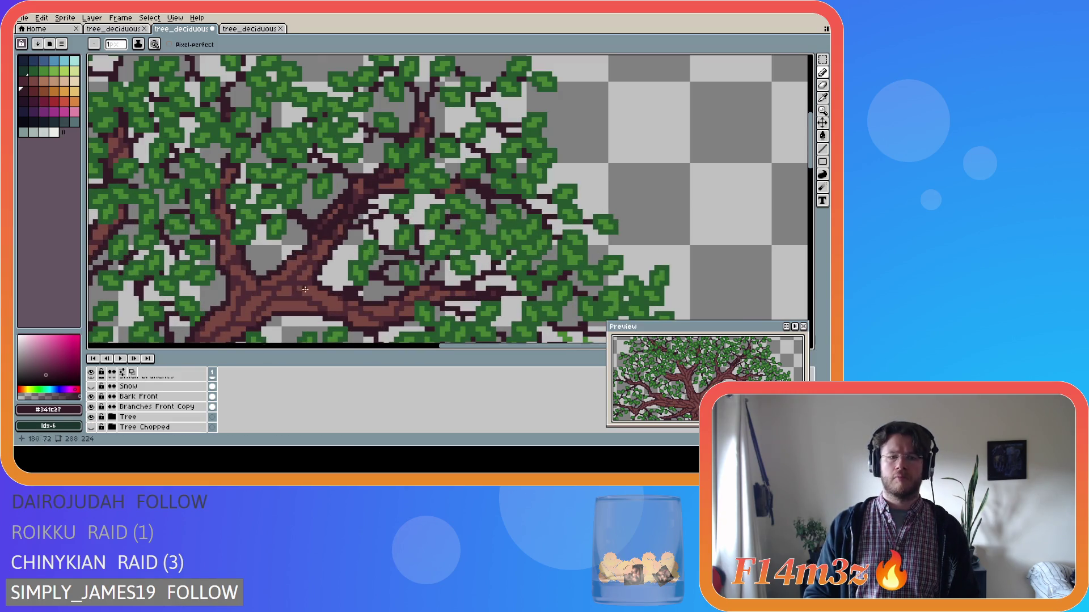
pyautogui.click(93, 417)
pyautogui.scroll(1, 169, 397)
pyautogui.scroll(2, 169, 397)
pyautogui.click(139, 386)
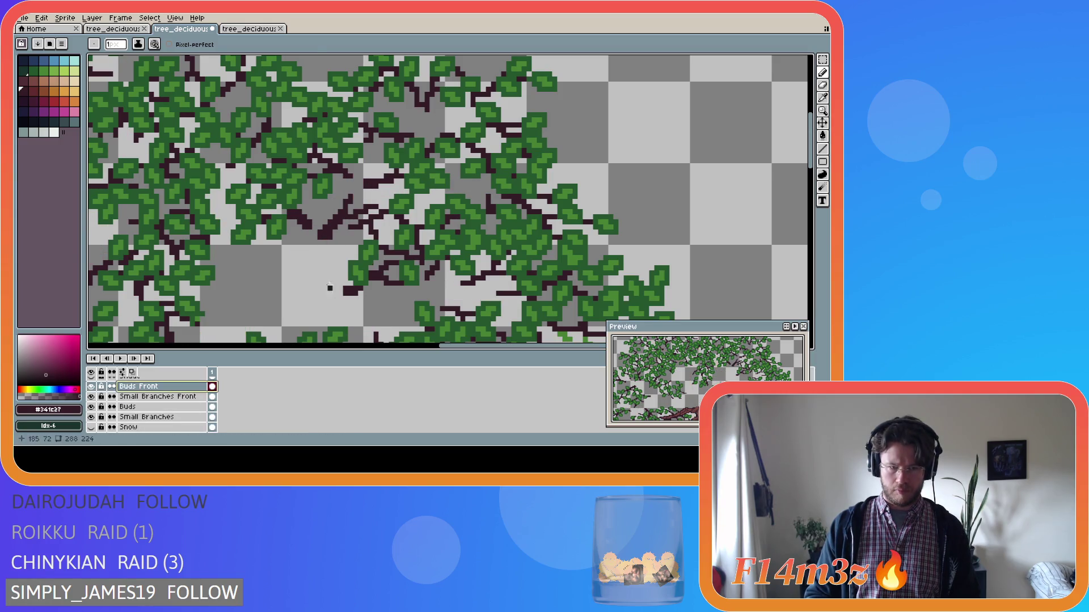
pyautogui.keyDown('alt'); pyautogui.click(371, 207); pyautogui.keyUp('alt')
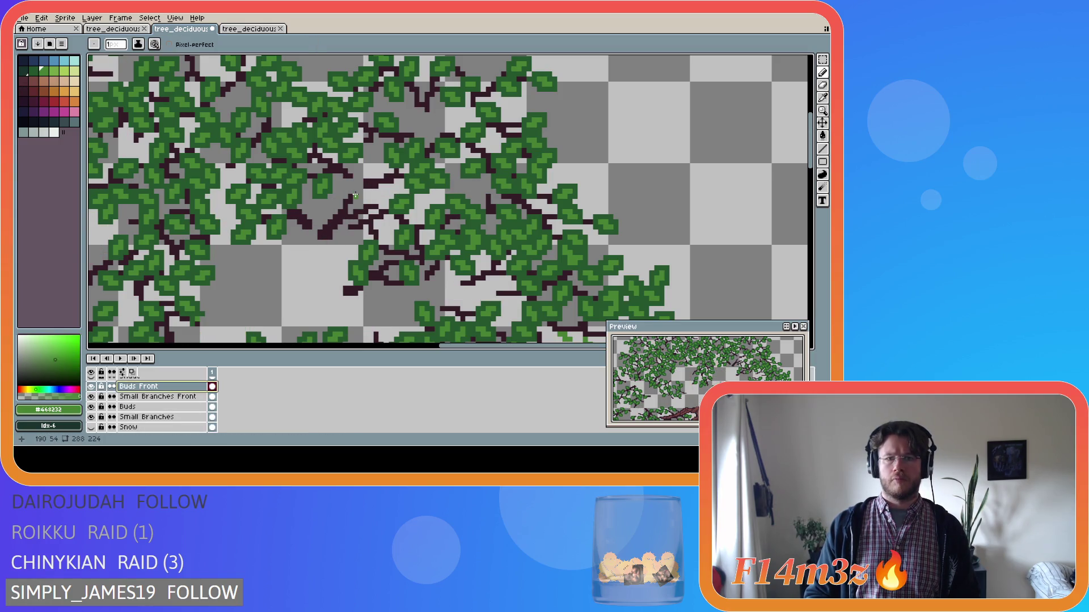
pyautogui.click(355, 195)
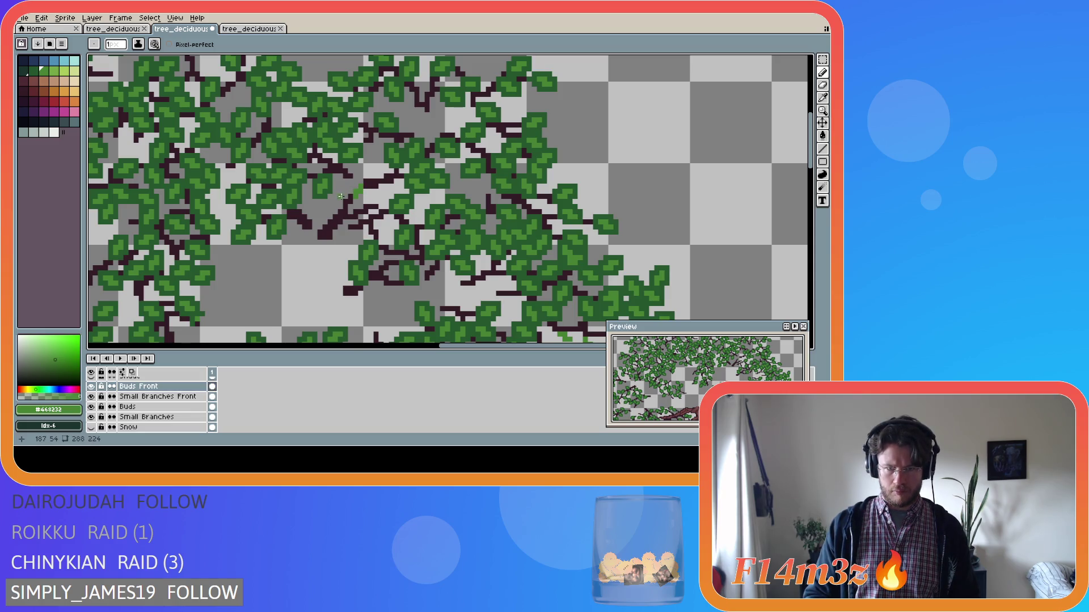
pyautogui.click(338, 196)
# Step: Check the buds against the trunk, add one more bud pixel, then show the trunk
pyautogui.scroll(-1, 106, 430)
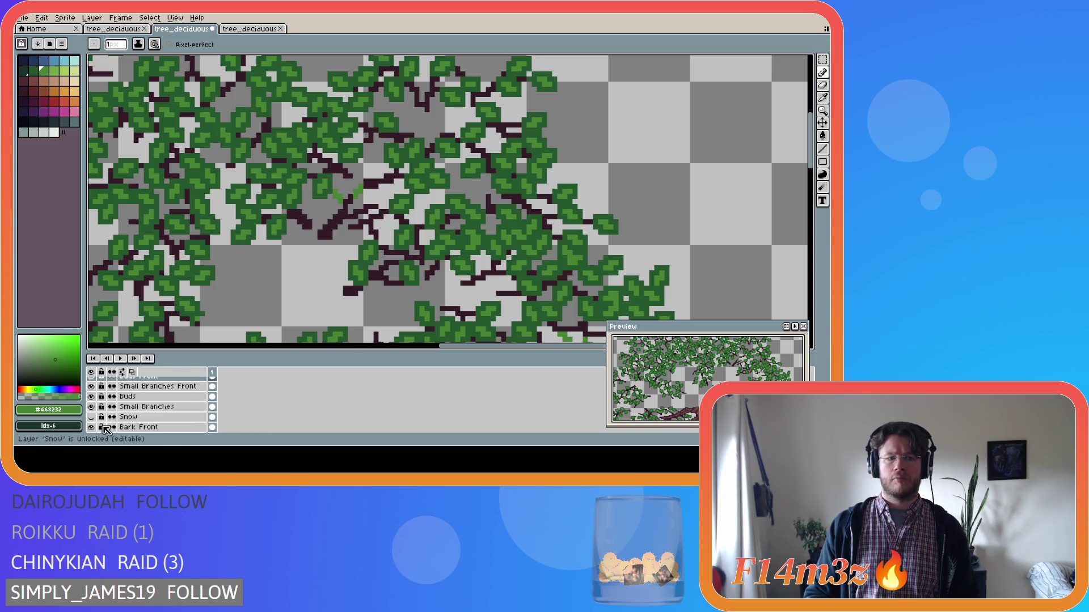
pyautogui.scroll(-4, 106, 425)
pyautogui.click(91, 407)
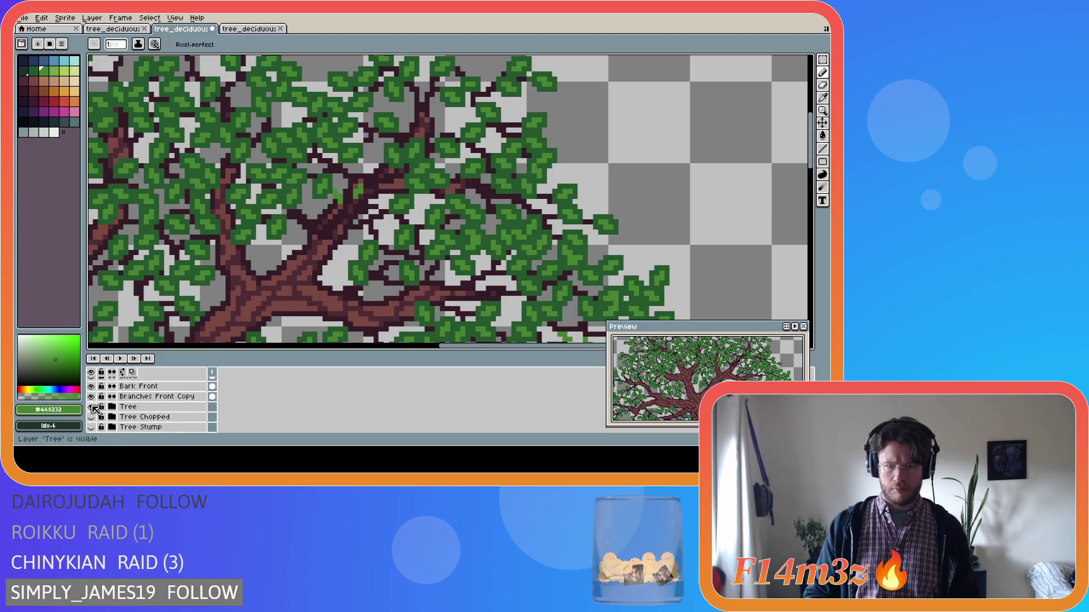
pyautogui.click(91, 407)
pyautogui.click(382, 199)
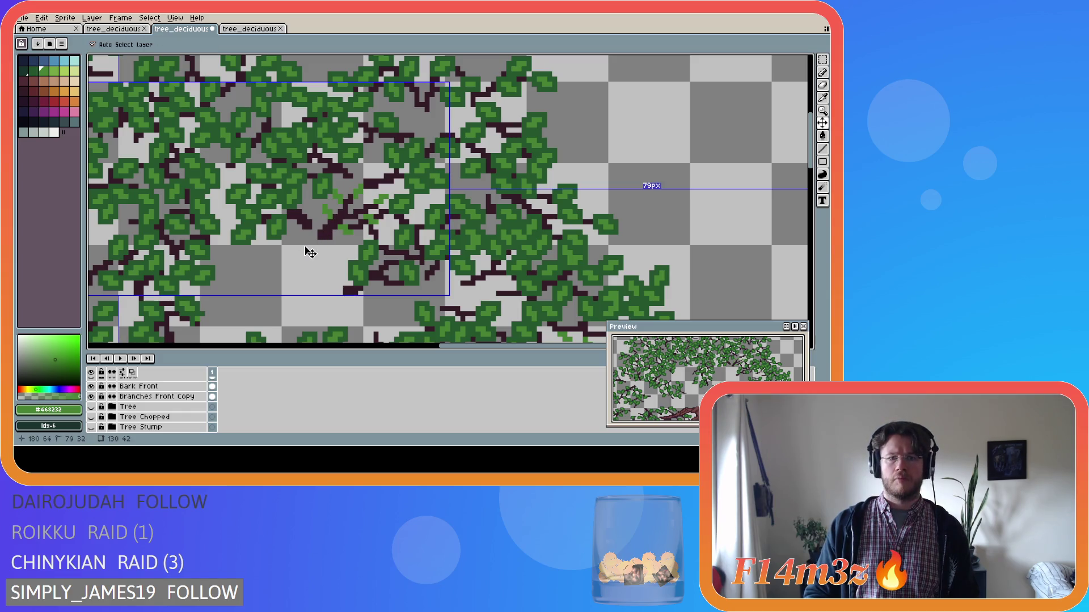
pyautogui.click(91, 407)
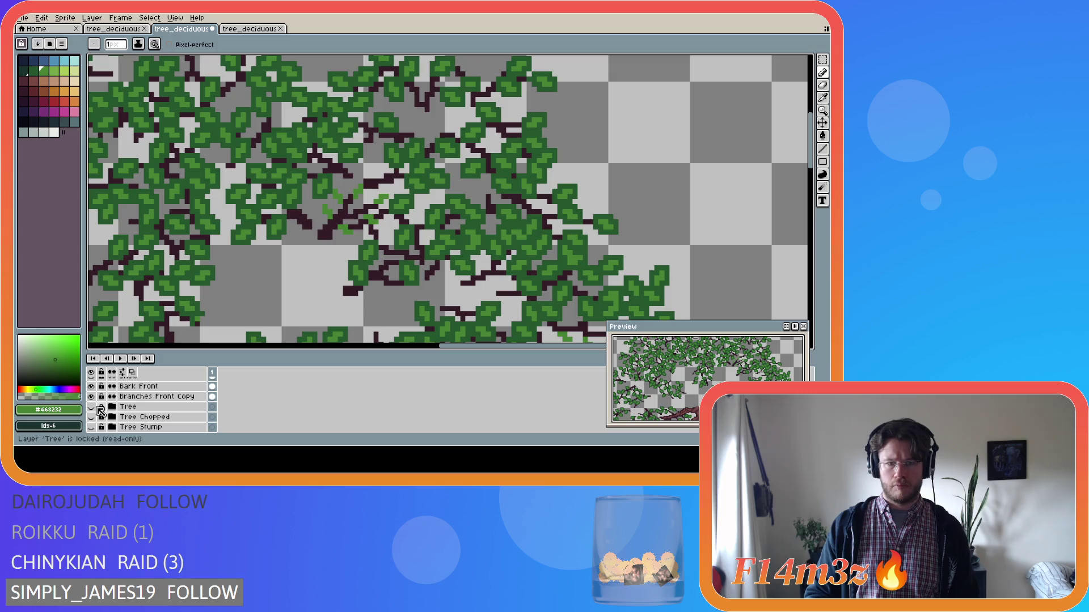
# Step: Undo a misplaced bud pixel and place it one spot over, checking against the trunk
pyautogui.click(92, 407)
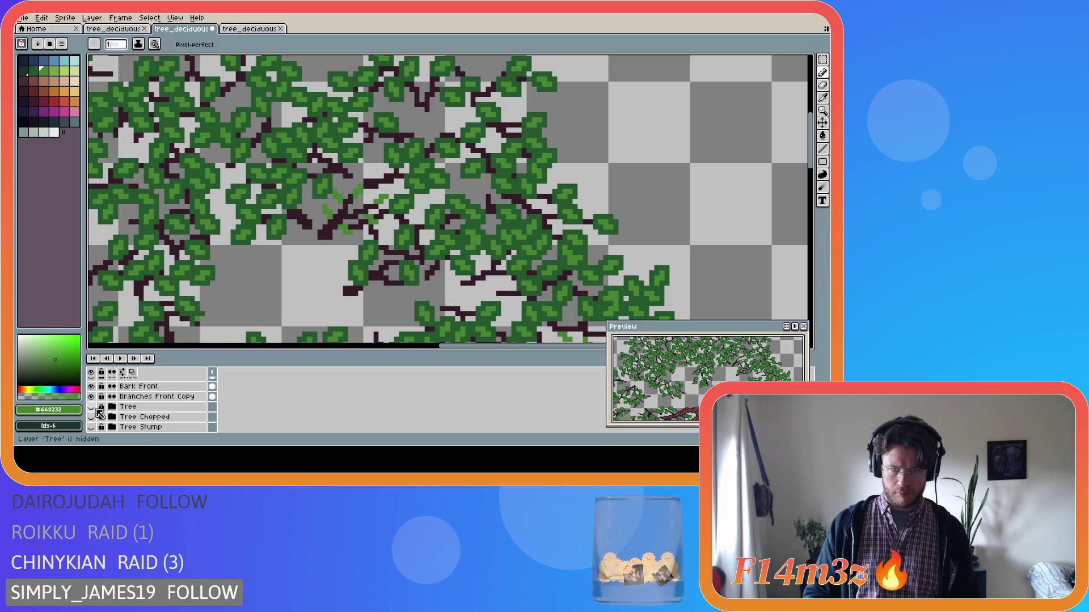
pyautogui.click(96, 409)
pyautogui.click(96, 409)
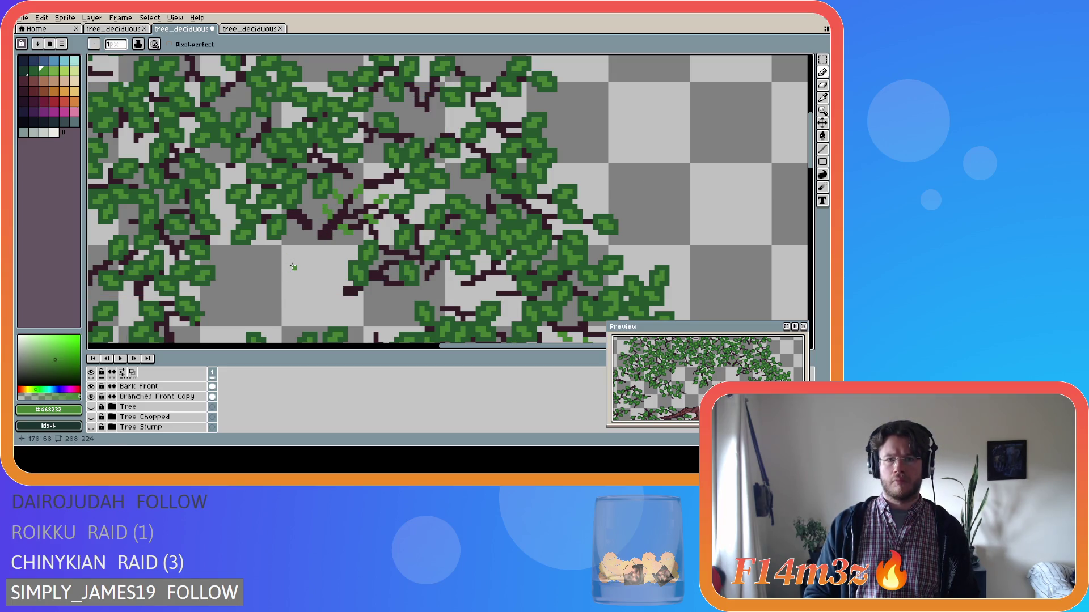
pyautogui.click(355, 206)
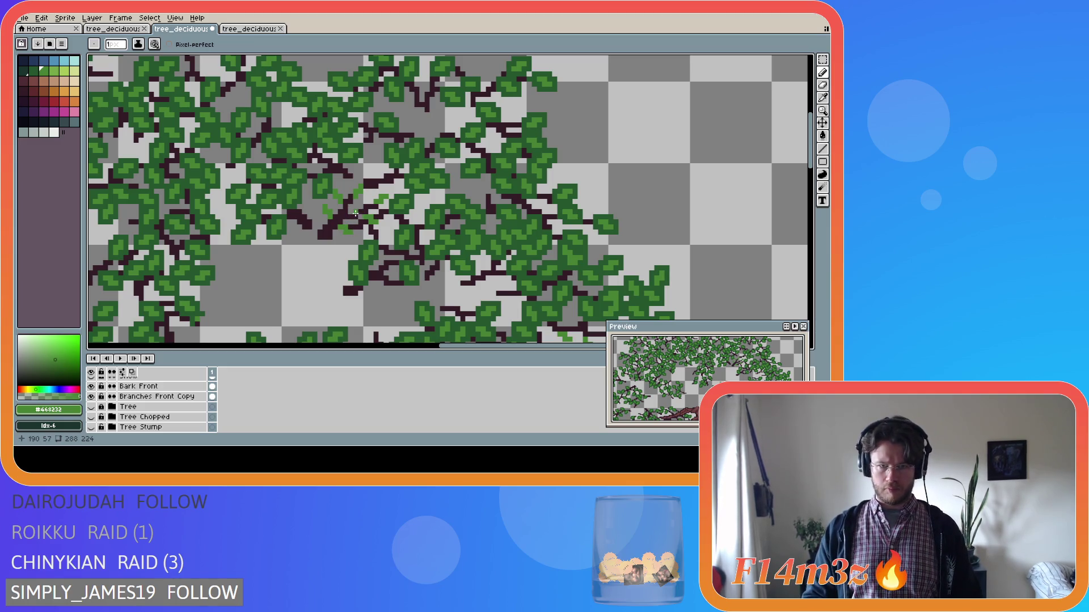
pyautogui.hotkey('ctrl', 'z')
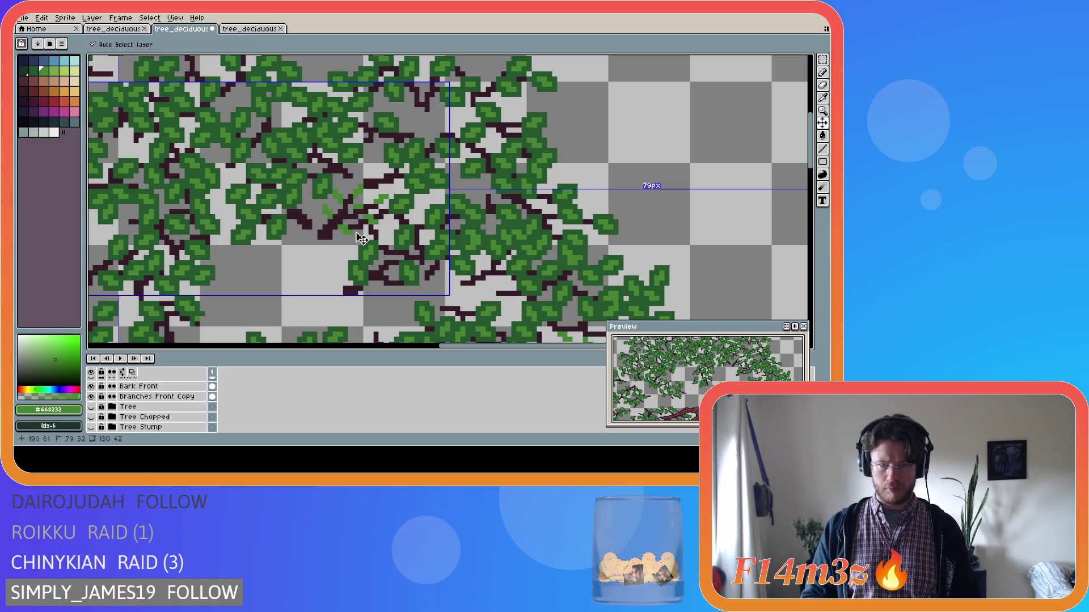
pyautogui.click(366, 203)
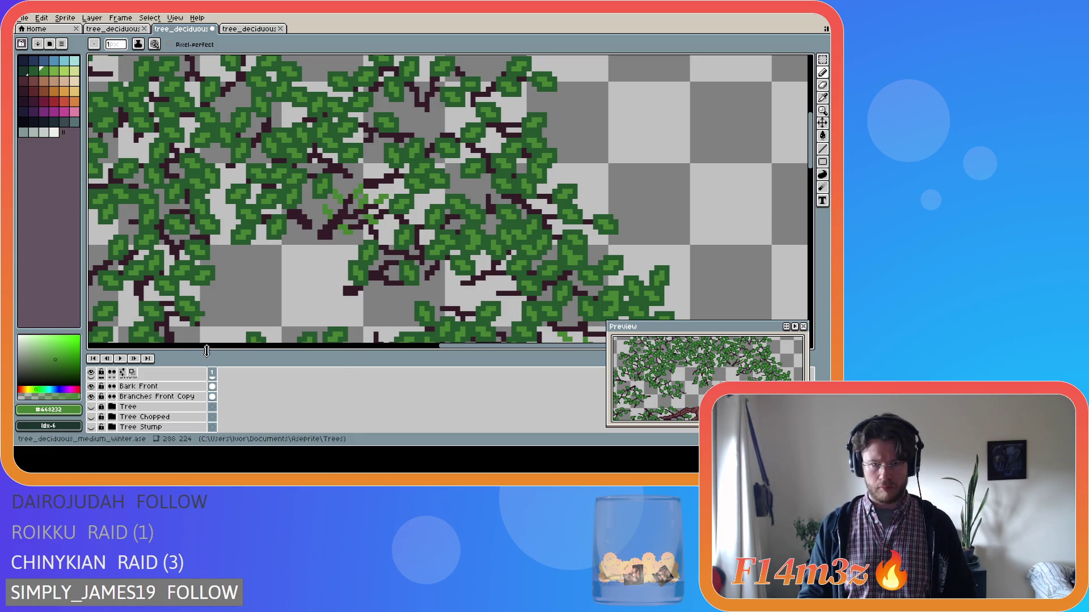
pyautogui.click(92, 407)
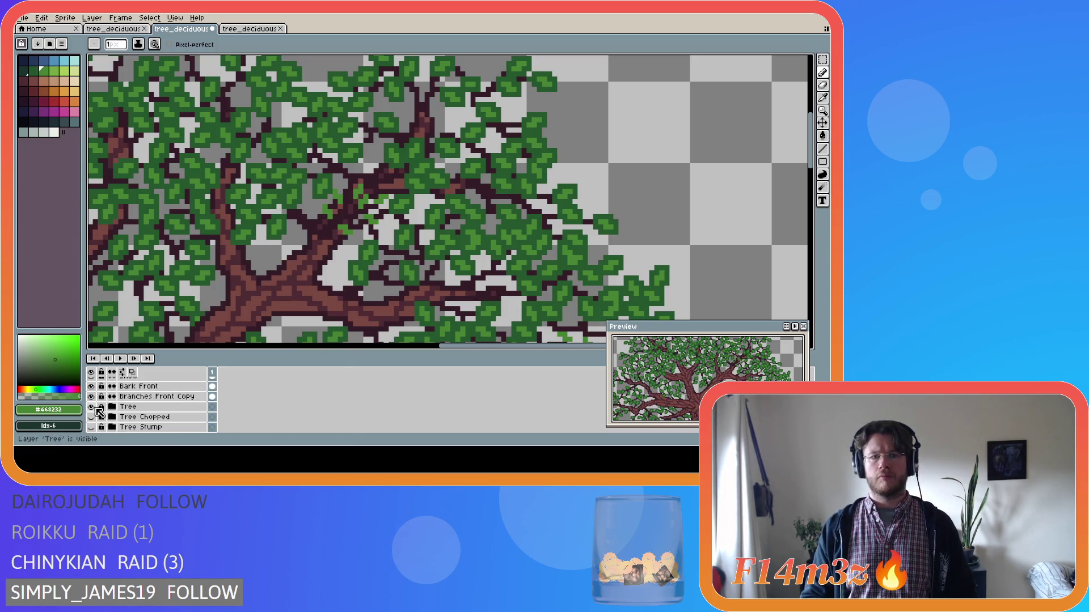
# Step: Compare with the trunk, undo the last bud pixel, and hide the trunk again
pyautogui.click(95, 407)
pyautogui.click(95, 408)
pyautogui.click(95, 408)
pyautogui.hotkey('ctrl', 'z')
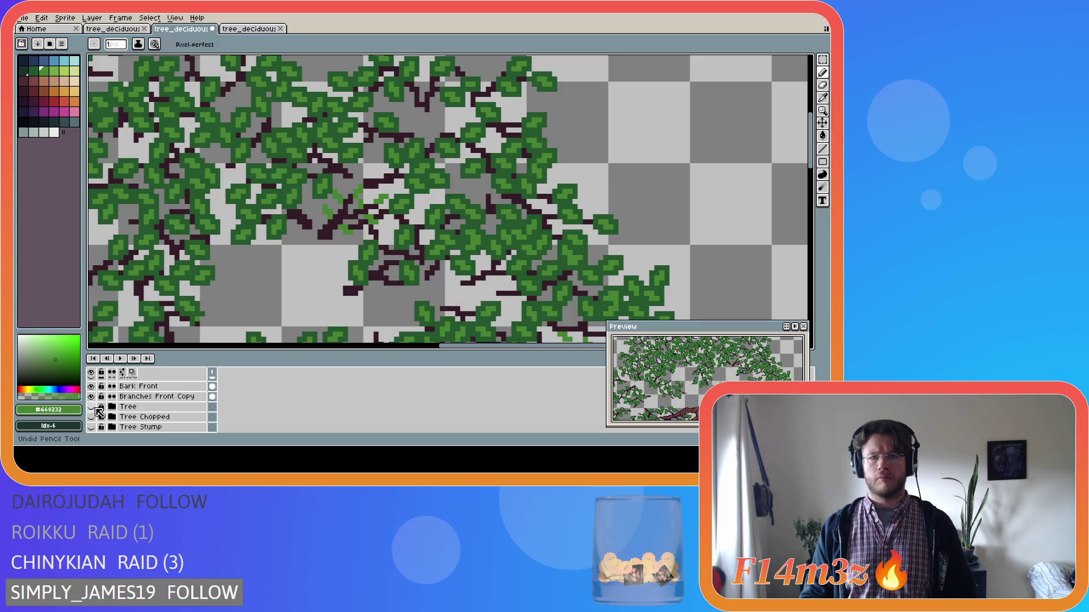
pyautogui.click(95, 408)
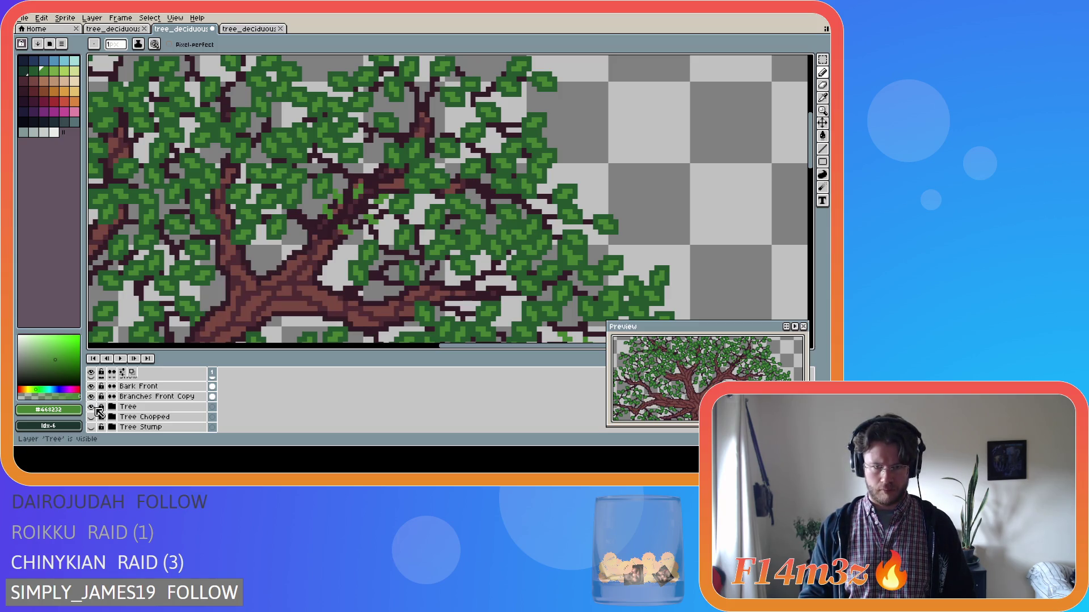
pyautogui.press('[')
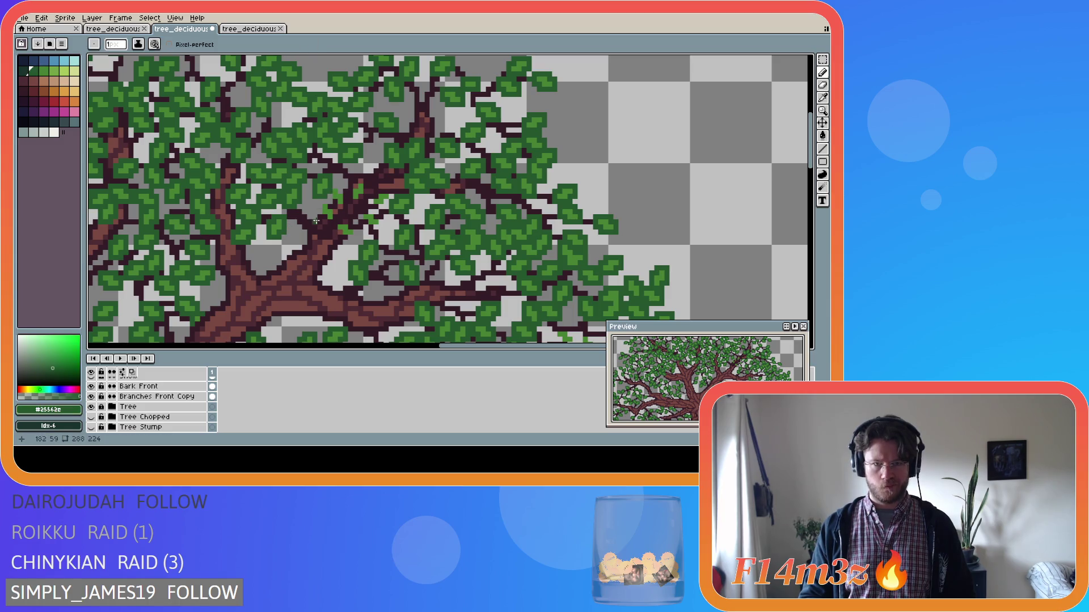
pyautogui.click(92, 408)
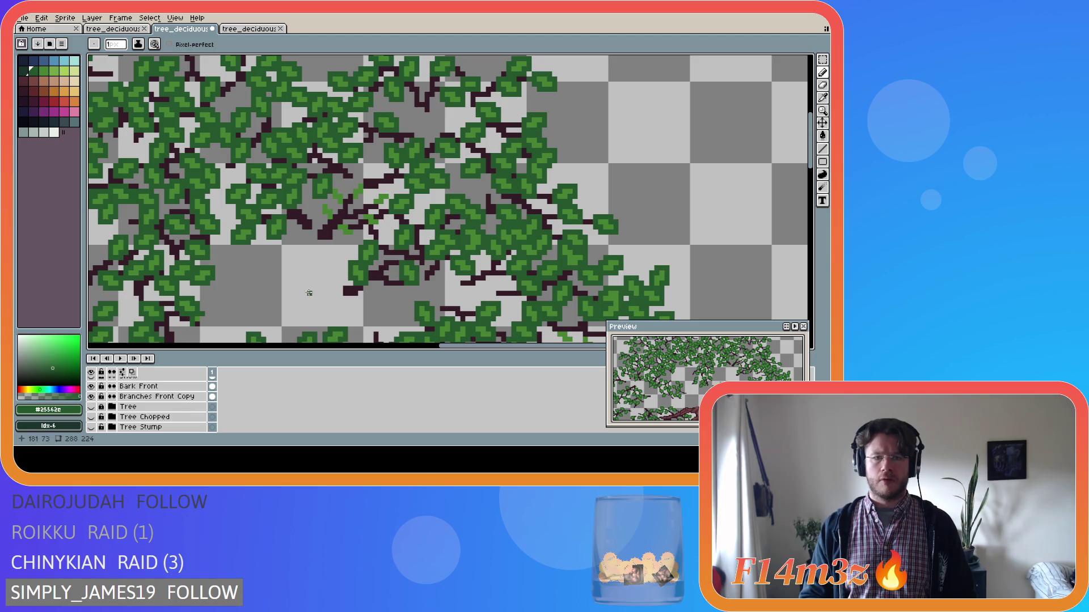
pyautogui.press('e')
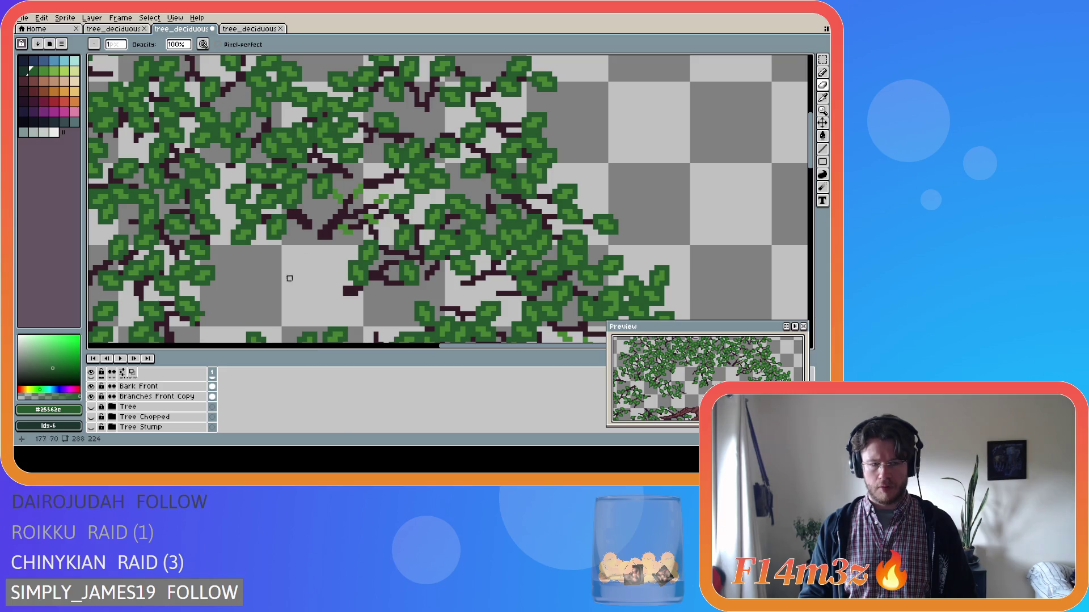
# Step: On Buds Front, pick the light bud green from the canvas and place a bud among the leaves
pyautogui.press('Up')
pyautogui.press('Up')
pyautogui.press('Up')
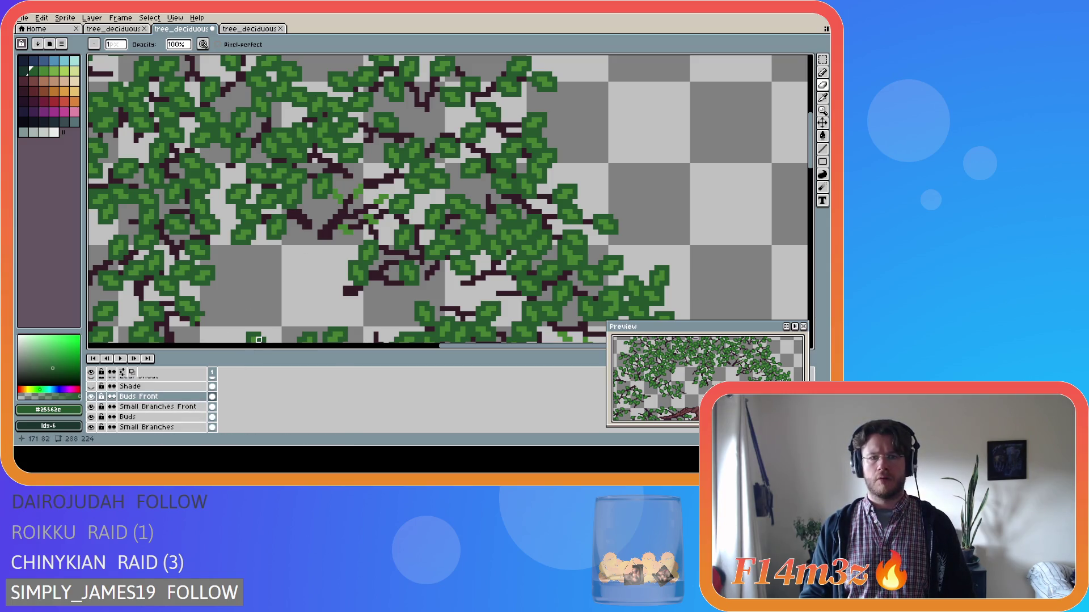
pyautogui.keyDown('alt'); pyautogui.click(325, 217); pyautogui.keyUp('alt')
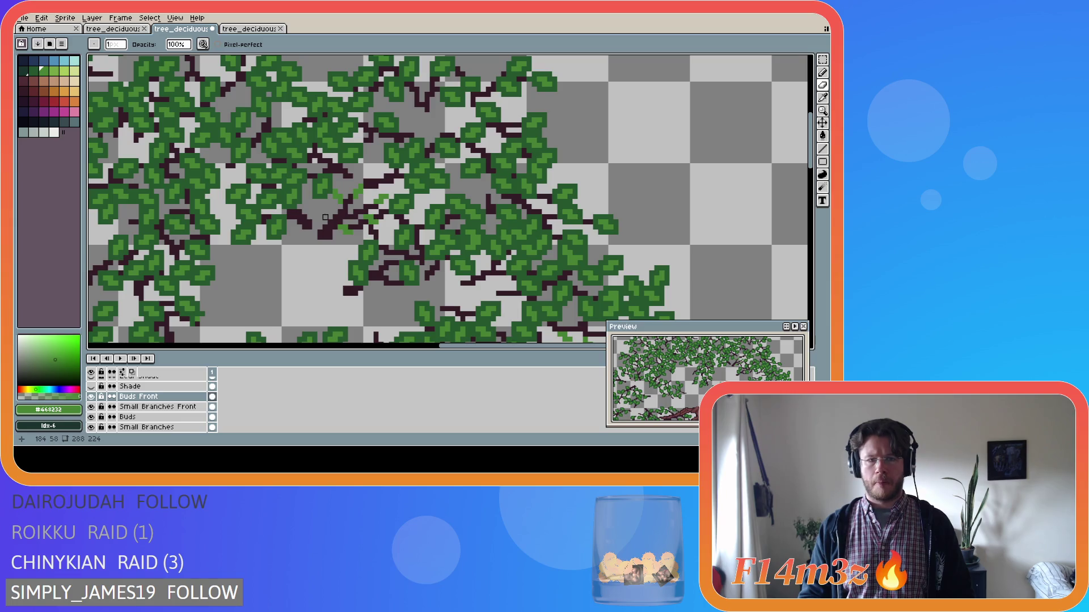
pyautogui.press('b')
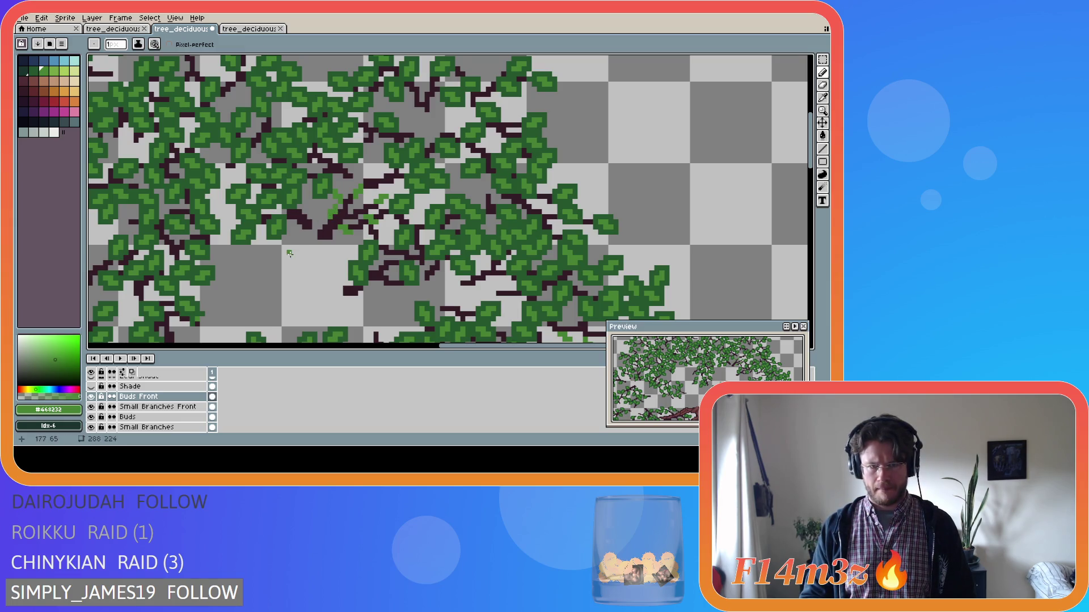
pyautogui.click(329, 215)
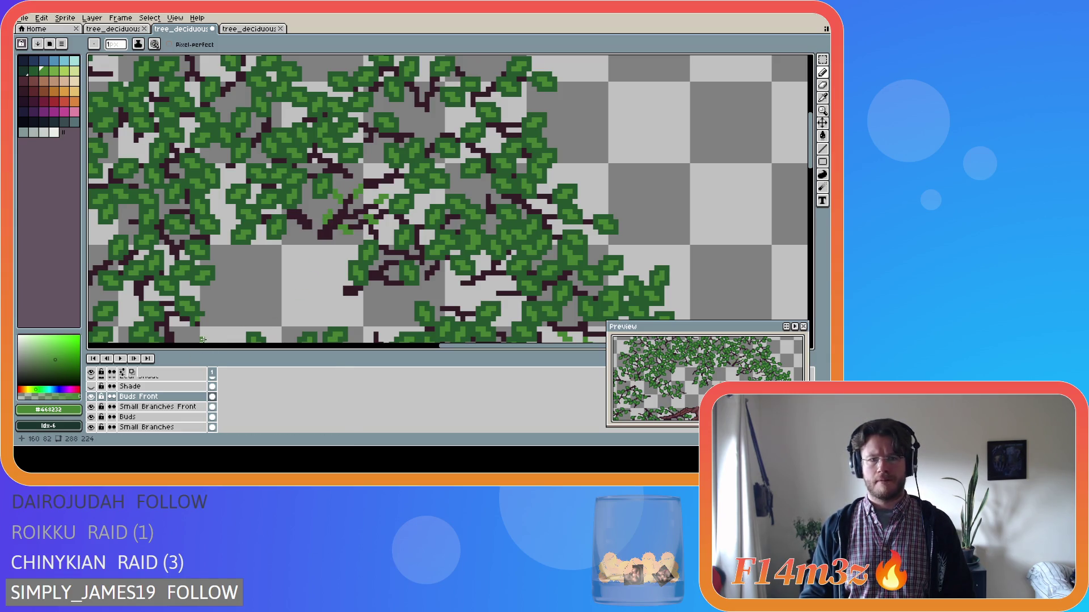
# Step: Toggle Buds Front and Tree layer visibility to compare, ending with the trunk shown
pyautogui.click(91, 407)
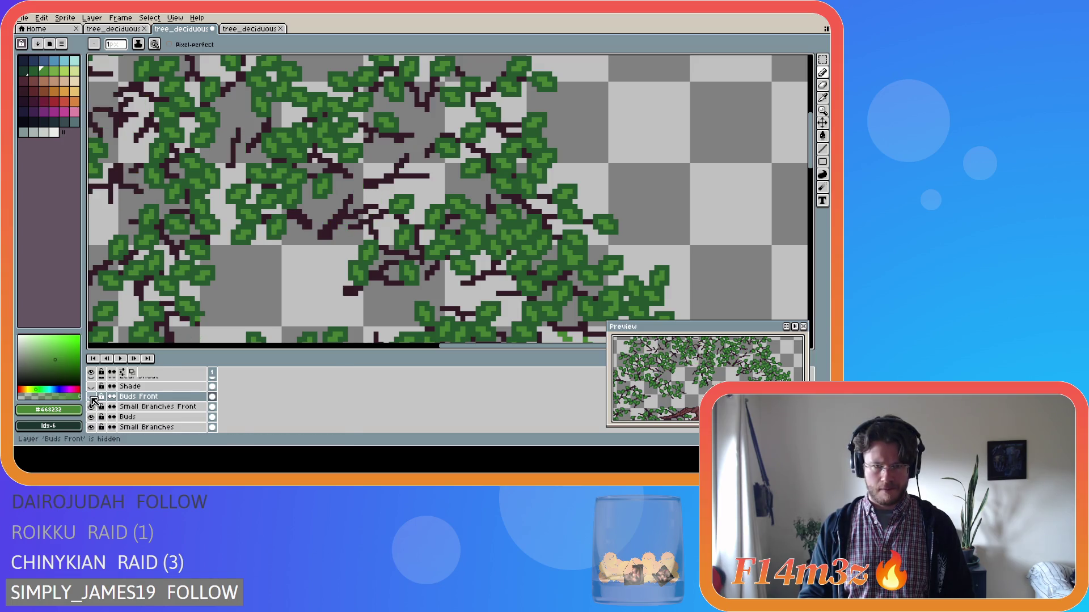
pyautogui.click(91, 407)
pyautogui.scroll(-3, 92, 406)
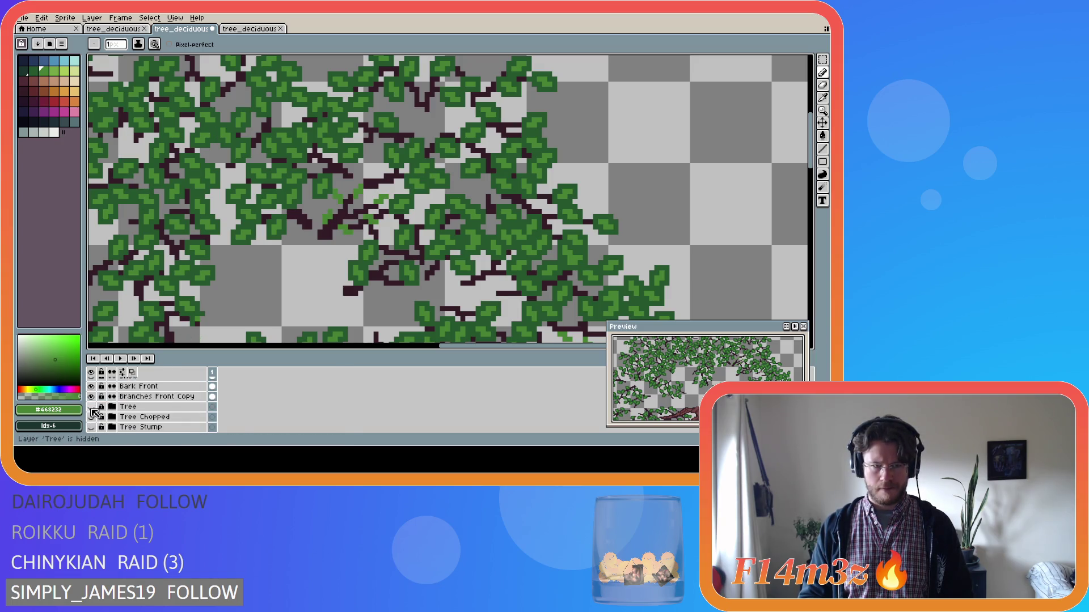
pyautogui.click(91, 406)
pyautogui.click(91, 406)
pyautogui.click(92, 407)
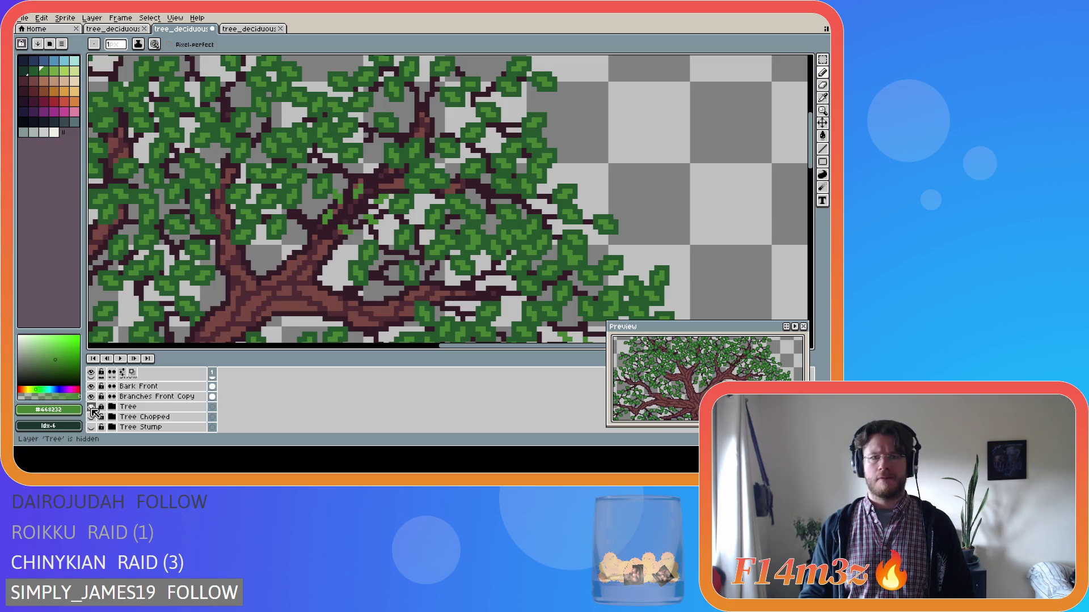
pyautogui.click(92, 406)
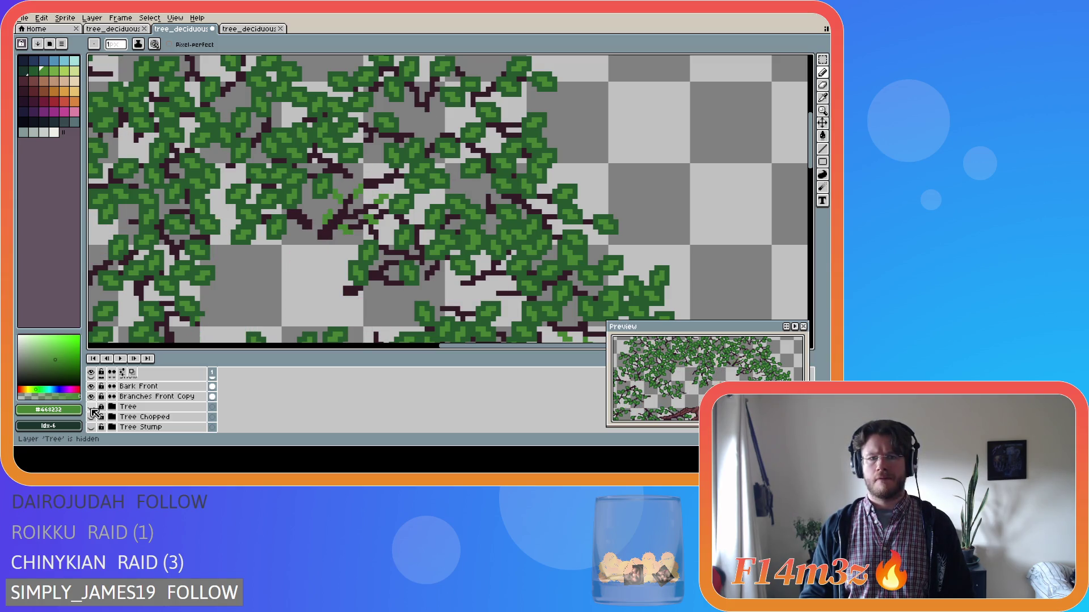
pyautogui.click(92, 406)
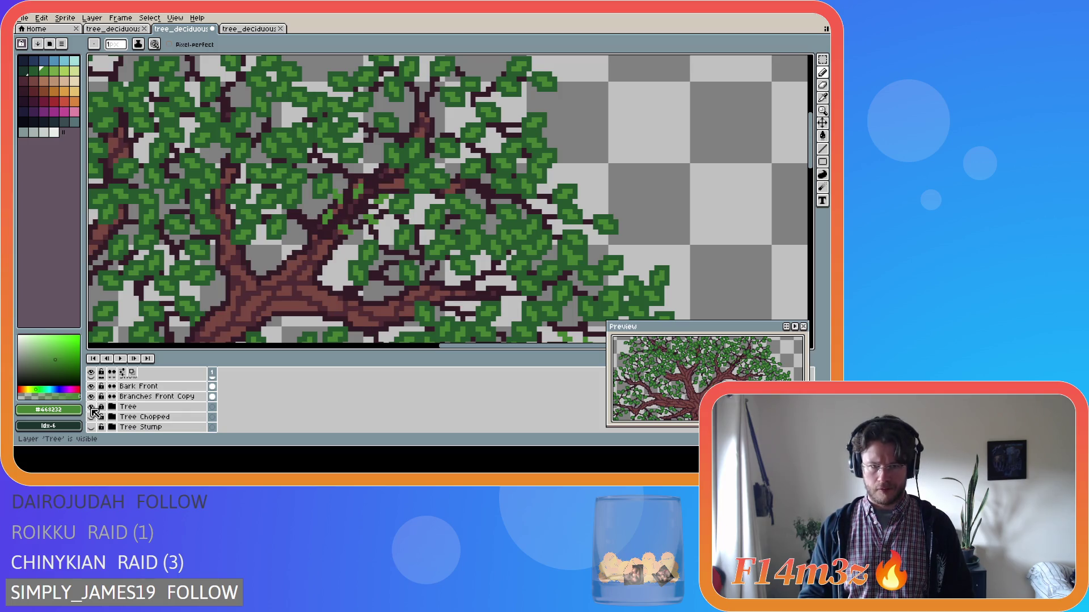
# Step: Toggle the Tree layer's trunk to compare, leaving it hidden
pyautogui.click(92, 407)
pyautogui.click(91, 407)
pyautogui.click(91, 406)
pyautogui.click(91, 407)
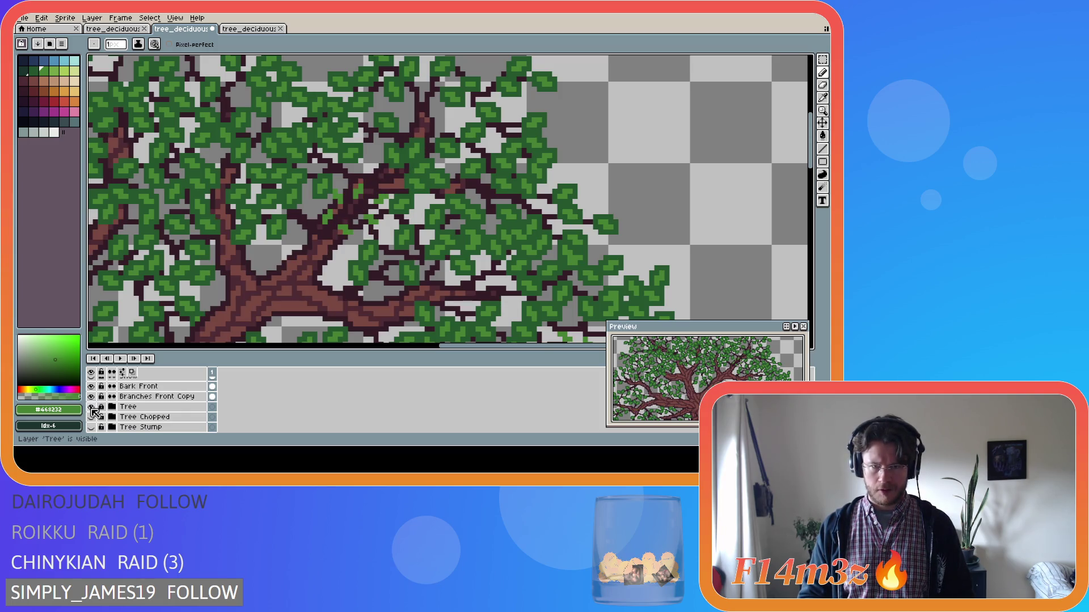
pyautogui.click(92, 407)
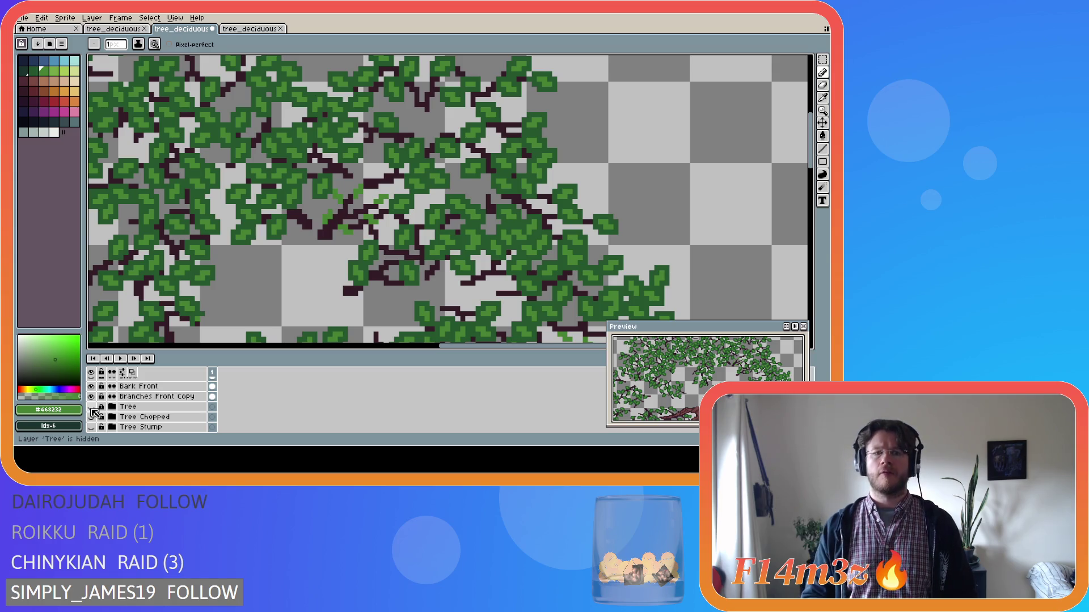
# Step: Select a 2x3 cluster of bud pixels, nudge it up, then undo the move
pyautogui.press('m')
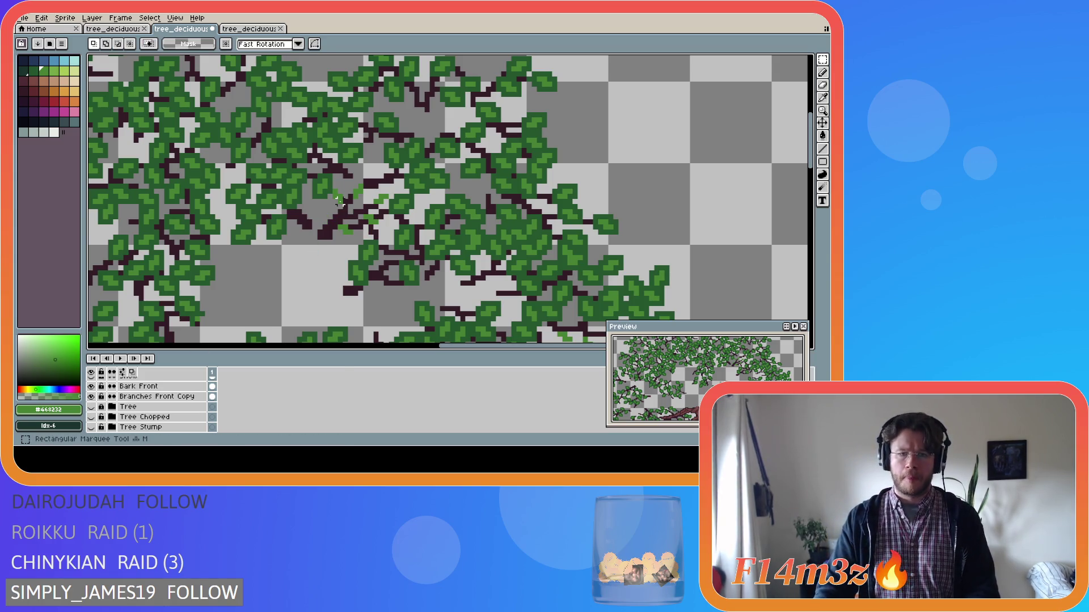
pyautogui.moveTo(339, 202); pyautogui.dragTo(334, 183)
pyautogui.press('Up')
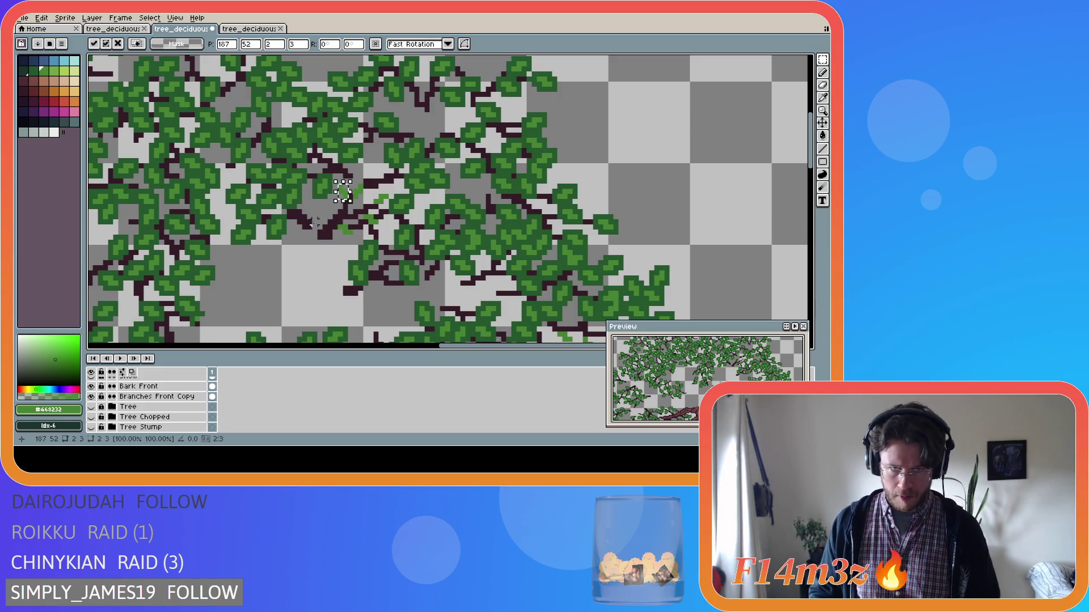
pyautogui.press('Return')
pyautogui.hotkey('ctrl', 'z')
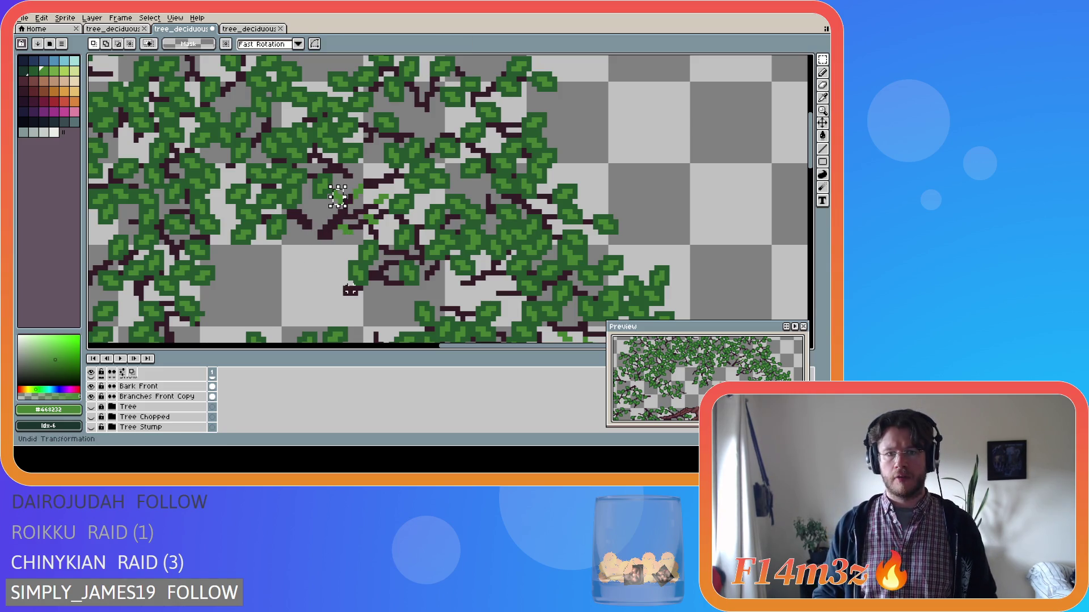
pyautogui.hotkey('ctrl', 'z')
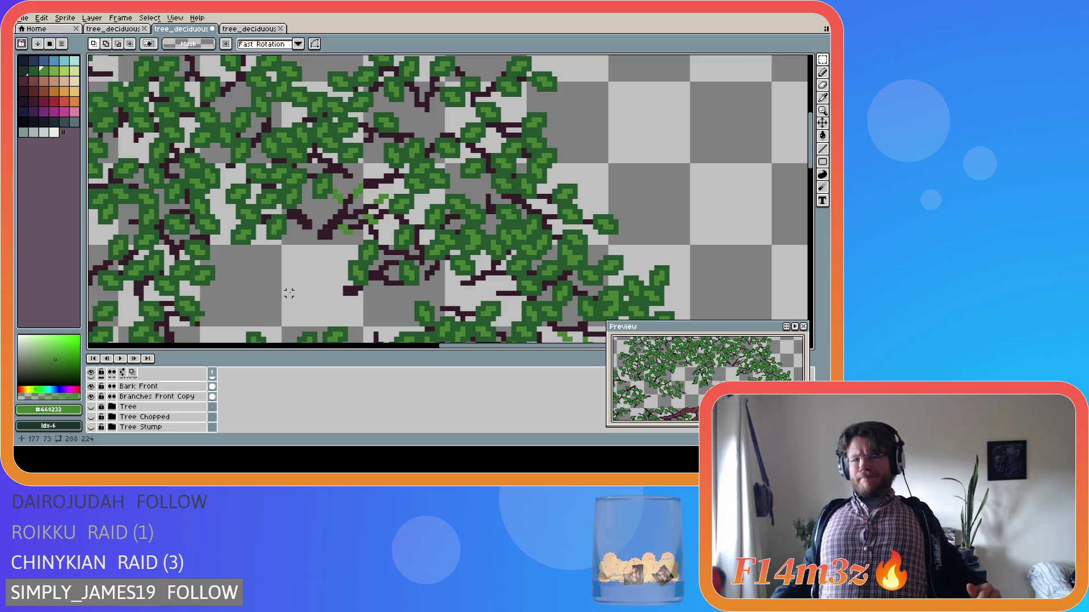
# Step: Paint a dark-green #25562e leaf over the buds near the canopy centre, then save the file
pyautogui.press('b')
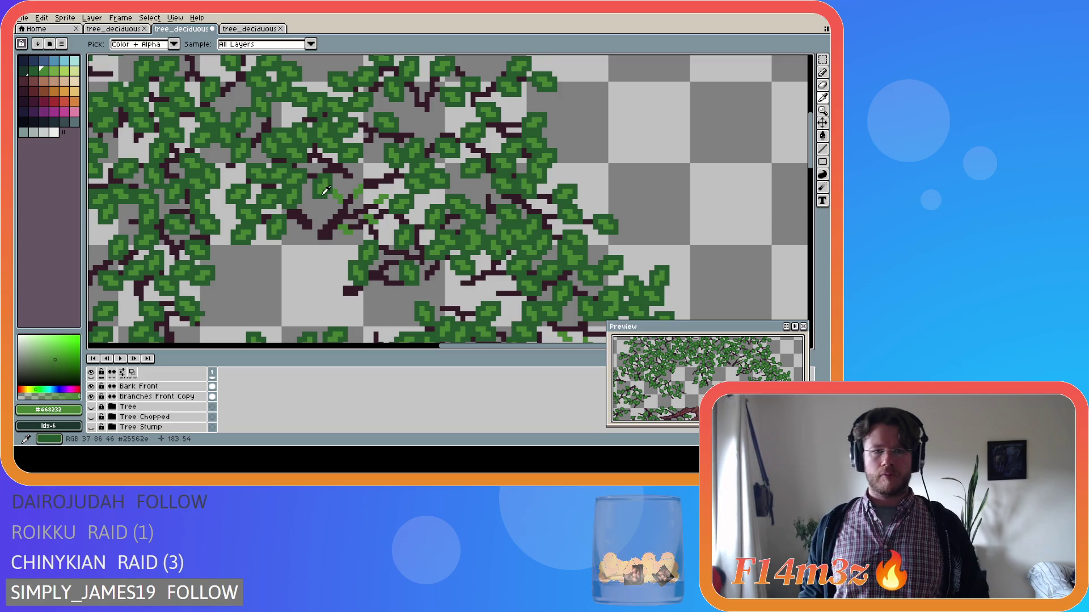
pyautogui.keyDown('alt'); pyautogui.click(329, 197); pyautogui.keyUp('alt')
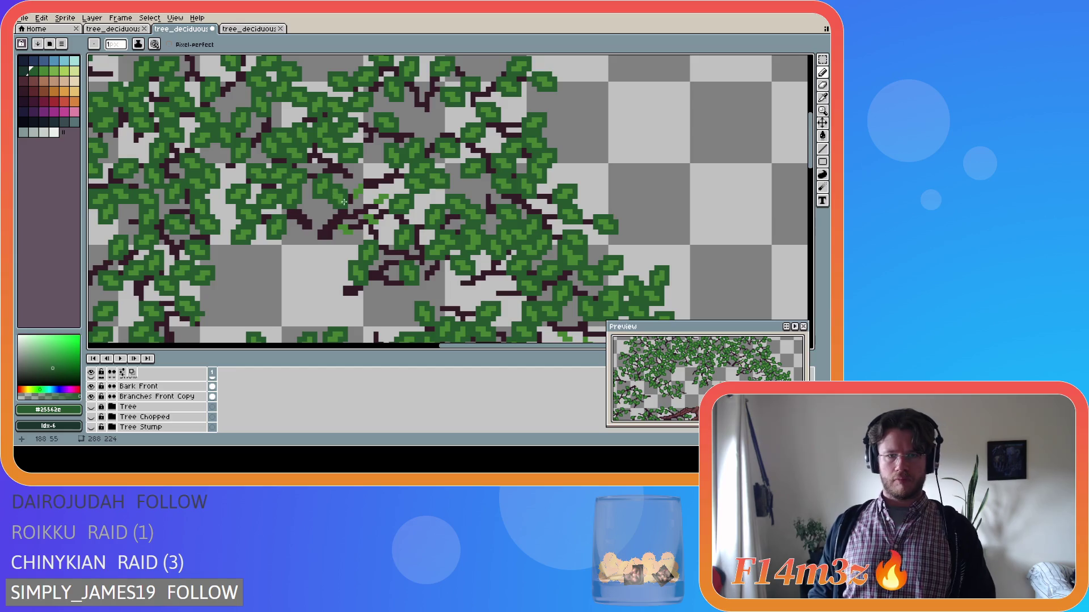
pyautogui.moveTo(341, 203)
pyautogui.mouseDown()
pyautogui.moveTo(362, 196)
pyautogui.moveTo(360, 182)
pyautogui.moveTo(371, 207)
pyautogui.moveTo(388, 194)
pyautogui.mouseUp()
pyautogui.moveTo(387, 207)
pyautogui.mouseDown()
pyautogui.moveTo(382, 190)
pyautogui.moveTo(372, 196)
pyautogui.moveTo(381, 223)
pyautogui.moveTo(365, 224)
pyautogui.moveTo(366, 212)
pyautogui.moveTo(342, 235)
pyautogui.moveTo(335, 225)
pyautogui.moveTo(347, 221)
pyautogui.mouseUp()
pyautogui.click(351, 226)
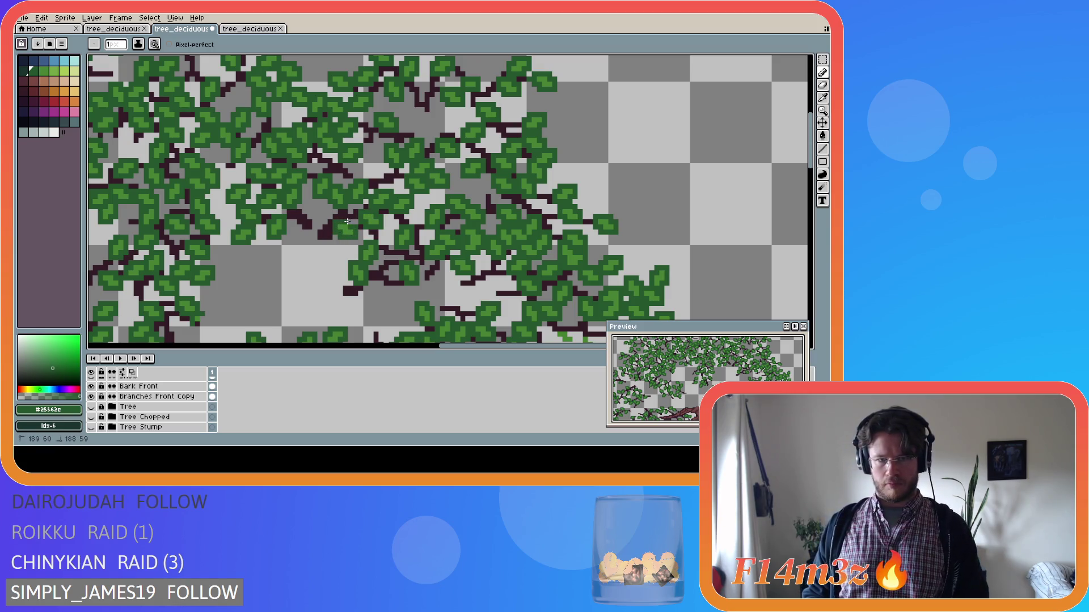
pyautogui.hotkey('ctrl', 's')
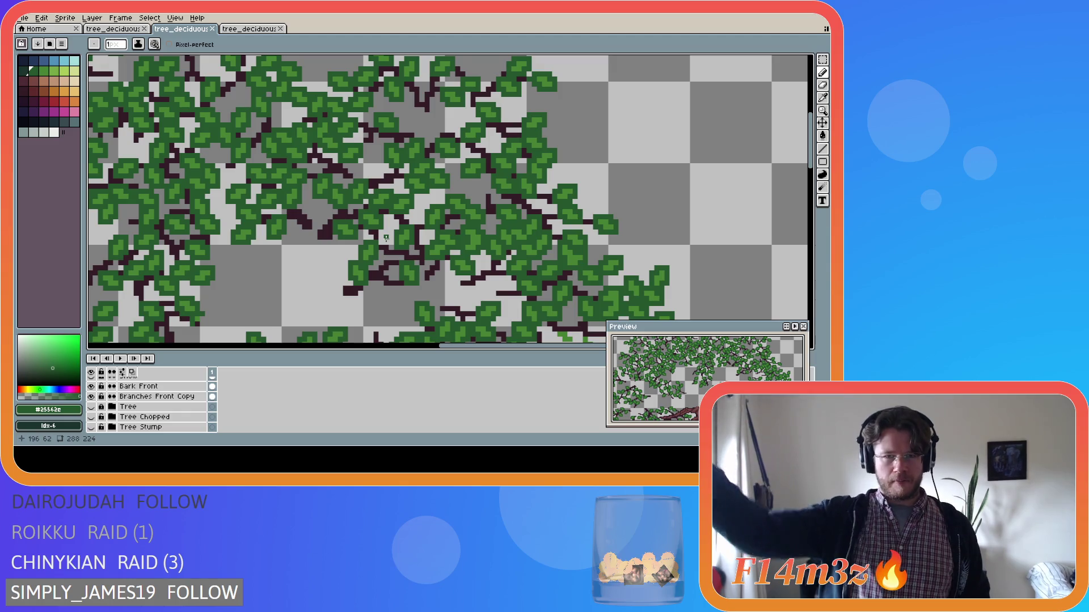
pyautogui.scroll(-1, 325, 278)
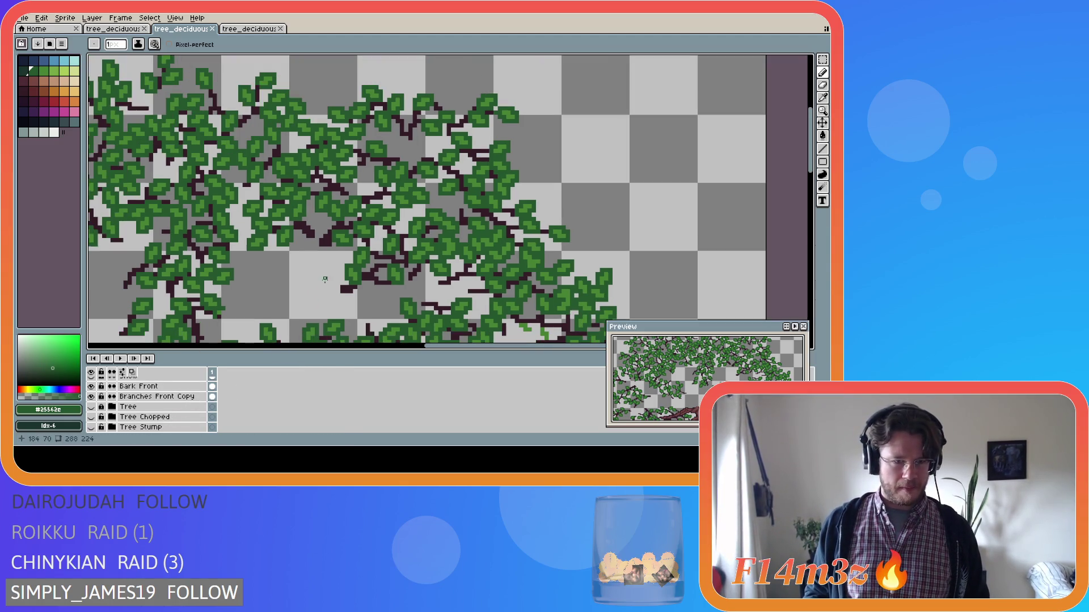
# Step: Show the Tree layer's brown trunk again and widen the colour palette panel
pyautogui.click(91, 407)
pyautogui.scroll(-3, 264, 312)
pyautogui.press('v')
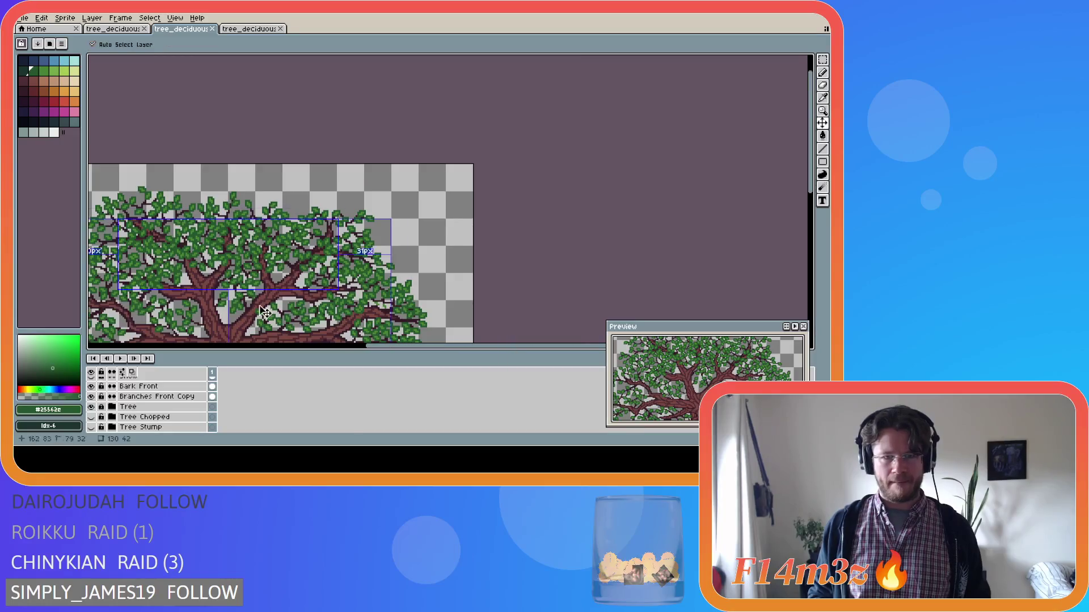
pyautogui.press('b')
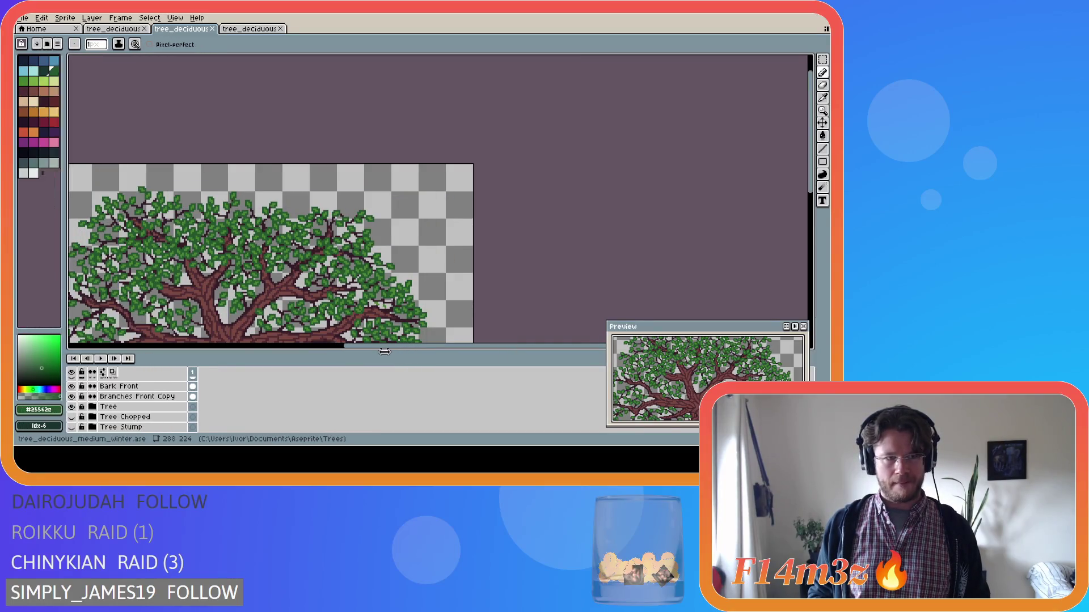
pyautogui.moveTo(384, 353); pyautogui.dragTo(402, 355)
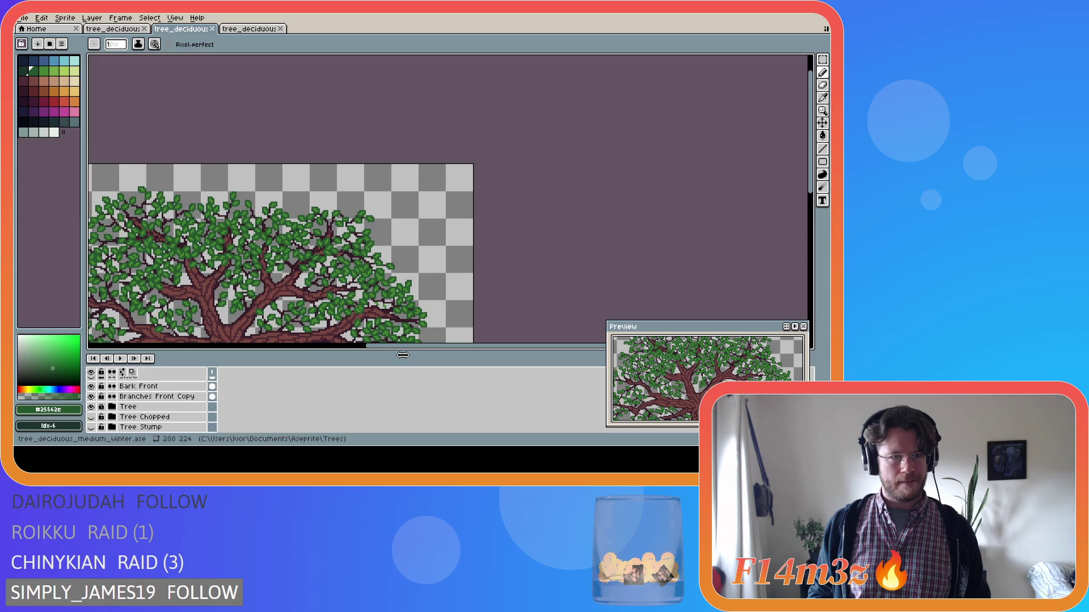
# Step: Zoom out to review the whole tree, save tree_deciduous_medium_winter.ase, and zoom back in
pyautogui.scroll(-3, 407, 340)
pyautogui.scroll(1, 408, 343)
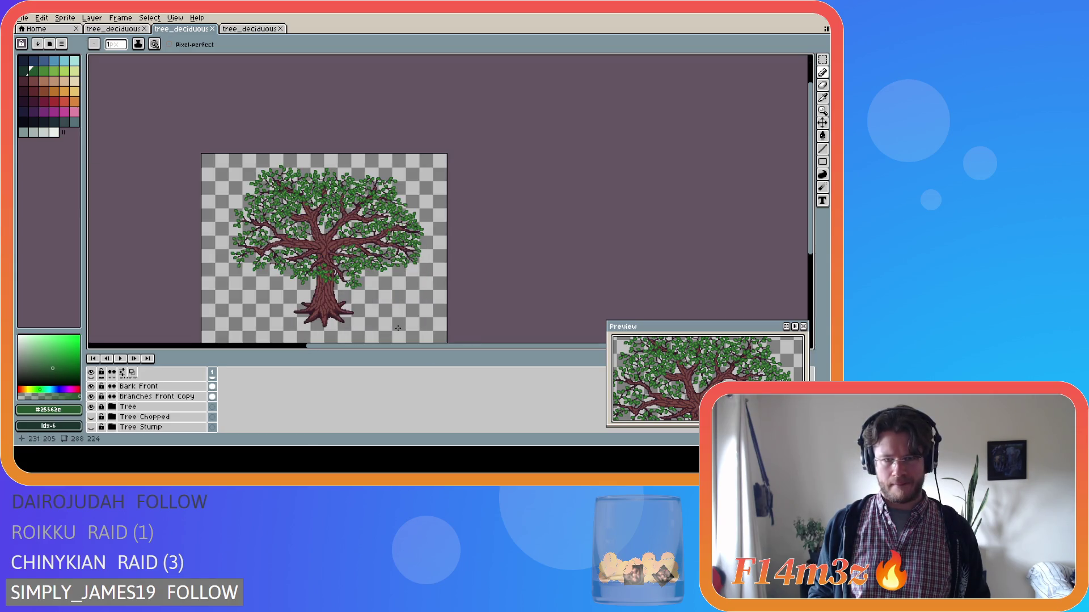
pyautogui.hscroll(-2, 410, 348)
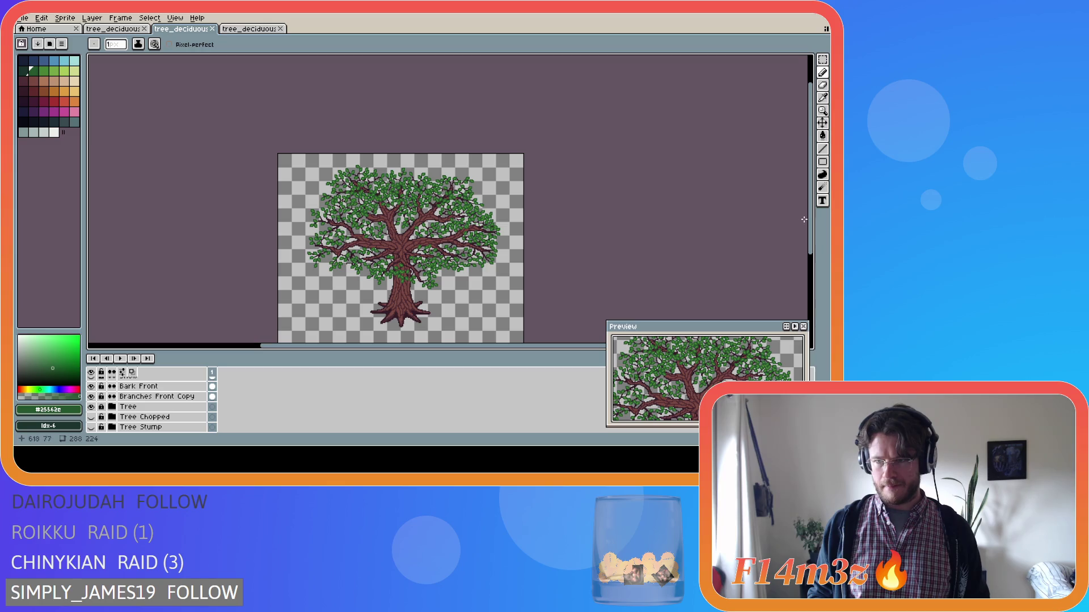
pyautogui.scroll(-3, 803, 220)
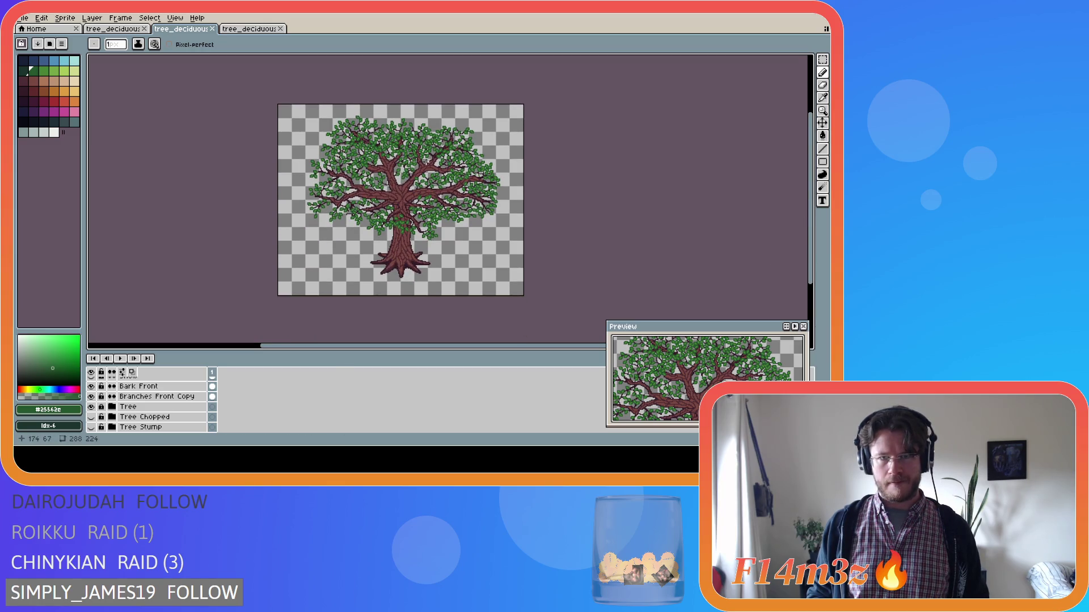
pyautogui.hotkey('ctrl', 's')
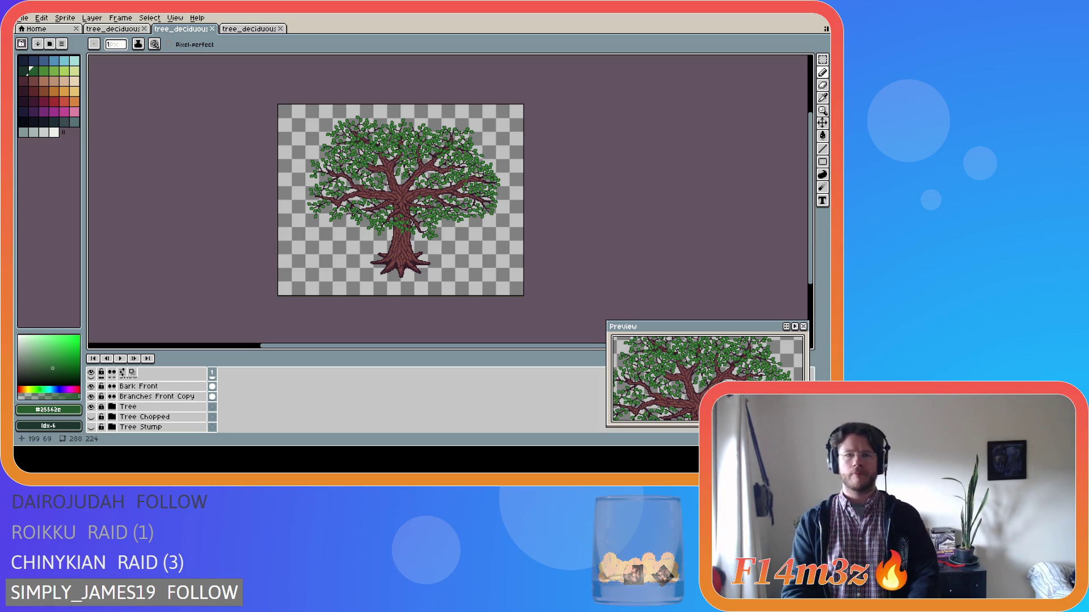
pyautogui.scroll(4, 454, 142)
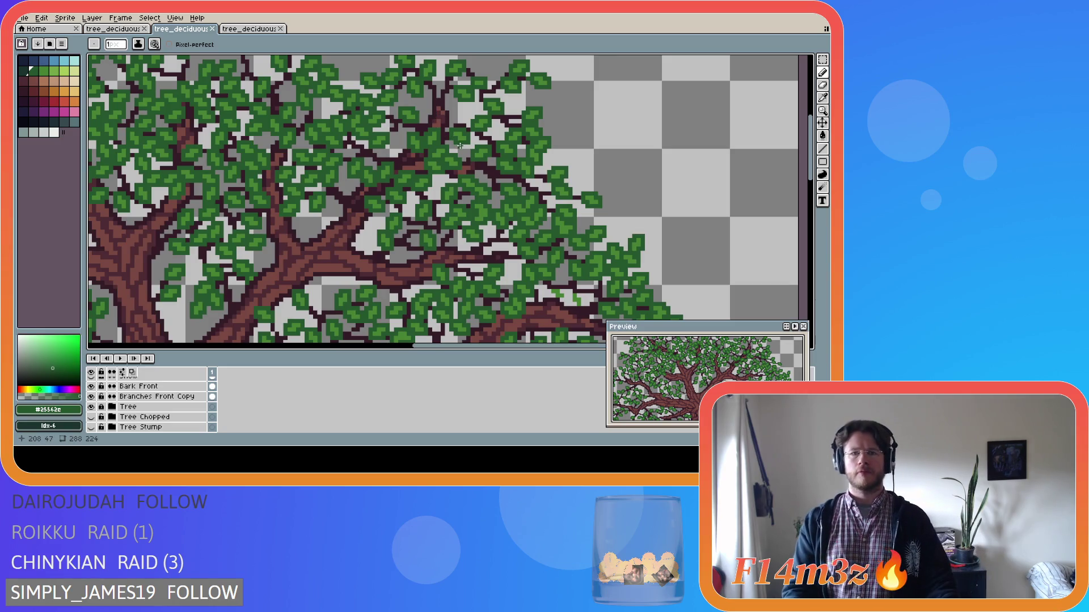
pyautogui.scroll(-4, 441, 151)
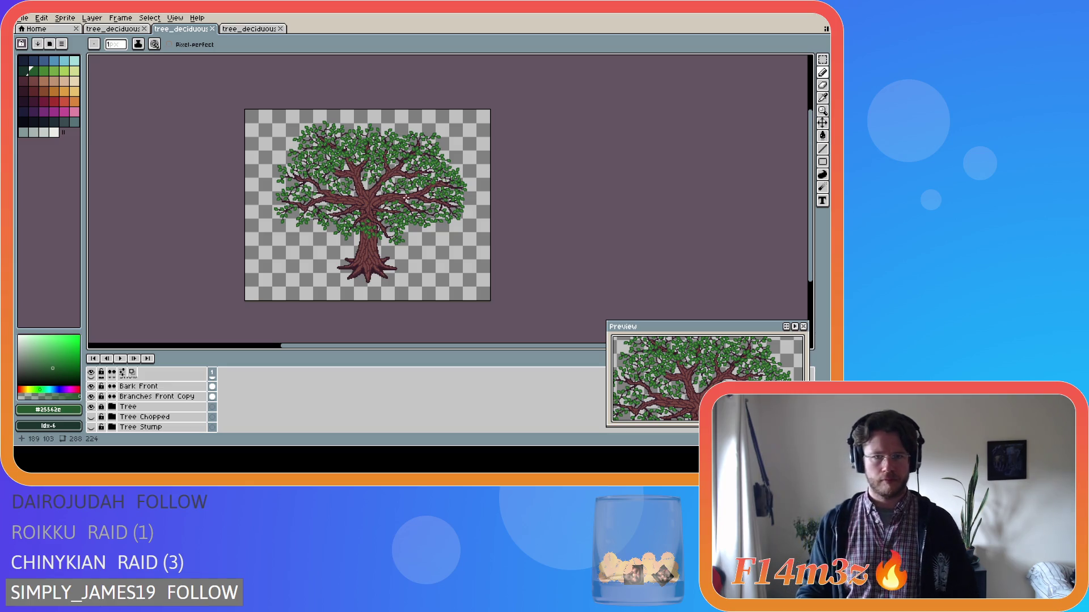
pyautogui.scroll(3, 419, 169)
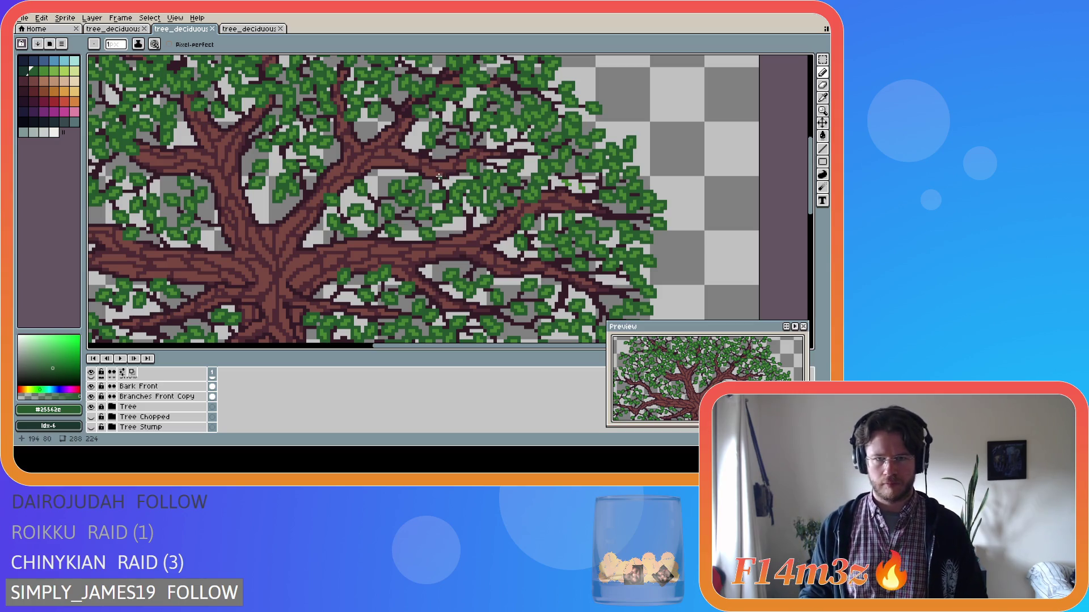
# Step: Select Branches Front Copy and toggle Small Branches Front and Buds Front visibility to compare
pyautogui.click(159, 397)
pyautogui.scroll(1, 159, 398)
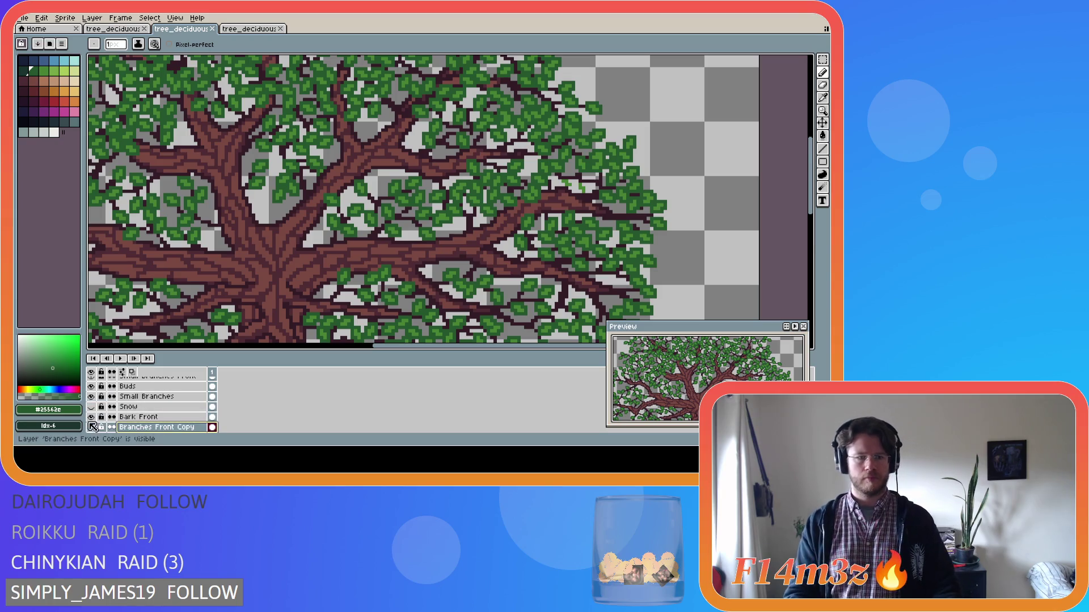
pyautogui.scroll(1, 243, 232)
pyautogui.scroll(-3, 243, 232)
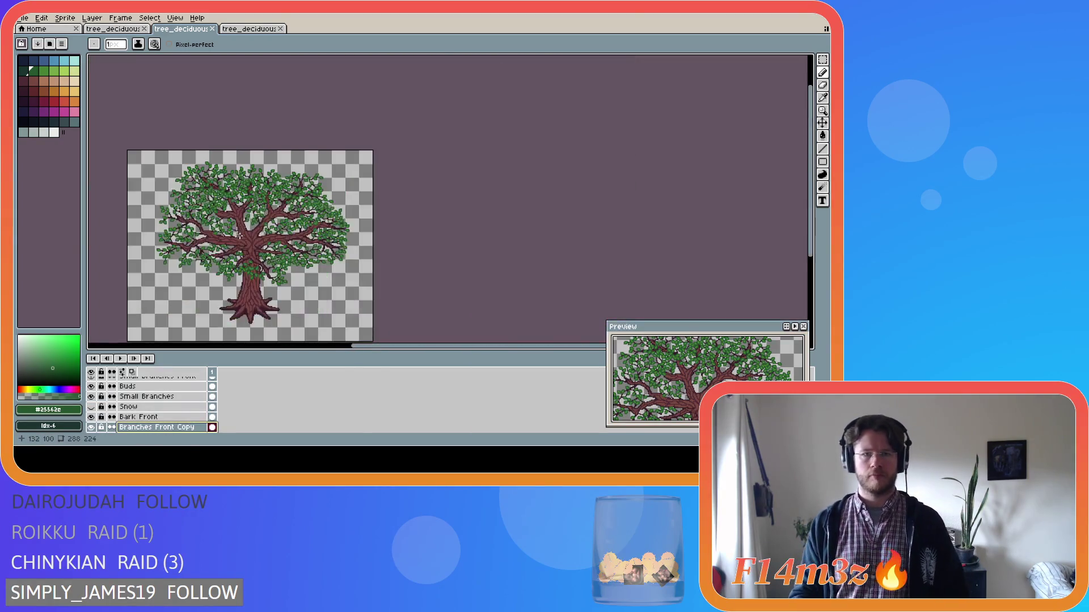
pyautogui.scroll(2, 237, 234)
pyautogui.scroll(3, 141, 406)
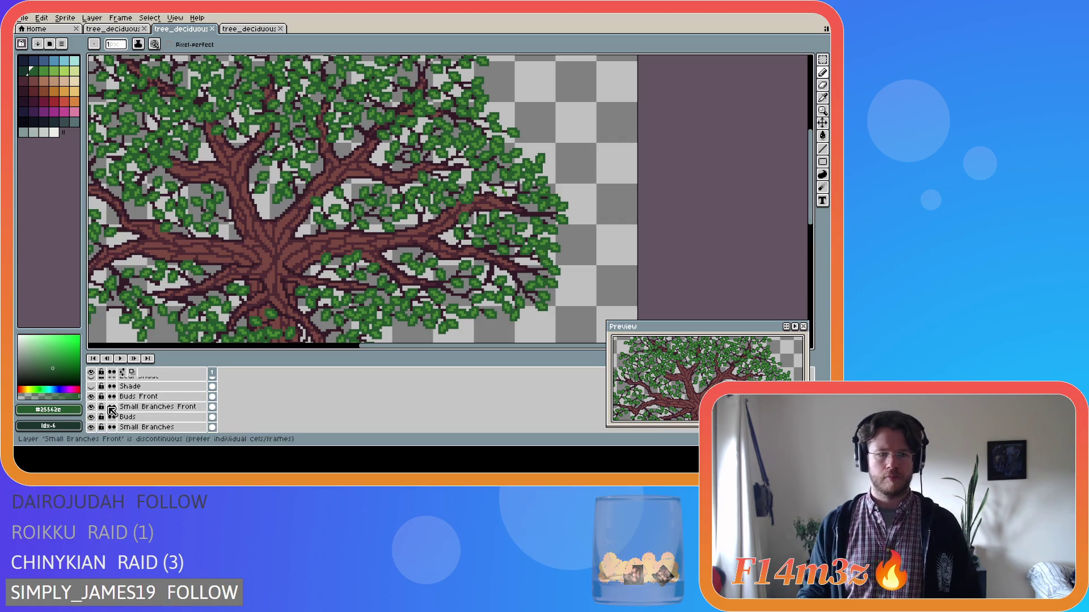
pyautogui.click(91, 406)
pyautogui.click(92, 407)
pyautogui.click(91, 397)
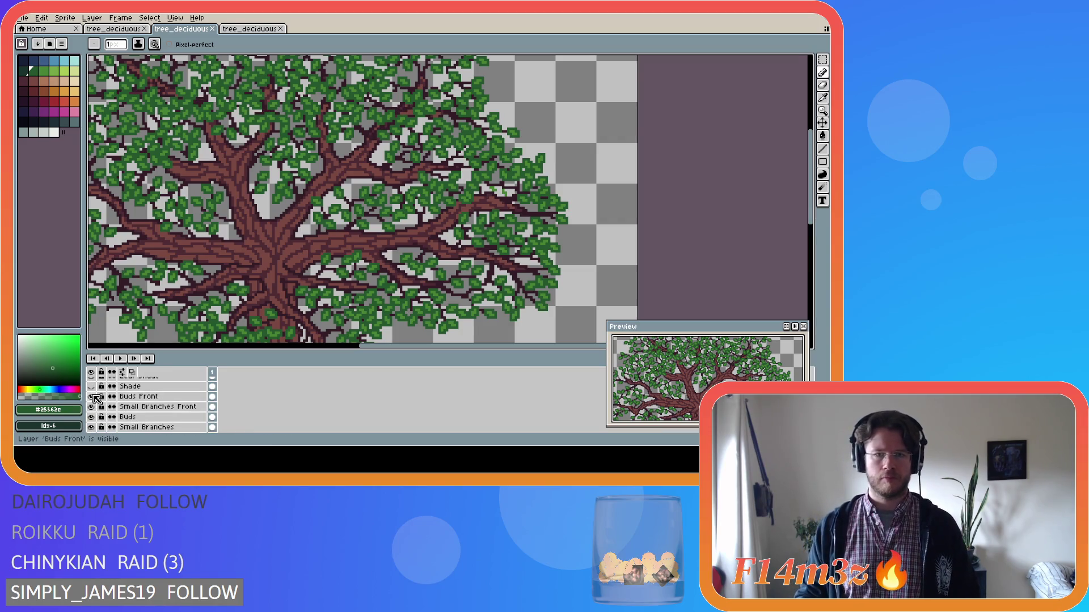
pyautogui.click(91, 396)
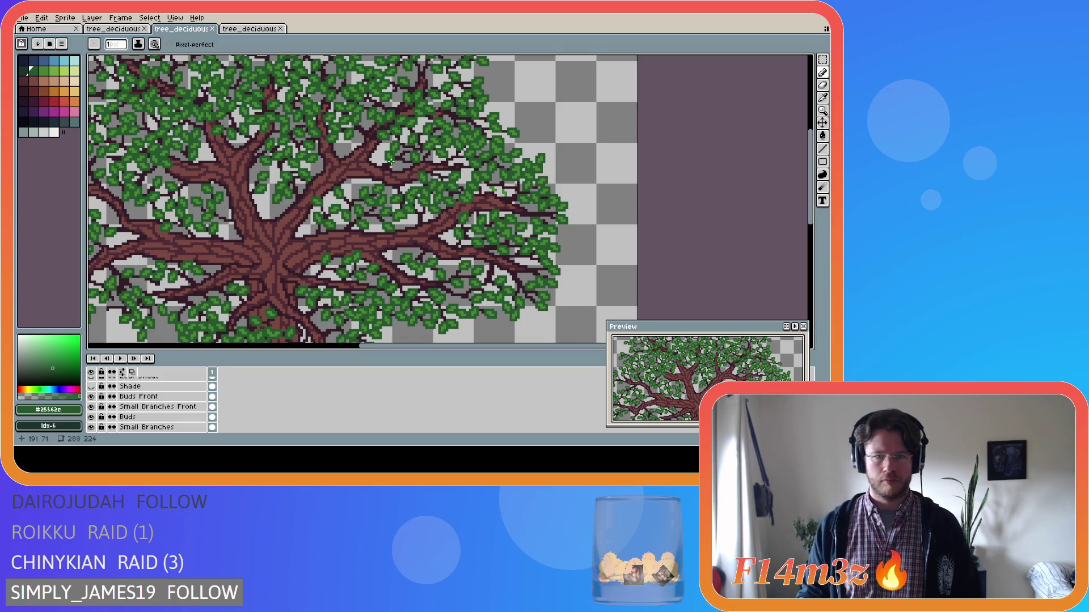
# Step: Draw a dark #341c27 twig among the upper leaves on Small Branches Front
pyautogui.press('+')
pyautogui.press('+')
pyautogui.click(169, 407)
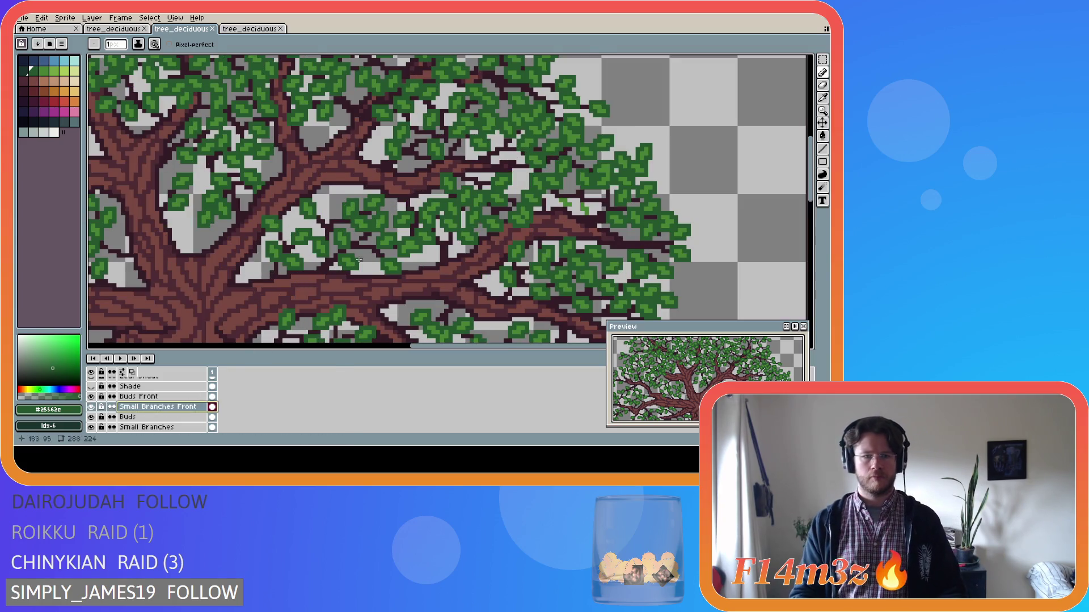
pyautogui.keyDown('alt'); pyautogui.click(387, 195); pyautogui.keyUp('alt')
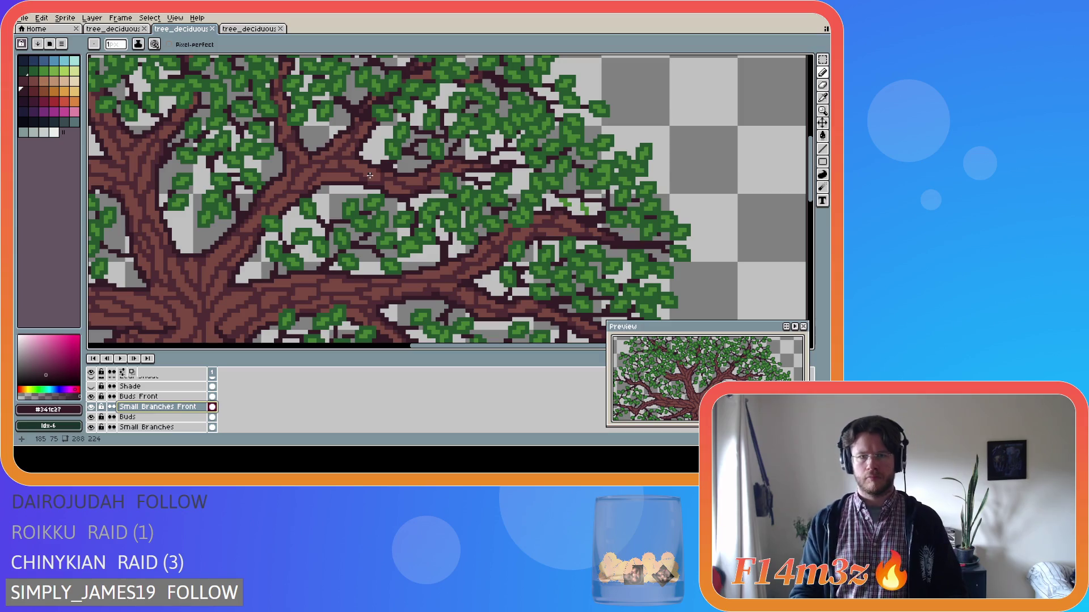
pyautogui.moveTo(369, 176); pyautogui.dragTo(408, 192)
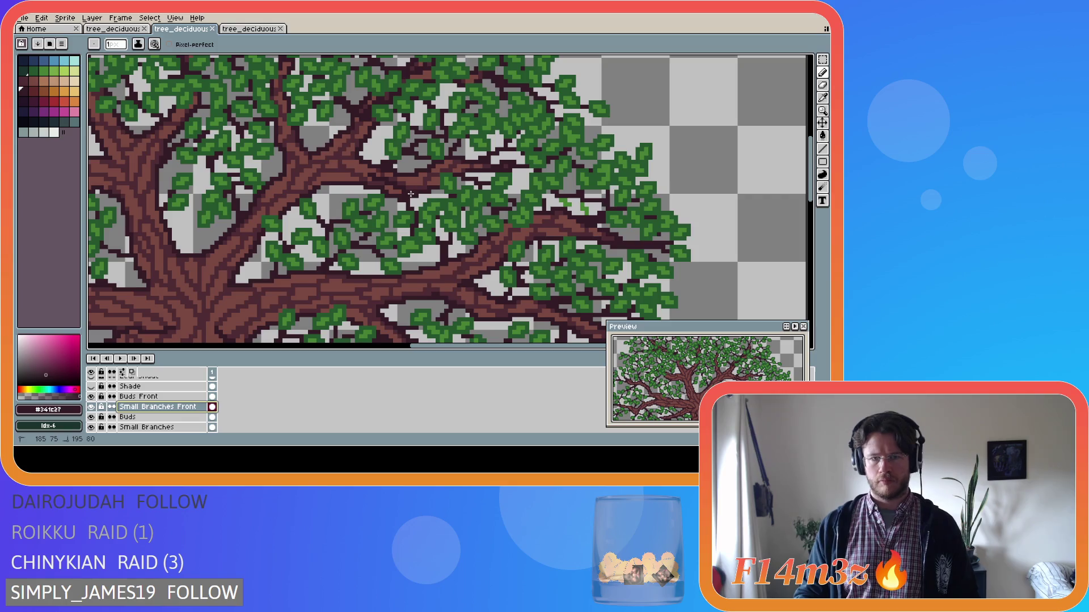
pyautogui.scroll(-3, 97, 412)
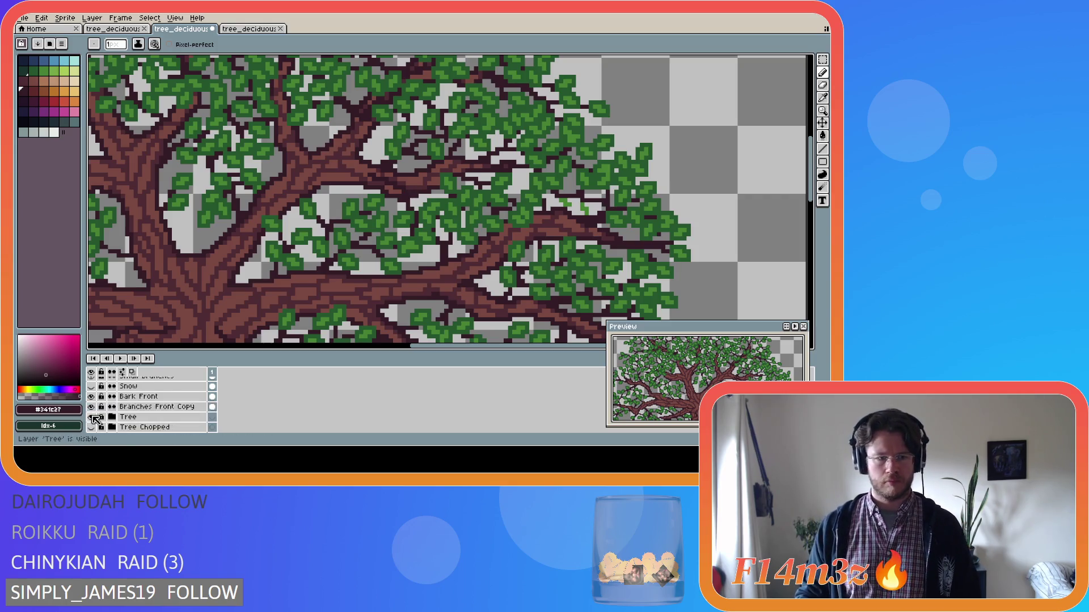
# Step: Hide and re-show the Tree layer to check the twig, then reselect Small Branches Front
pyautogui.click(92, 407)
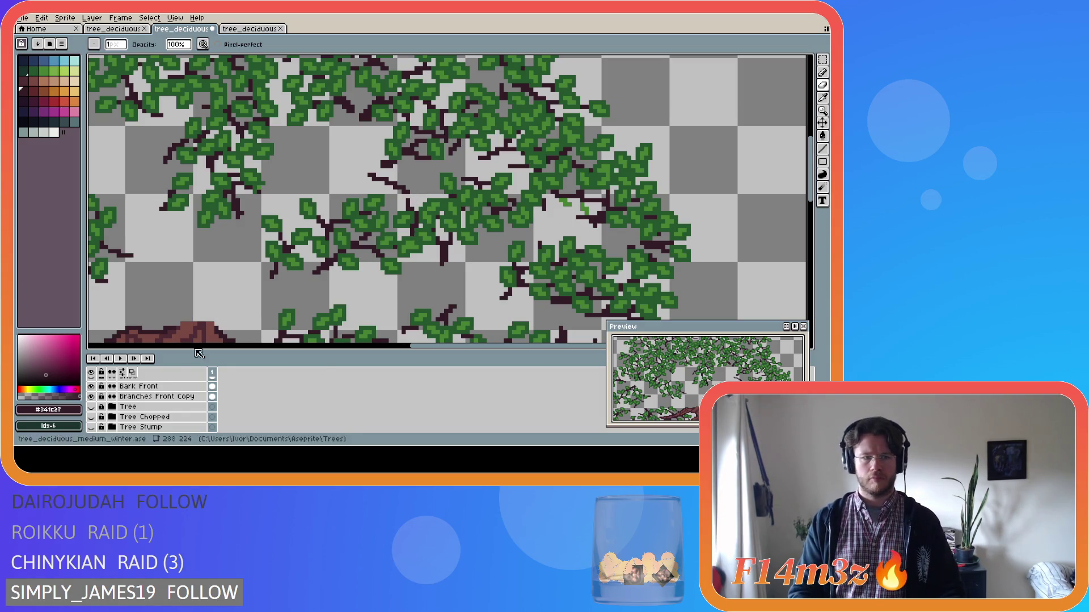
pyautogui.click(92, 407)
pyautogui.press('v')
pyautogui.press('b')
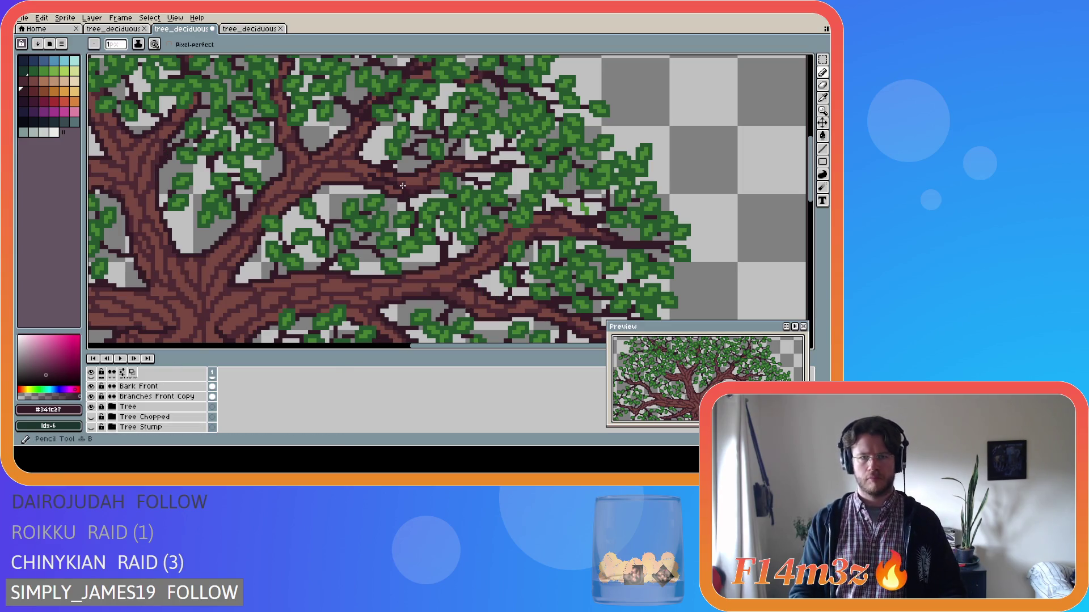
pyautogui.scroll(3, 212, 405)
pyautogui.click(211, 397)
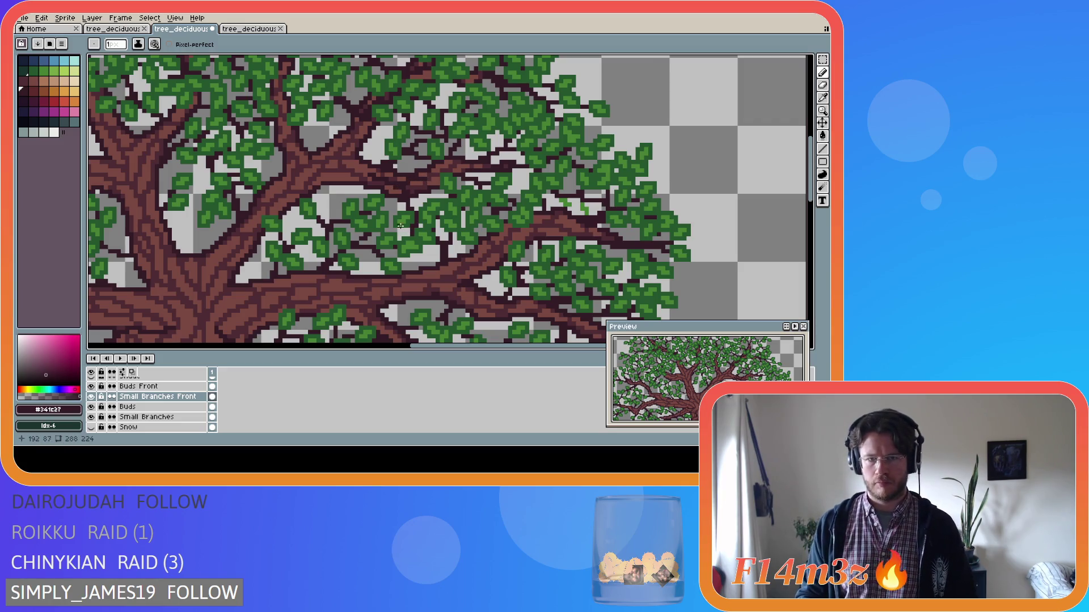
# Step: With the Tree layer hidden, draw a short twig stroke in the upper canopy and undo it
pyautogui.scroll(-2, 114, 404)
pyautogui.scroll(-1, 108, 408)
pyautogui.click(91, 406)
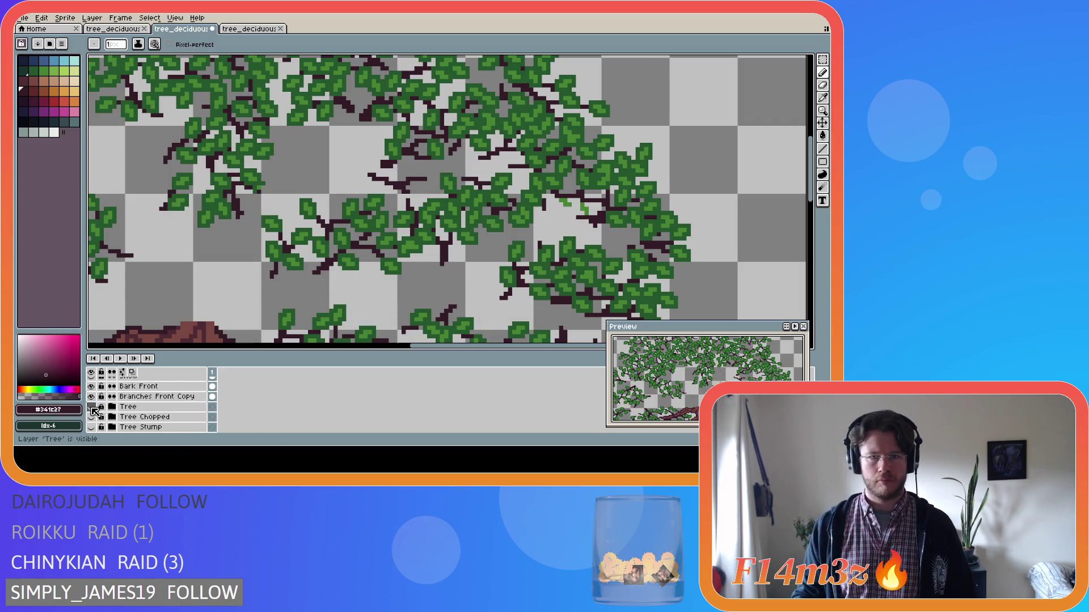
pyautogui.press('ctrl')
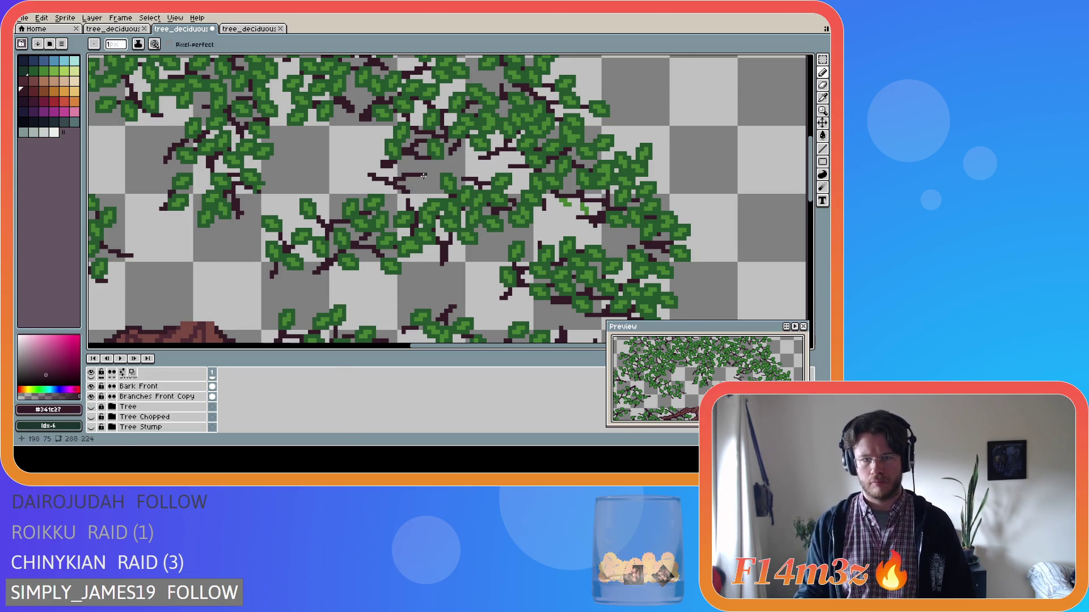
pyautogui.press('ctrl')
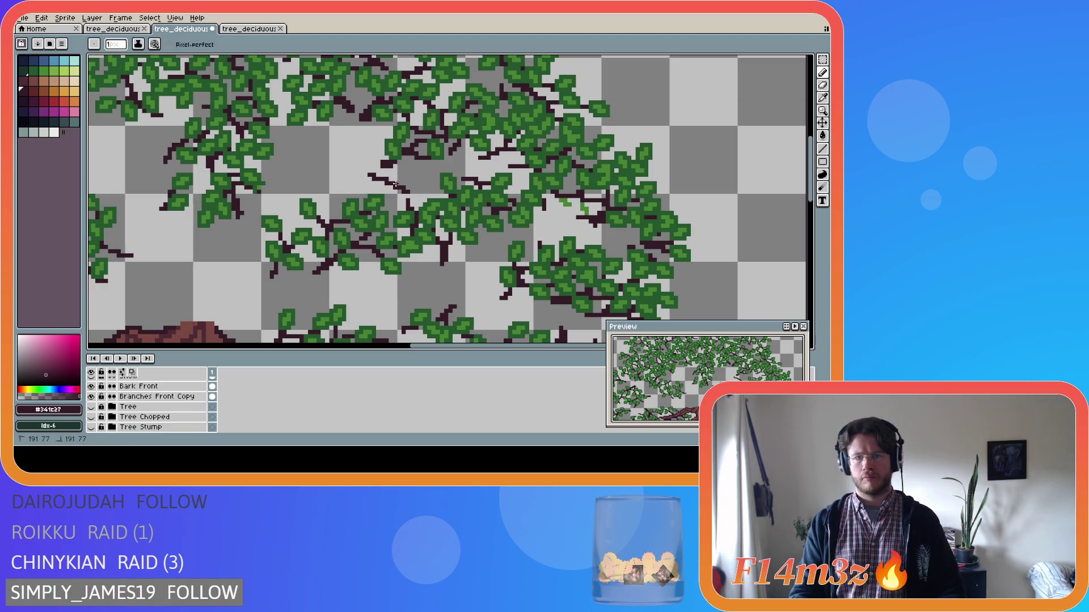
pyautogui.press('ctrl')
pyautogui.press('ctrl')
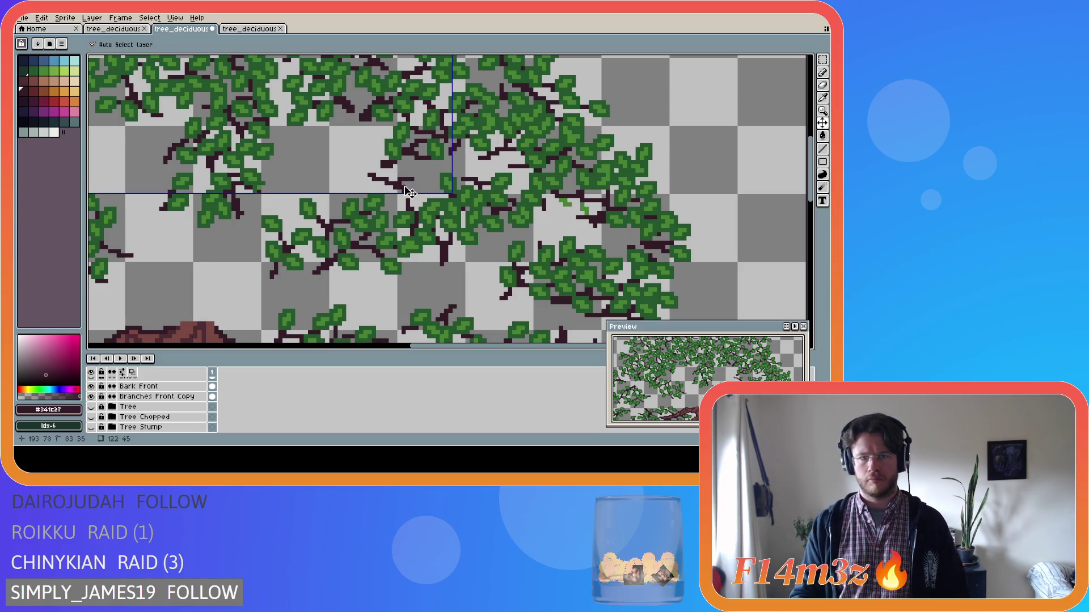
pyautogui.press('ctrl')
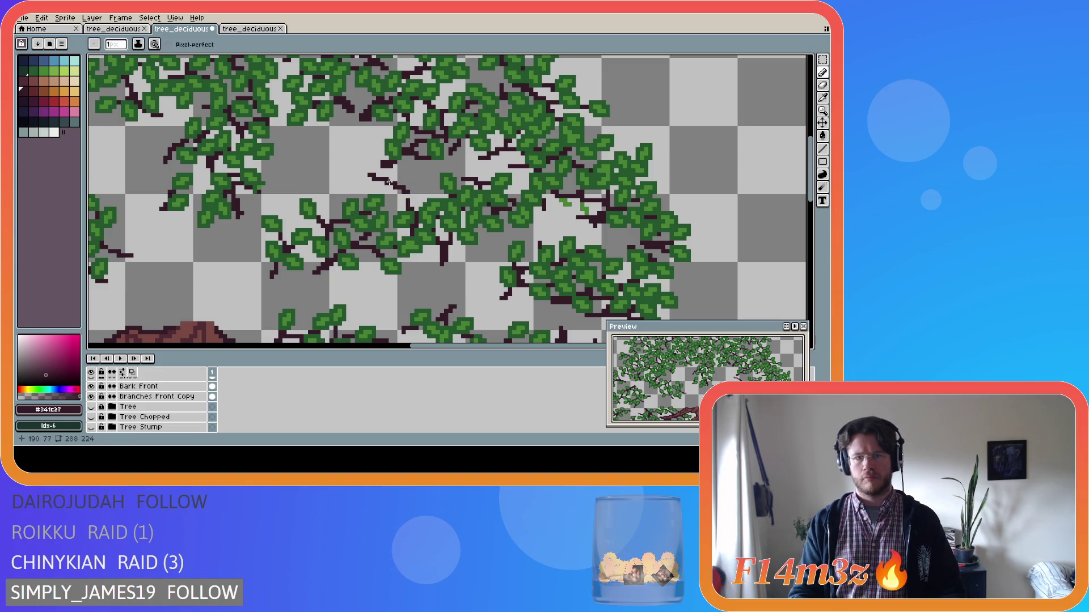
pyautogui.press('ctrl')
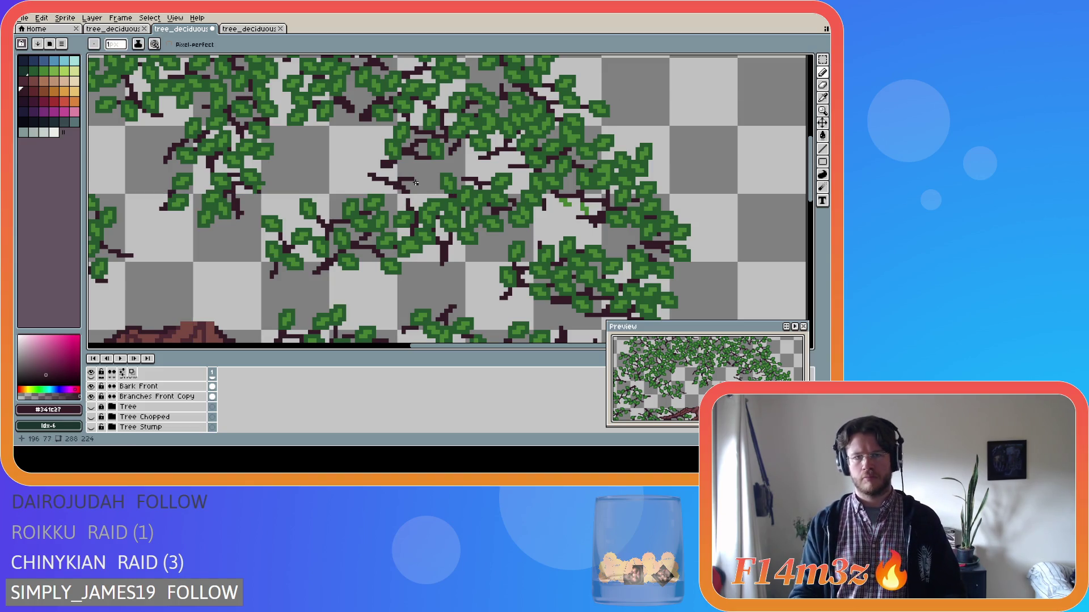
pyautogui.press('ctrl')
pyautogui.press('ctrl')
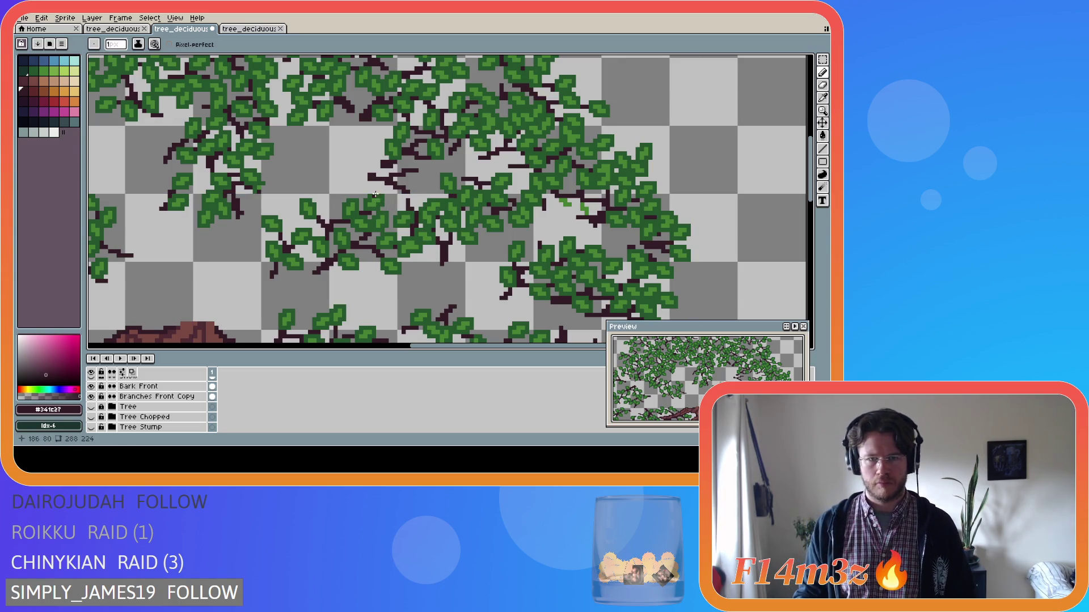
pyautogui.press('ctrl')
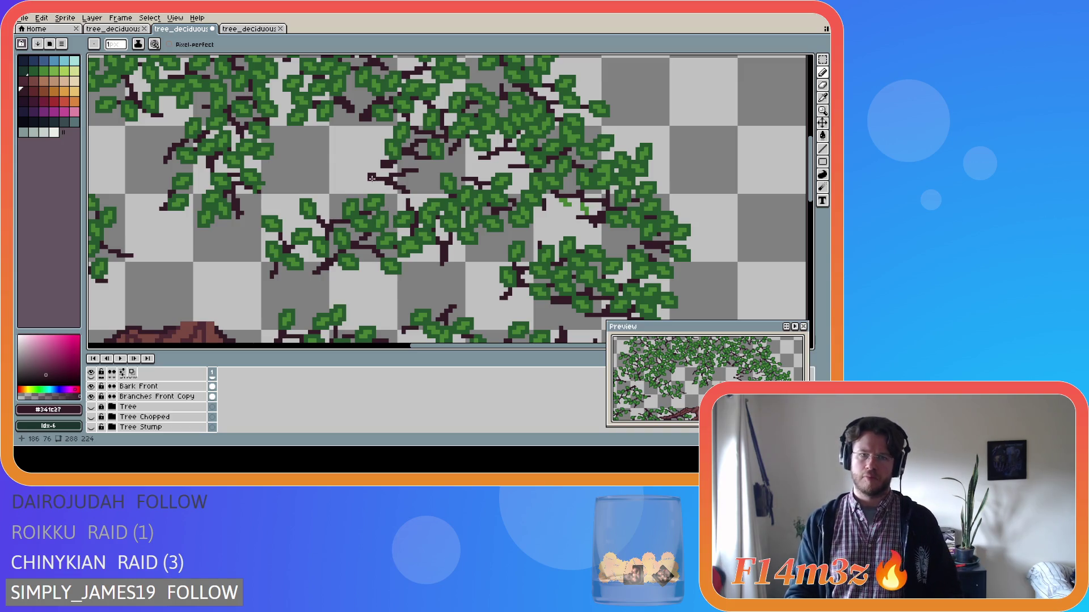
pyautogui.moveTo(371, 178); pyautogui.dragTo(392, 176)
pyautogui.hotkey('ctrl', 'z')
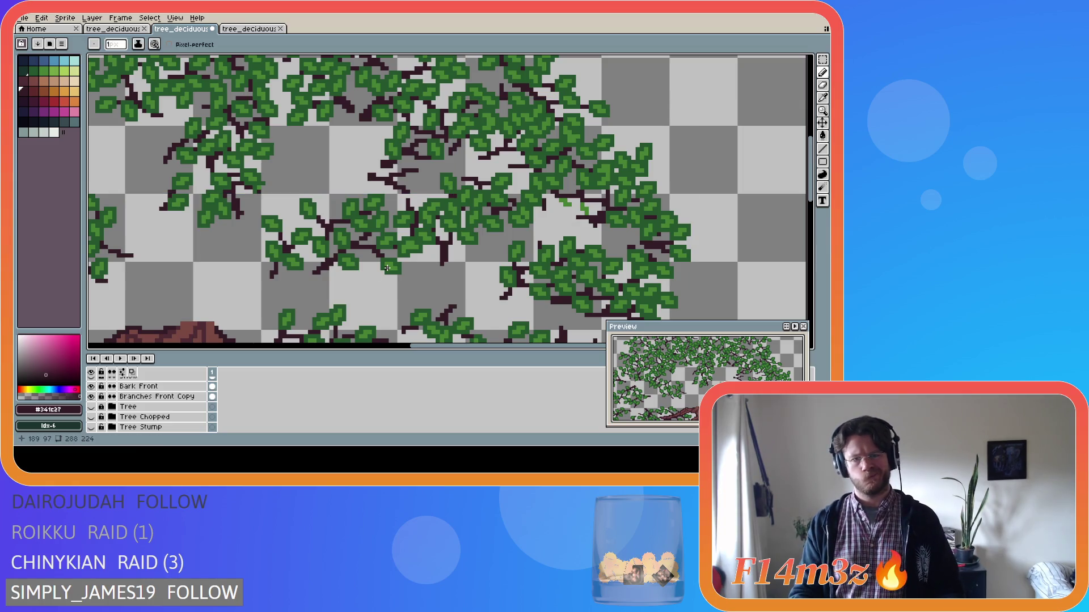
# Step: Zoom out and flick the Tree layer off and on to compare, leaving it visible
pyautogui.scroll(-1, 379, 202)
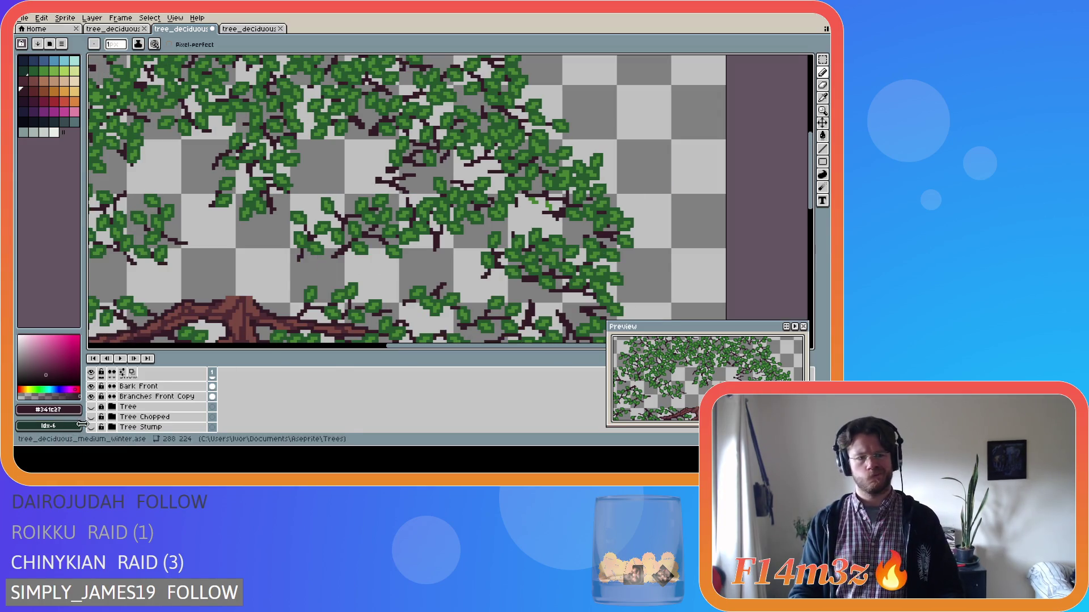
pyautogui.click(93, 407)
pyautogui.click(92, 407)
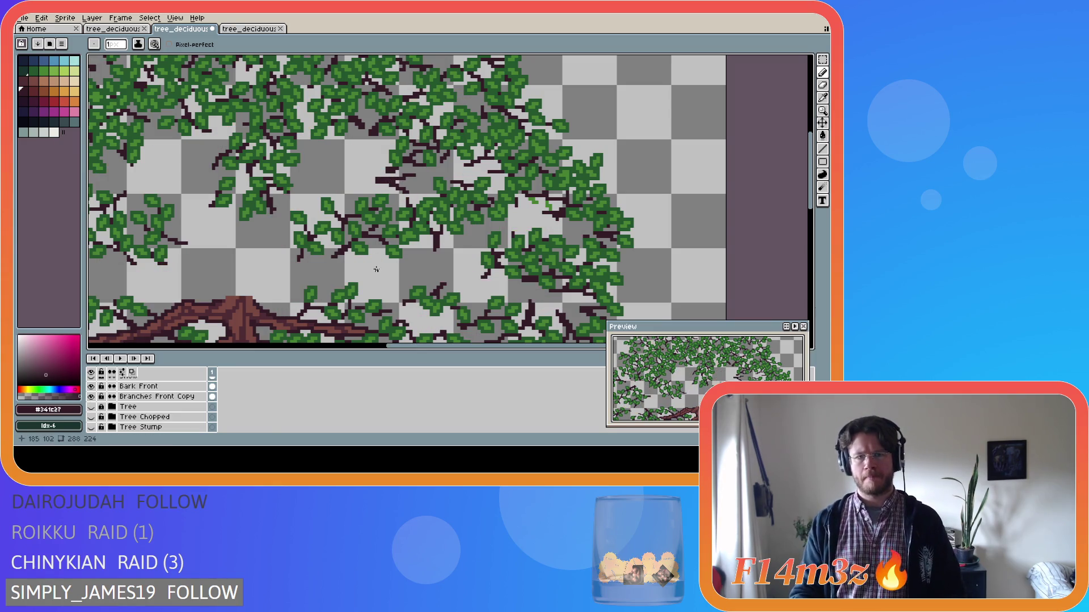
pyautogui.click(92, 407)
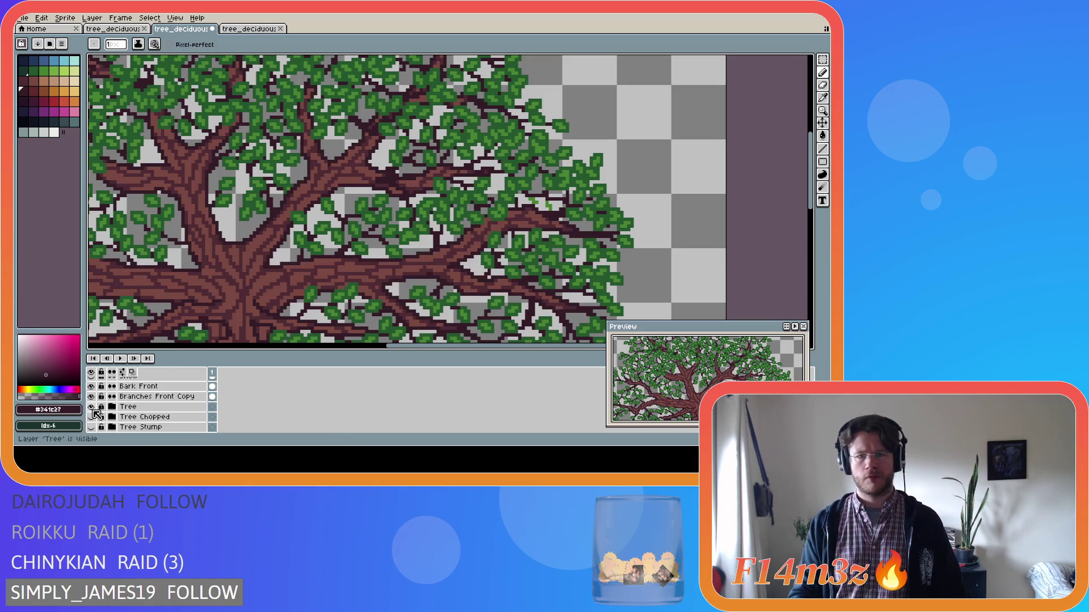
pyautogui.click(92, 407)
pyautogui.click(92, 407)
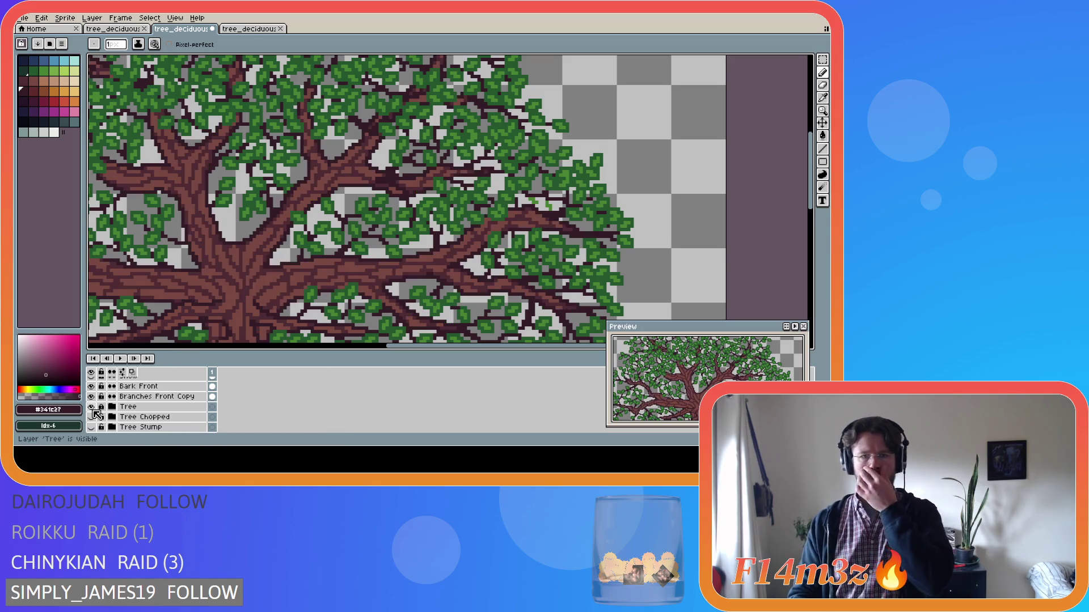
pyautogui.click(92, 407)
pyautogui.click(93, 407)
pyautogui.click(93, 407)
pyautogui.click(92, 407)
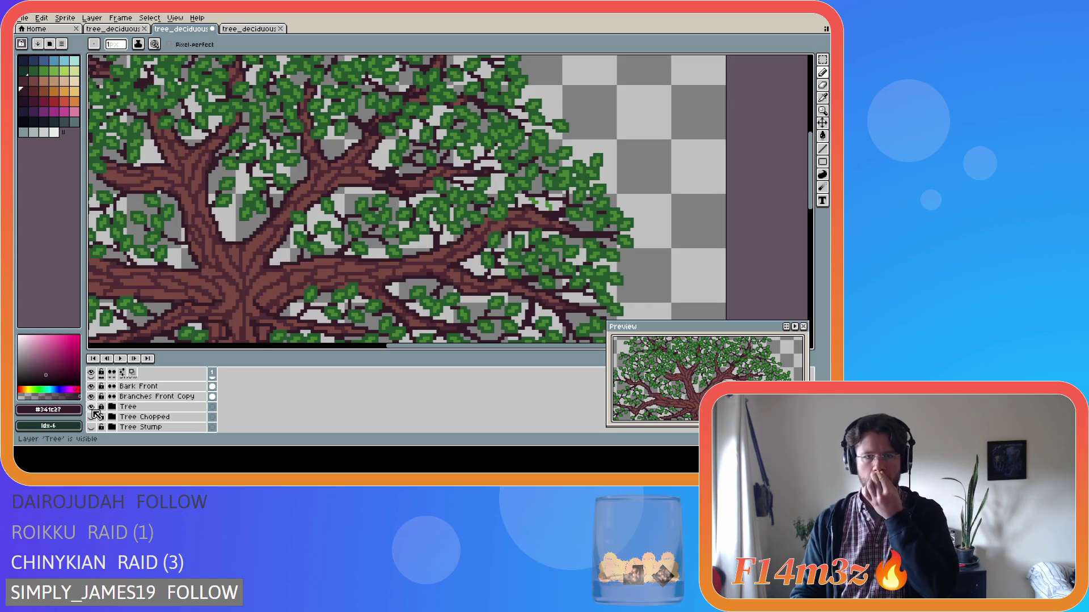
pyautogui.click(93, 407)
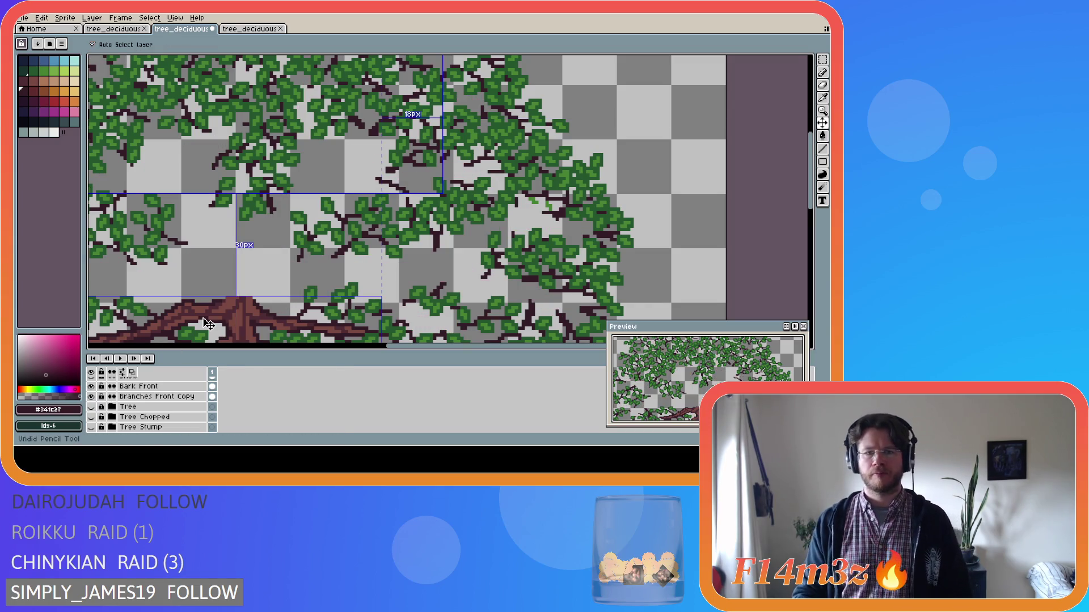
pyautogui.click(92, 407)
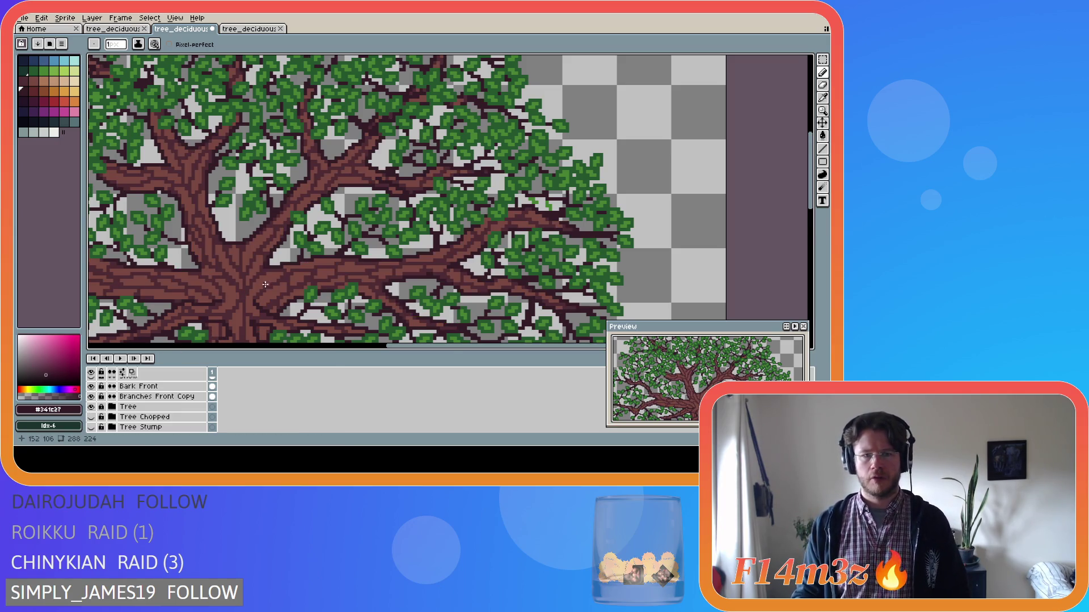
pyautogui.scroll(2, 250, 389)
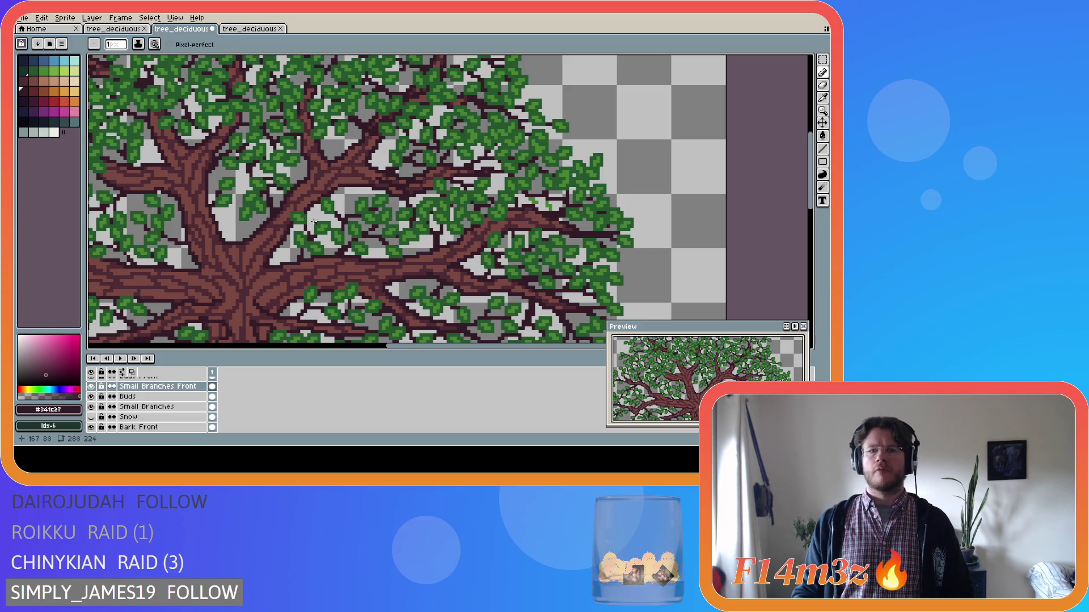
# Step: Change tools and hide the Tree group, leaving only green leaves and dark twigs visible
pyautogui.press('b')
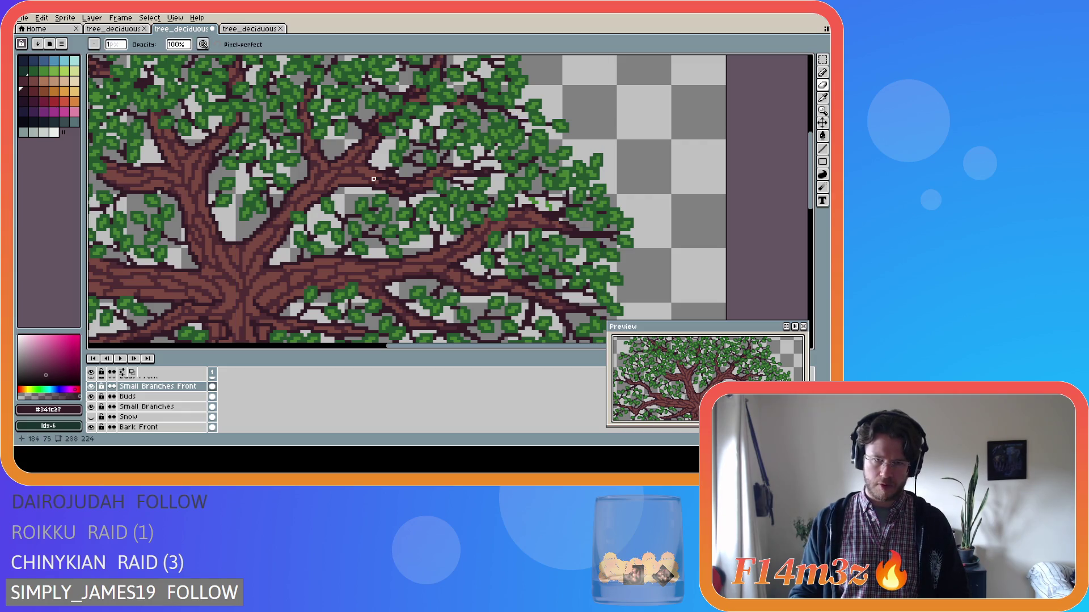
pyautogui.press('e')
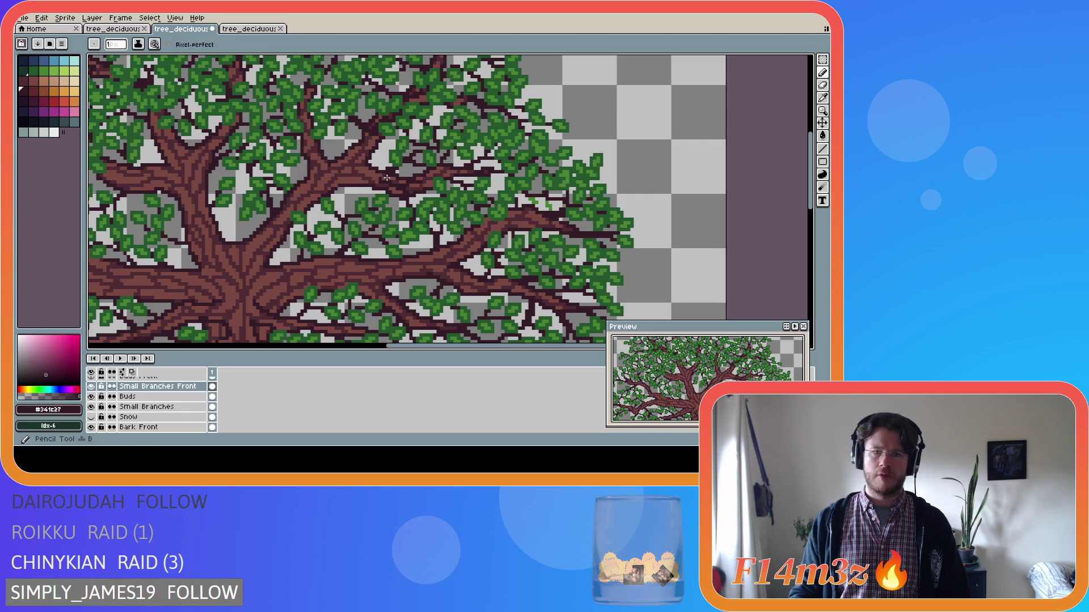
pyautogui.scroll(-3, 96, 408)
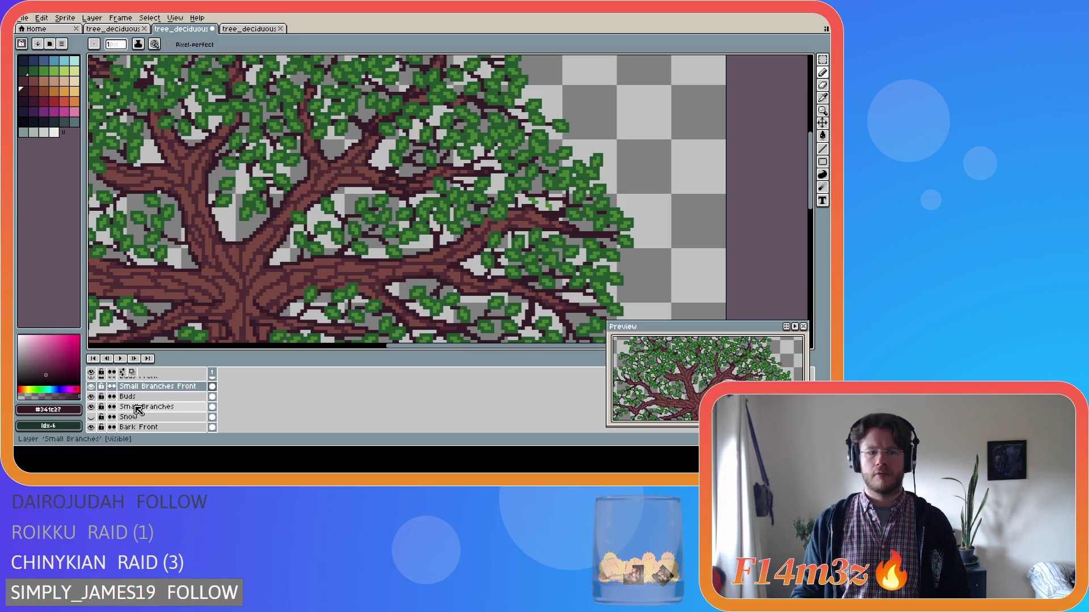
pyautogui.click(92, 417)
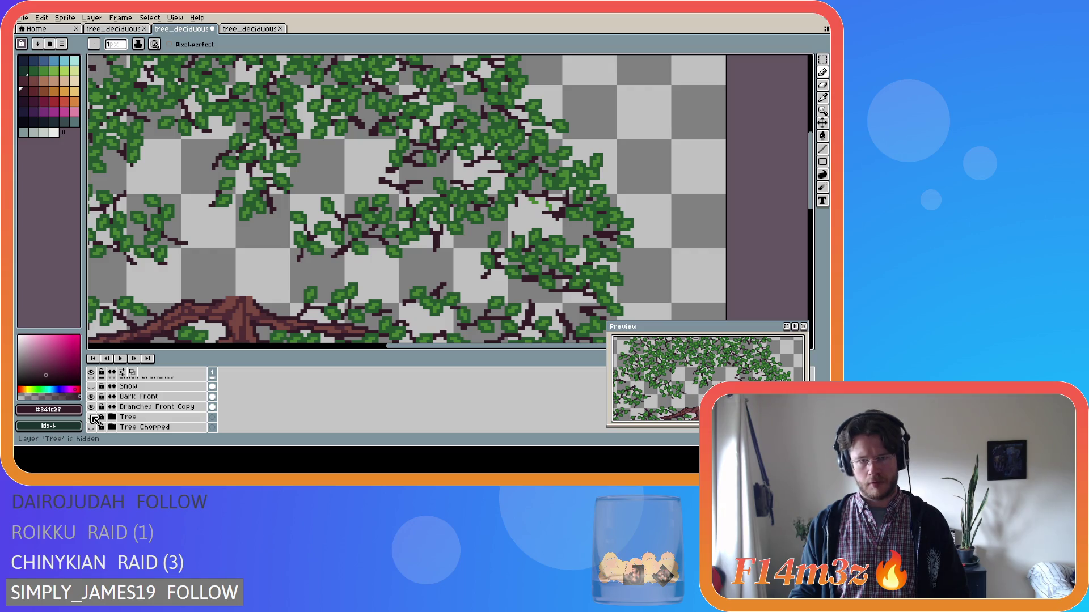
pyautogui.scroll(1, 448, 157)
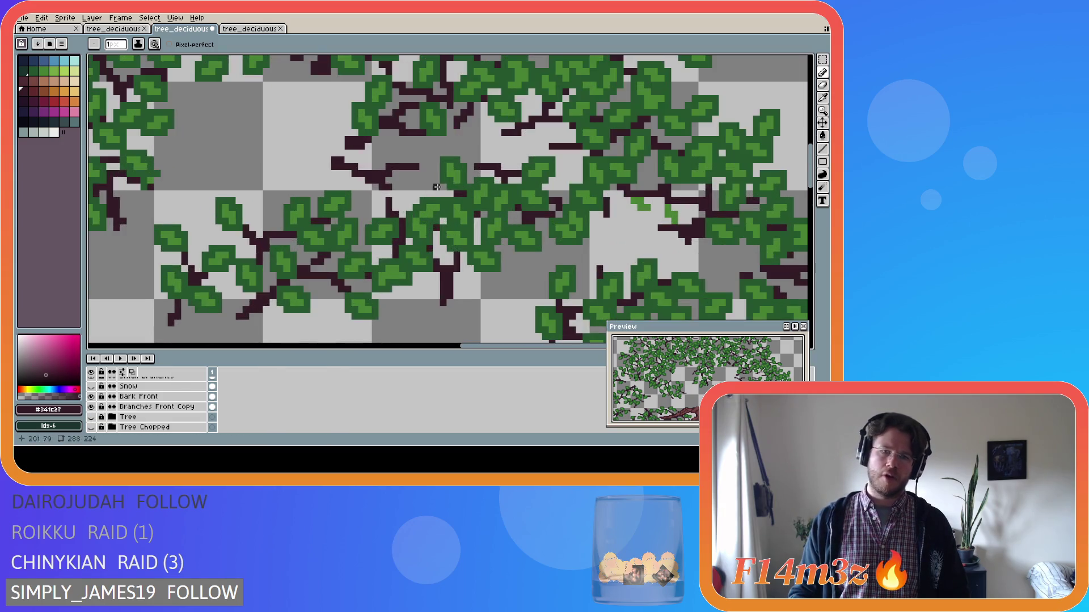
# Step: Eyedrop the #468232 leaf green and make Buds Front the active layer
pyautogui.press('i')
pyautogui.click(447, 157)
pyautogui.press('b')
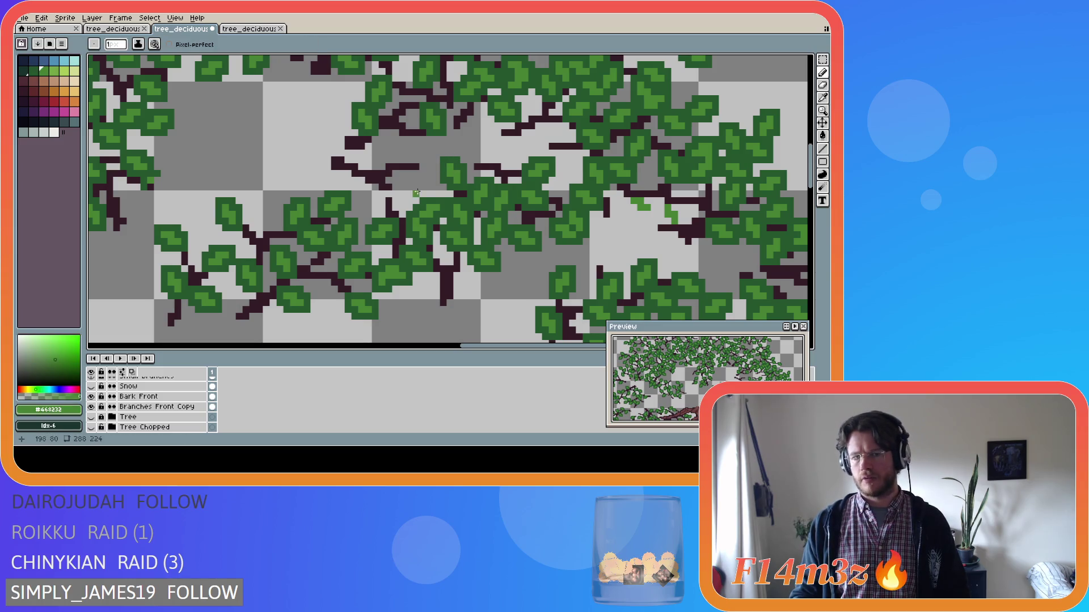
pyautogui.scroll(3, 148, 403)
pyautogui.click(186, 400)
pyautogui.click(187, 386)
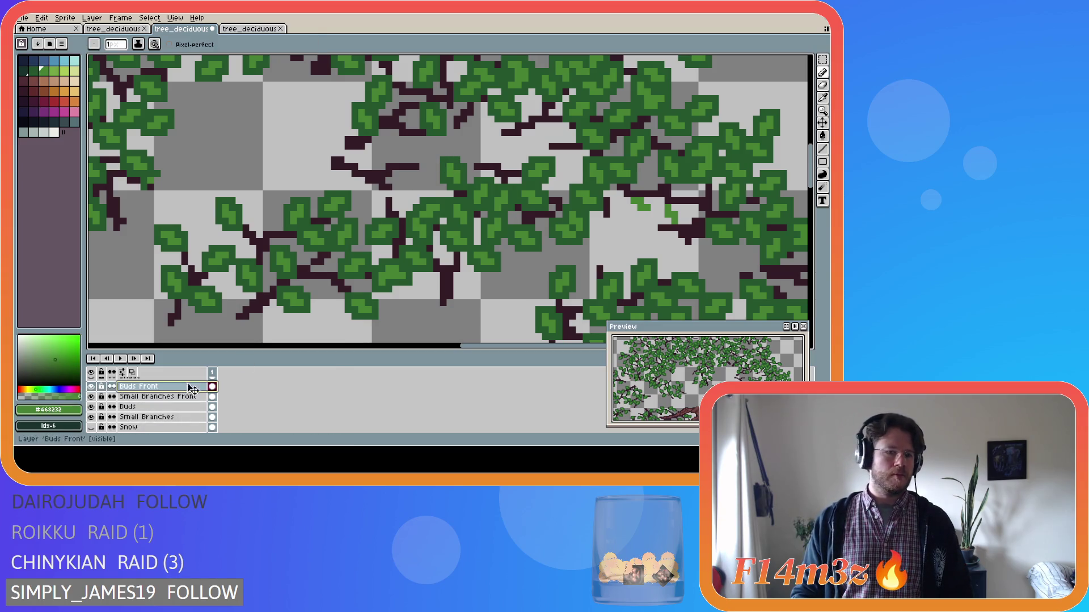
# Step: Dot light-green bud pixels and a short sprig along the twigs left of the canopy centre
pyautogui.moveTo(423, 172); pyautogui.dragTo(431, 174)
pyautogui.click(399, 160)
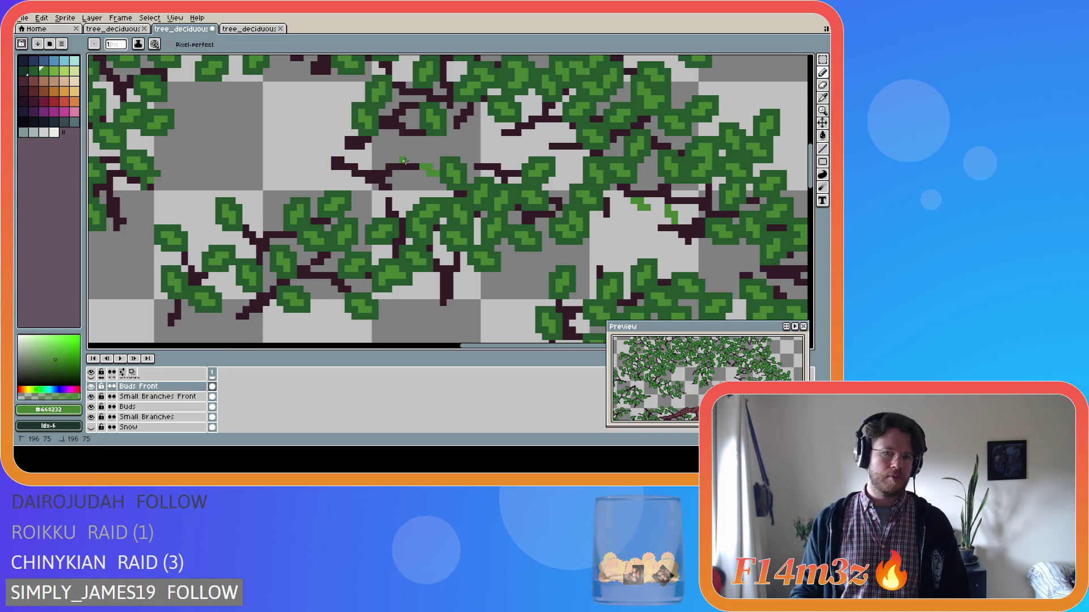
pyautogui.moveTo(408, 159); pyautogui.dragTo(418, 152)
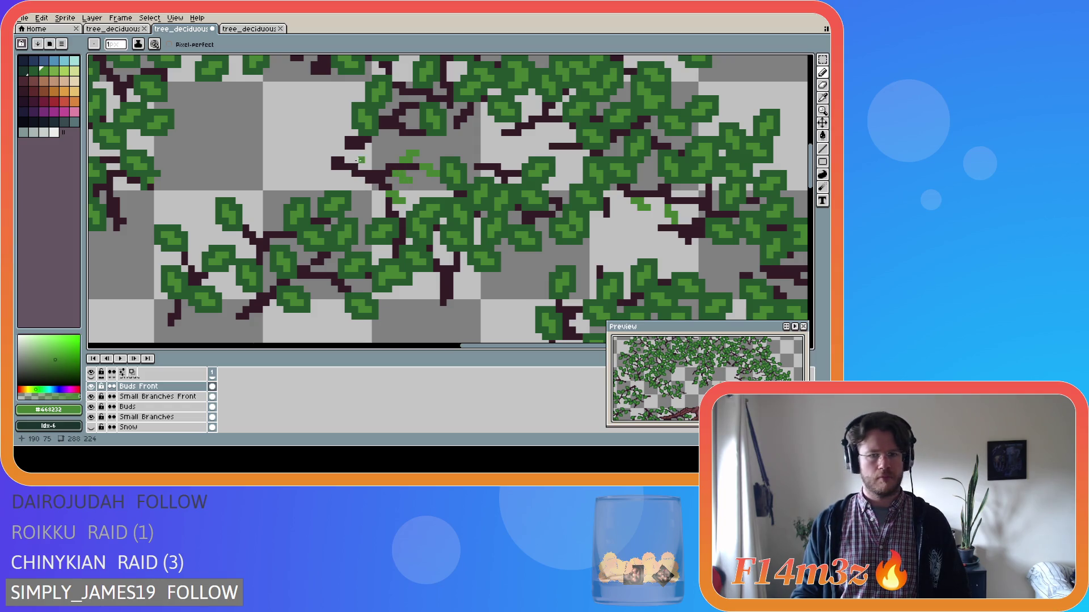
pyautogui.click(368, 161)
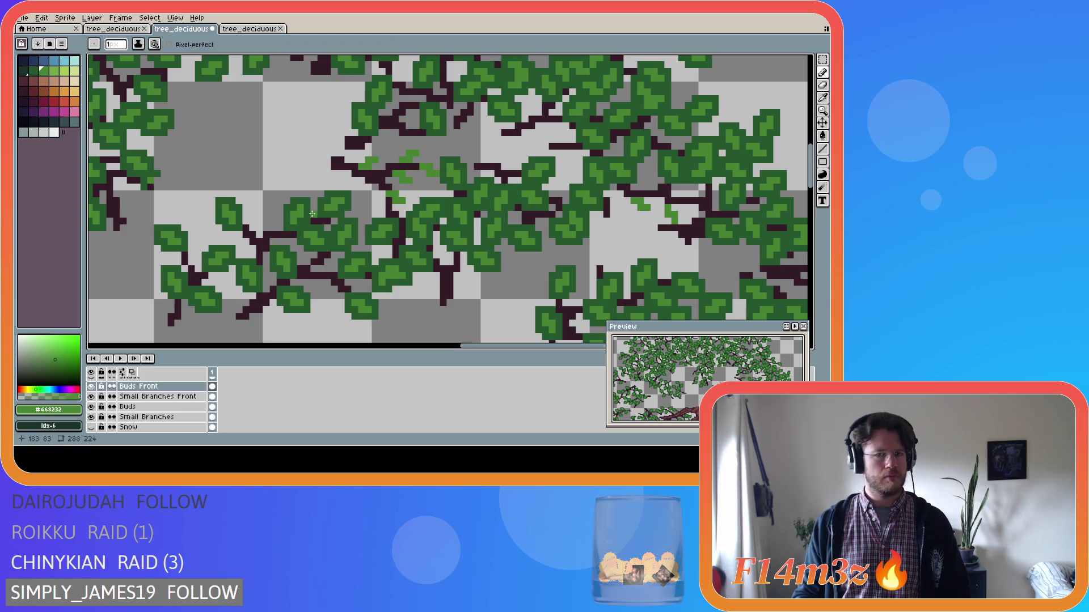
pyautogui.click(352, 181)
pyautogui.moveTo(358, 182); pyautogui.dragTo(362, 195)
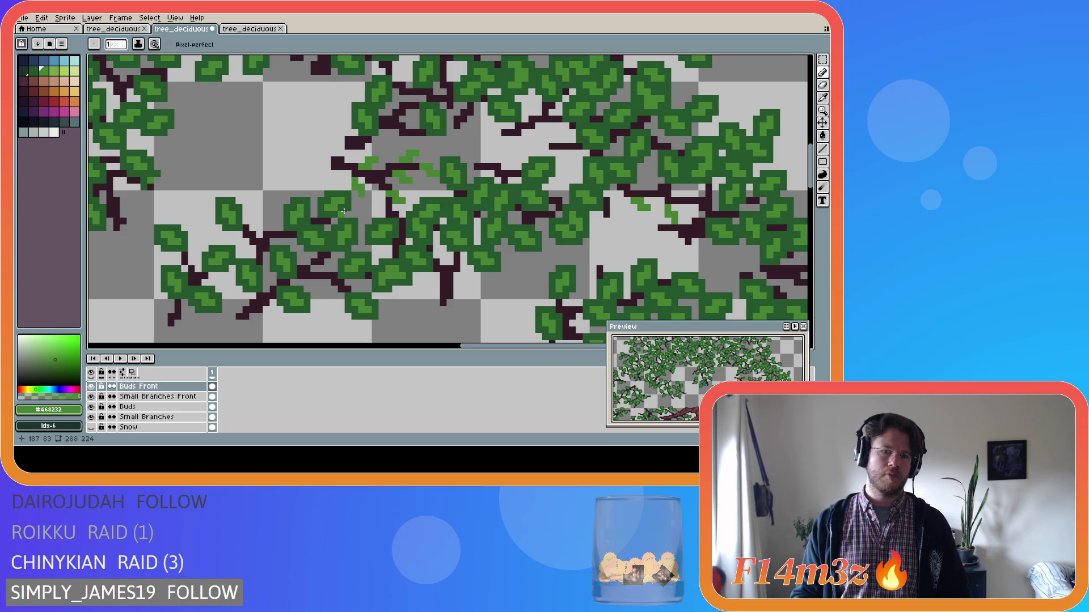
pyautogui.scroll(-1, 105, 400)
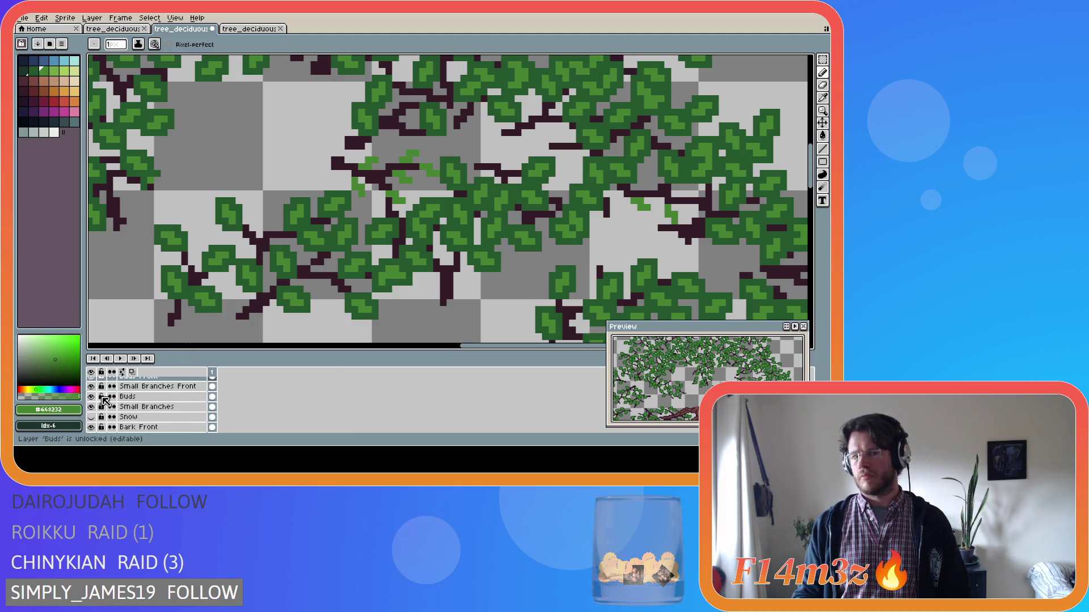
pyautogui.scroll(1, 105, 400)
pyautogui.scroll(-2, 316, 247)
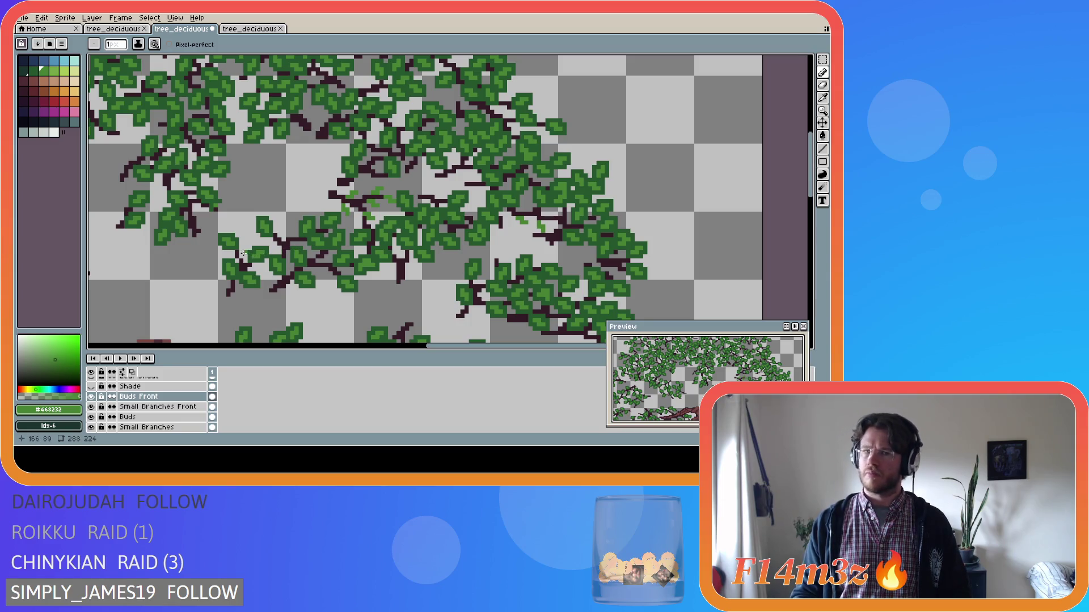
pyautogui.scroll(-4, 96, 408)
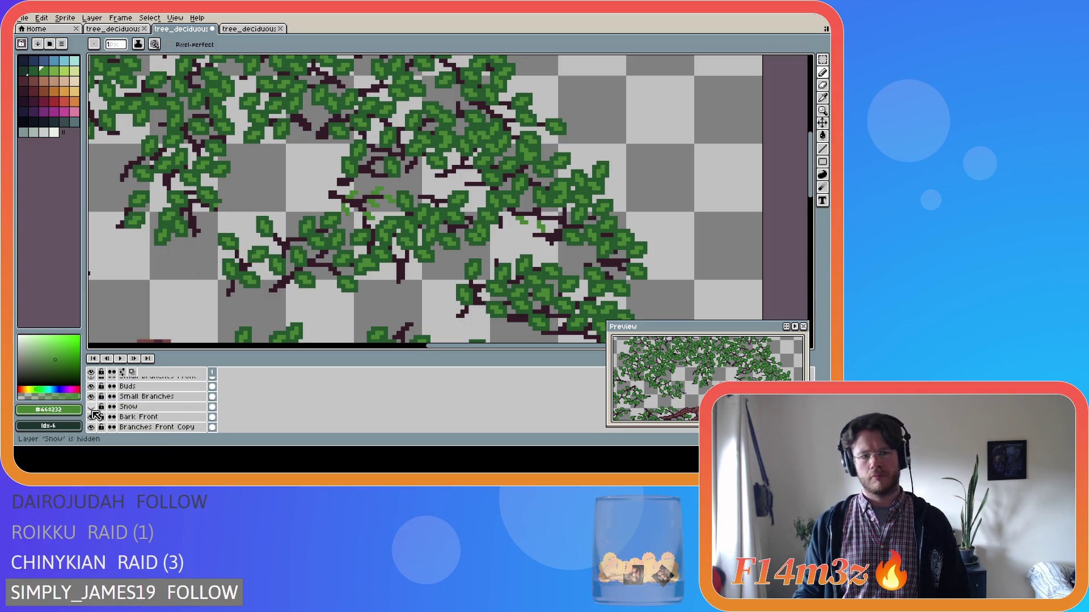
pyautogui.click(91, 427)
pyautogui.click(91, 427)
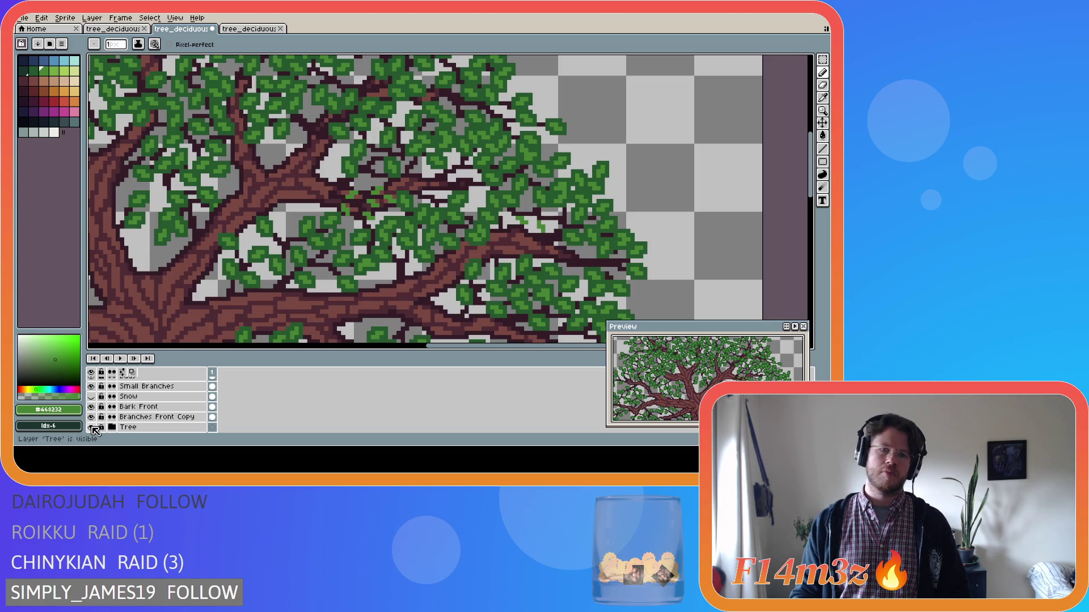
pyautogui.click(92, 428)
pyautogui.click(91, 428)
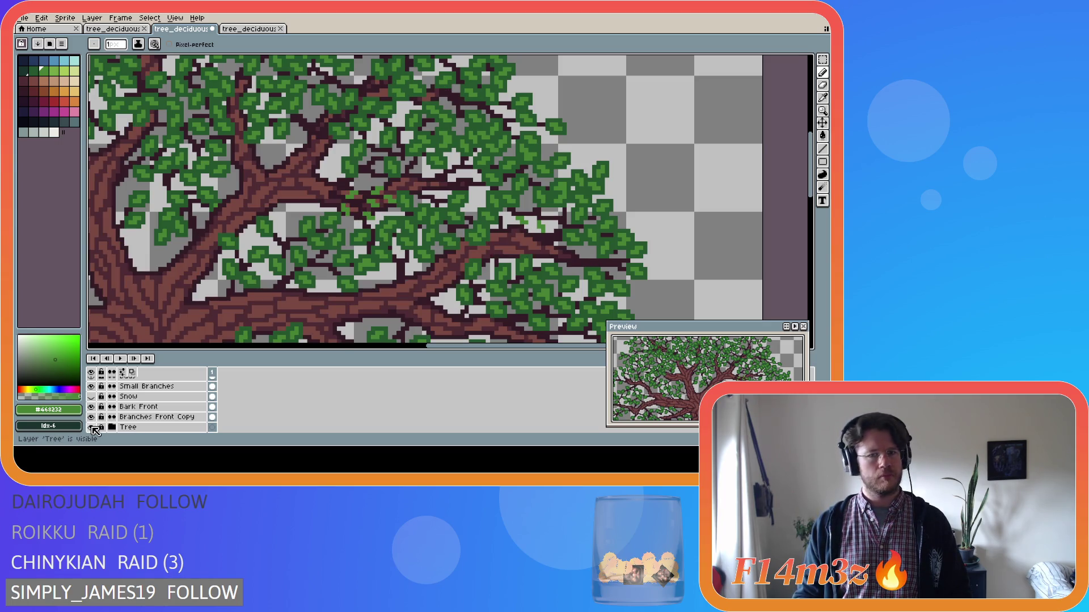
pyautogui.click(92, 428)
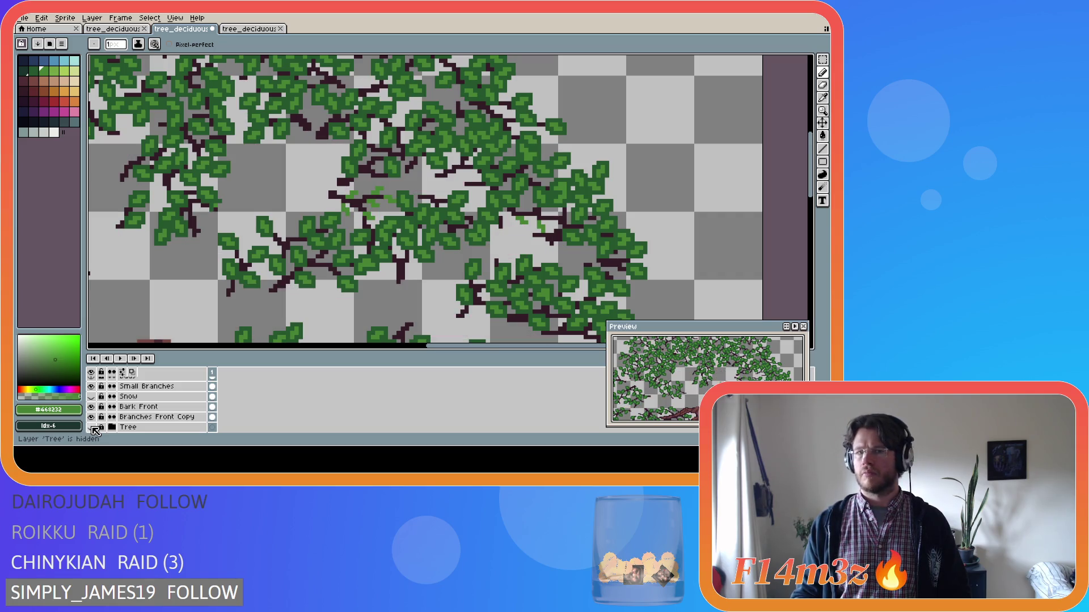
pyautogui.scroll(2, 365, 202)
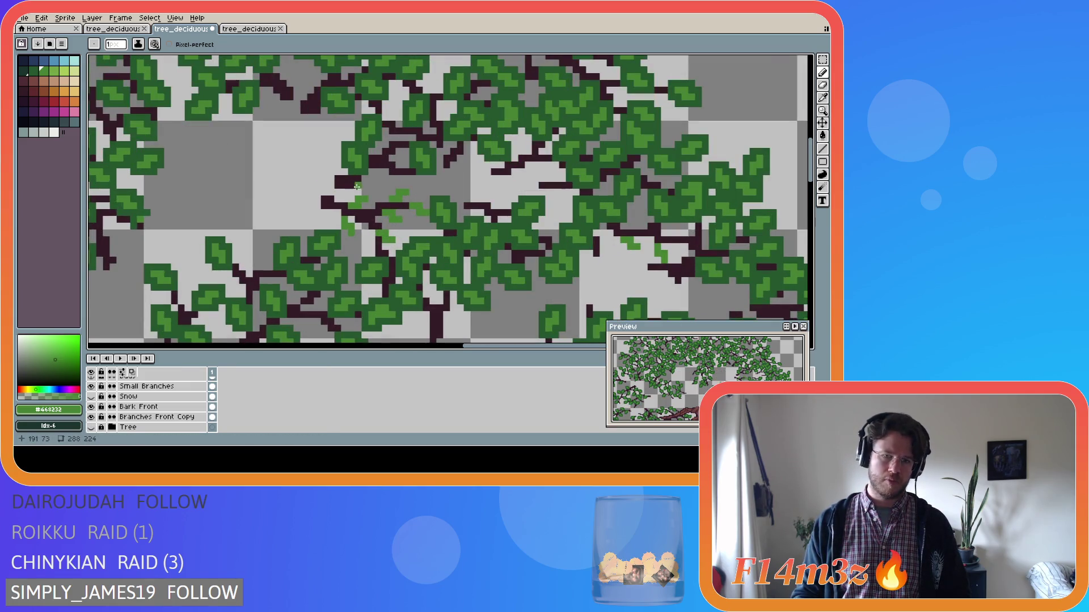
pyautogui.scroll(1, 365, 202)
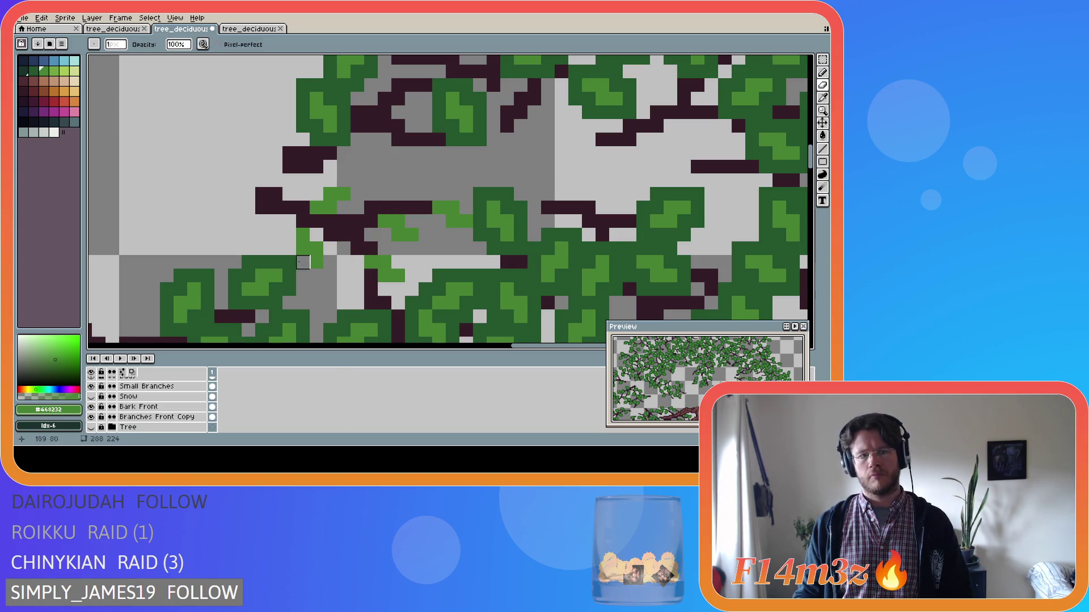
# Step: Extend a dark twig upward near the canopy centre on Small Branches Front
pyautogui.scroll(2, 187, 406)
pyautogui.click(187, 406)
pyautogui.keyDown('alt'); pyautogui.click(371, 207); pyautogui.keyUp('alt')
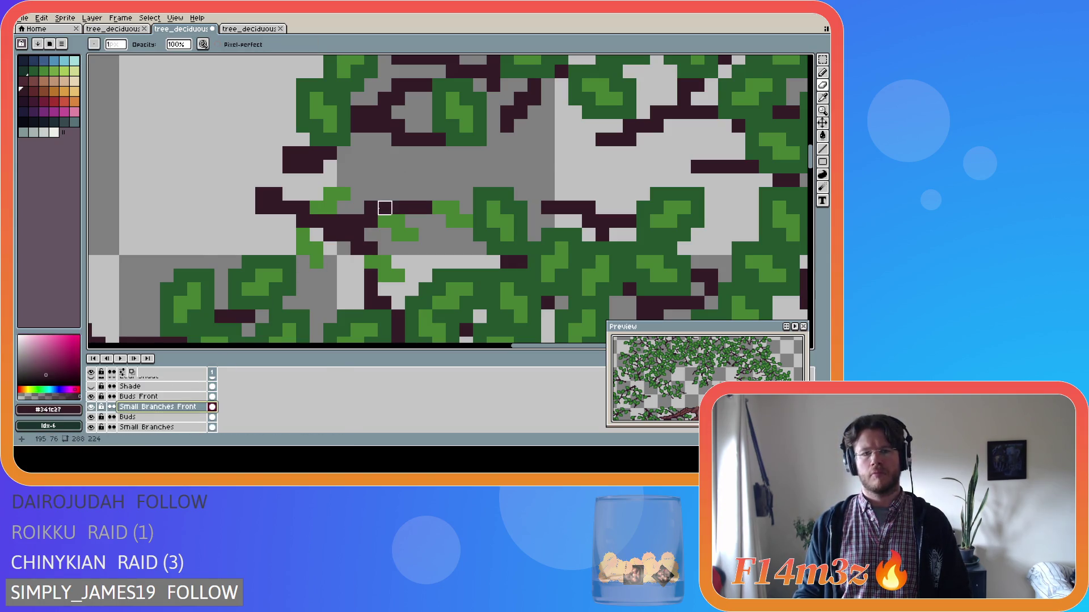
pyautogui.moveTo(371, 208)
pyautogui.mouseDown()
pyautogui.moveTo(378, 187)
pyautogui.moveTo(398, 181)
pyautogui.mouseUp()
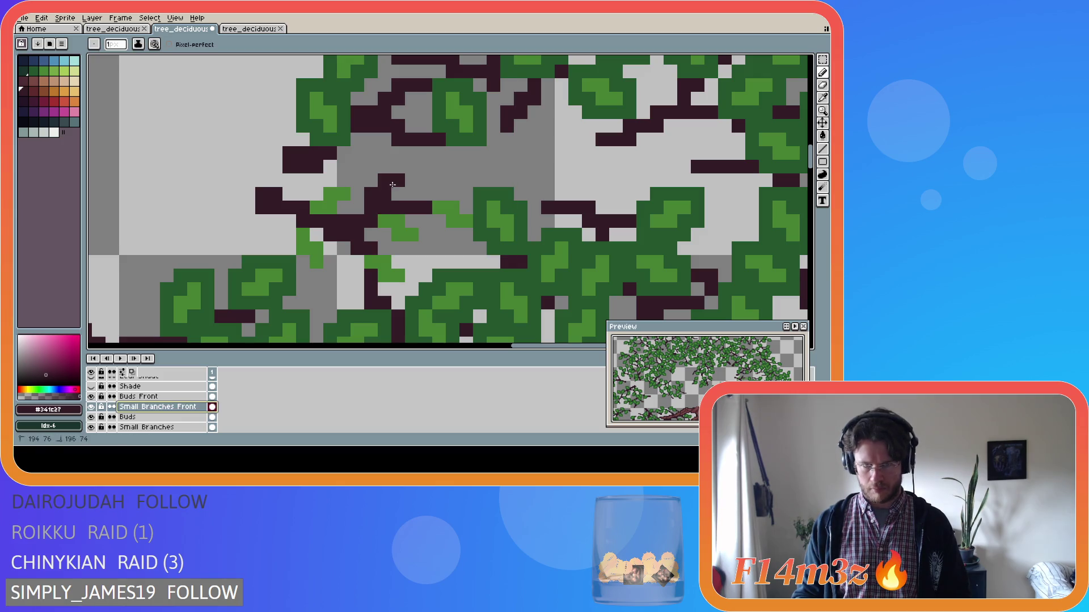
# Step: Tip the twig with light-green bud pixels, undoing one misplaced pixel, then pick Buds Front
pyautogui.keyDown('alt'); pyautogui.click(446, 207); pyautogui.keyUp('alt')
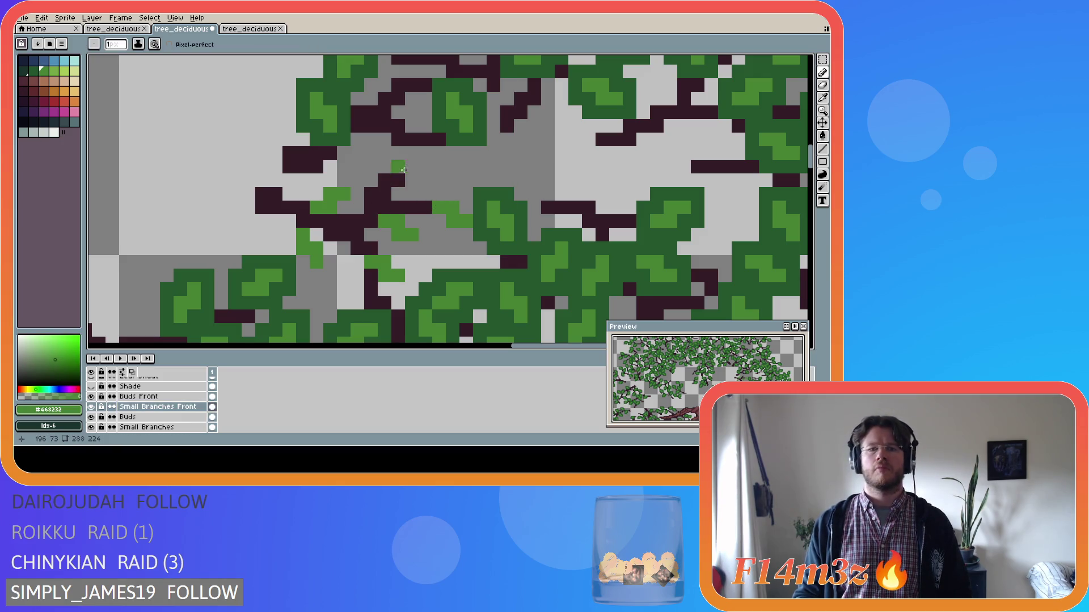
pyautogui.click(411, 178)
pyautogui.hotkey('ctrl', 'z')
pyautogui.moveTo(398, 167); pyautogui.dragTo(421, 159)
pyautogui.scroll(-2, 386, 209)
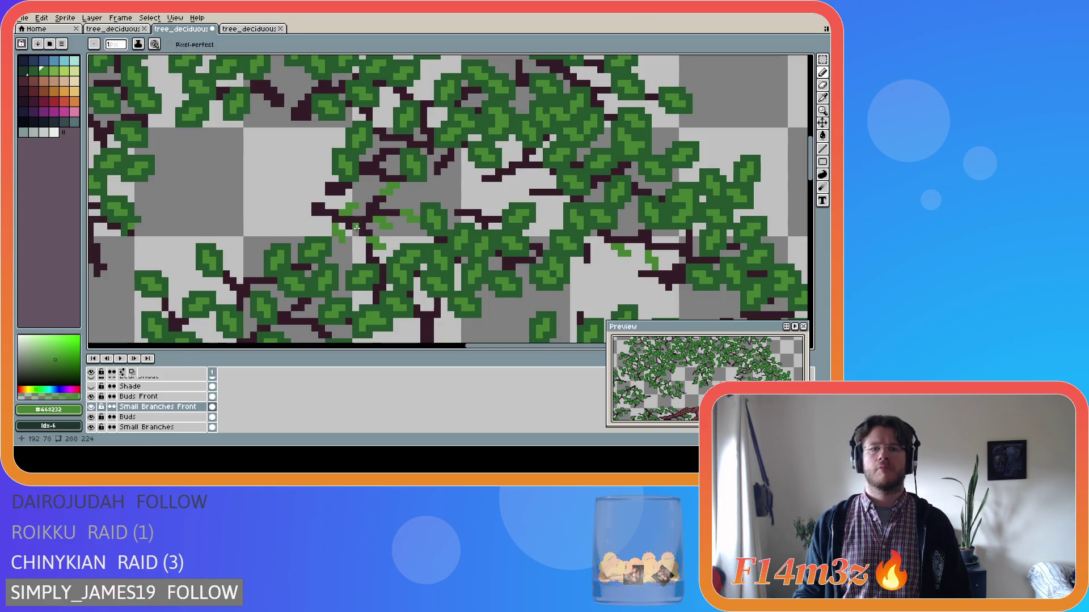
pyautogui.press('ctrl')
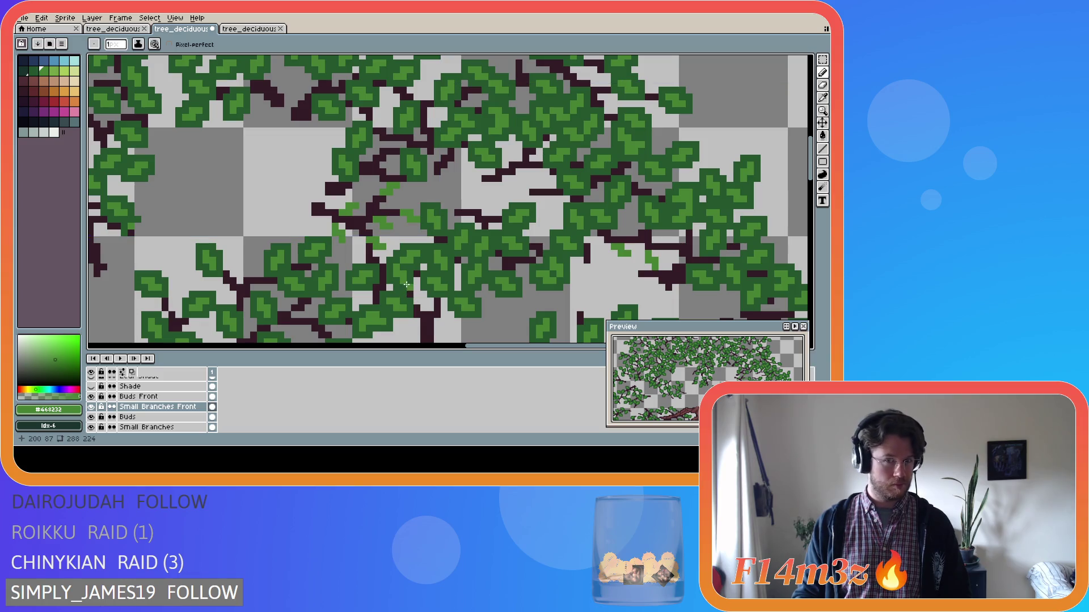
pyautogui.keyDown('ctrl'); pyautogui.click(385, 214); pyautogui.keyUp('ctrl')
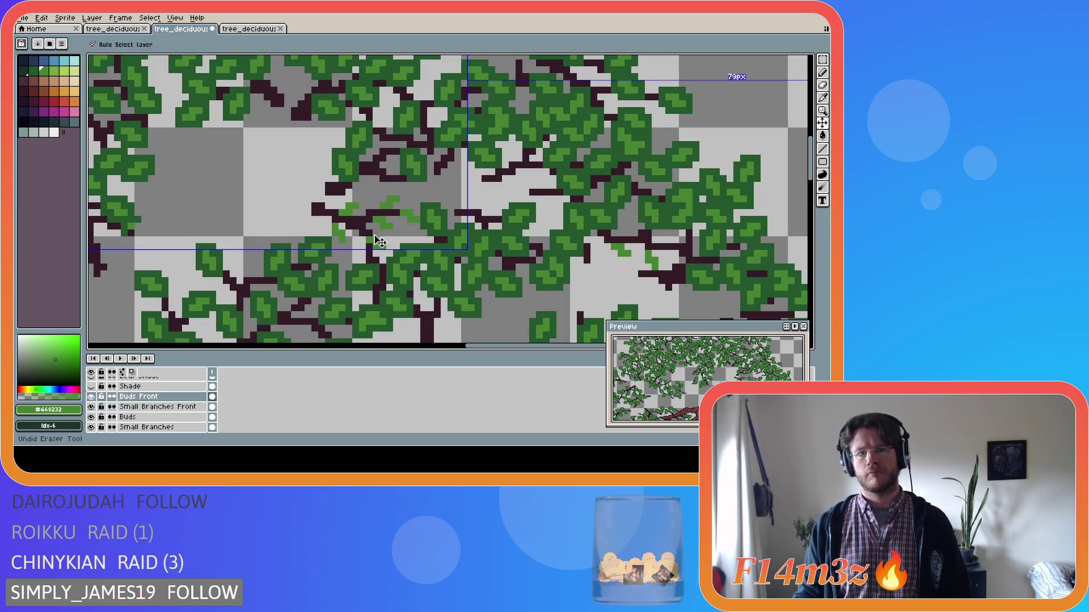
# Step: Add light-green bud pixels beside the new central twig, zoom out, and show the Tree layer
pyautogui.press('e')
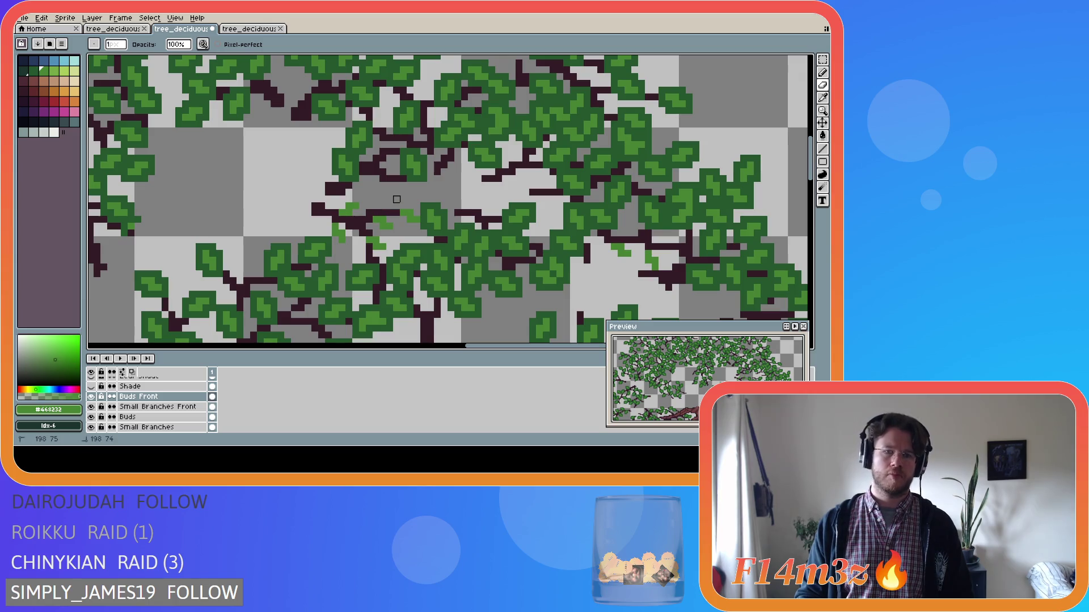
pyautogui.press('b')
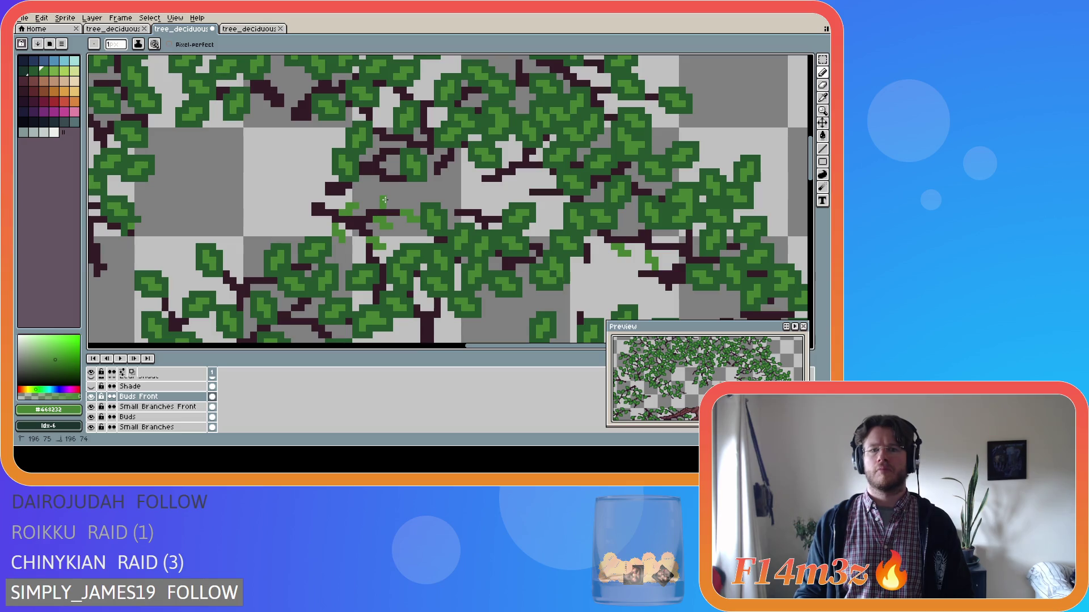
pyautogui.press('ctrl')
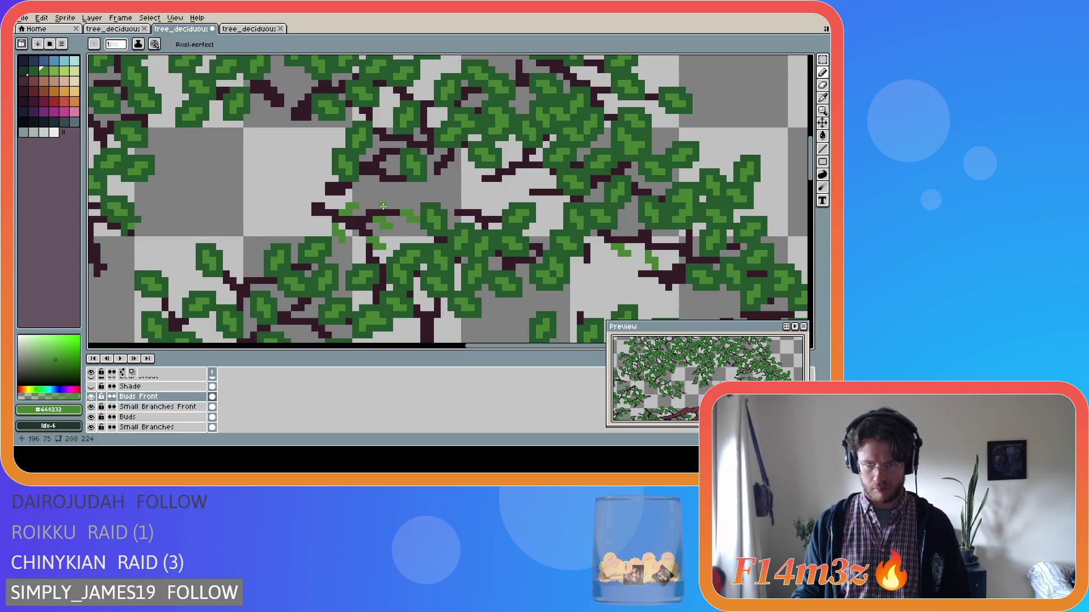
pyautogui.moveTo(387, 202); pyautogui.dragTo(396, 197)
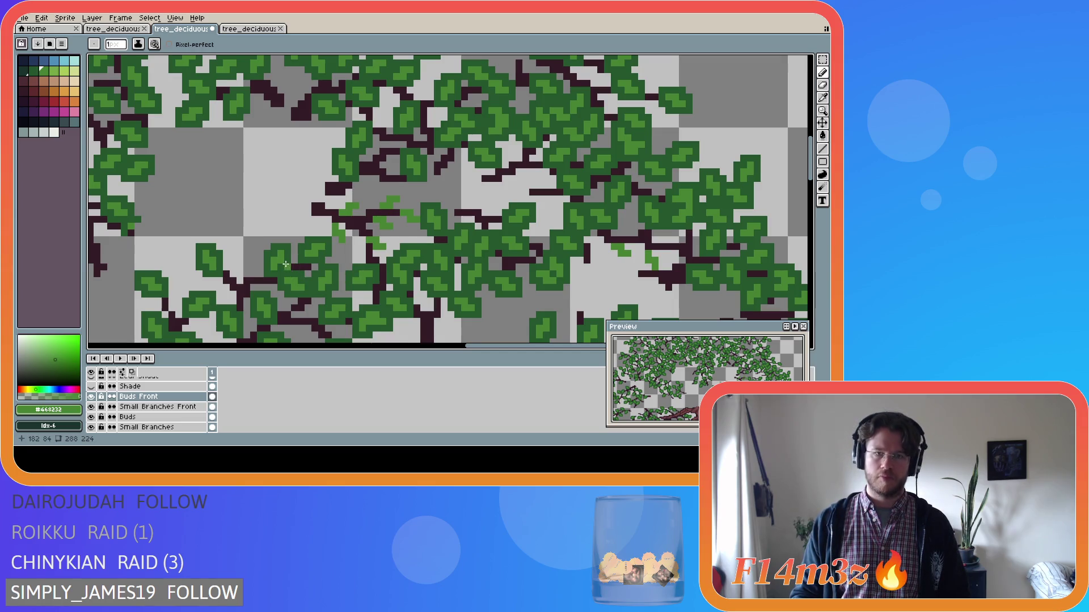
pyautogui.scroll(-1, 285, 264)
pyautogui.scroll(-1, 283, 266)
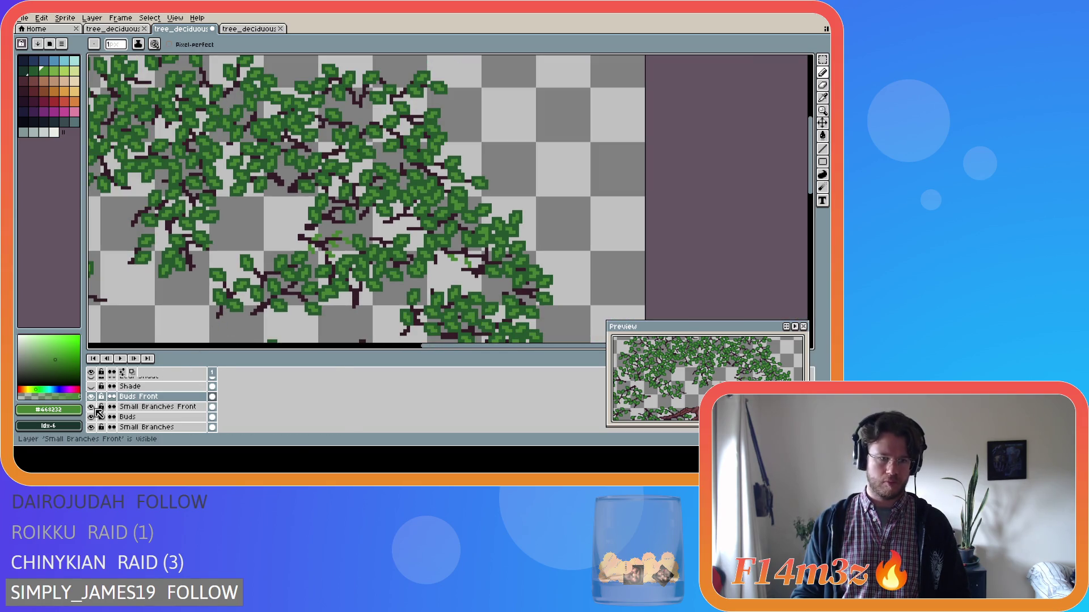
pyautogui.scroll(-3, 99, 412)
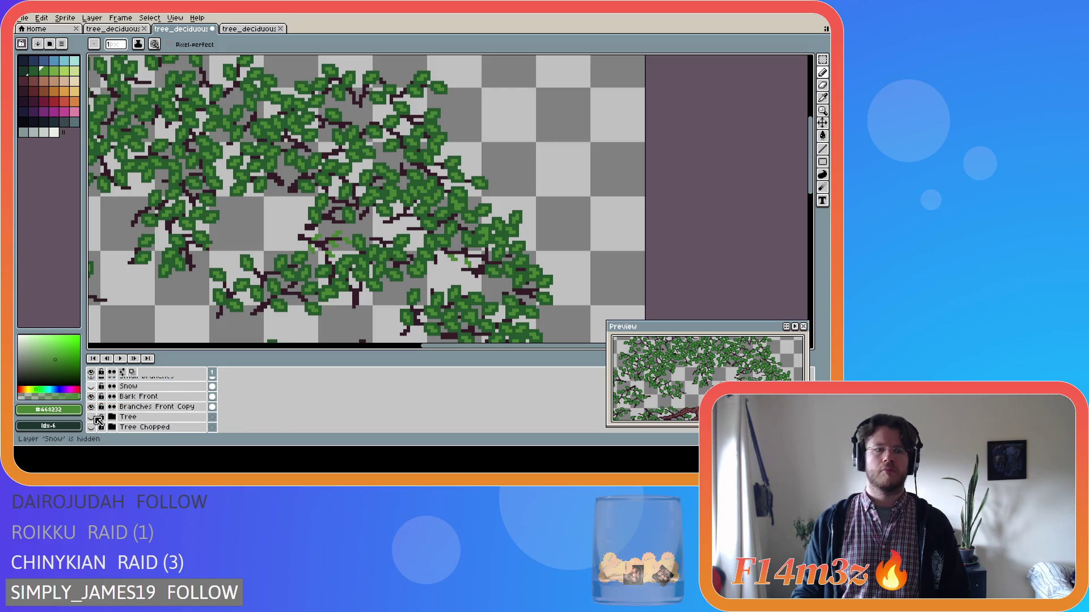
pyautogui.click(92, 417)
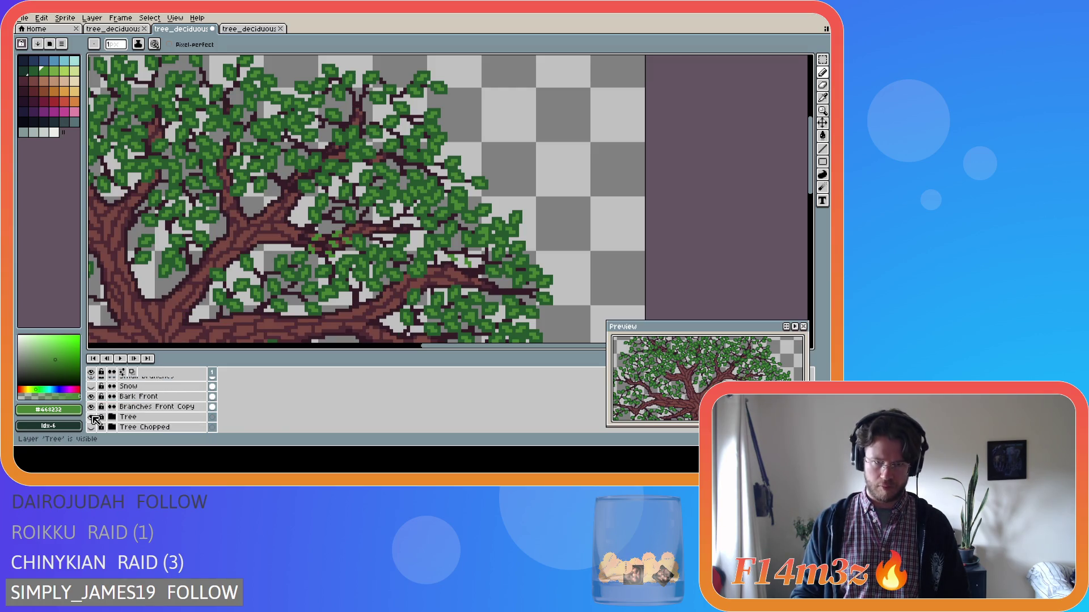
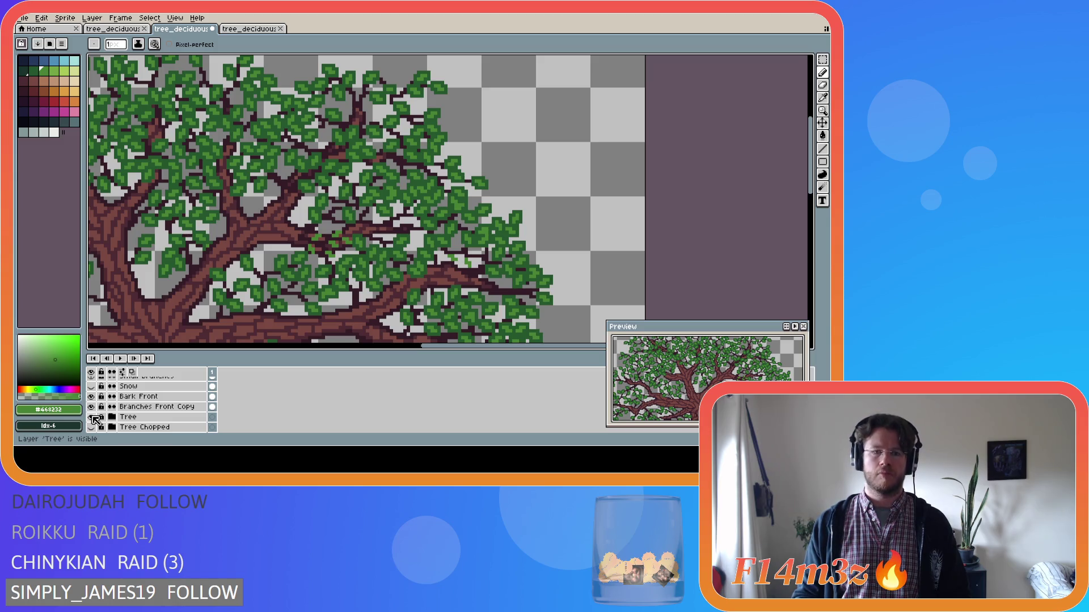
# Step: Sample dark green #25562e from a leaf and paint two strokes of new leaf pixels into the foliage
pyautogui.scroll(4, 310, 185)
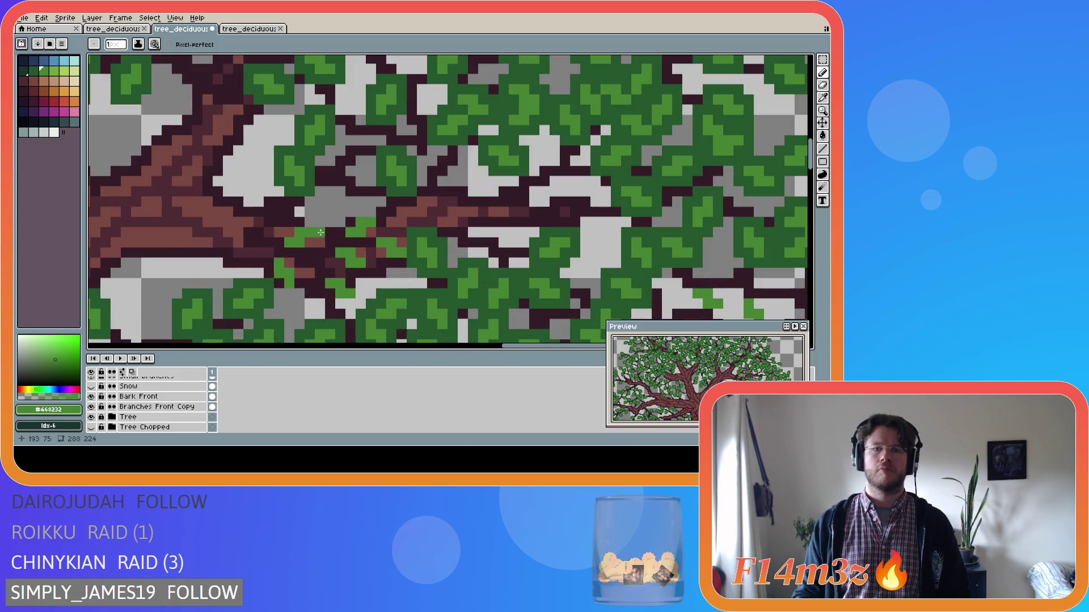
pyautogui.keyDown('alt'); pyautogui.click(310, 184); pyautogui.keyUp('alt')
pyautogui.moveTo(299, 224)
pyautogui.mouseDown()
pyautogui.moveTo(319, 222)
pyautogui.moveTo(318, 241)
pyautogui.moveTo(282, 252)
pyautogui.moveTo(279, 237)
pyautogui.moveTo(289, 230)
pyautogui.moveTo(284, 262)
pyautogui.moveTo(299, 287)
pyautogui.moveTo(284, 292)
pyautogui.moveTo(269, 252)
pyautogui.mouseUp()
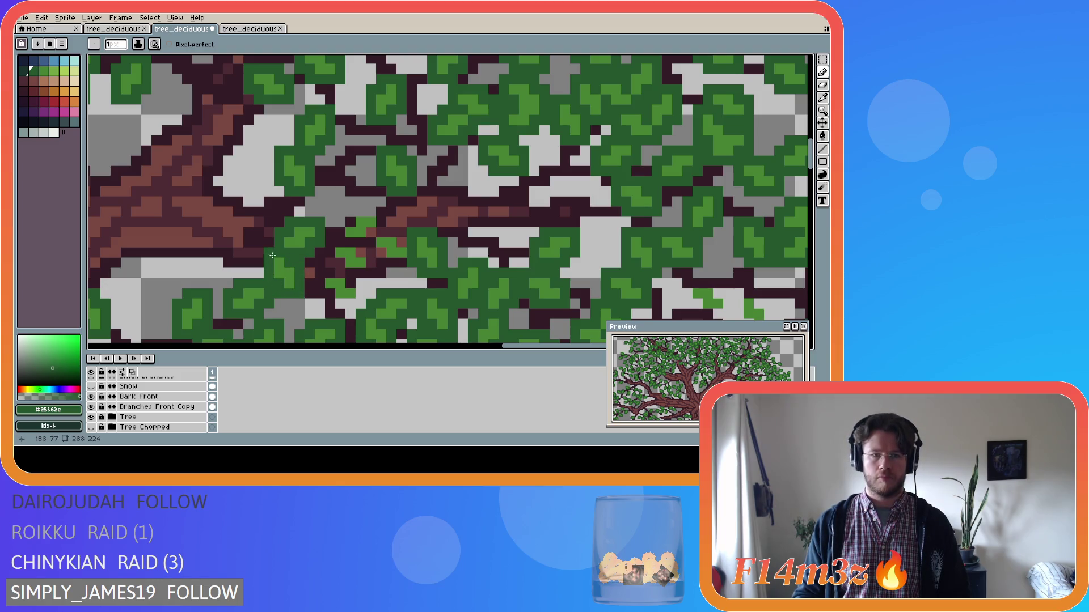
pyautogui.moveTo(325, 280)
pyautogui.mouseDown()
pyautogui.moveTo(330, 303)
pyautogui.moveTo(361, 304)
pyautogui.moveTo(351, 272)
pyautogui.moveTo(322, 274)
pyautogui.moveTo(331, 241)
pyautogui.moveTo(356, 241)
pyautogui.moveTo(372, 272)
pyautogui.moveTo(380, 210)
pyautogui.moveTo(349, 210)
pyautogui.moveTo(341, 236)
pyautogui.mouseUp()
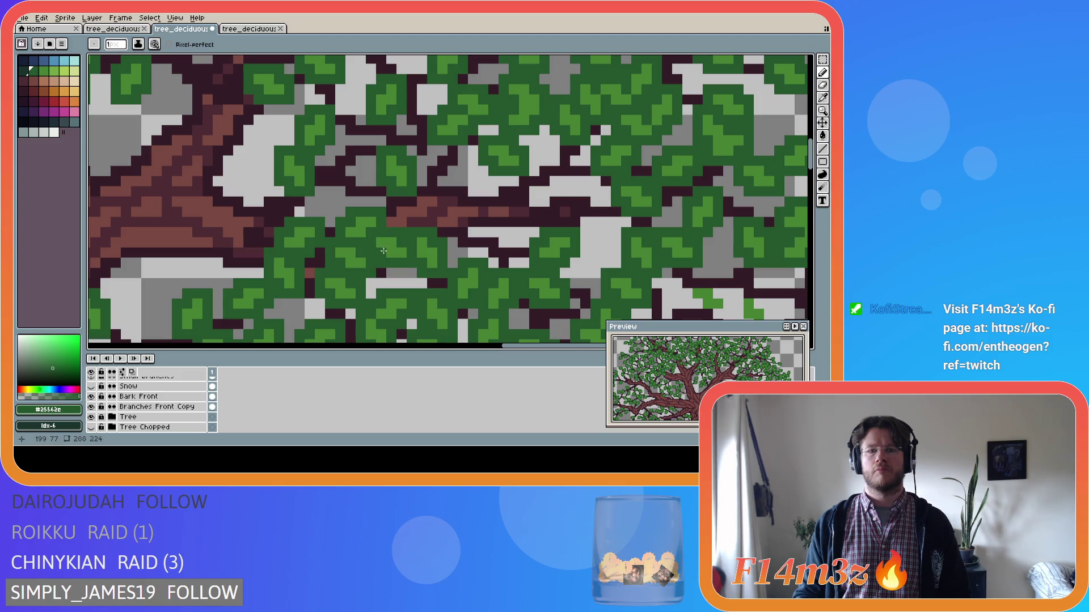
pyautogui.scroll(-2, 332, 297)
pyautogui.scroll(-1, 332, 297)
pyautogui.scroll(-1, 295, 316)
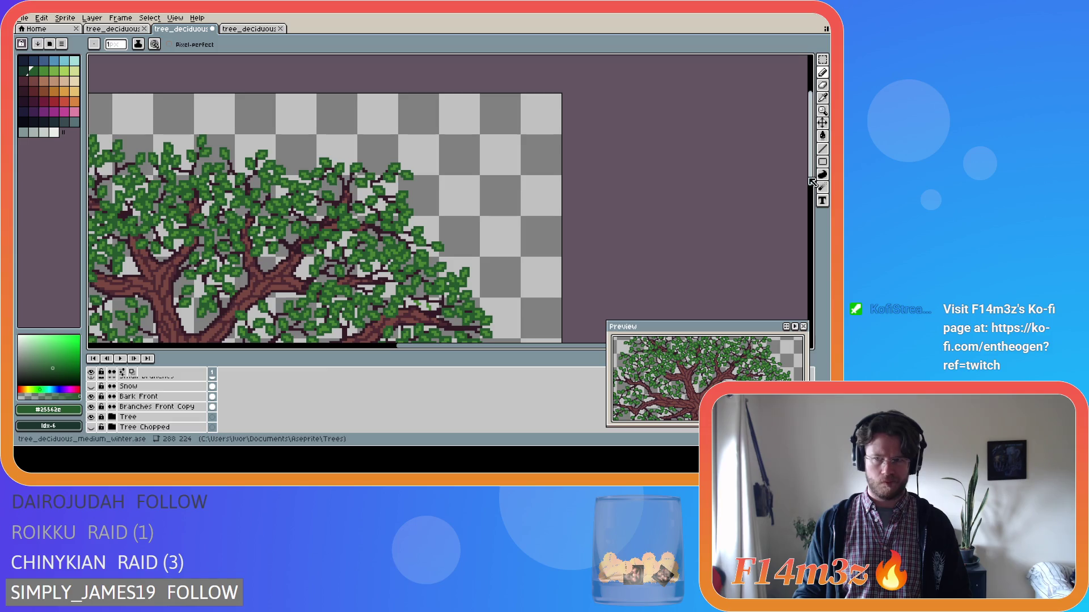
pyautogui.moveTo(811, 184); pyautogui.dragTo(815, 216)
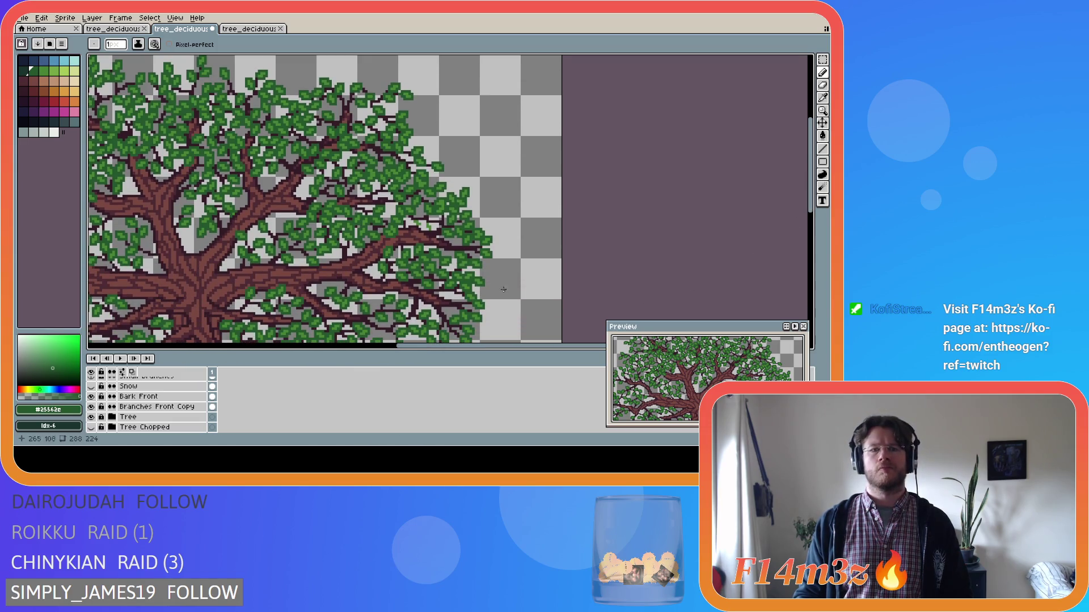
pyautogui.scroll(-3, 358, 254)
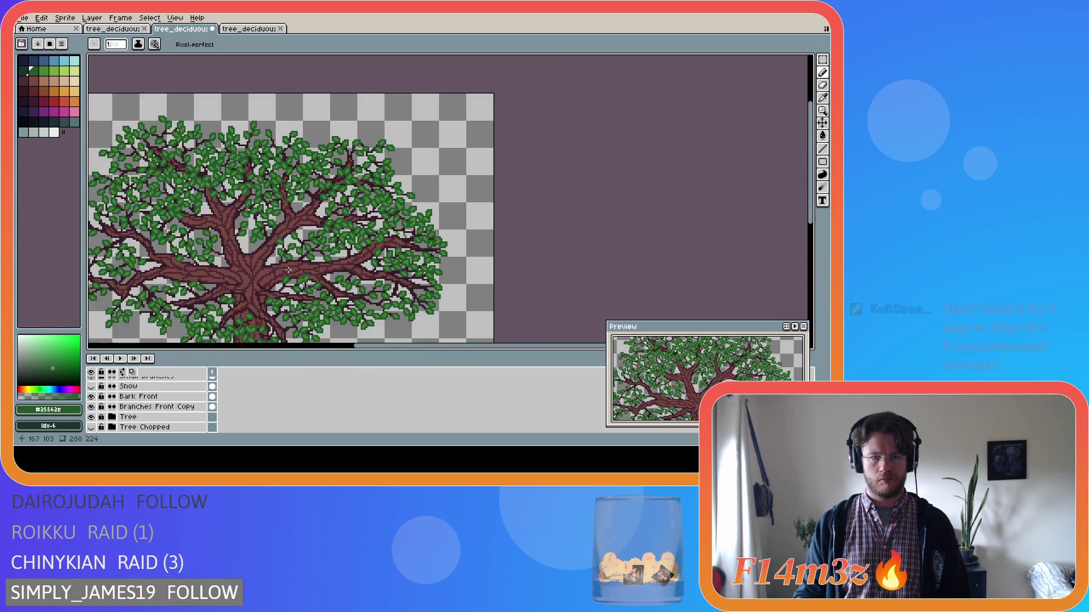
pyautogui.scroll(2, 284, 259)
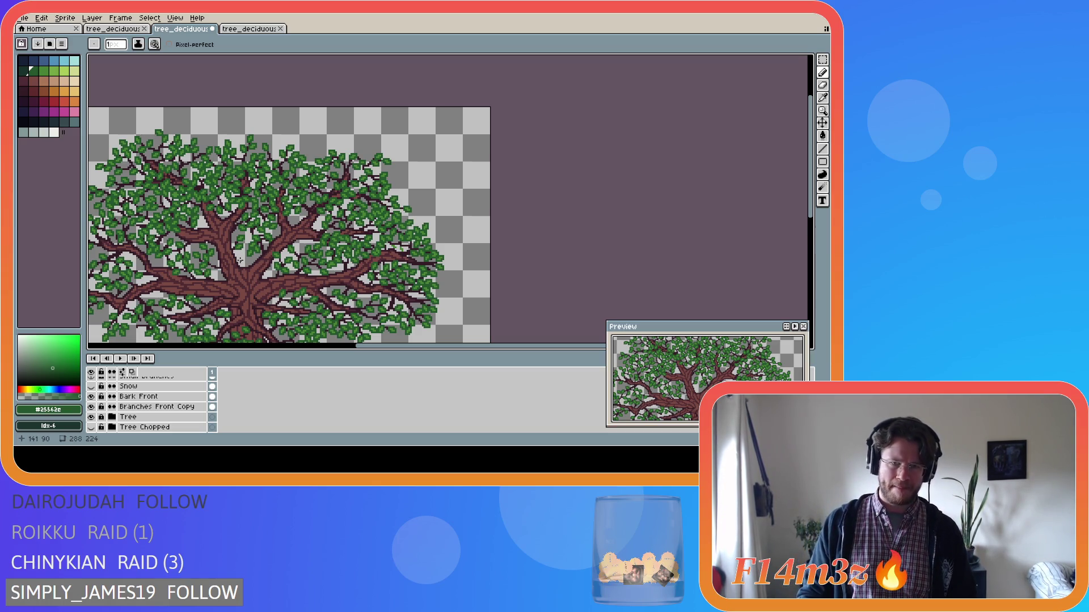
pyautogui.scroll(-2, 239, 260)
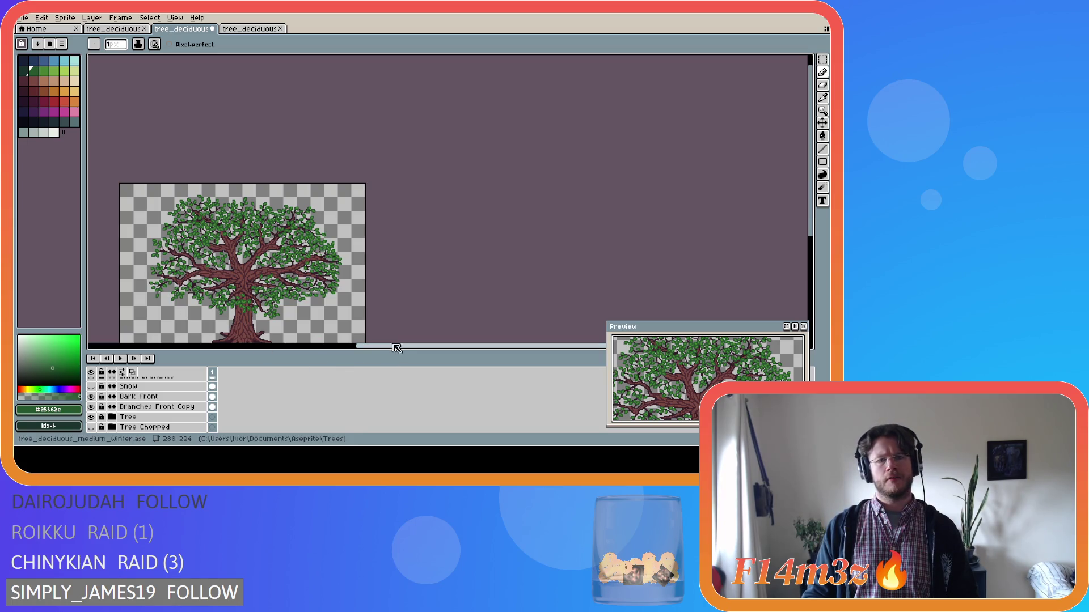
pyautogui.moveTo(389, 347); pyautogui.dragTo(347, 341)
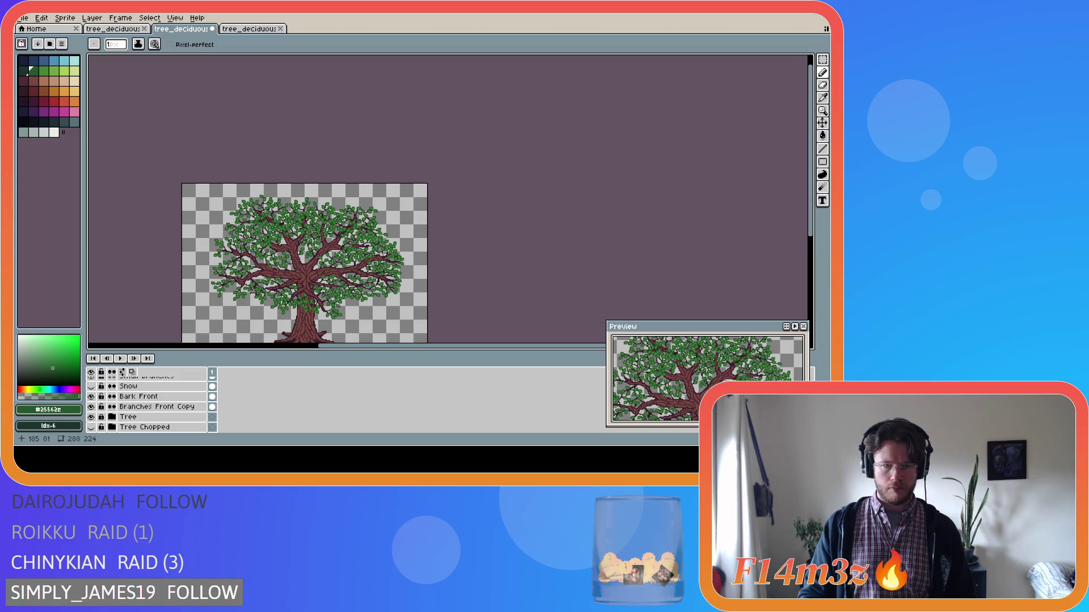
pyautogui.scroll(3, 340, 253)
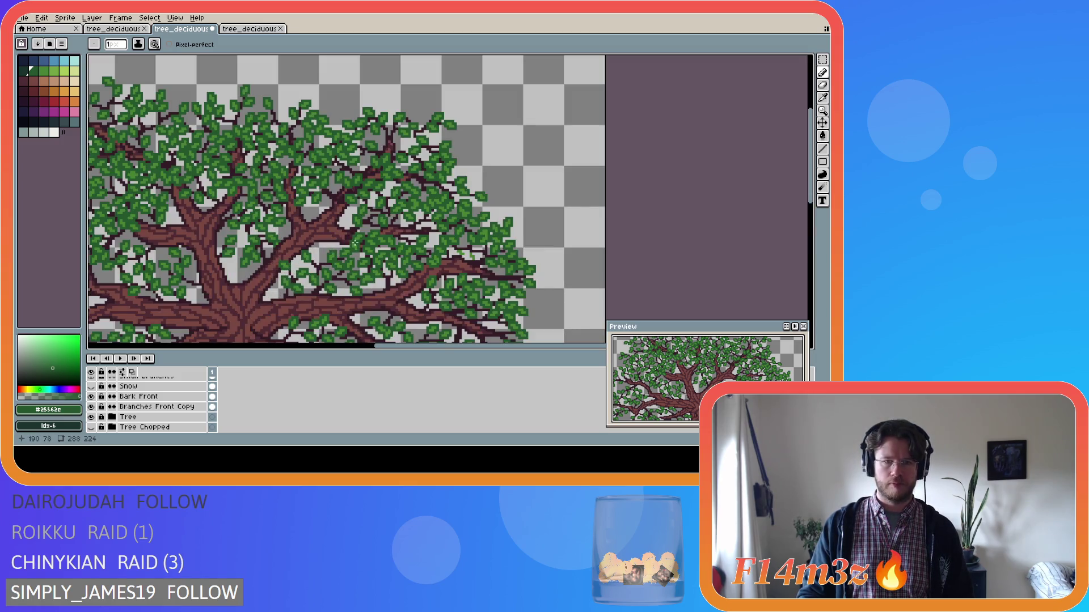
pyautogui.scroll(-1, 375, 238)
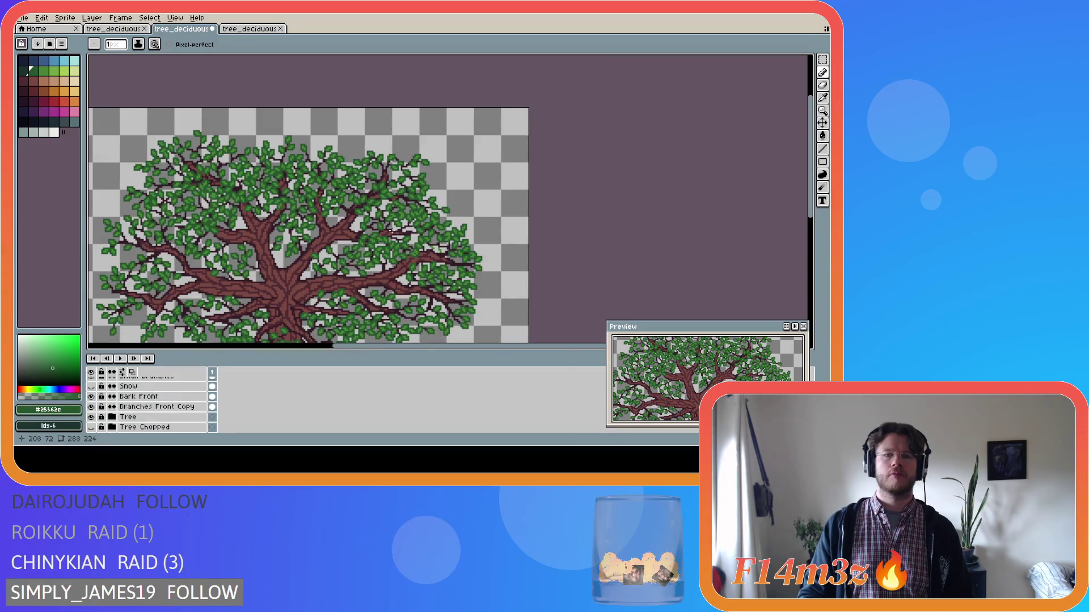
pyautogui.scroll(2, 391, 230)
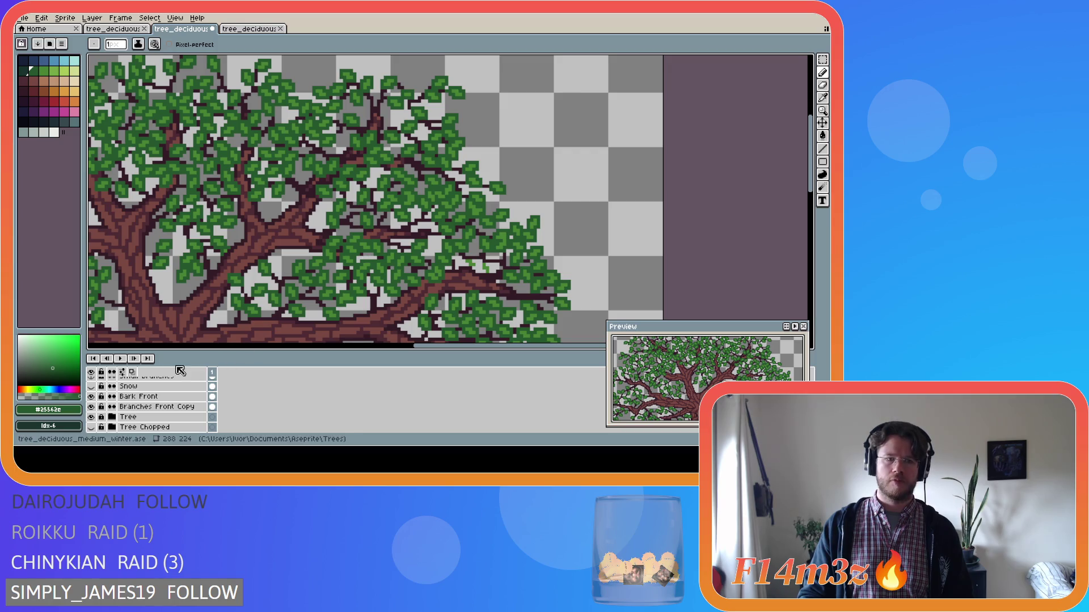
# Step: Toggle the Buds Front layer's visibility repeatedly to compare, leaving the leaves shown
pyautogui.scroll(2, 102, 397)
pyautogui.scroll(2, 94, 396)
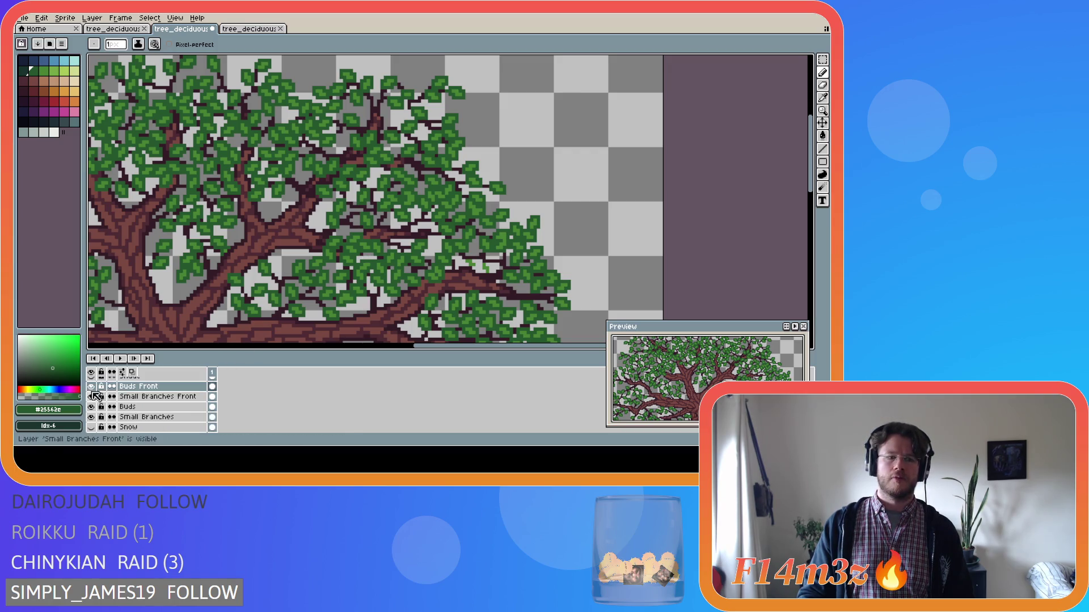
pyautogui.click(96, 387)
pyautogui.click(95, 387)
pyautogui.click(95, 387)
pyautogui.click(95, 387)
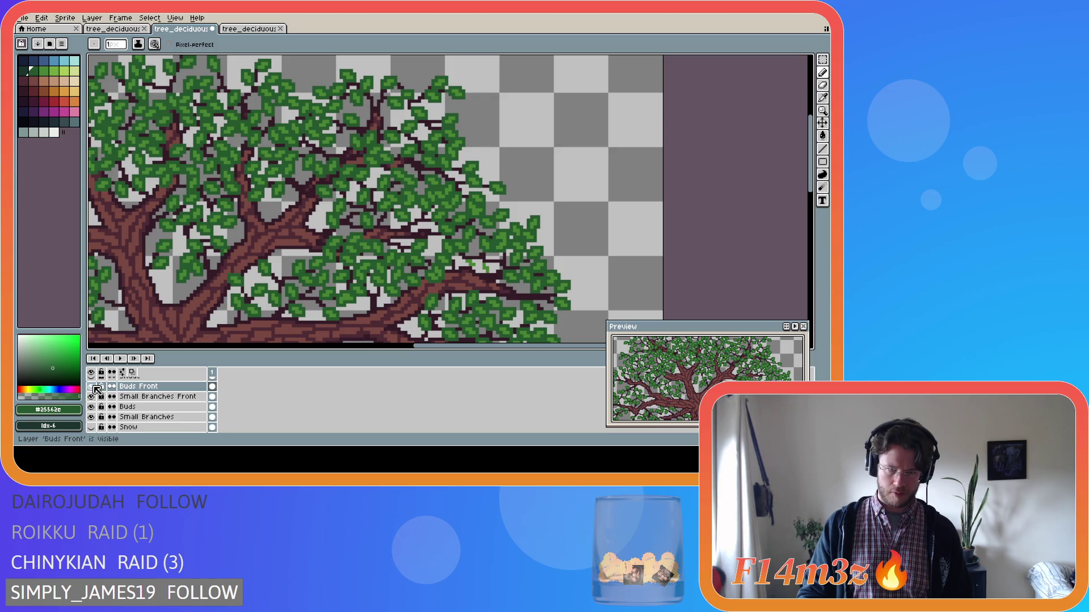
pyautogui.click(95, 387)
pyautogui.click(95, 387)
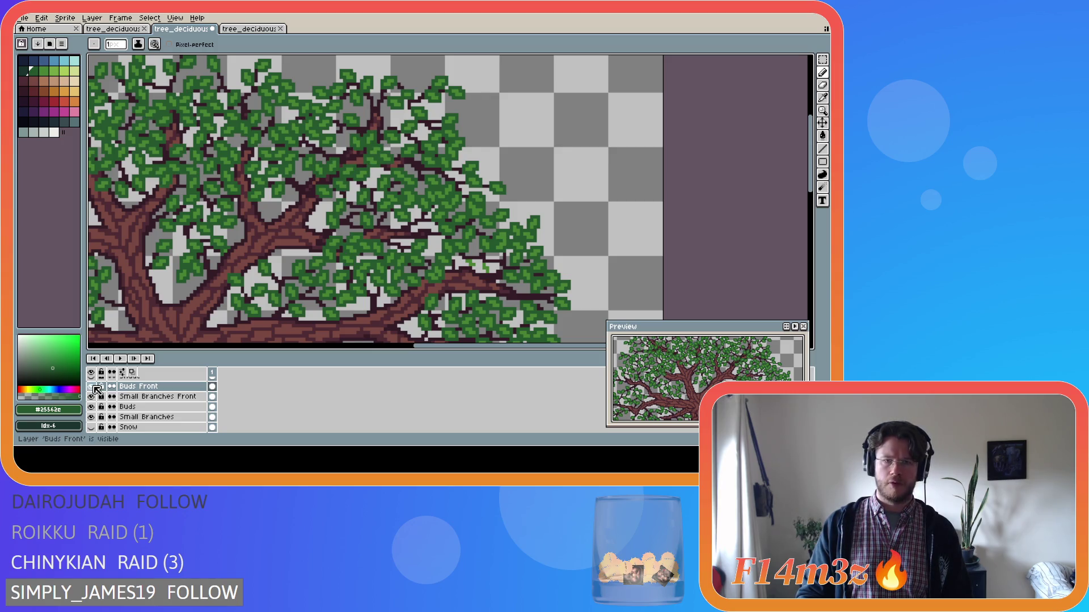
pyautogui.click(95, 387)
pyautogui.click(95, 387)
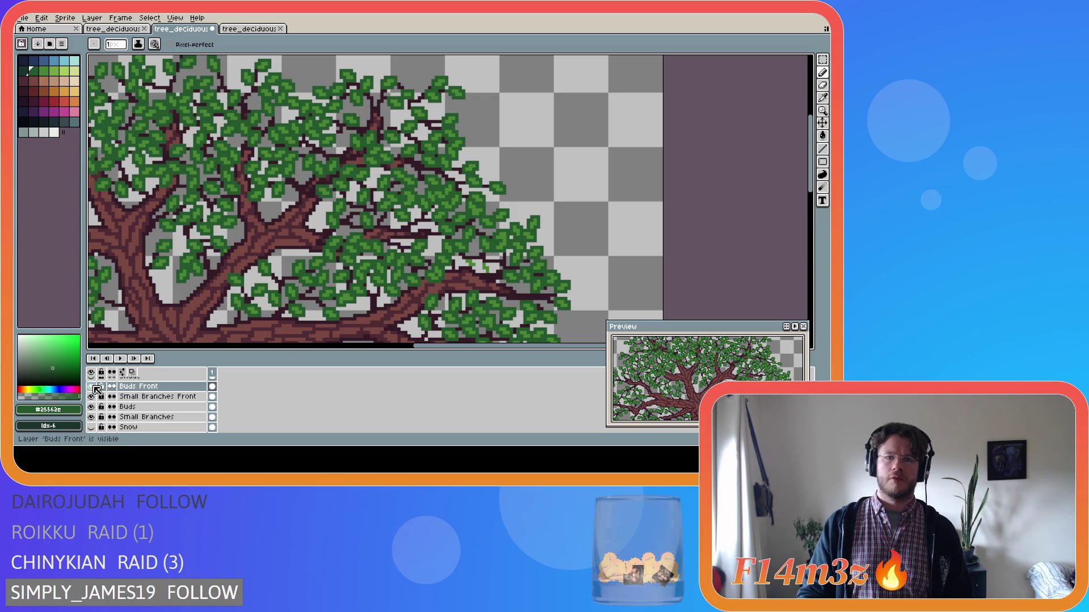
pyautogui.scroll(1, 369, 269)
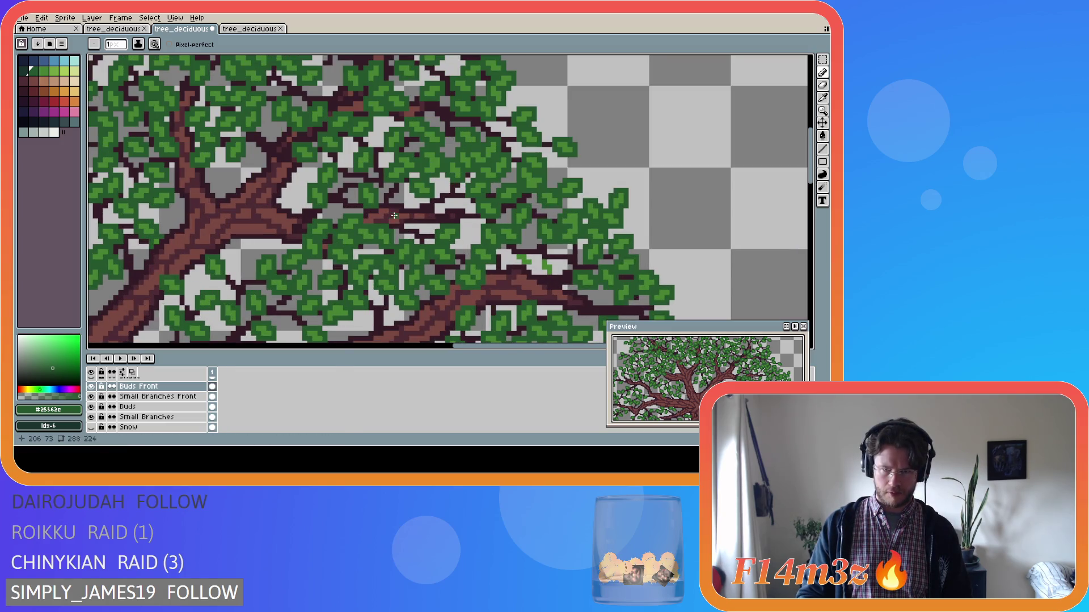
# Step: On Small Branches Front, sample twig colour #341c27 and draw short dark twig strokes between the leaves
pyautogui.press('Down')
pyautogui.press('i')
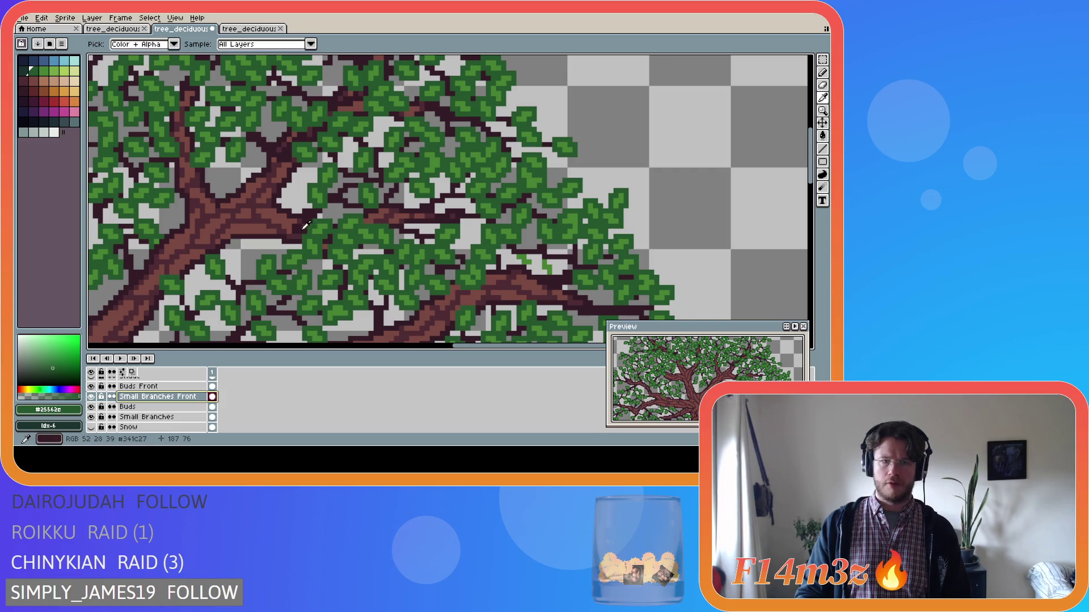
pyautogui.click(305, 226)
pyautogui.press('b')
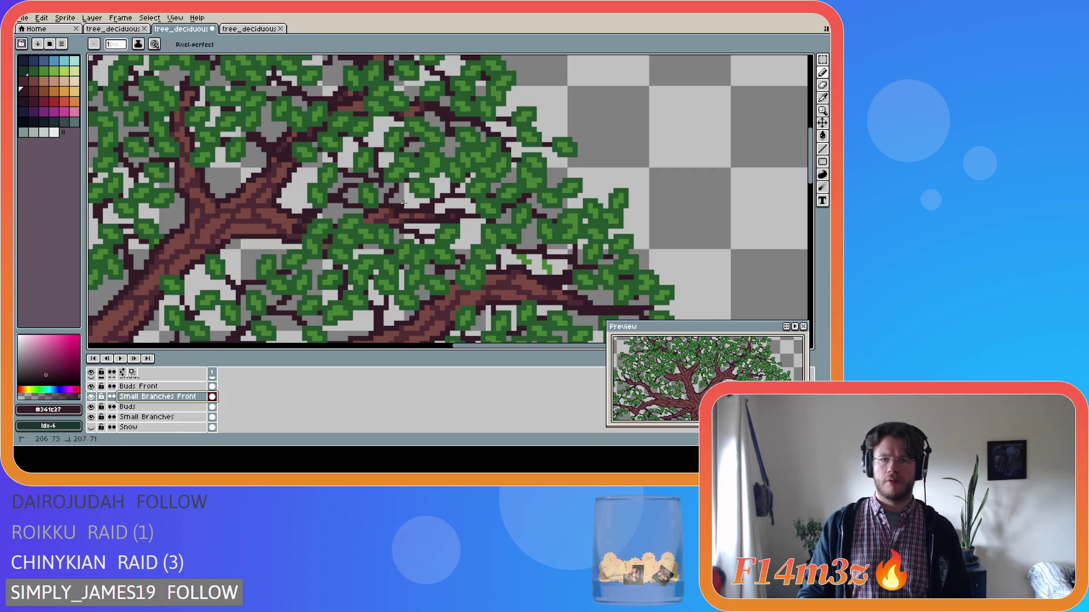
pyautogui.click(399, 208)
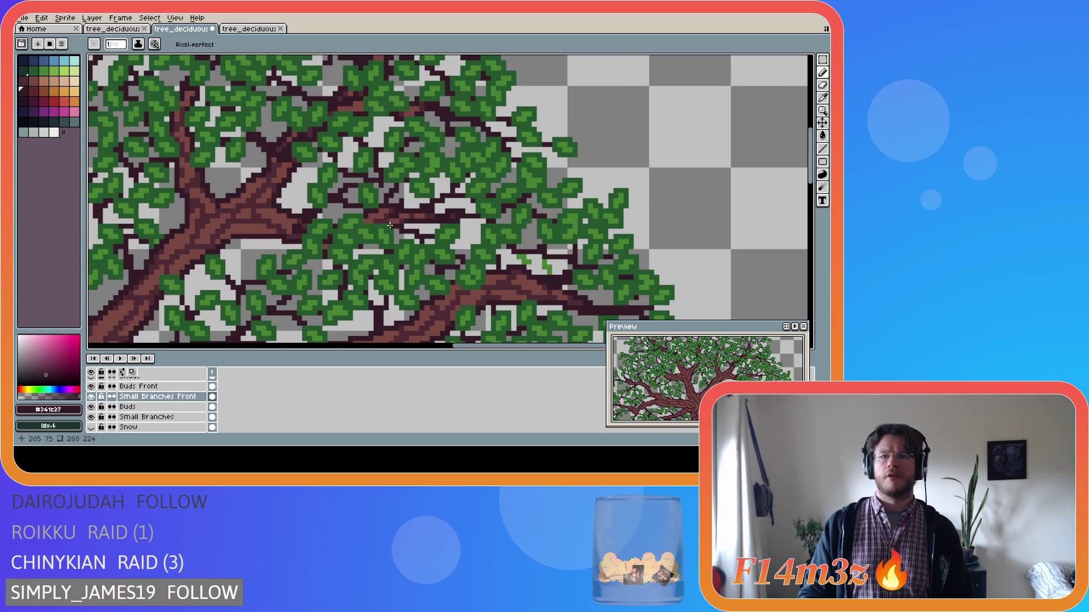
pyautogui.moveTo(392, 216); pyautogui.dragTo(427, 230)
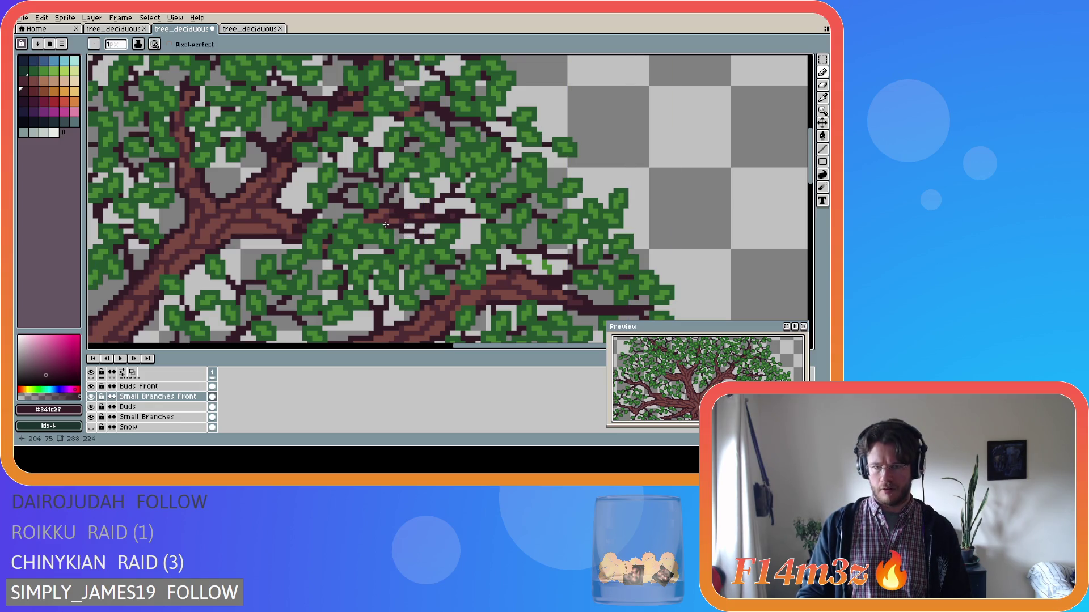
pyautogui.moveTo(390, 215); pyautogui.dragTo(391, 215)
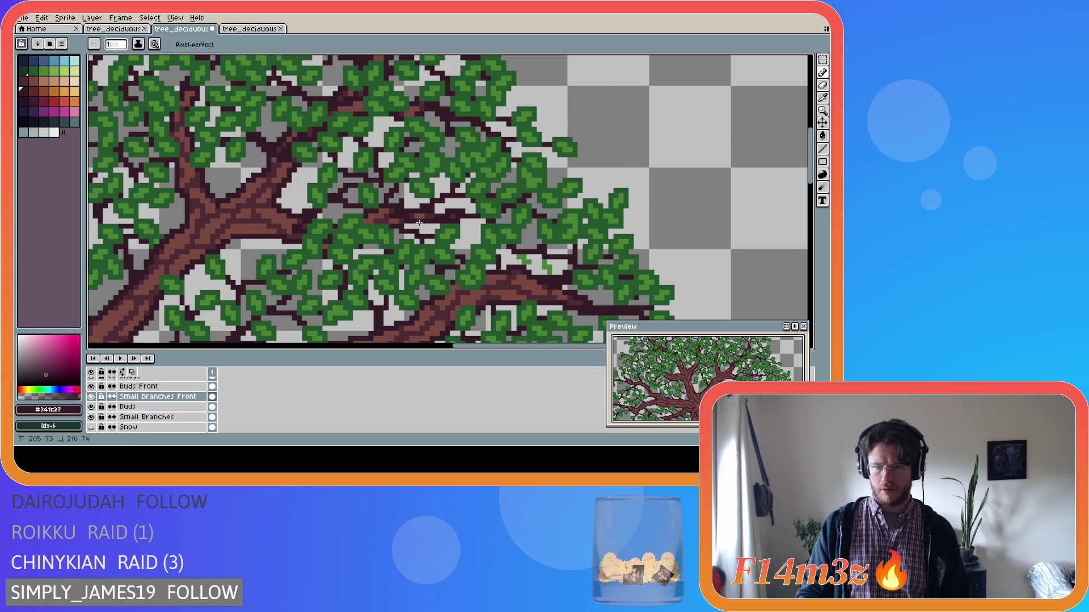
pyautogui.scroll(-3, 125, 408)
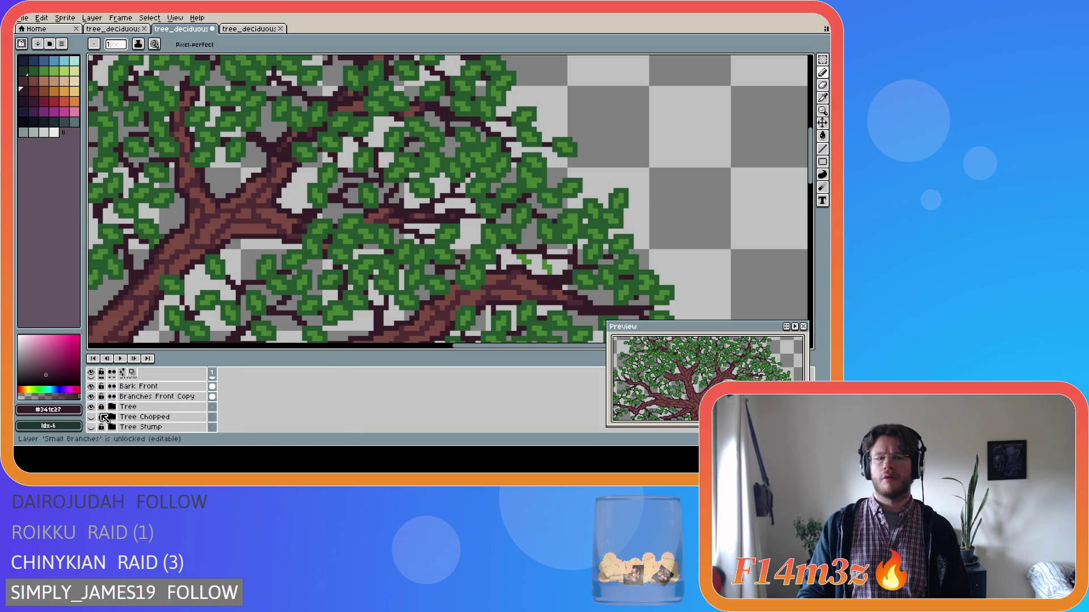
# Step: Toggle the Tree layer on and off repeatedly to compare, leaving the trunk hidden
pyautogui.click(92, 407)
pyautogui.click(92, 407)
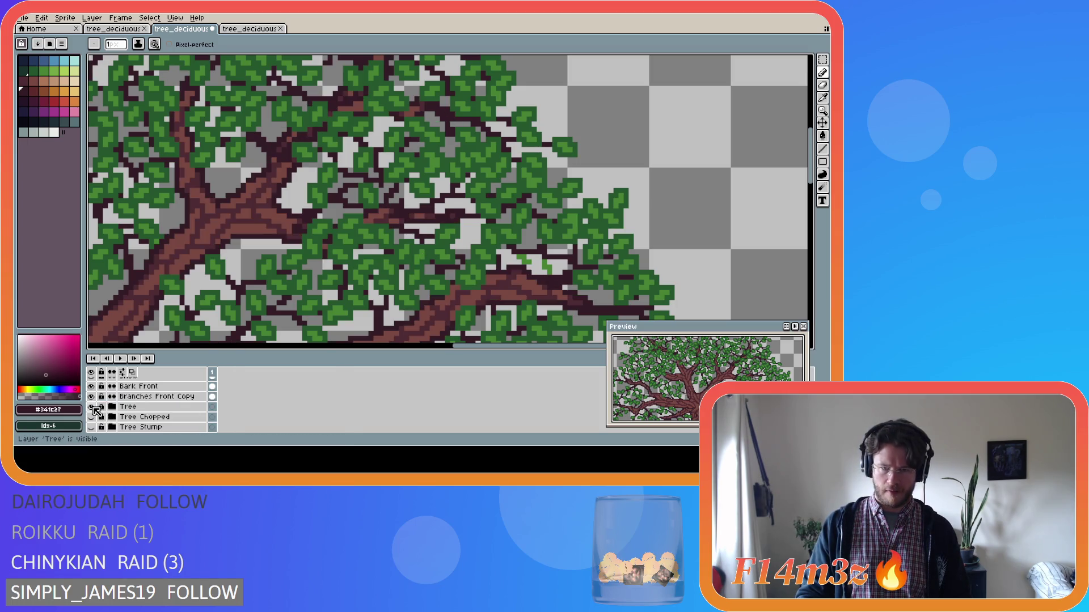
pyautogui.click(93, 407)
pyautogui.press('e')
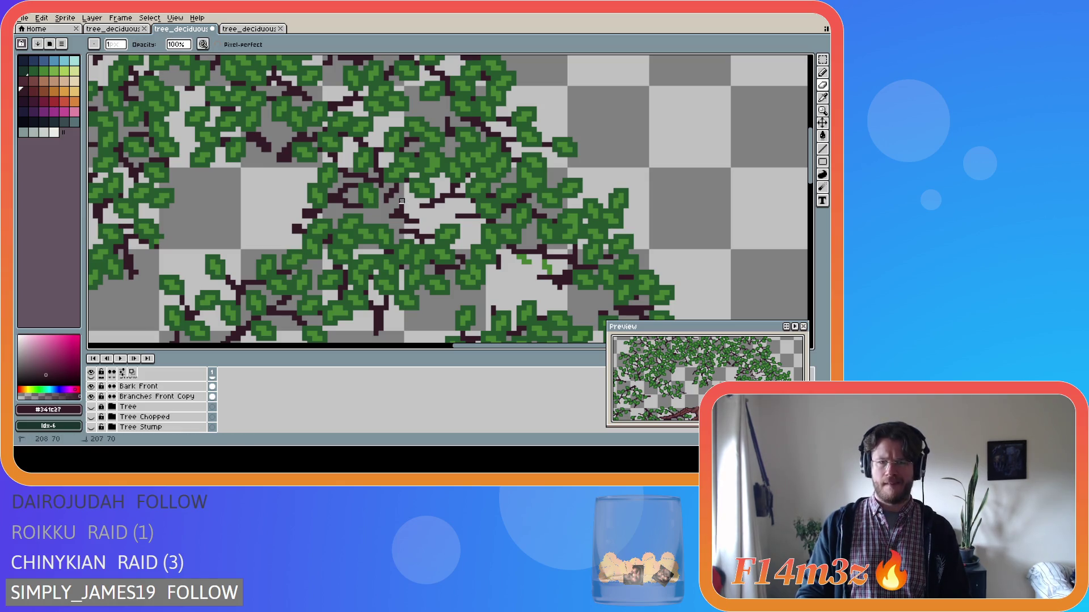
pyautogui.click(92, 407)
pyautogui.click(92, 407)
pyautogui.click(93, 407)
pyautogui.click(92, 407)
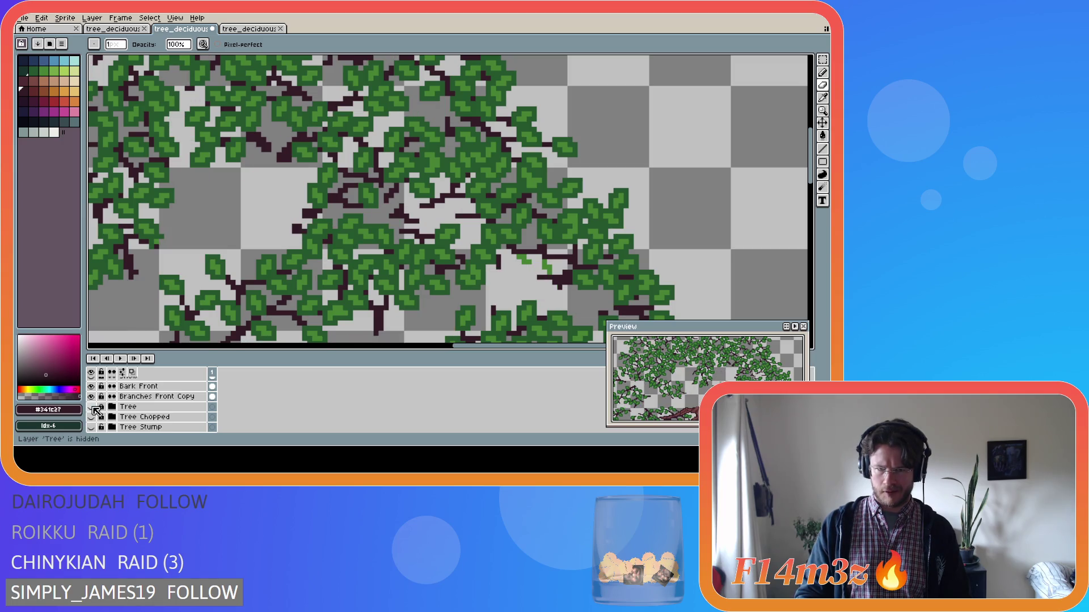
pyautogui.click(92, 407)
pyautogui.click(92, 408)
pyautogui.click(93, 407)
pyautogui.click(92, 407)
pyautogui.click(93, 407)
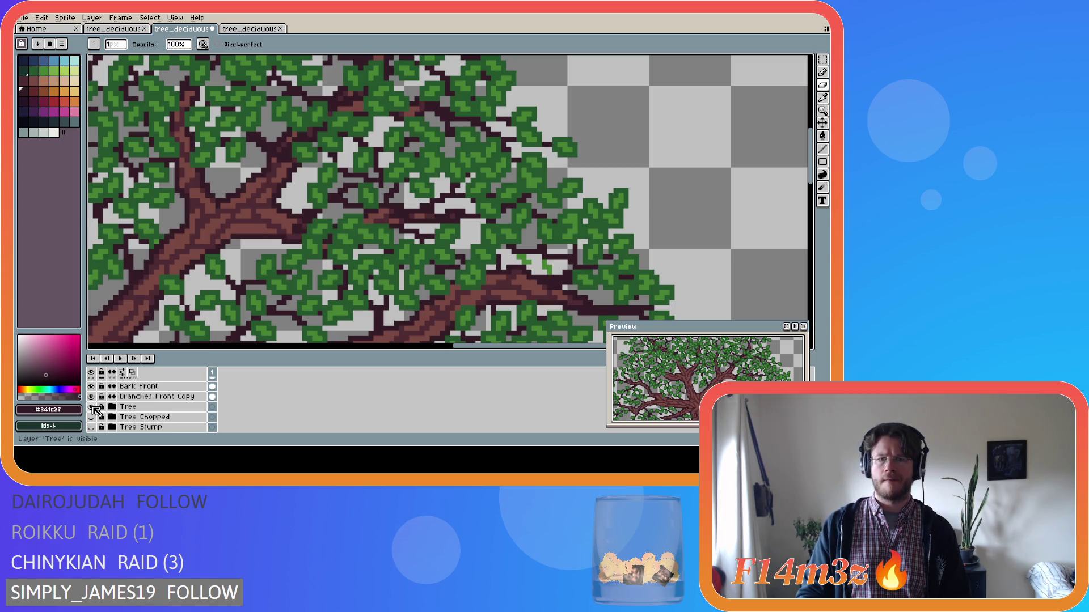
pyautogui.click(92, 407)
pyautogui.click(92, 407)
pyautogui.click(92, 407)
pyautogui.click(92, 408)
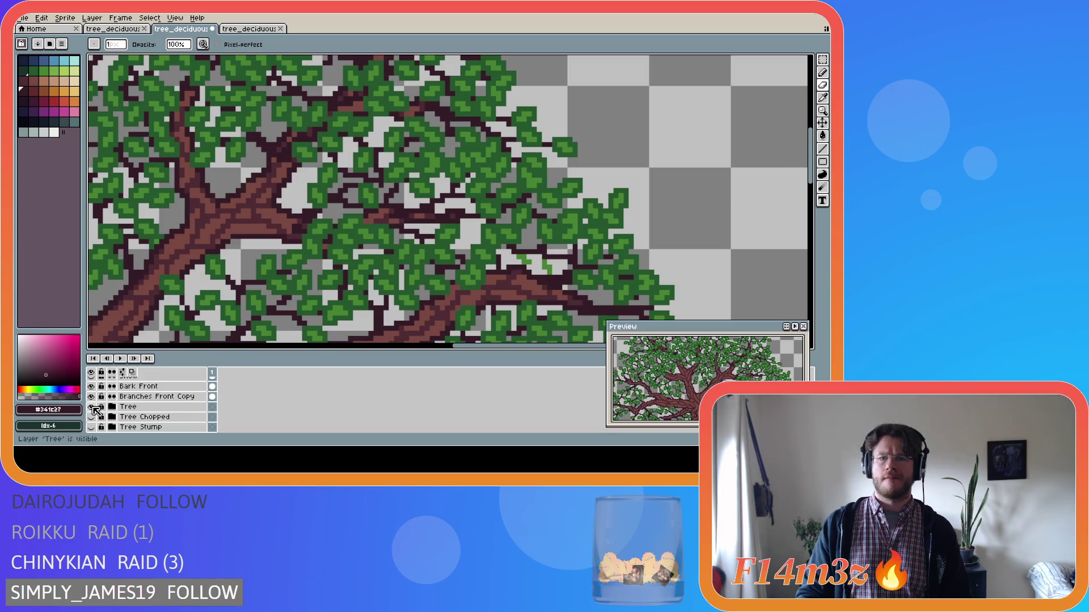
pyautogui.click(92, 407)
pyautogui.click(93, 408)
pyautogui.click(92, 407)
pyautogui.click(92, 407)
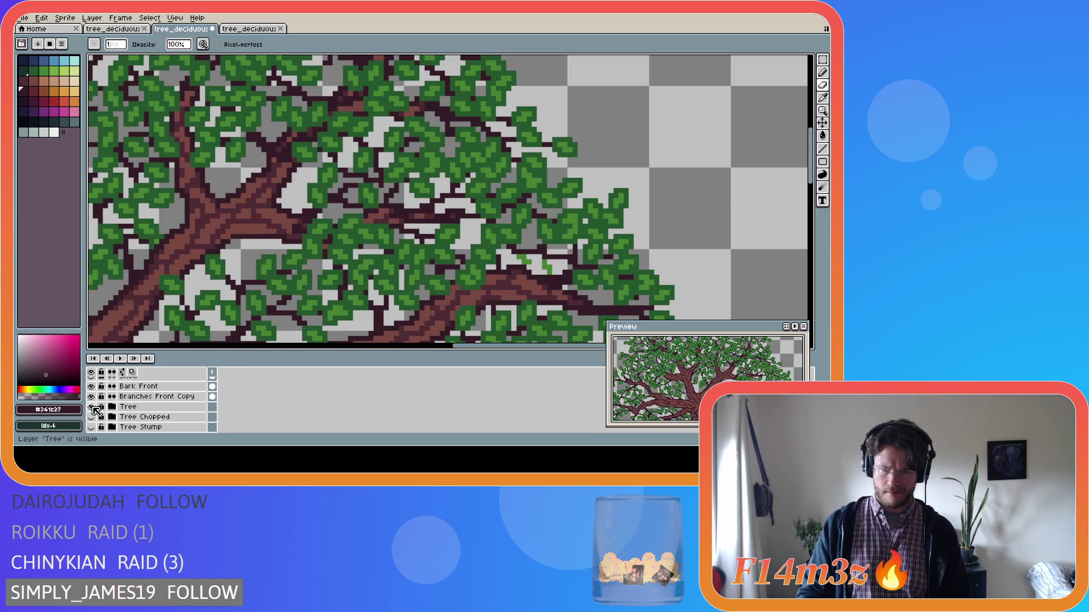
pyautogui.click(93, 407)
pyautogui.click(93, 407)
pyautogui.click(93, 407)
pyautogui.click(93, 407)
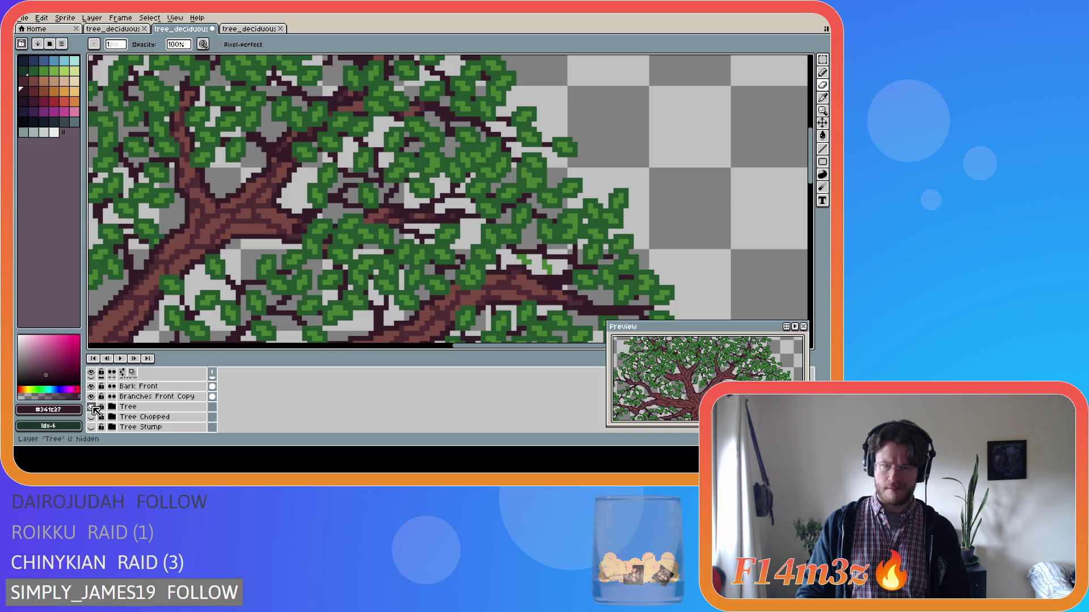
pyautogui.click(92, 407)
pyautogui.click(93, 408)
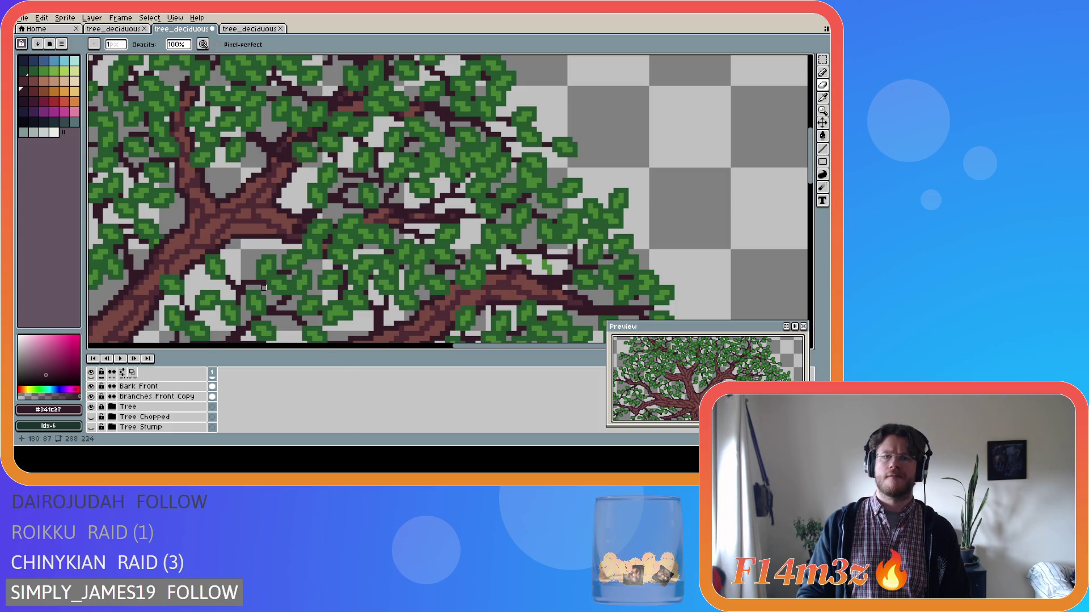
pyautogui.click(93, 407)
# Step: Sample leaf green #468232, then select the Buds Front and Small Branches Front layers
pyautogui.keyDown('alt'); pyautogui.click(434, 187); pyautogui.keyUp('alt')
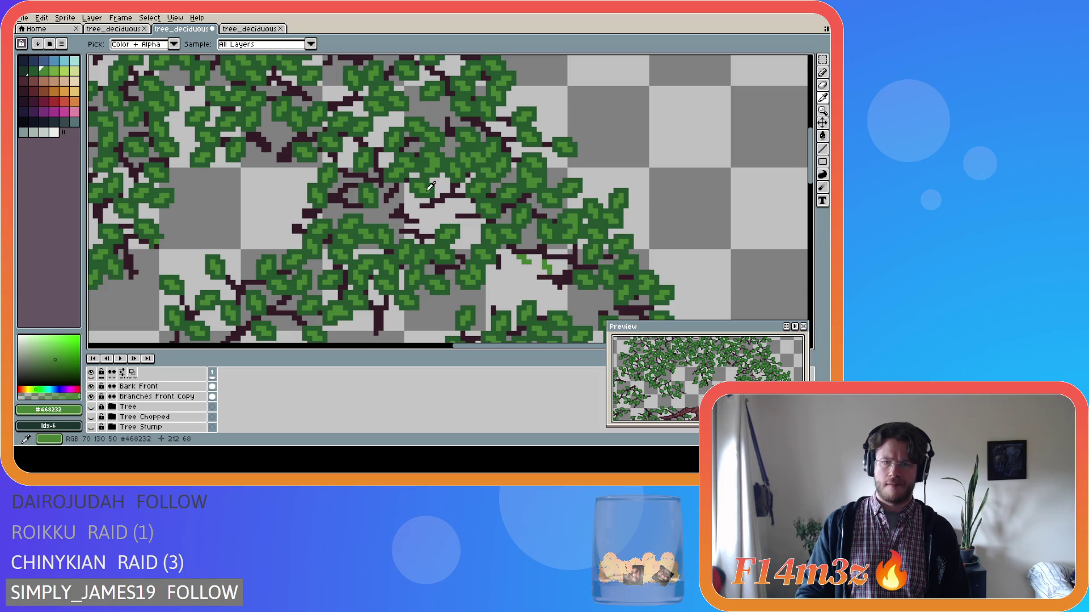
pyautogui.scroll(3, 176, 406)
pyautogui.scroll(1, 166, 406)
pyautogui.click(139, 386)
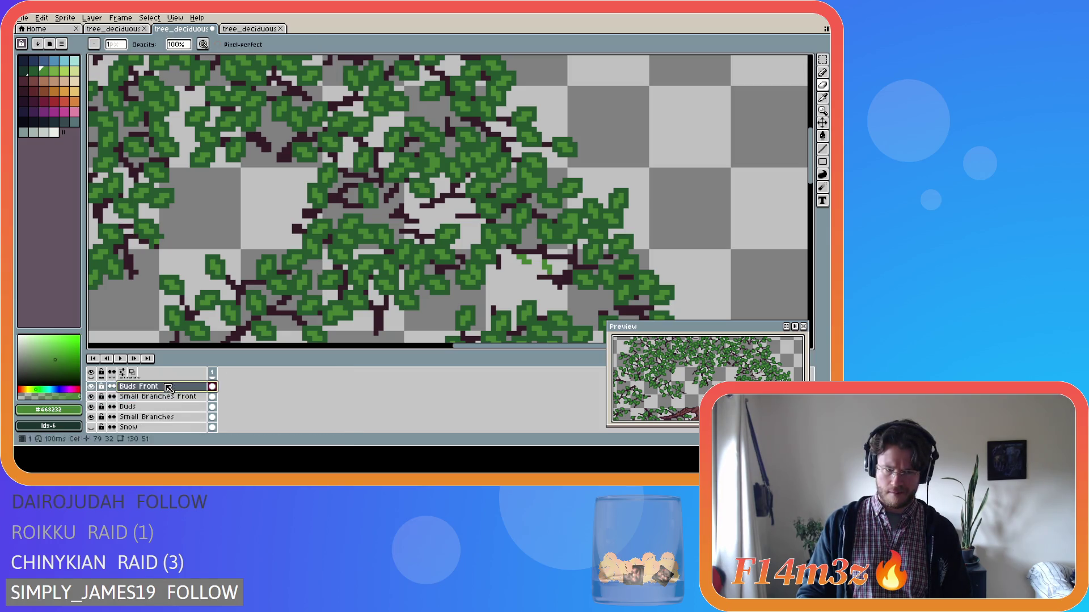
pyautogui.click(405, 204)
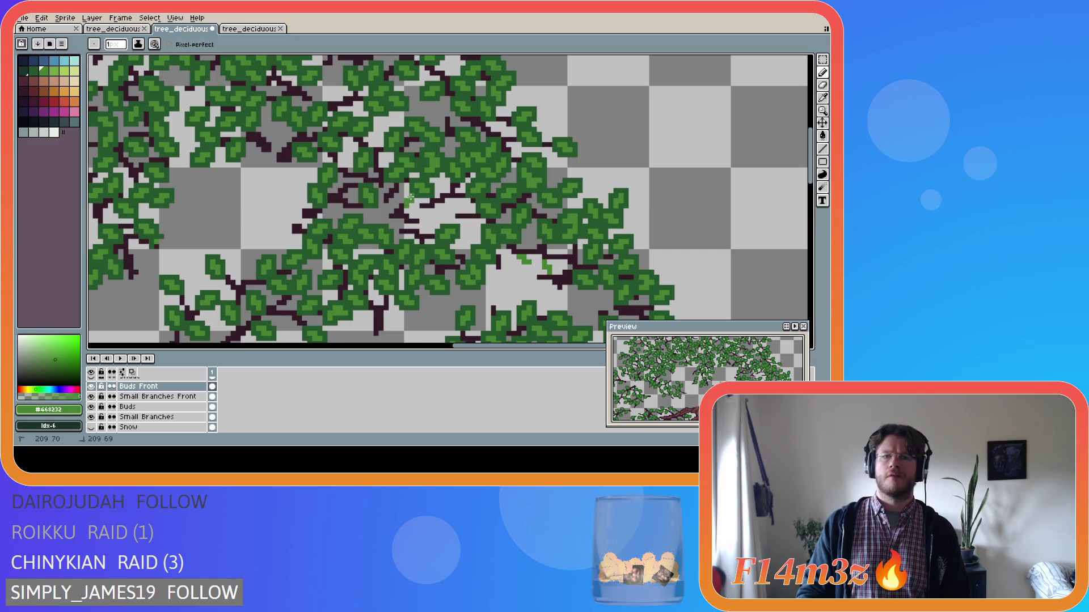
pyautogui.click(401, 236)
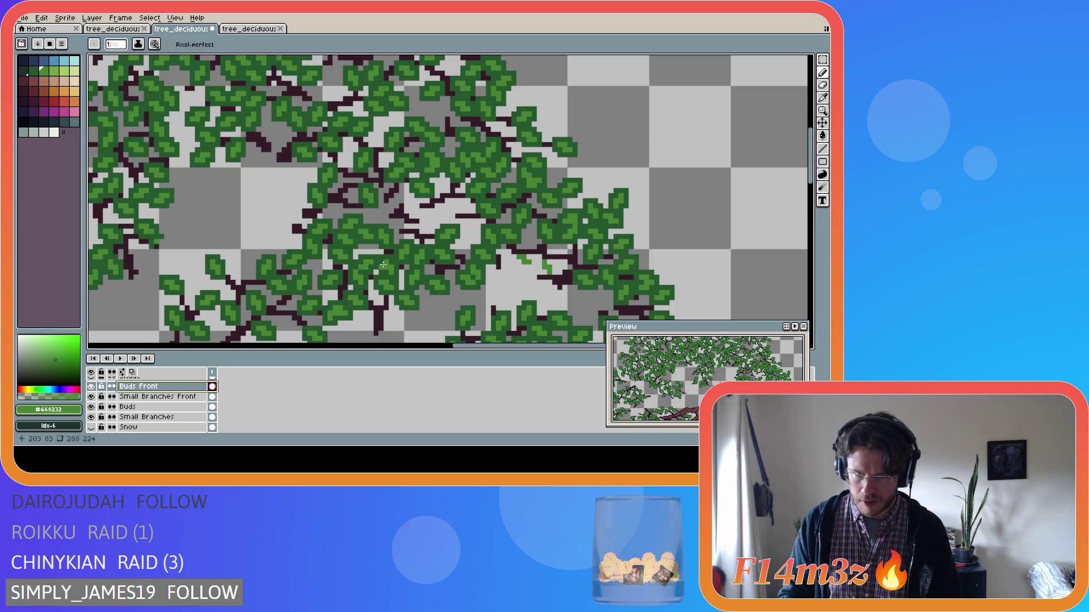
pyautogui.click(158, 396)
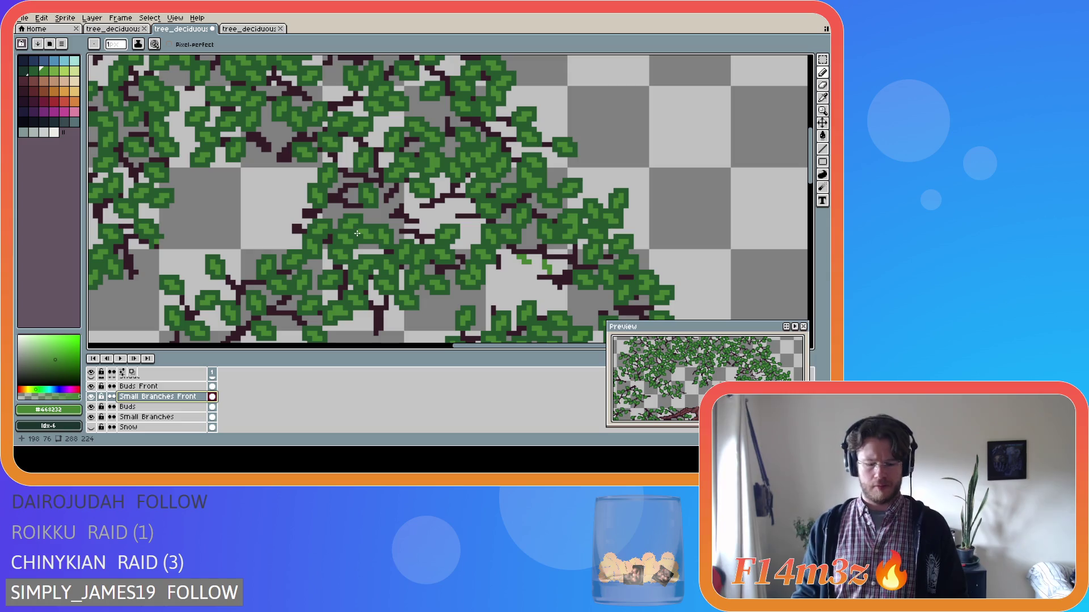
# Step: Marquee-select a small twig patch at the crown centre and move it about 17 pixels left
pyautogui.press('m')
pyautogui.moveTo(385, 204); pyautogui.dragTo(425, 223)
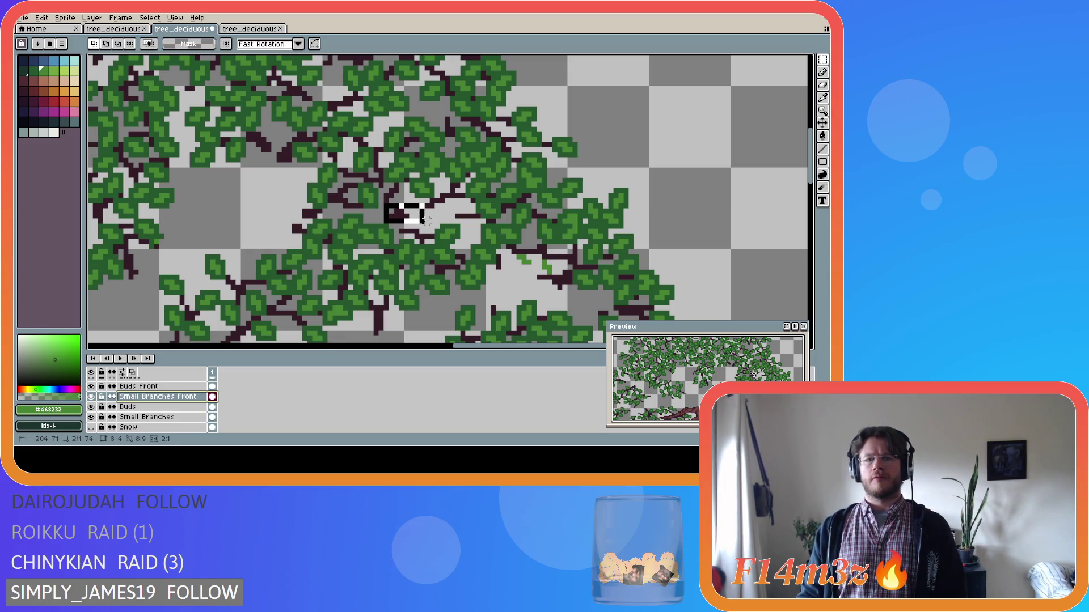
pyautogui.scroll(-3, 148, 405)
pyautogui.click(91, 417)
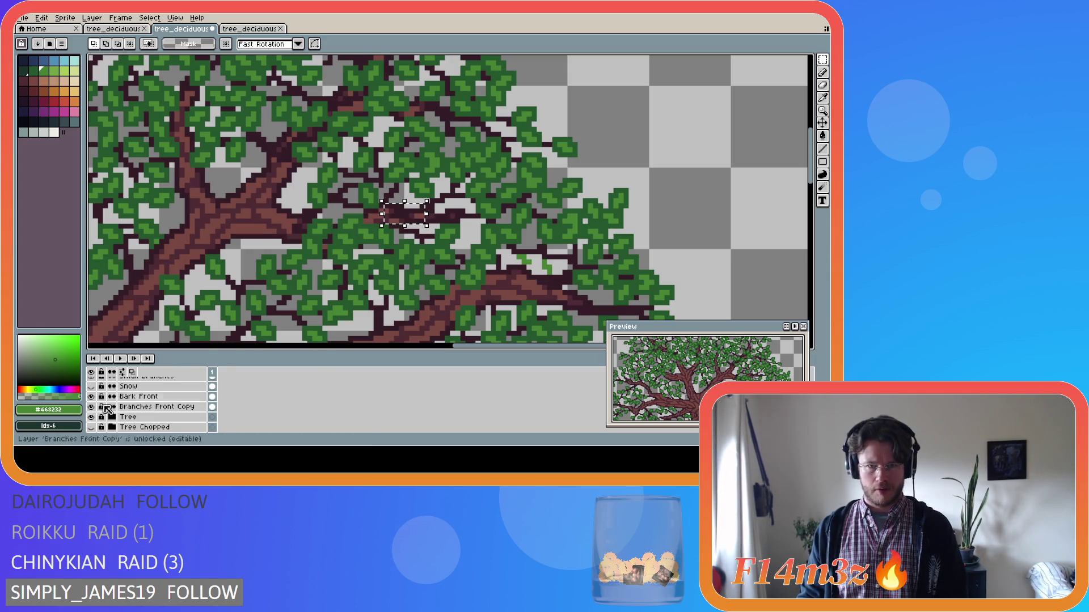
pyautogui.press('Left')
pyautogui.press('Left')
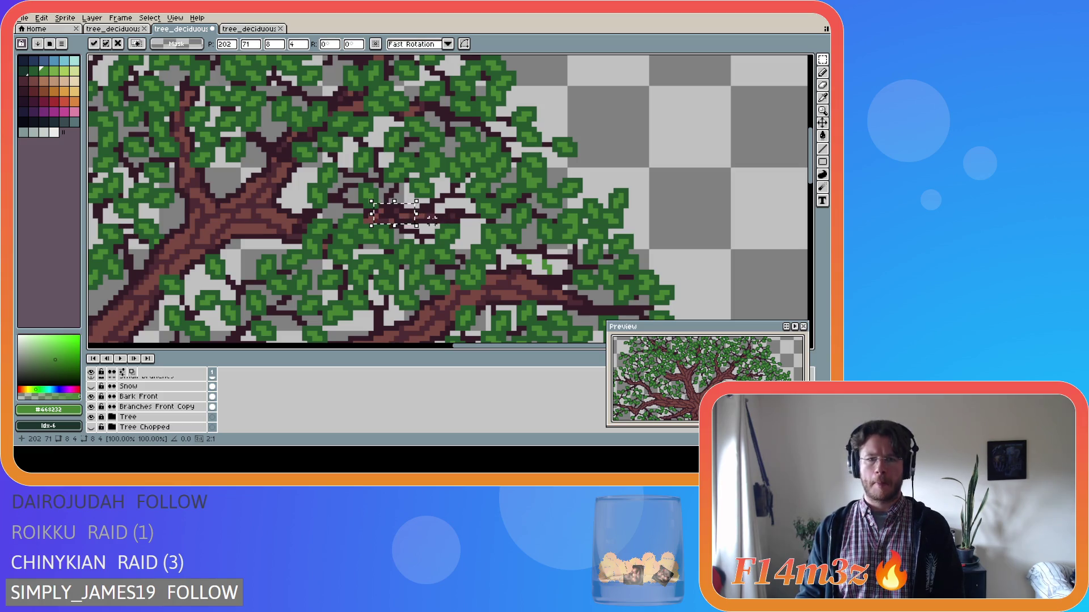
pyautogui.click(436, 226)
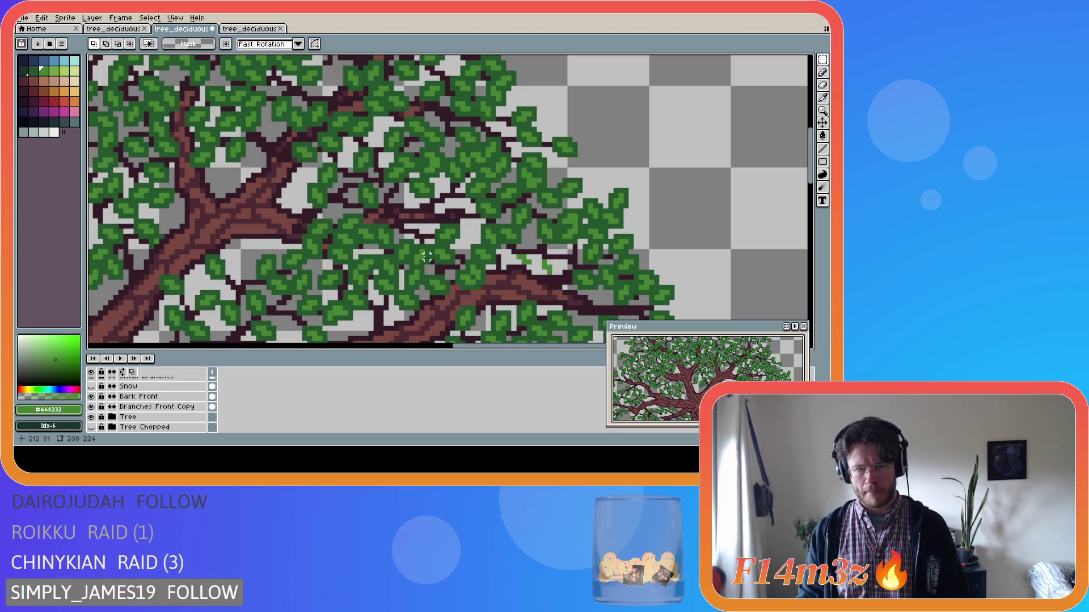
# Step: Toggle the Tree layer to compare, leaving it visible, then undo and redo the last stroke
pyautogui.click(91, 418)
pyautogui.click(91, 417)
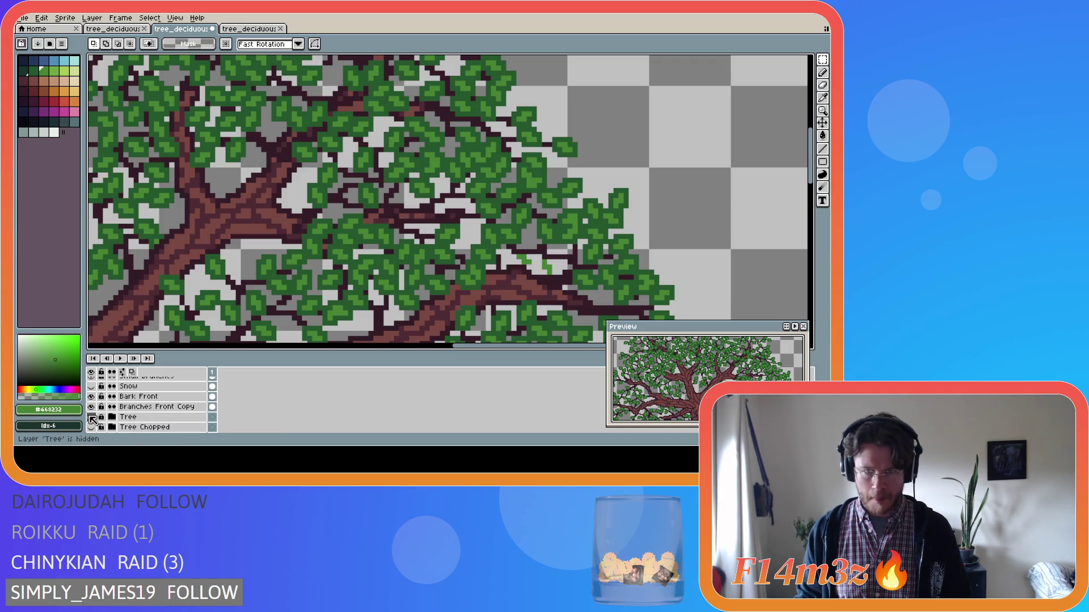
pyautogui.click(91, 417)
pyautogui.click(91, 417)
pyautogui.click(92, 418)
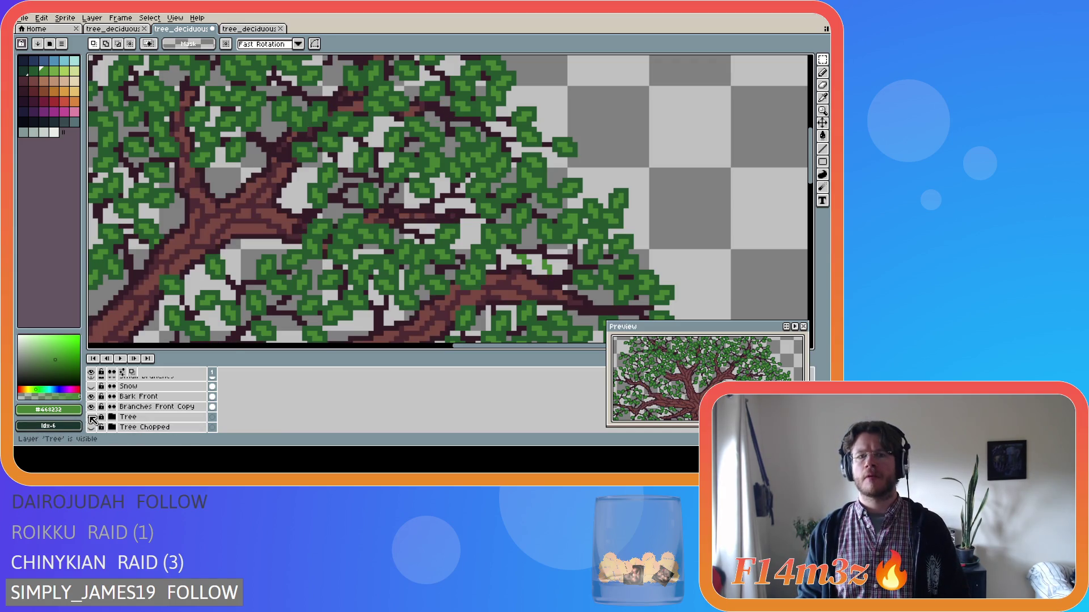
pyautogui.click(91, 418)
pyautogui.click(91, 418)
pyautogui.click(91, 418)
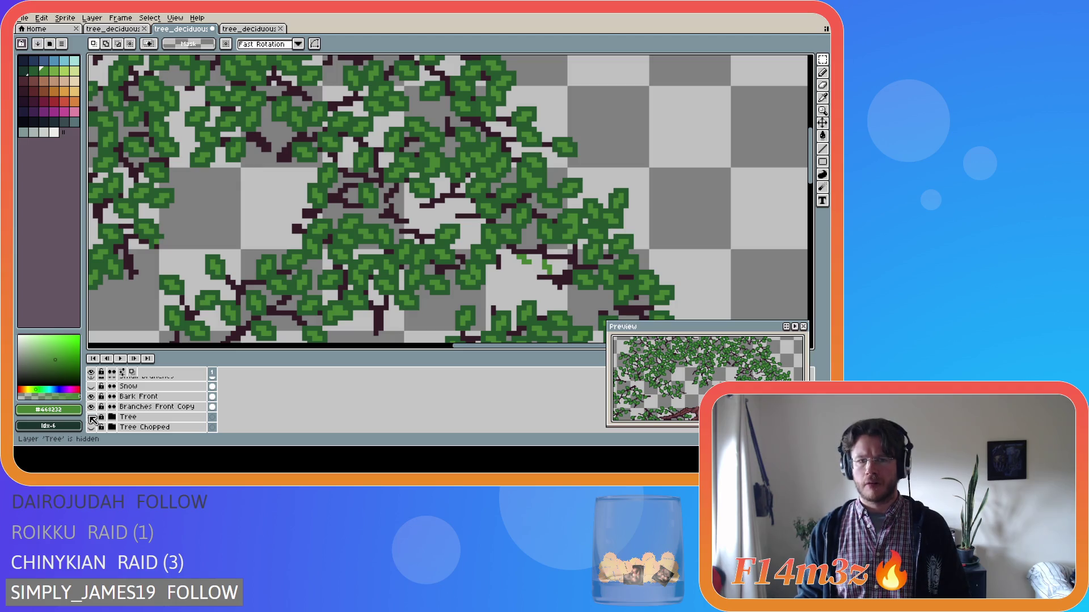
pyautogui.click(91, 418)
pyautogui.hotkey('ctrl', 'z')
pyautogui.hotkey('ctrl', 'z')
pyautogui.hotkey('ctrl', 'z')
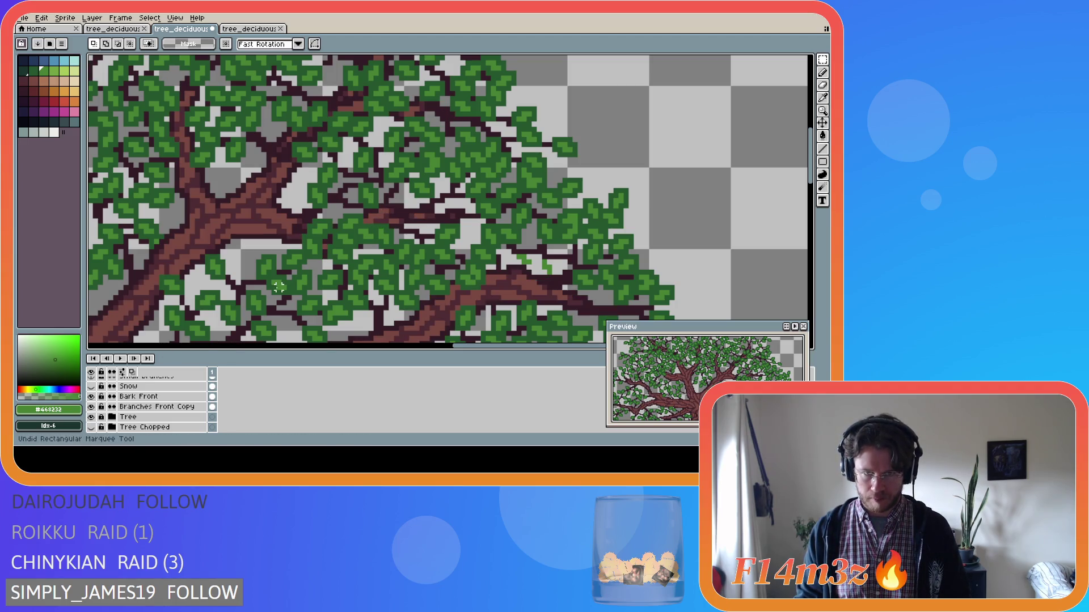
pyautogui.hotkey('ctrl', 'y')
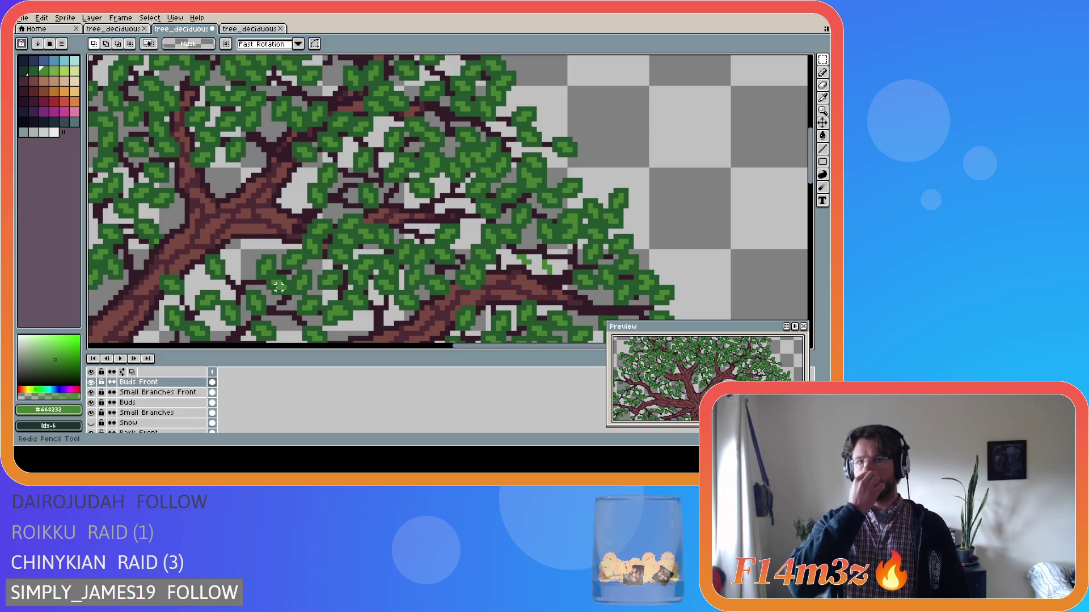
# Step: Make Small Branches Front active and pick dark twig colour #341c27 with the pencil
pyautogui.scroll(1, 153, 402)
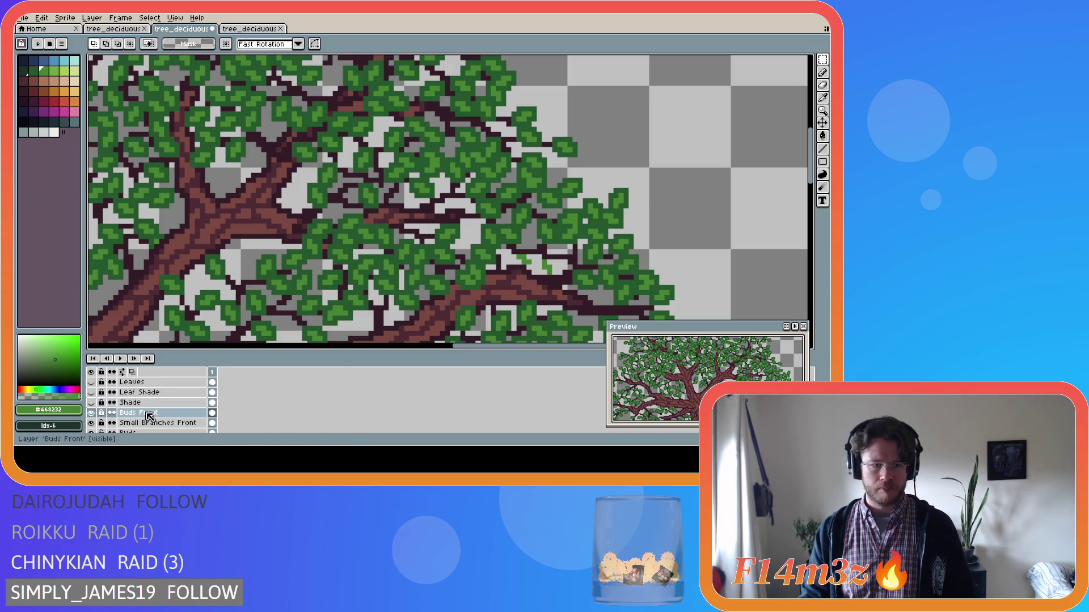
pyautogui.click(159, 423)
pyautogui.press('b')
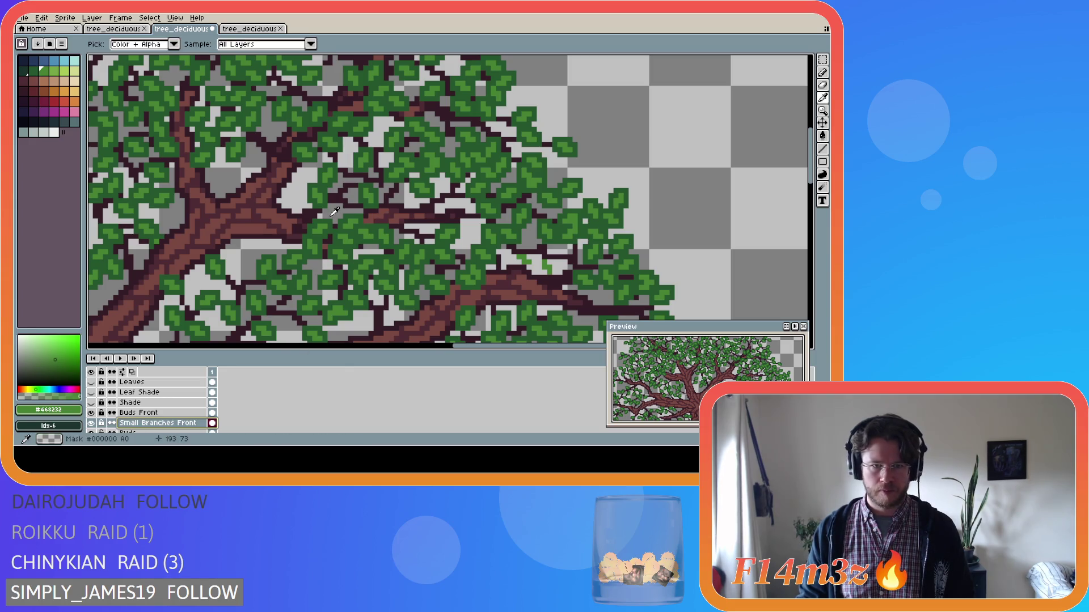
pyautogui.keyDown('alt'); pyautogui.click(399, 209); pyautogui.keyUp('alt')
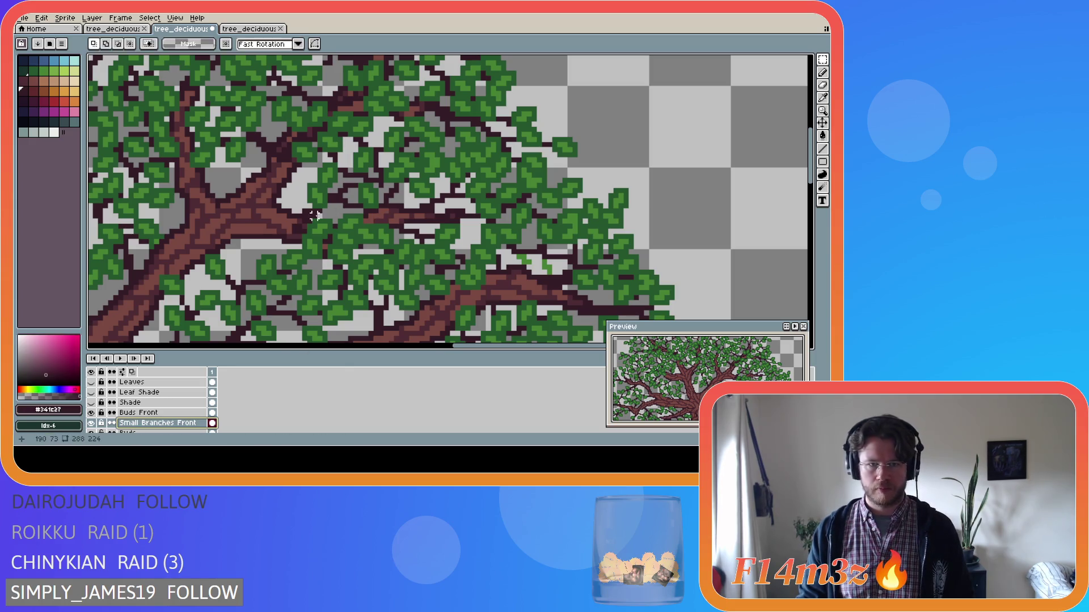
# Step: Draw a short twig near the crown centre, undo it, and redraw it as a straight line
pyautogui.keyDown('shift'); pyautogui.click(396, 221); pyautogui.keyUp('shift')
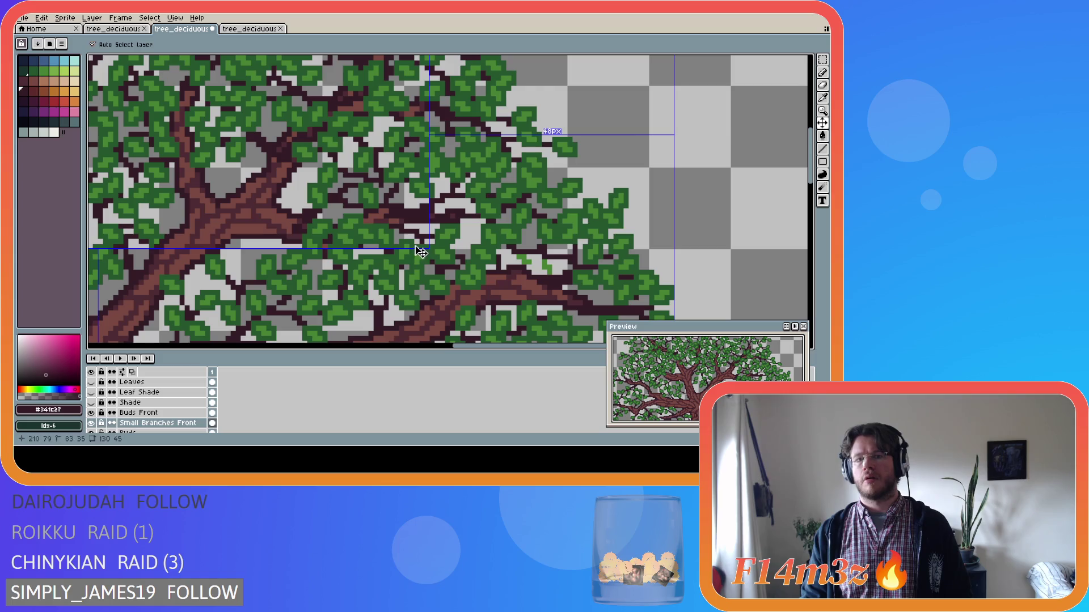
pyautogui.moveTo(389, 216); pyautogui.dragTo(412, 228)
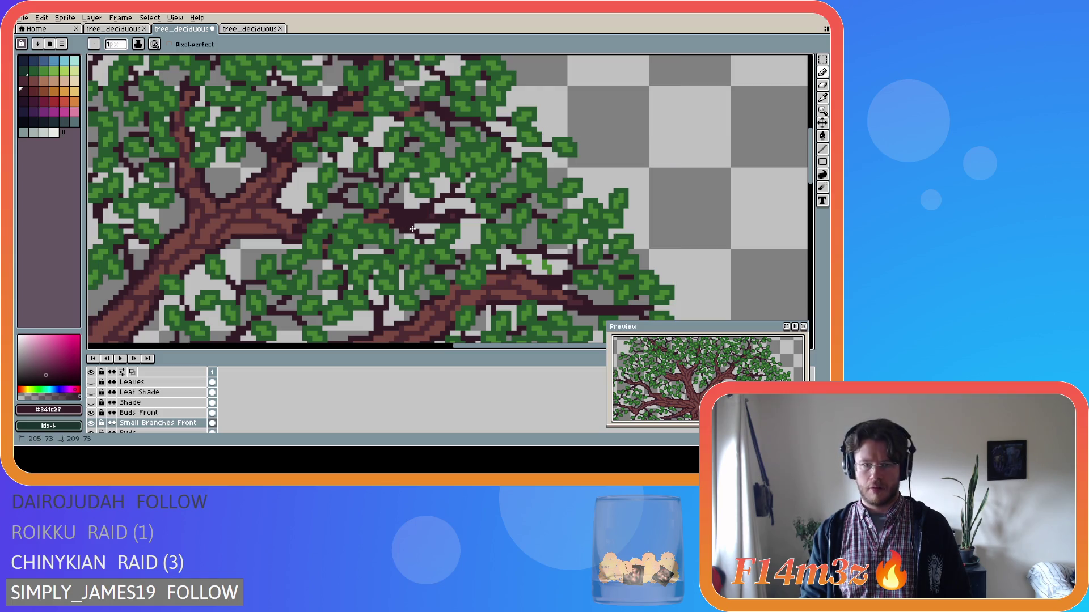
pyautogui.hotkey('ctrl', 'z')
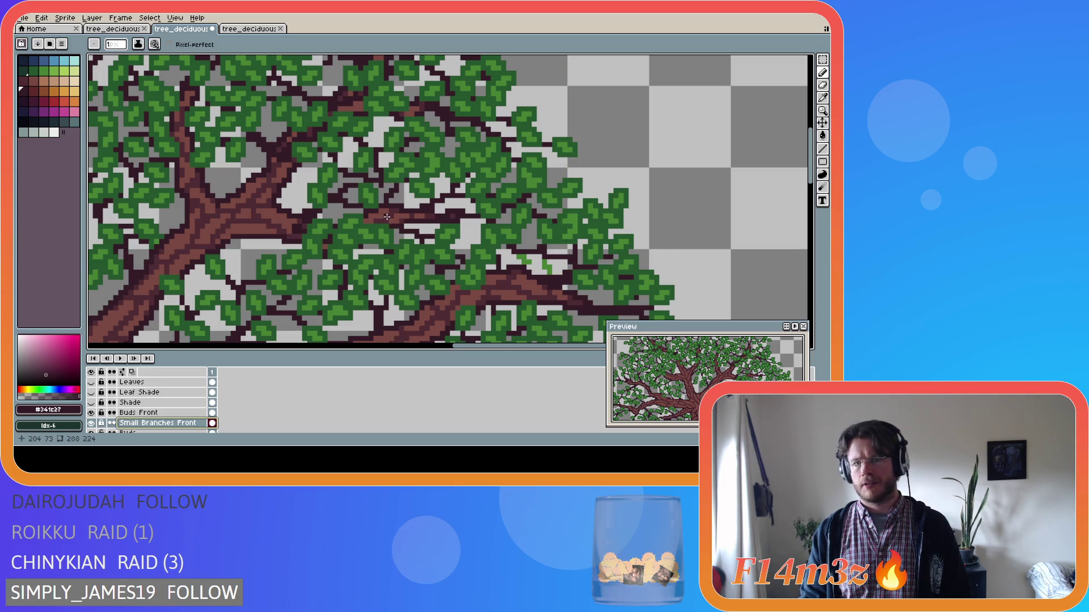
pyautogui.click(387, 217)
pyautogui.moveTo(403, 205); pyautogui.dragTo(391, 217)
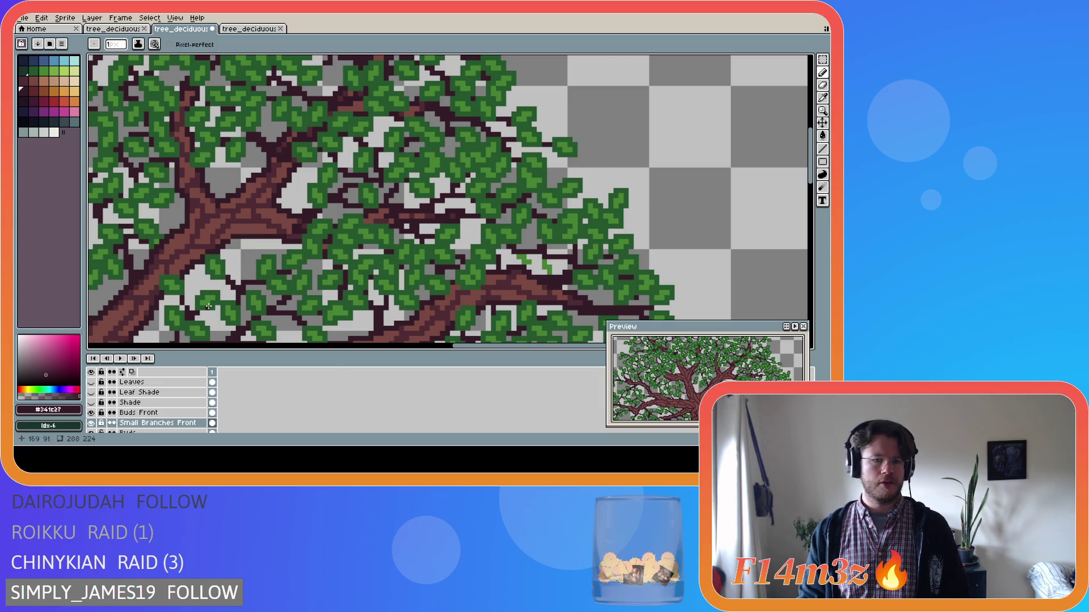
pyautogui.scroll(-2, 92, 426)
# Step: Flip the Tree layer's visibility many times to compare twigs and leaves, ending with the trunk shown
pyautogui.click(92, 423)
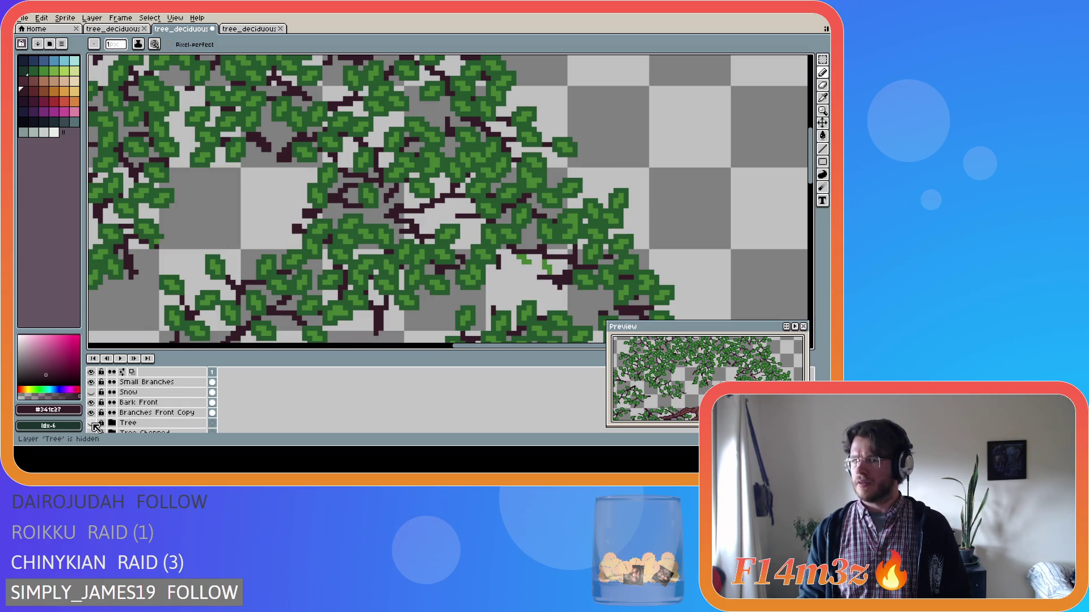
pyautogui.click(92, 423)
pyautogui.click(92, 423)
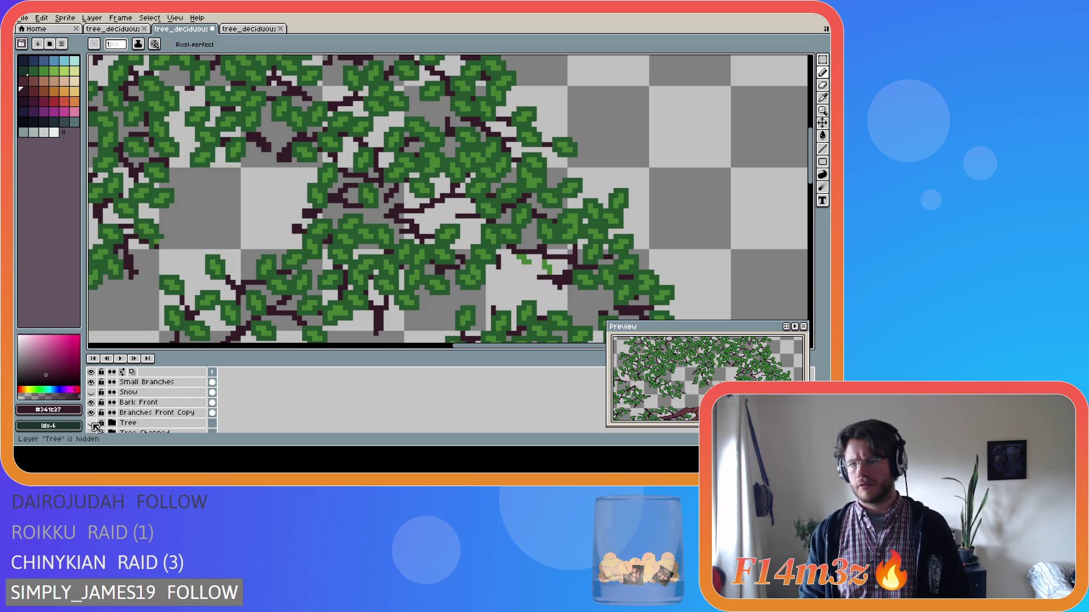
pyautogui.click(92, 423)
pyautogui.click(92, 423)
pyautogui.click(92, 423)
pyautogui.click(92, 423)
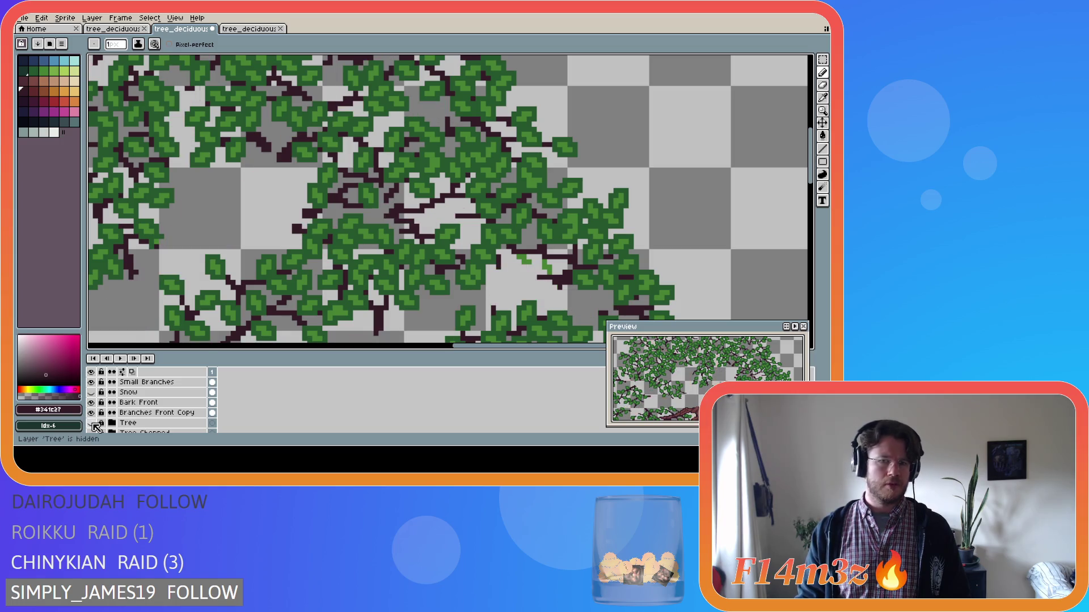
pyautogui.click(91, 423)
pyautogui.click(92, 423)
pyautogui.click(91, 423)
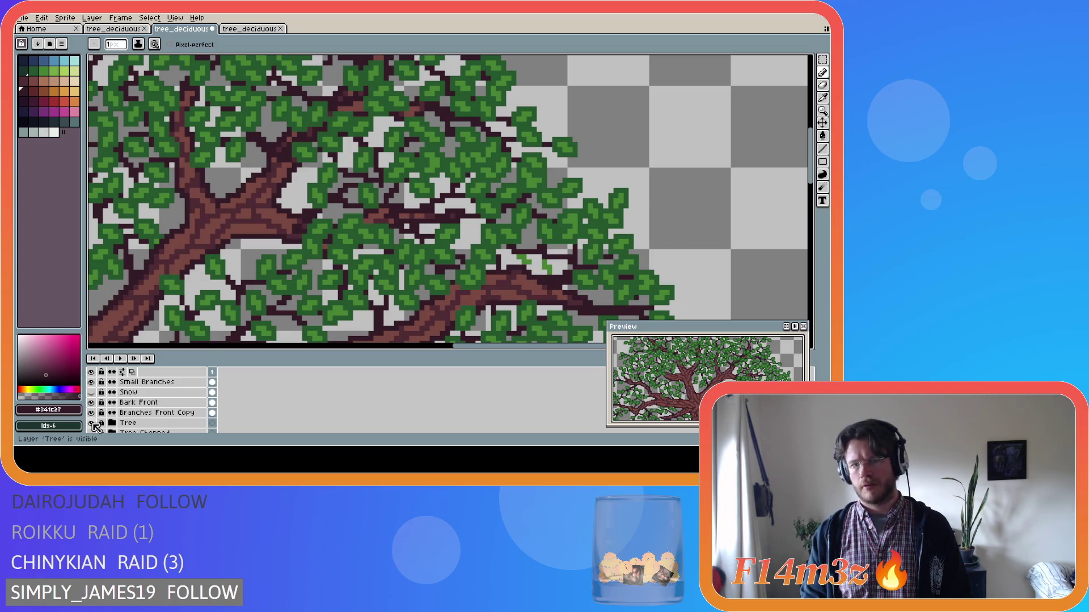
pyautogui.click(92, 423)
pyautogui.click(92, 423)
pyautogui.click(91, 423)
pyautogui.click(92, 423)
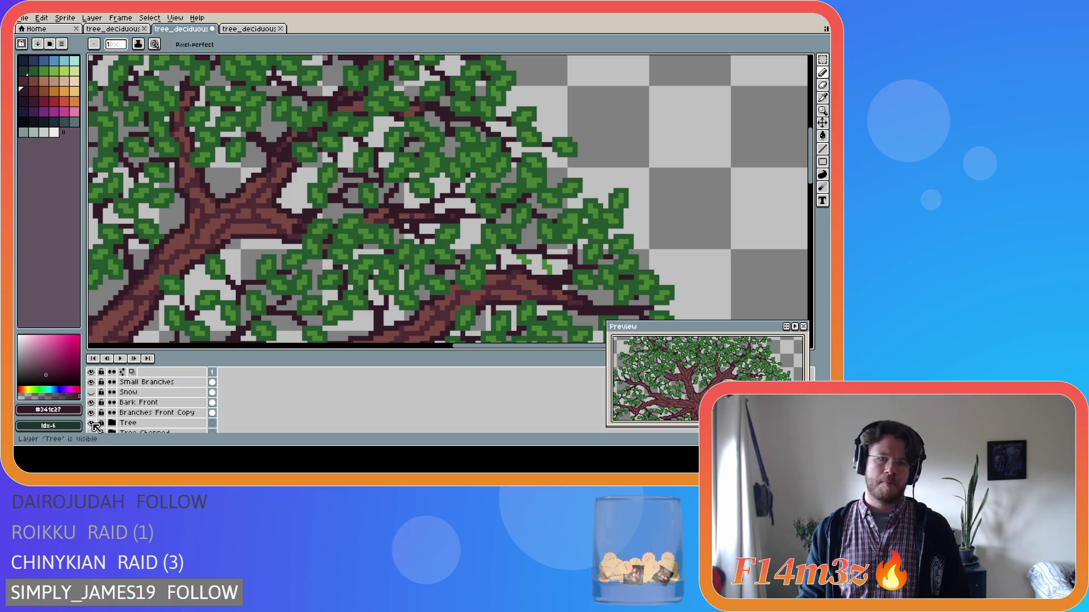
pyautogui.click(92, 423)
pyautogui.click(92, 423)
pyautogui.click(92, 423)
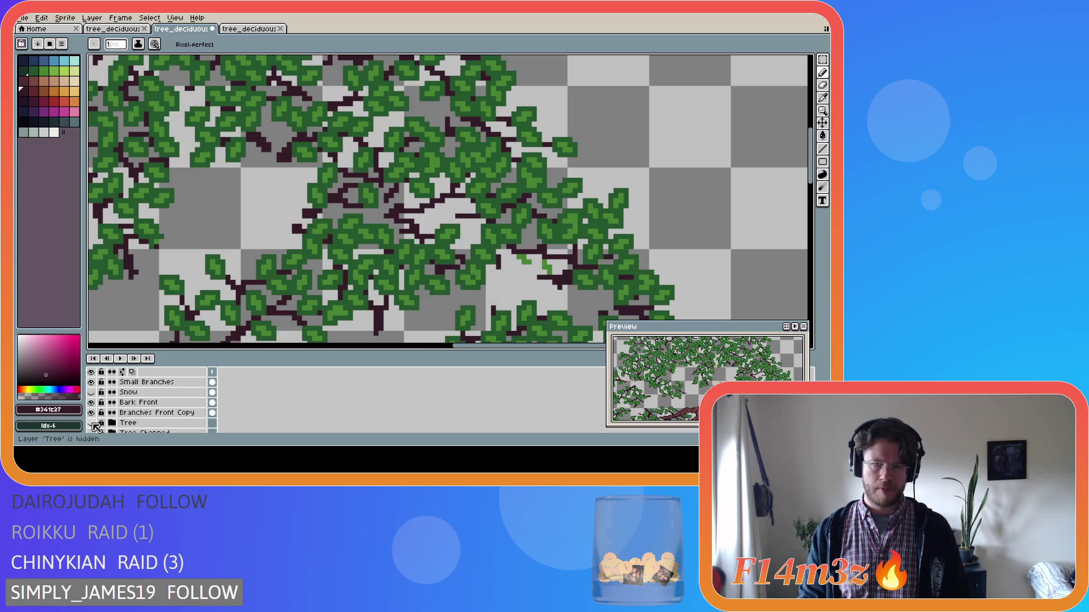
pyautogui.click(92, 423)
pyautogui.click(92, 423)
pyautogui.click(91, 422)
pyautogui.click(92, 423)
pyautogui.click(92, 423)
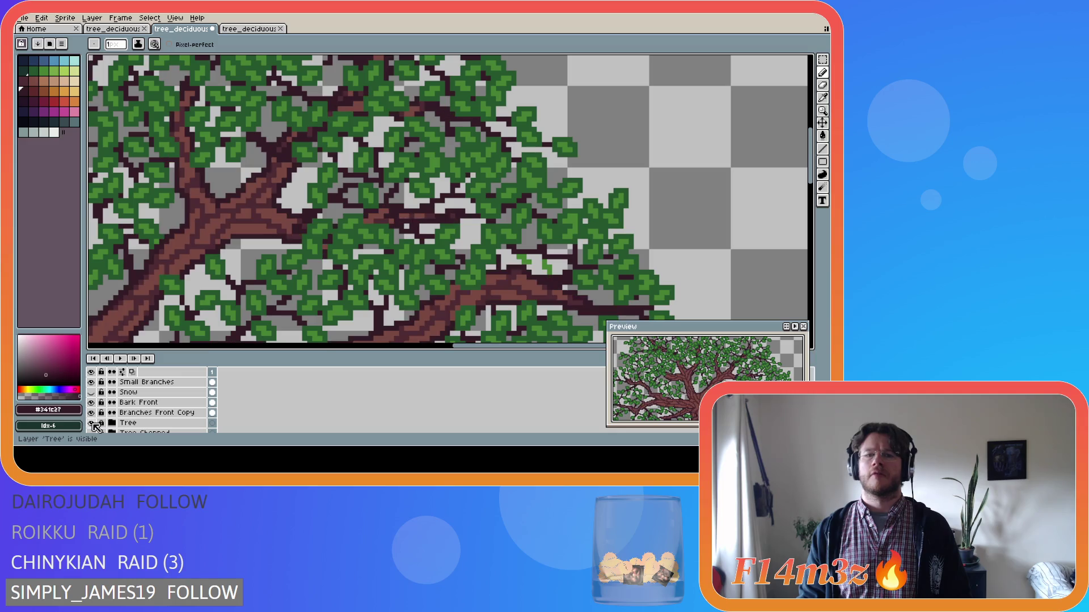
pyautogui.click(91, 423)
pyautogui.click(91, 423)
pyautogui.click(92, 423)
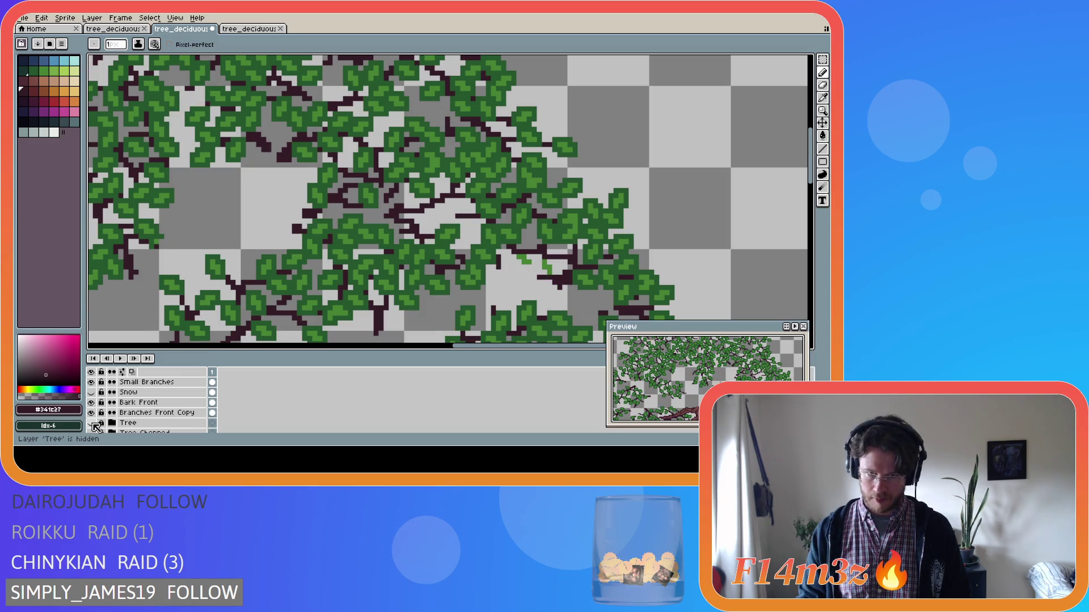
pyautogui.click(92, 423)
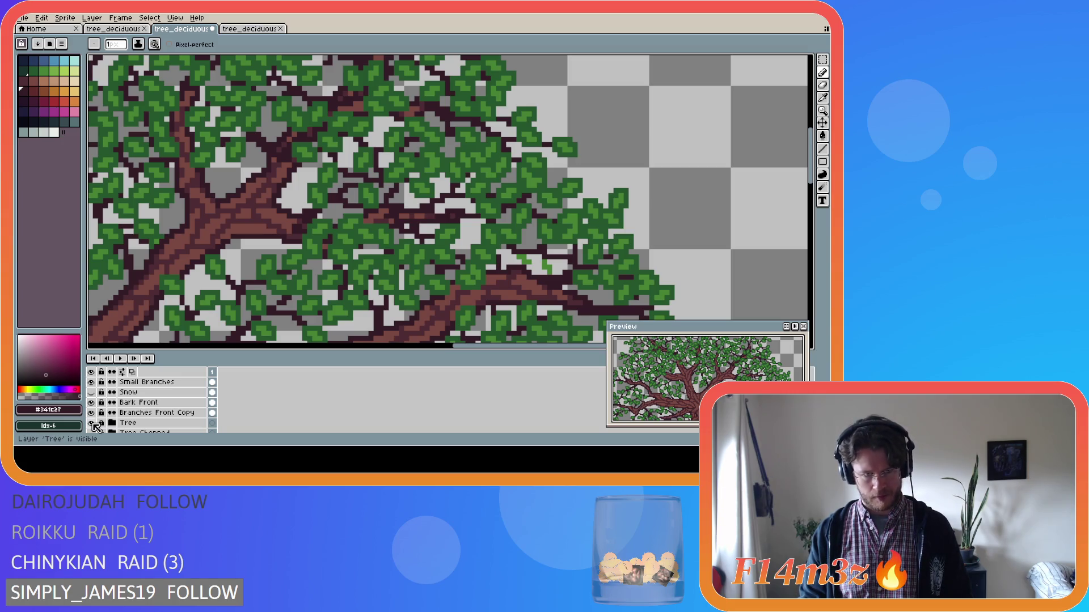
pyautogui.press('m')
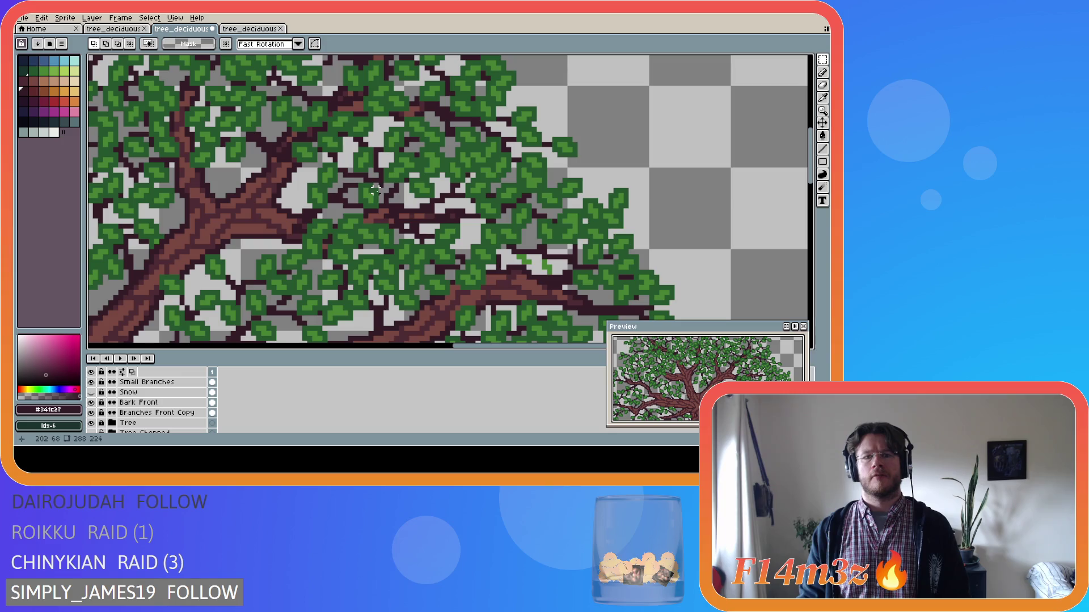
pyautogui.moveTo(372, 186); pyautogui.dragTo(466, 235)
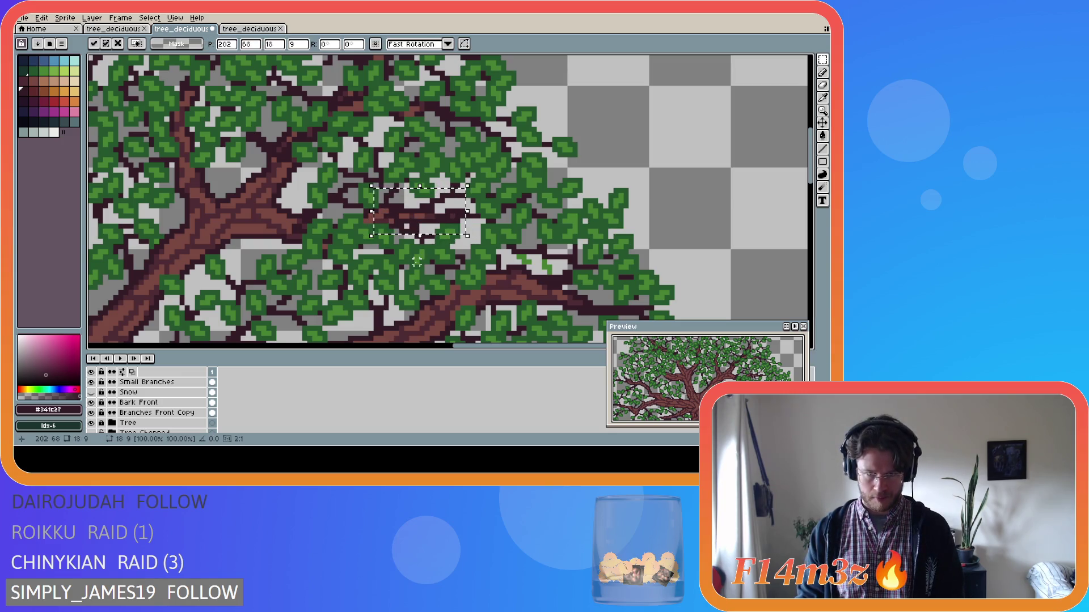
pyautogui.press('Left')
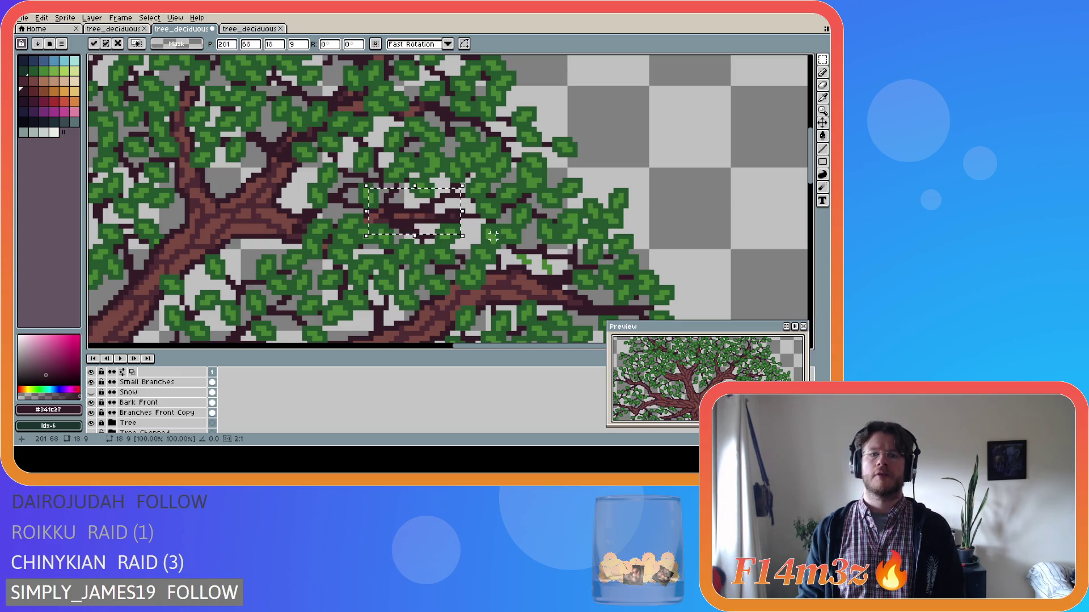
pyautogui.press('Right')
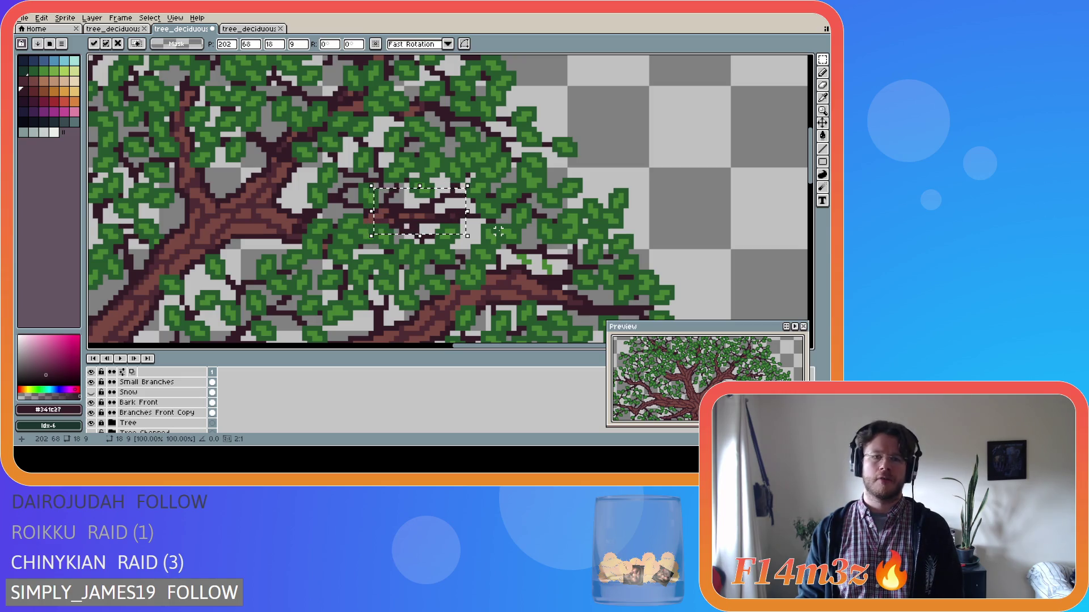
pyautogui.hotkey('ctrl', 'd')
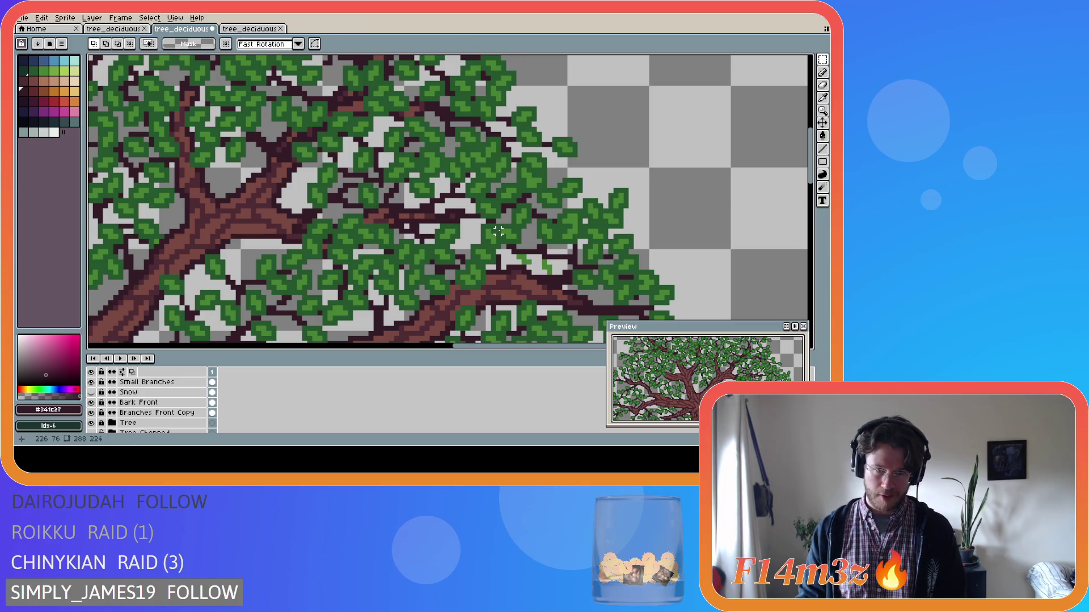
pyautogui.scroll(-2, 114, 397)
pyautogui.click(92, 398)
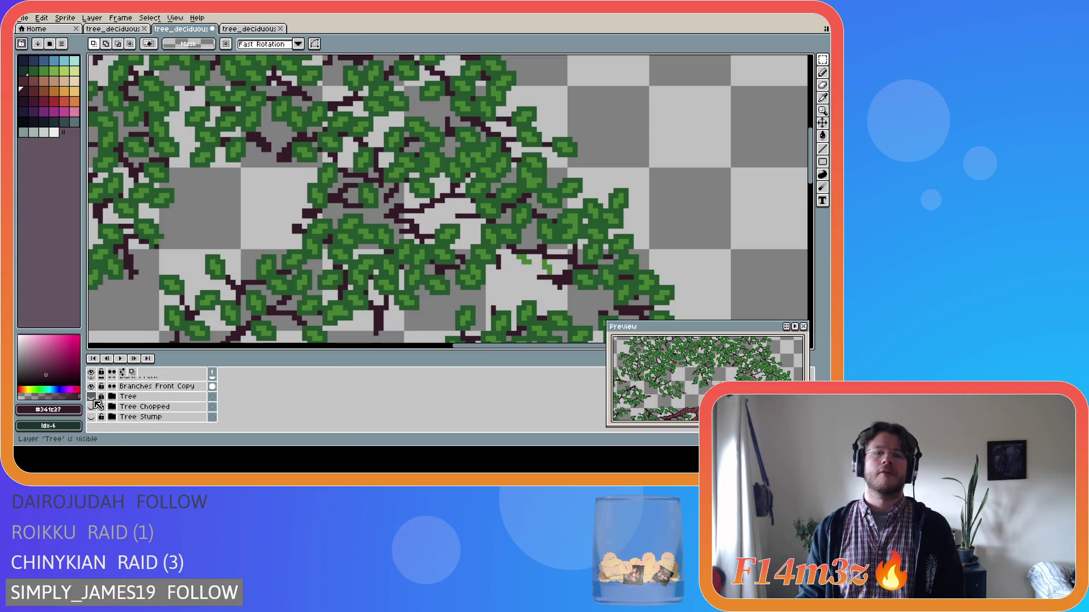
pyautogui.press('b')
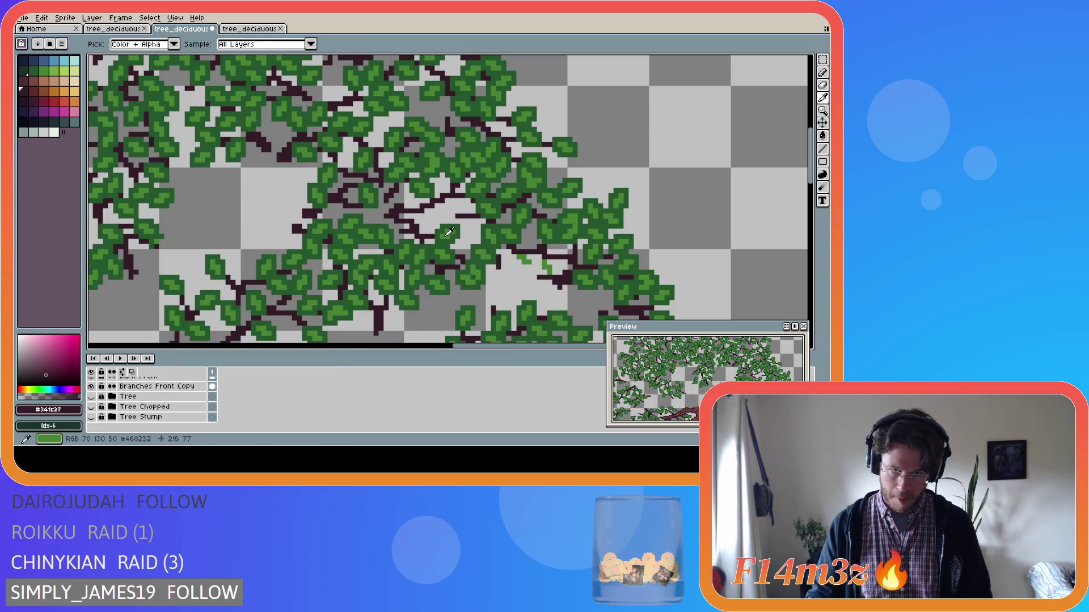
pyautogui.keyDown('alt'); pyautogui.click(422, 230); pyautogui.keyUp('alt')
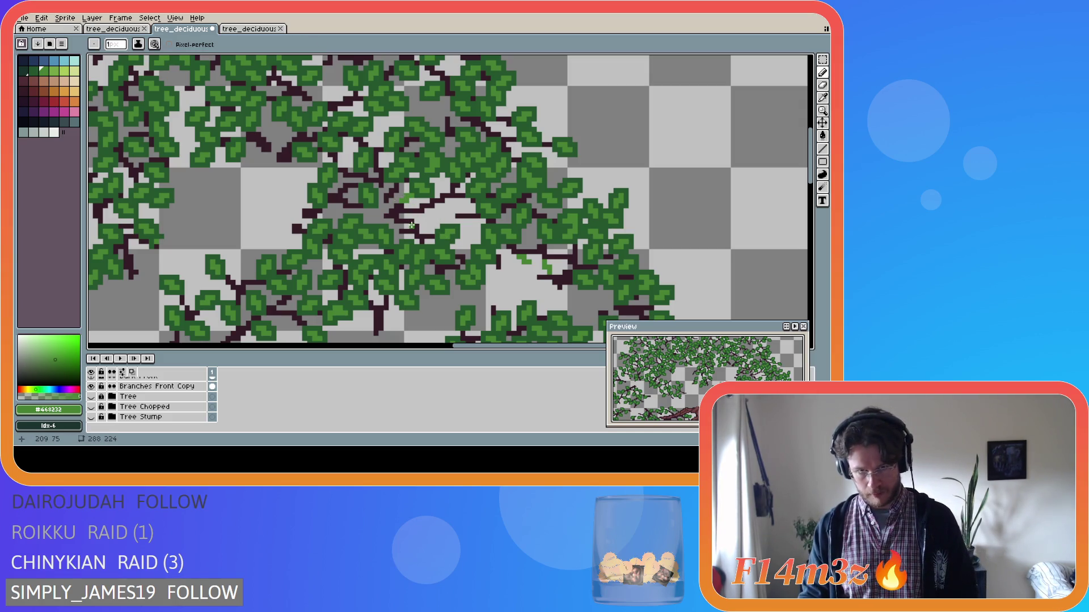
pyautogui.click(432, 214)
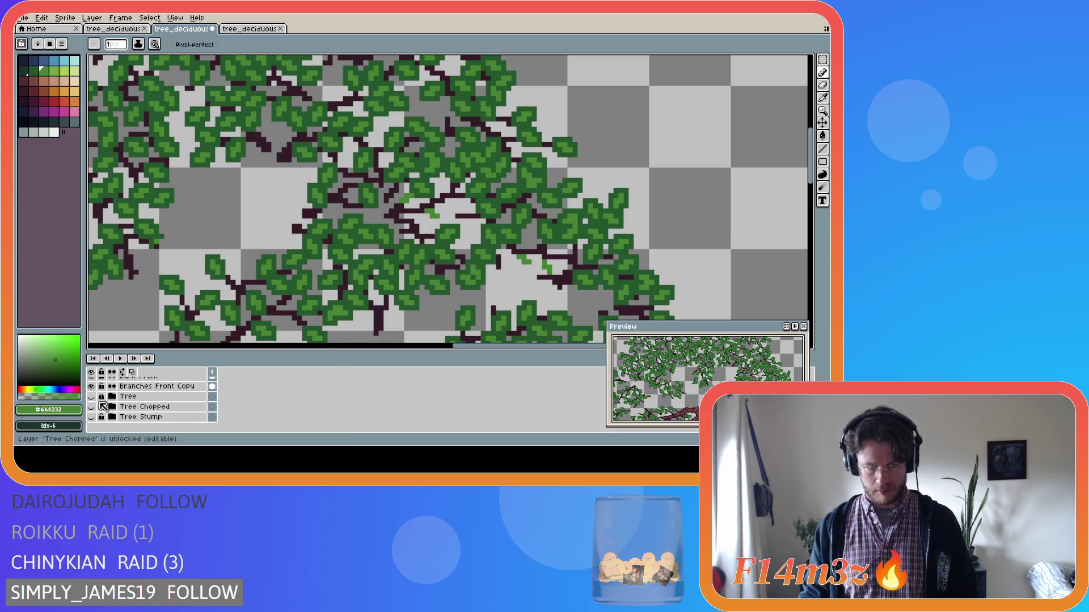
pyautogui.scroll(3, 142, 403)
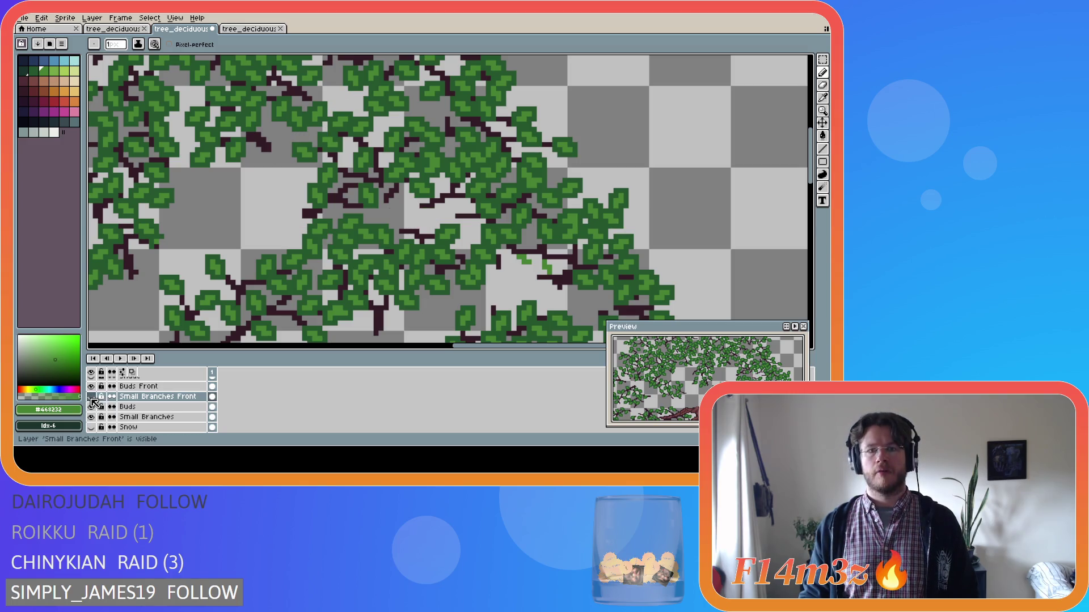
pyautogui.click(92, 397)
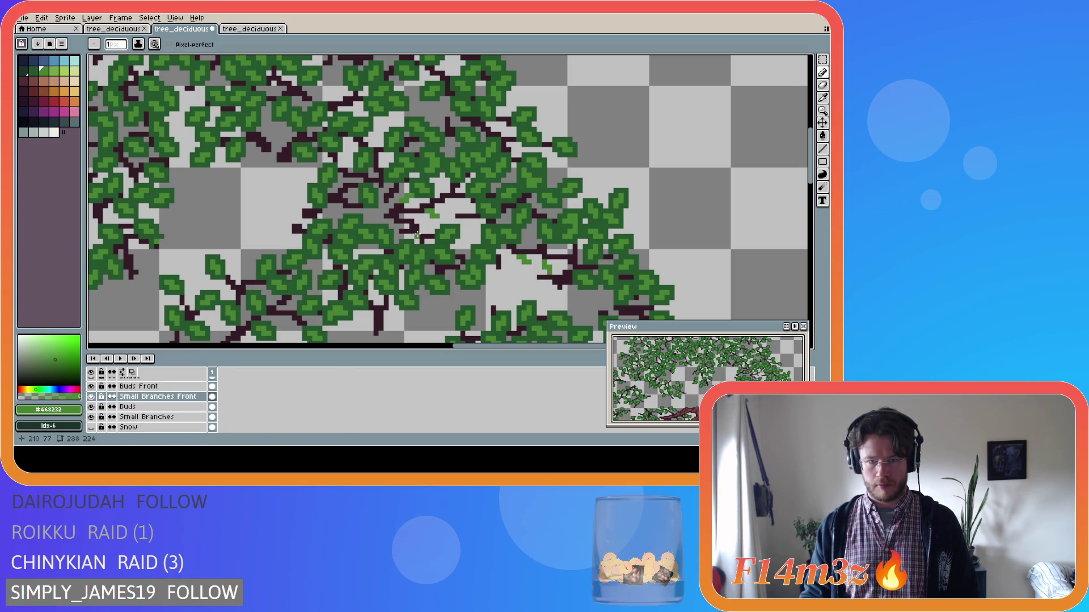
pyautogui.click(422, 234)
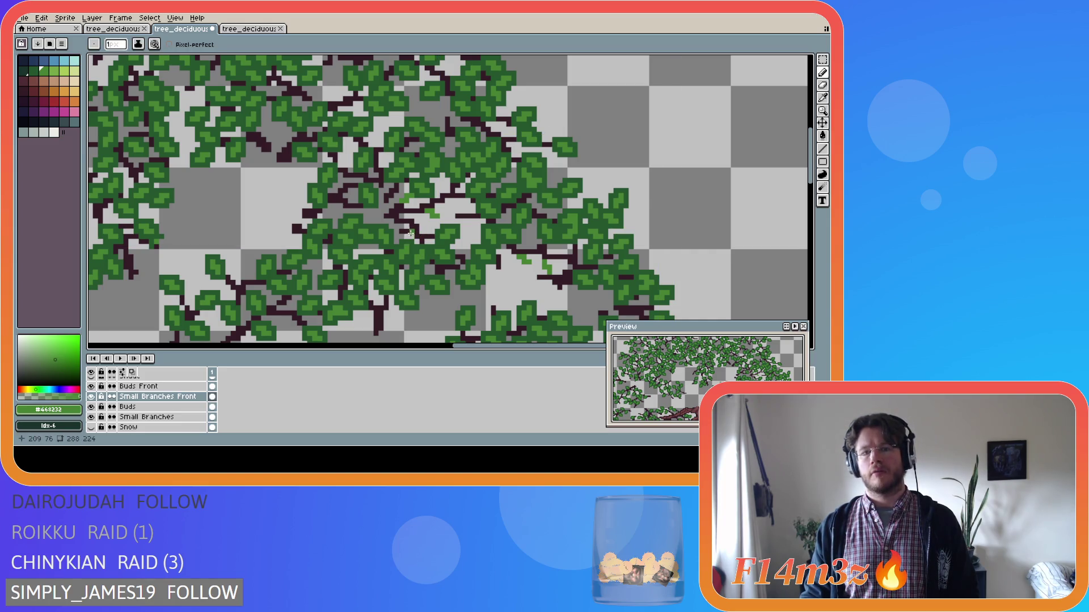
pyautogui.press('l')
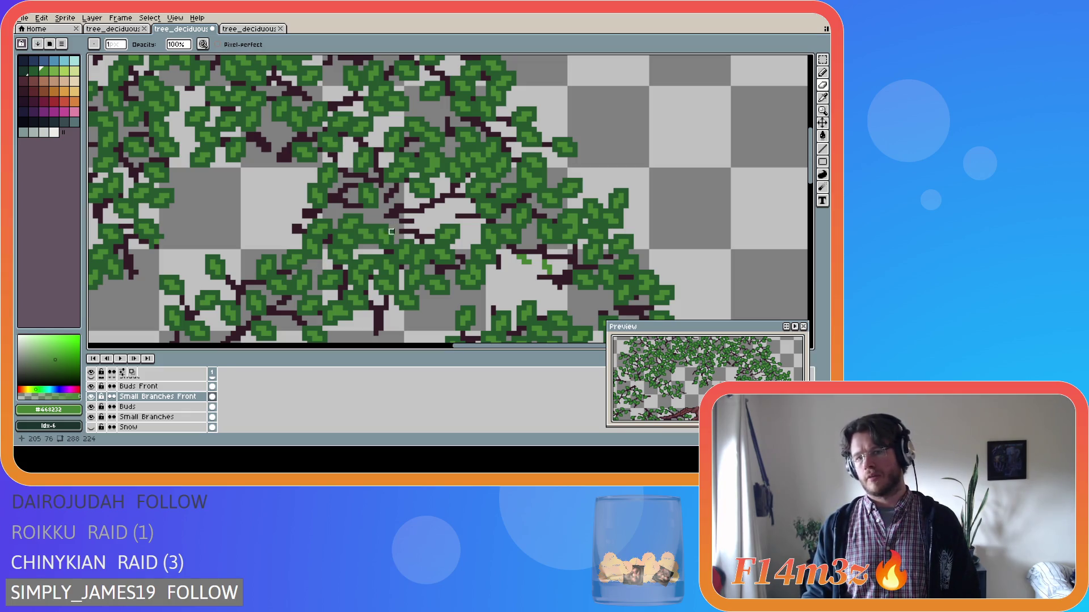
pyautogui.keyDown('alt'); pyautogui.click(403, 218); pyautogui.keyUp('alt')
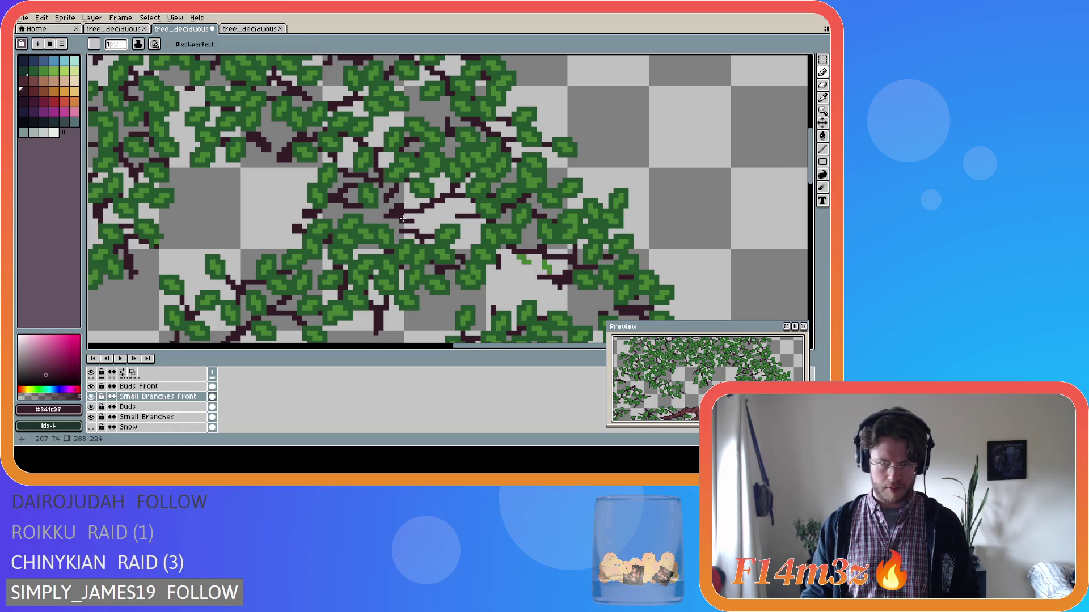
pyautogui.hotkey('ctrl', 'z')
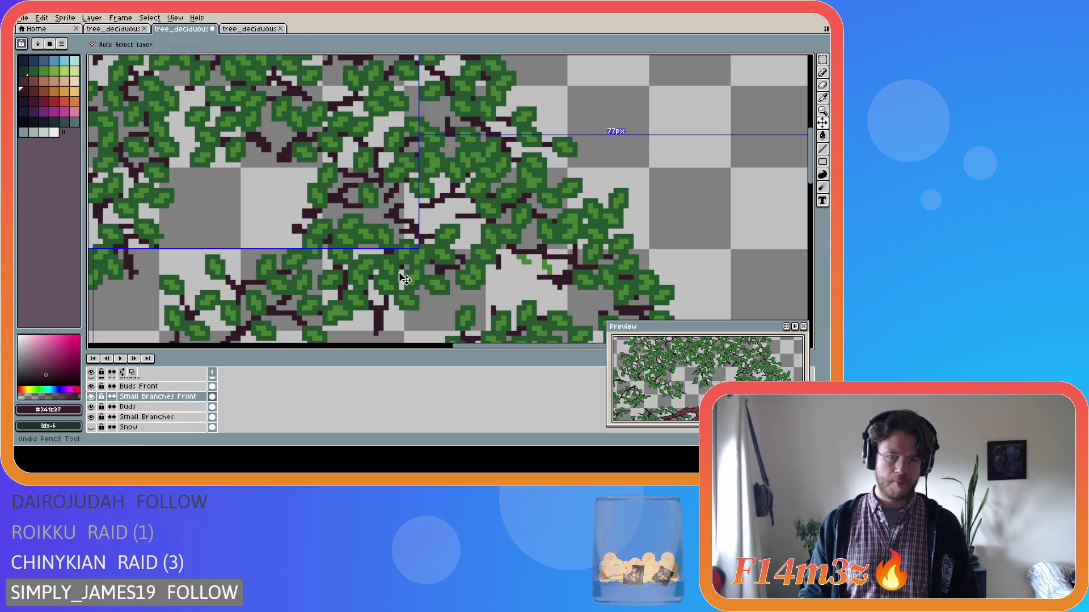
pyautogui.scroll(-3, 114, 419)
pyautogui.click(90, 406)
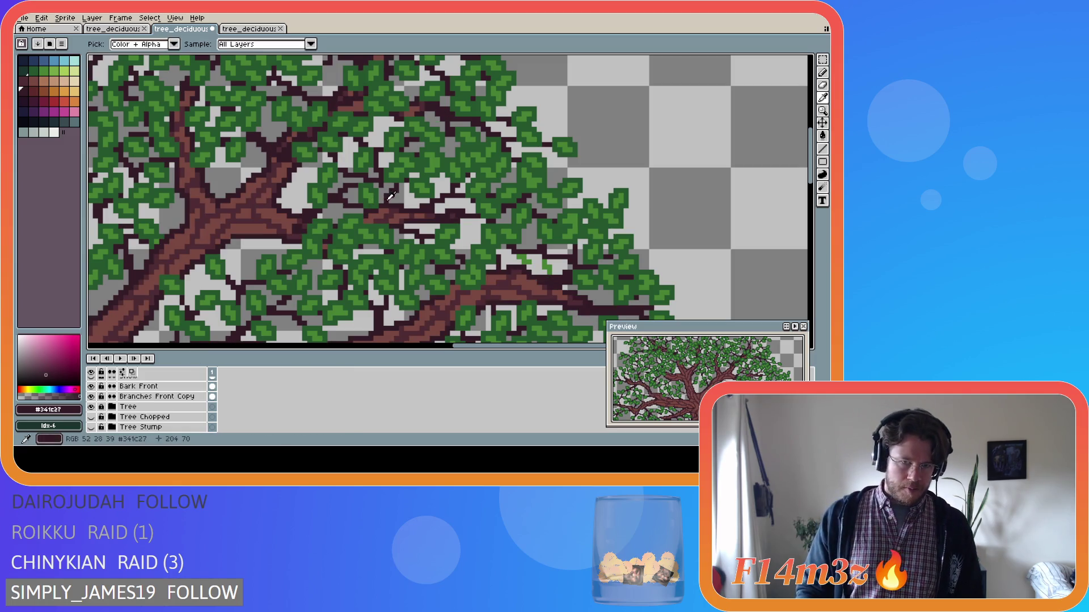
# Step: On Small Branches Front, dab and drag several short dark twig strokes among leaves at the canopy centre
pyautogui.scroll(4, 216, 400)
pyautogui.click(212, 397)
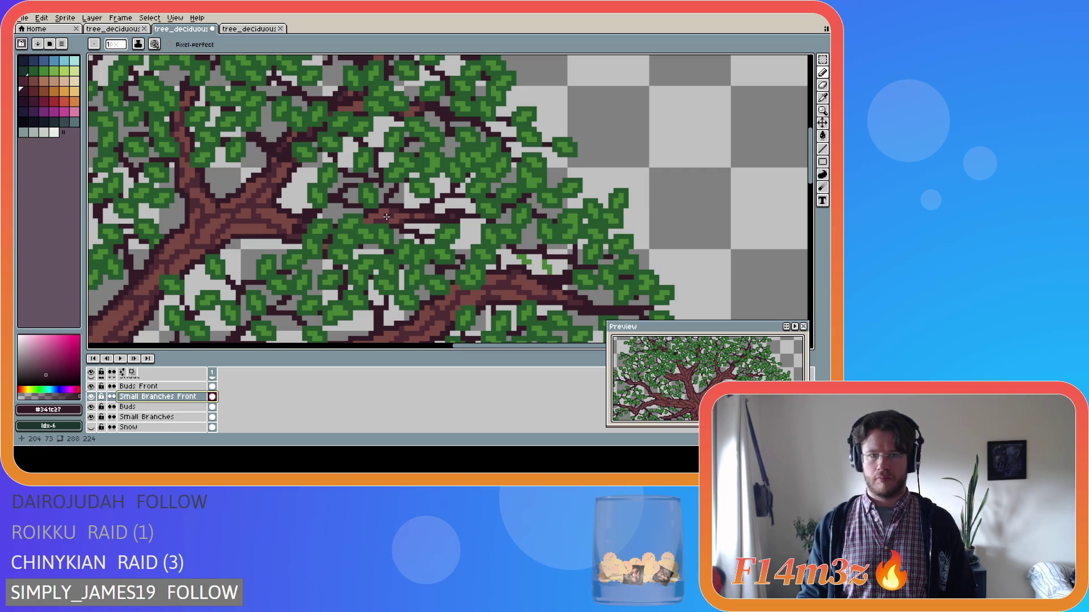
pyautogui.moveTo(395, 219); pyautogui.dragTo(385, 219)
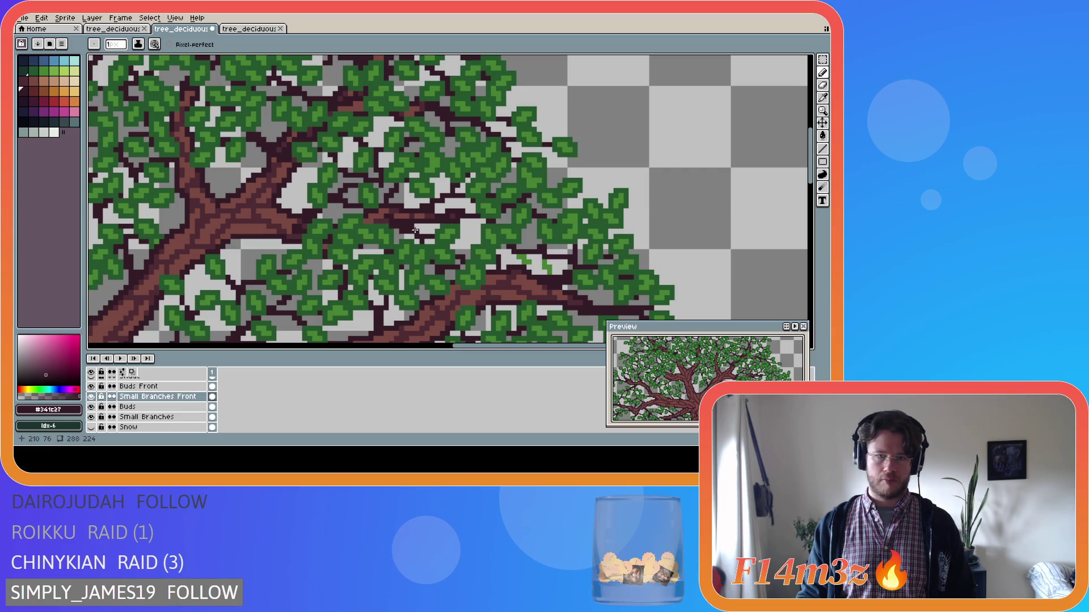
pyautogui.click(389, 216)
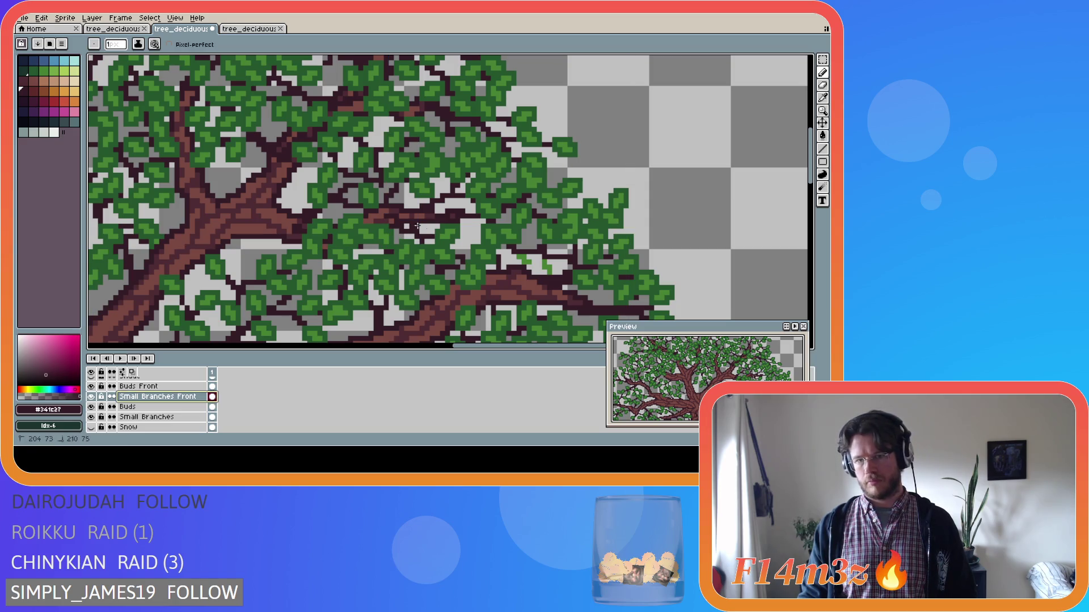
pyautogui.moveTo(417, 226); pyautogui.dragTo(390, 214)
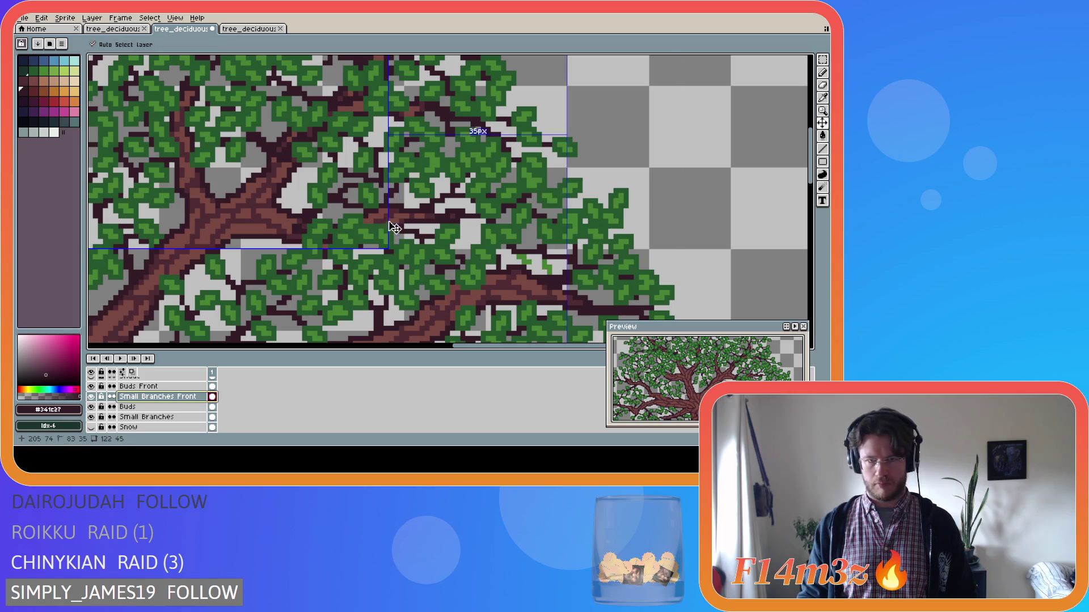
pyautogui.click(385, 224)
pyautogui.click(385, 217)
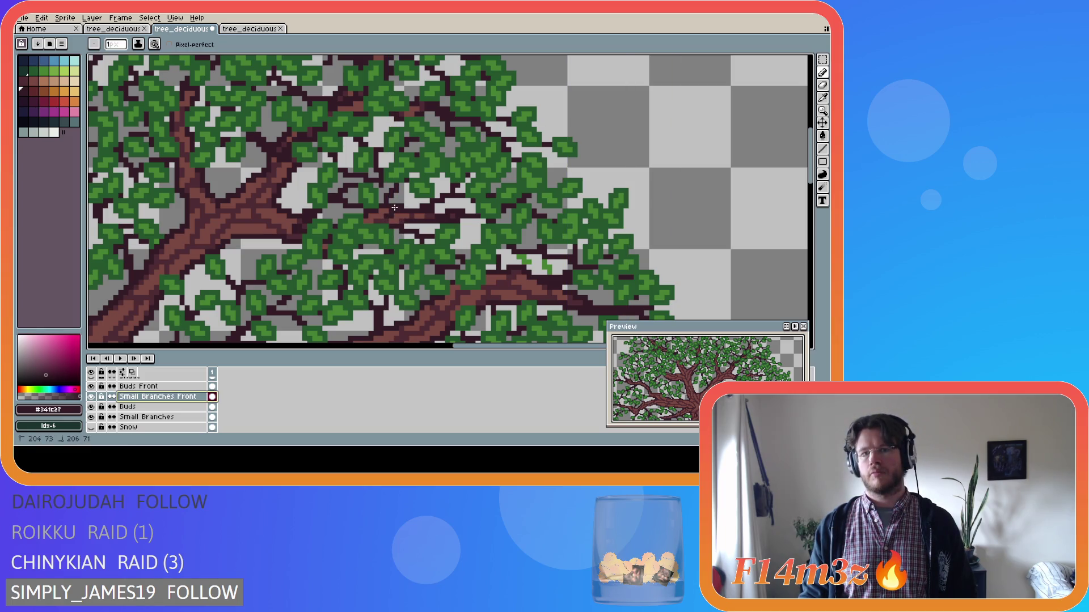
pyautogui.moveTo(394, 208)
pyautogui.mouseDown()
pyautogui.moveTo(384, 218)
pyautogui.moveTo(400, 200)
pyautogui.moveTo(391, 214)
pyautogui.mouseUp()
pyautogui.click(389, 213)
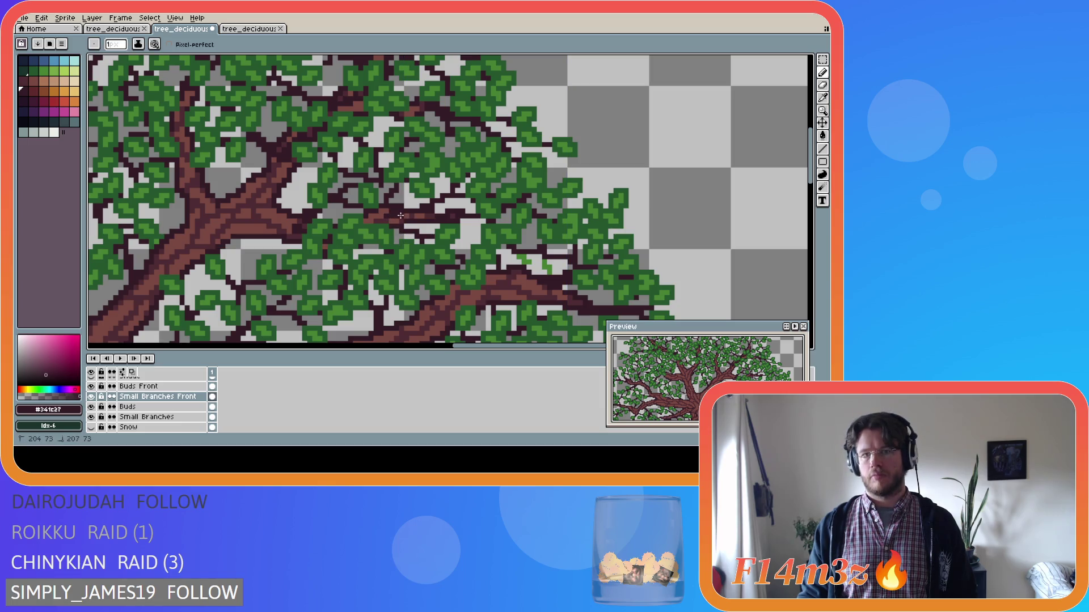
pyautogui.press('ctrl')
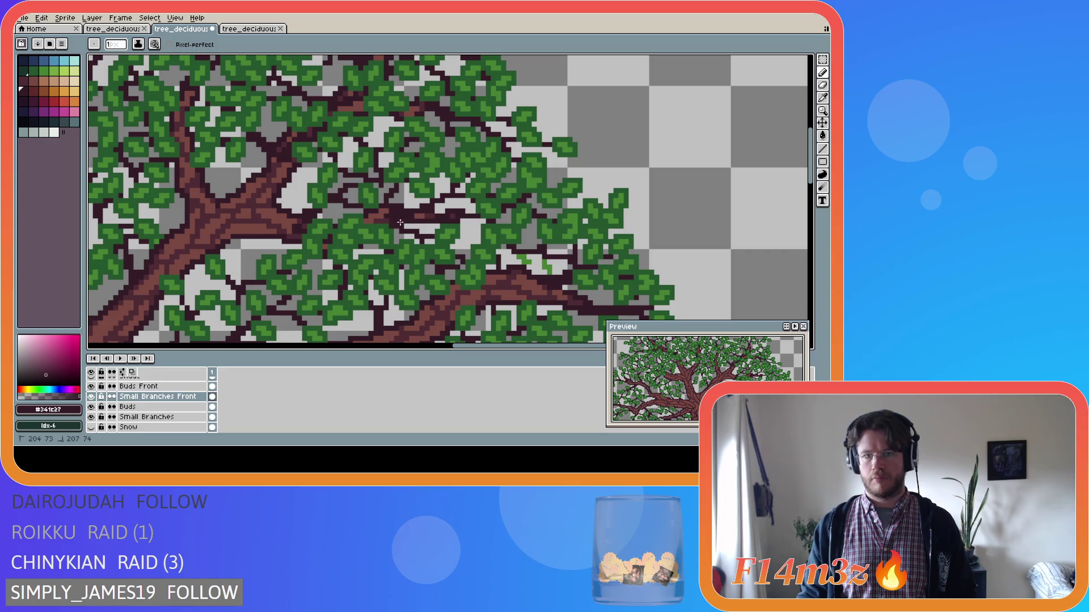
pyautogui.press('ctrl')
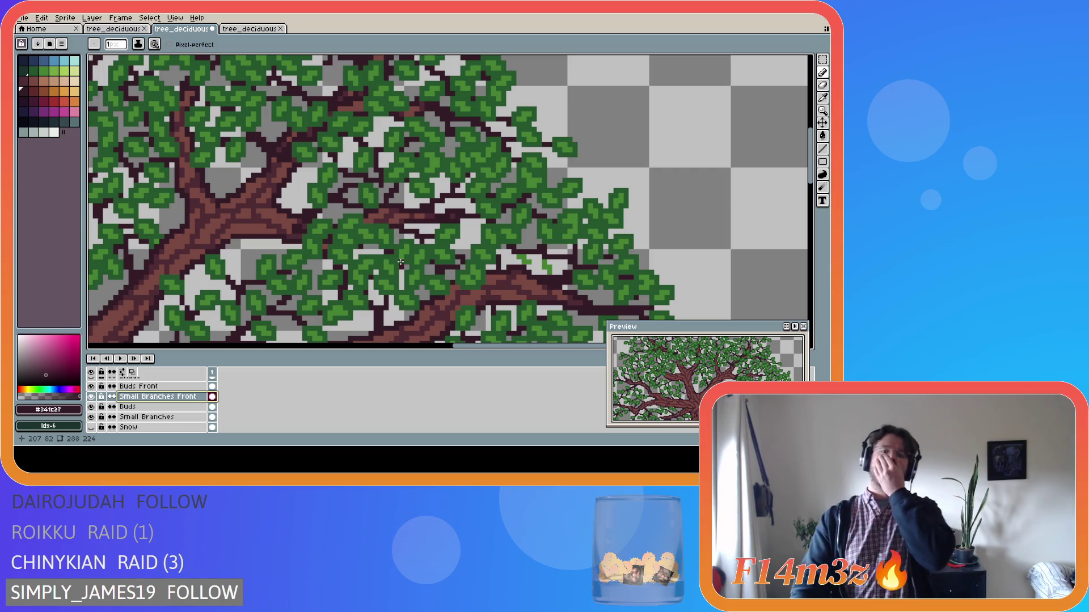
pyautogui.scroll(-1, 397, 275)
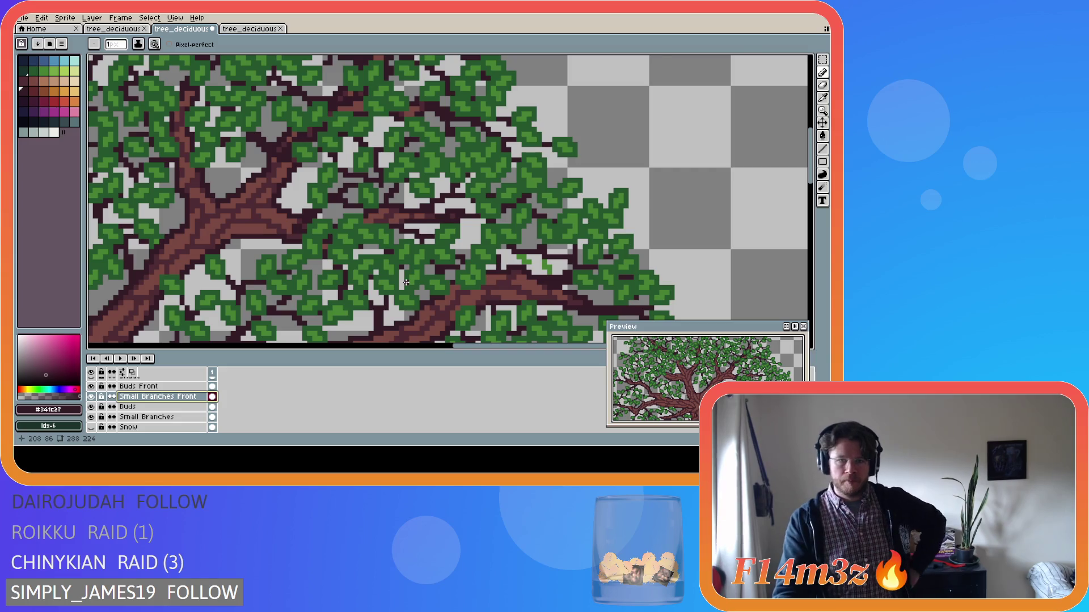
# Step: Add a dark twig pixel in the canopy and extend it between the leaves
pyautogui.scroll(-1, 401, 272)
pyautogui.scroll(-1, 399, 273)
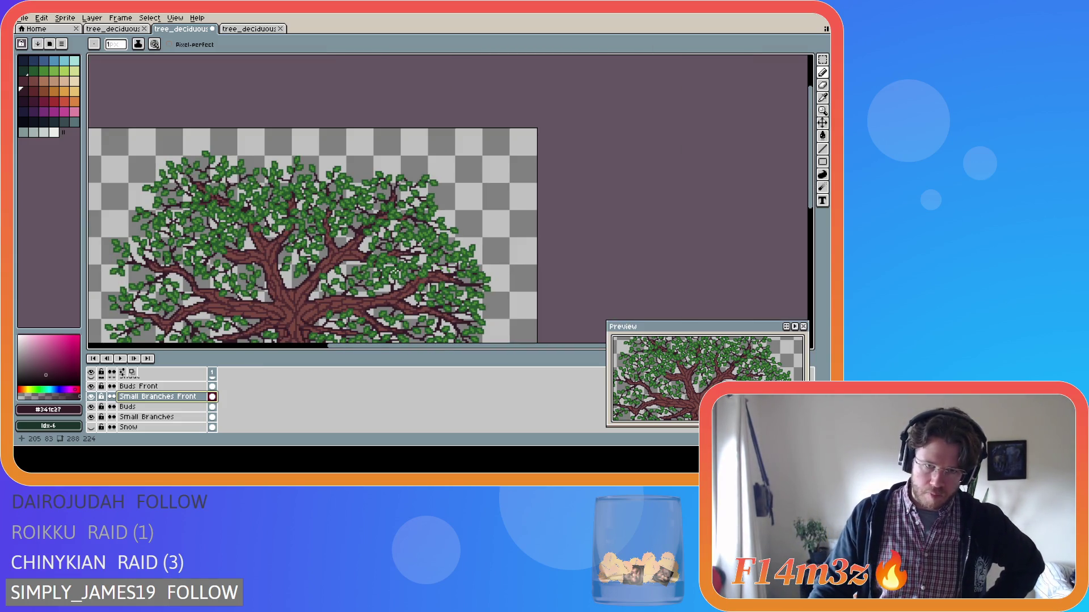
pyautogui.scroll(4, 395, 273)
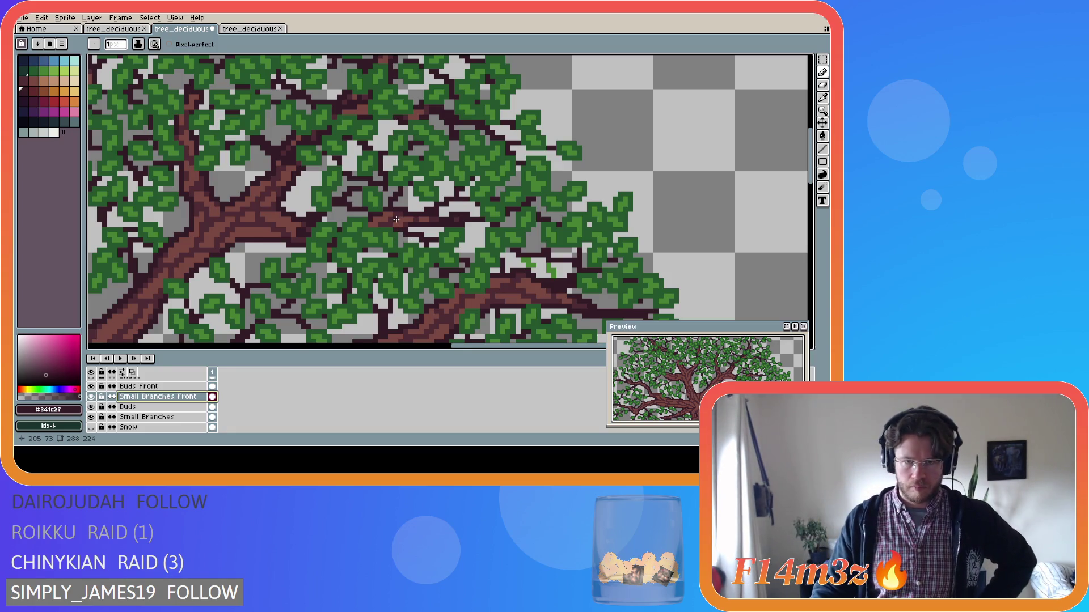
pyautogui.click(397, 218)
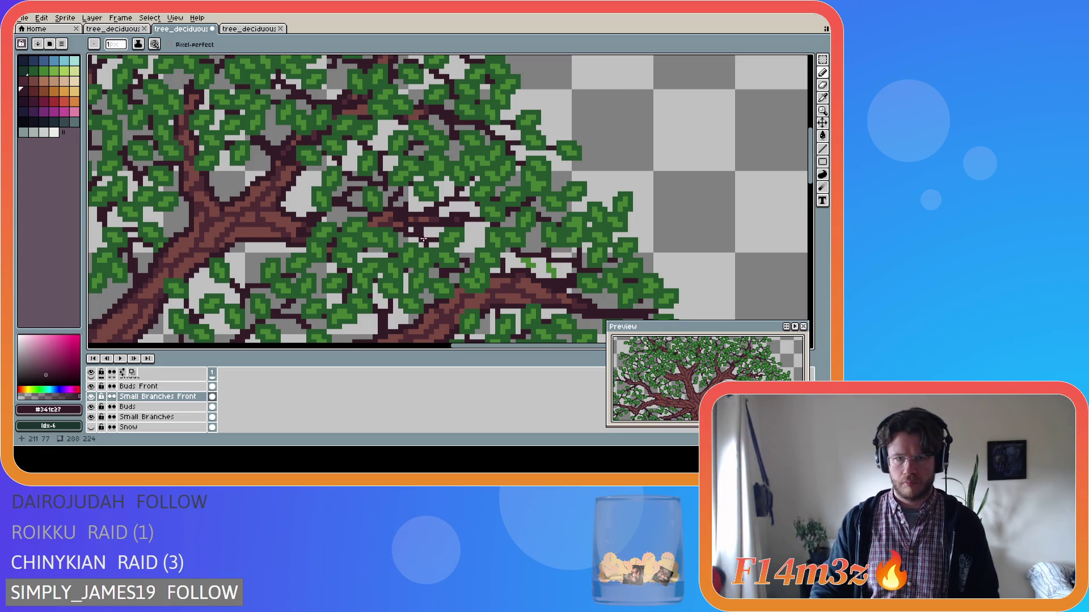
pyautogui.moveTo(396, 221); pyautogui.dragTo(418, 227)
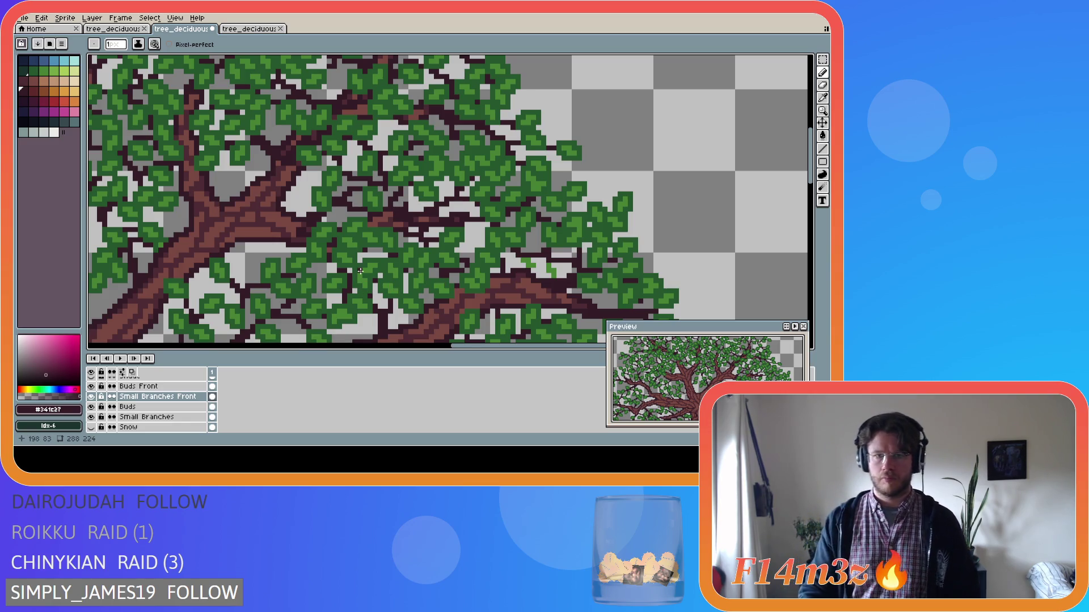
# Step: Resample leaf green and twig colours, try a straight twig line and undo it, then hide the Tree layer
pyautogui.keyDown('alt'); pyautogui.click(385, 211); pyautogui.keyUp('alt')
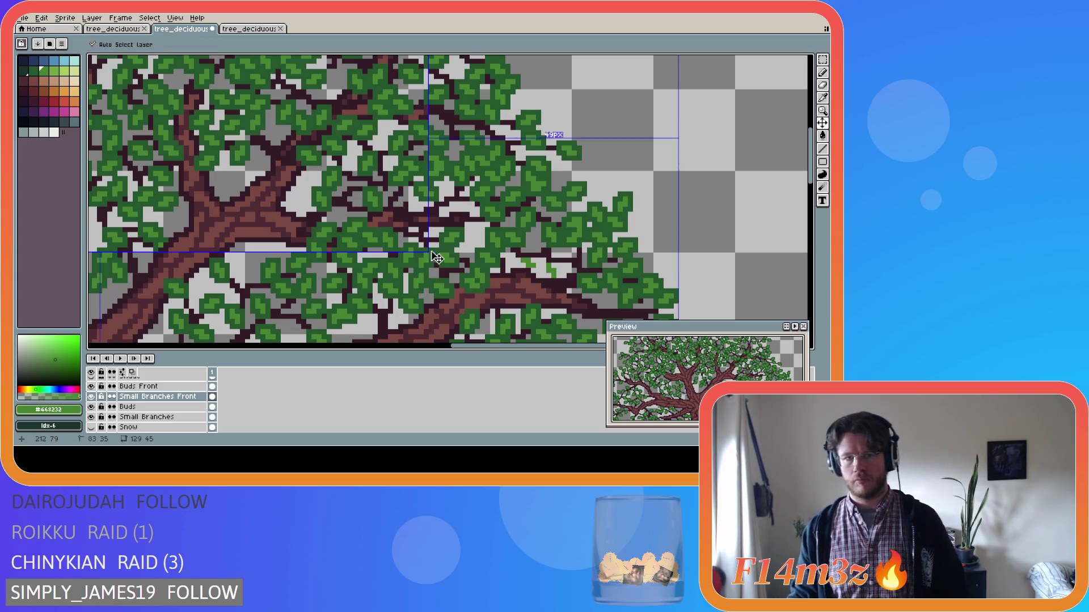
pyautogui.keyDown('alt'); pyautogui.click(354, 201); pyautogui.keyUp('alt')
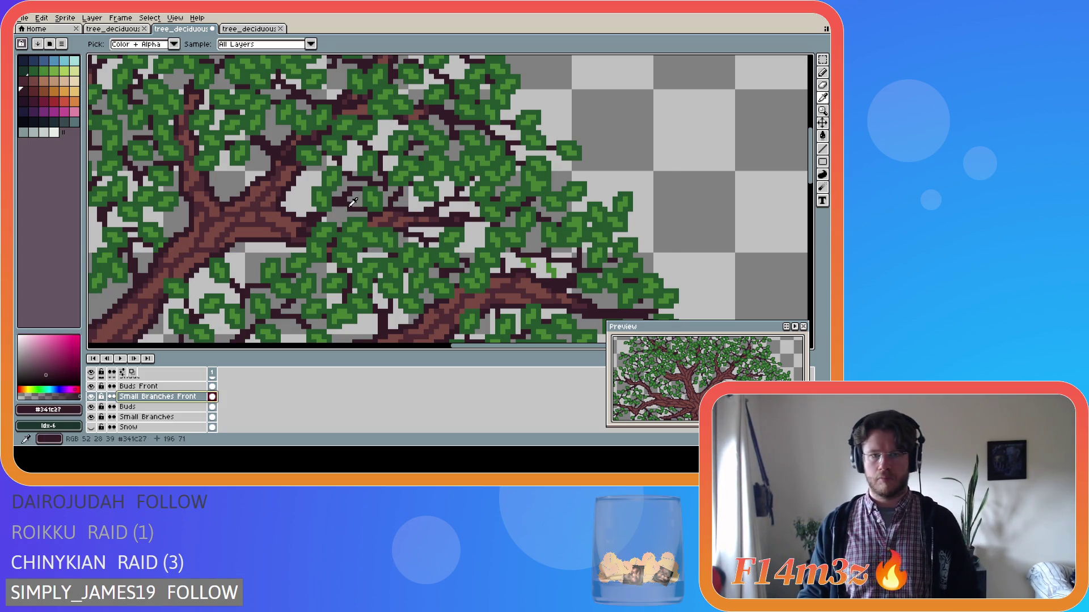
pyautogui.click(386, 218)
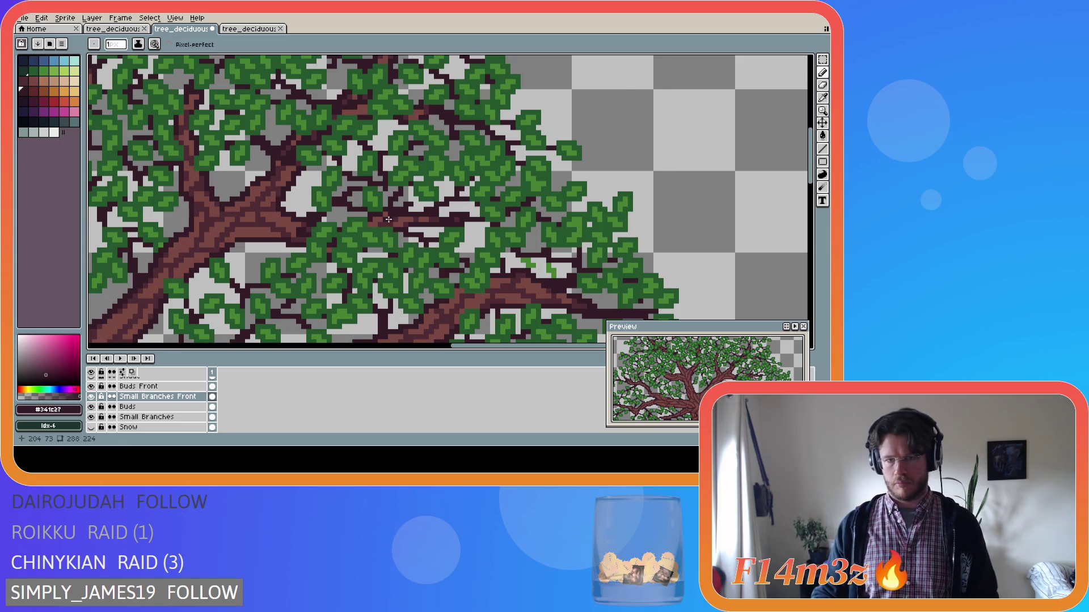
pyautogui.moveTo(393, 219); pyautogui.dragTo(418, 225)
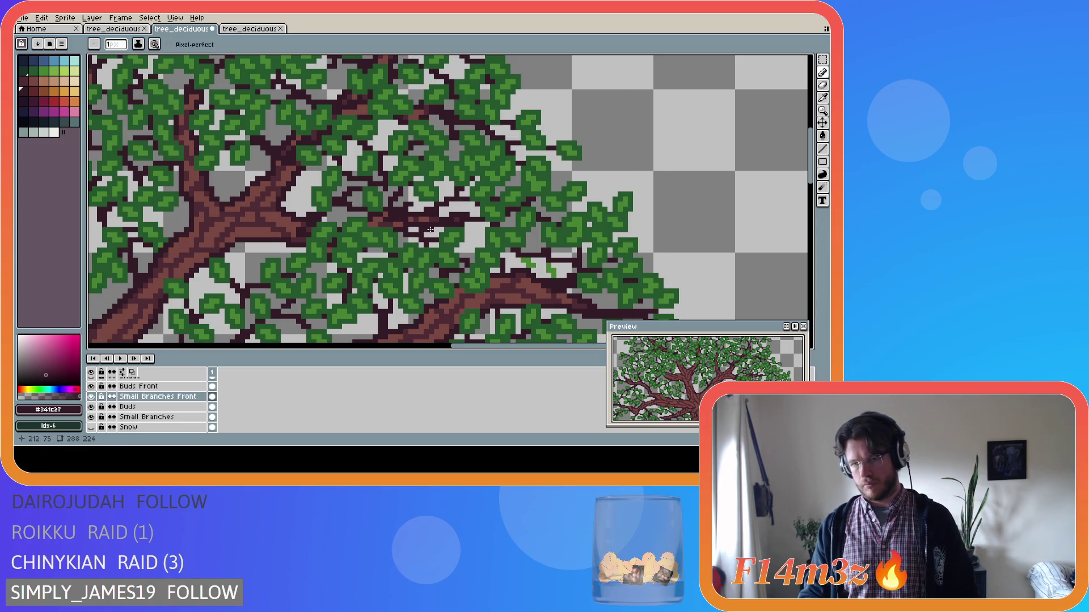
pyautogui.press('ctrl')
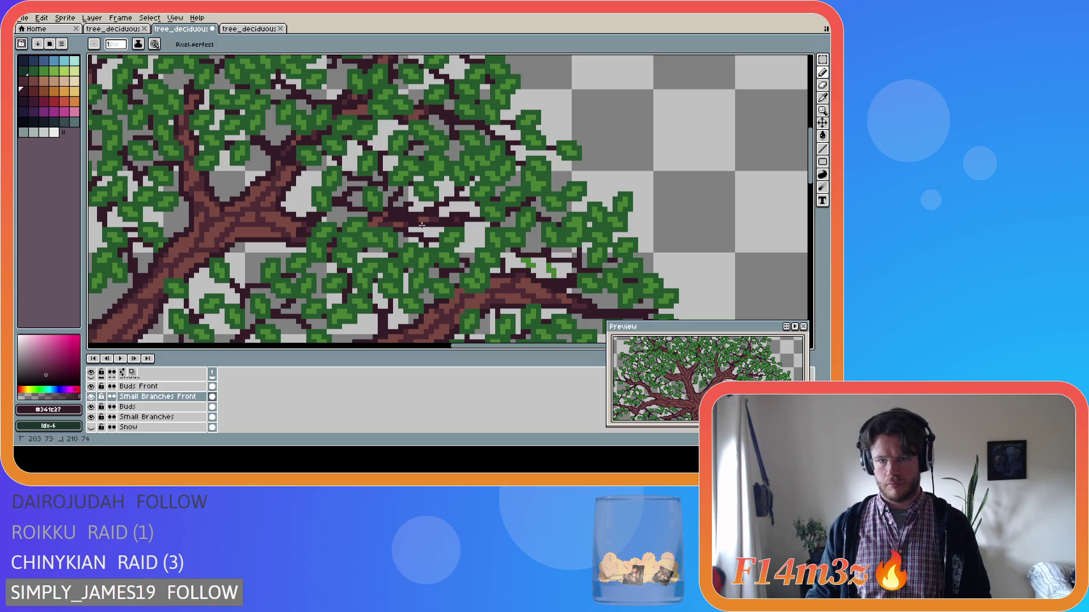
pyautogui.moveTo(389, 220); pyautogui.dragTo(420, 227)
pyautogui.hotkey('ctrl', 'z')
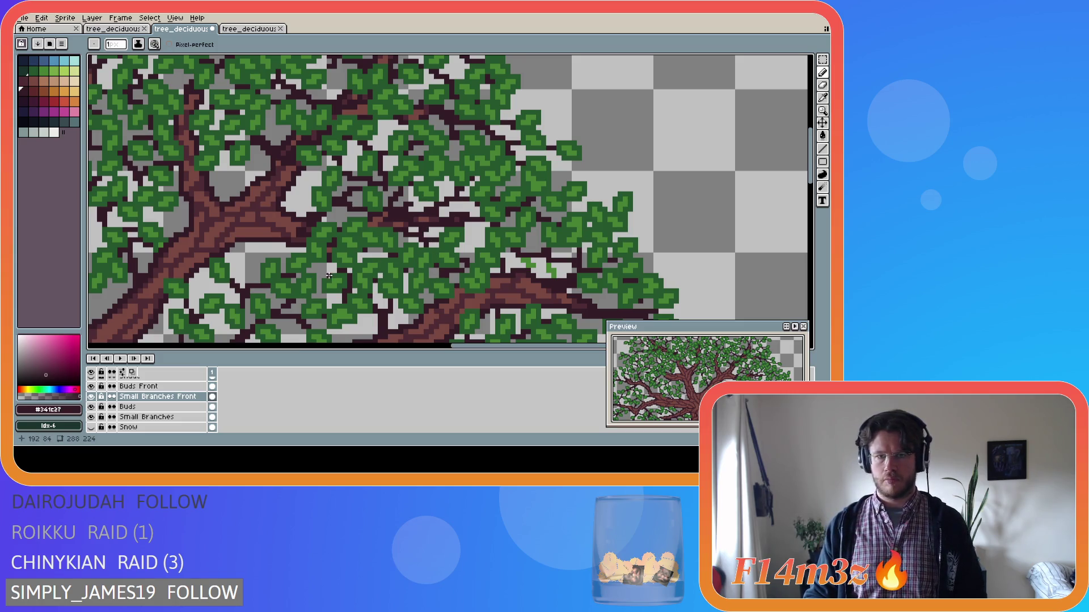
pyautogui.scroll(-3, 142, 409)
pyautogui.click(91, 407)
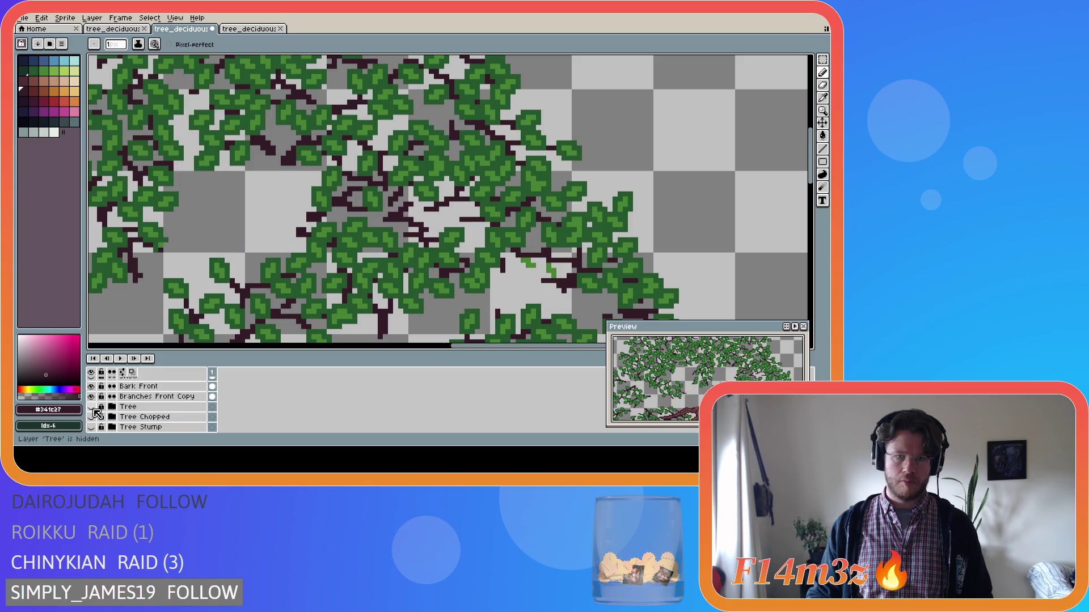
# Step: Toggle the Tree layer's visibility several times to compare the canopy with and without the trunk
pyautogui.click(93, 408)
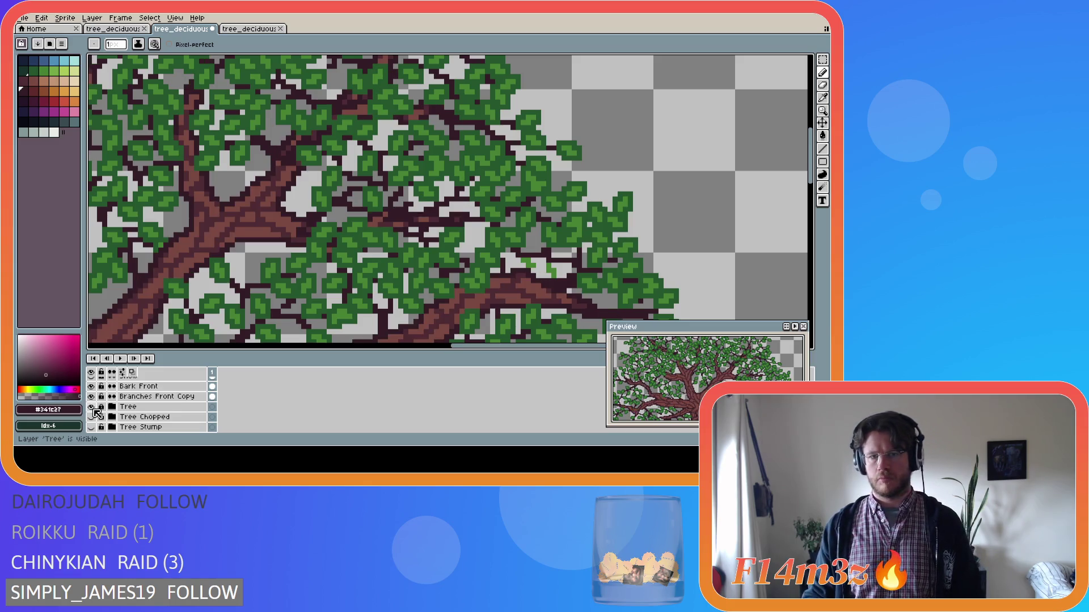
pyautogui.click(93, 408)
pyautogui.click(93, 408)
pyautogui.click(93, 408)
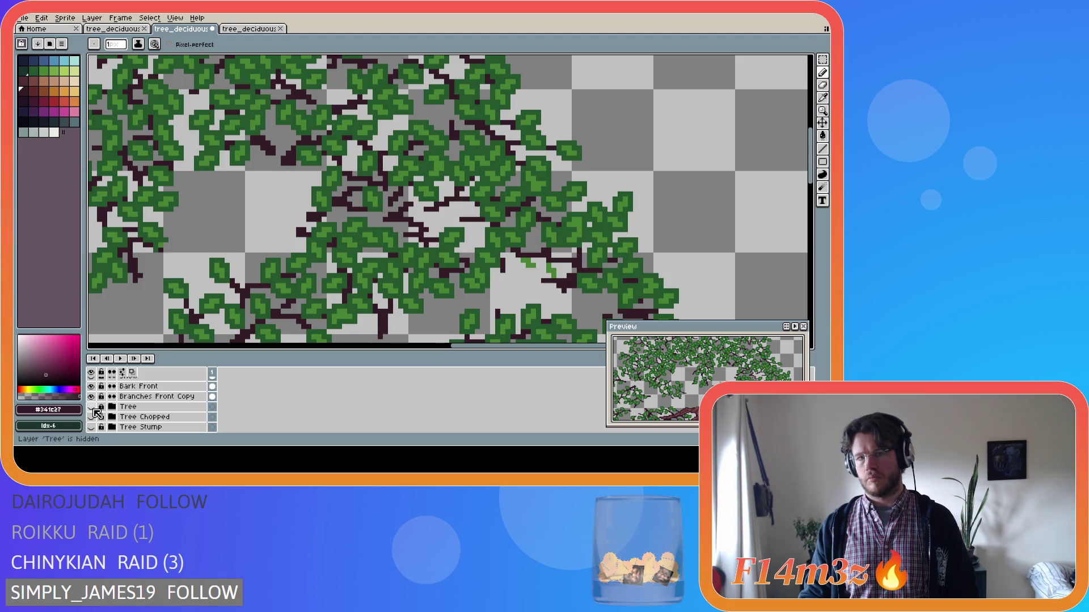
pyautogui.click(93, 408)
pyautogui.click(92, 407)
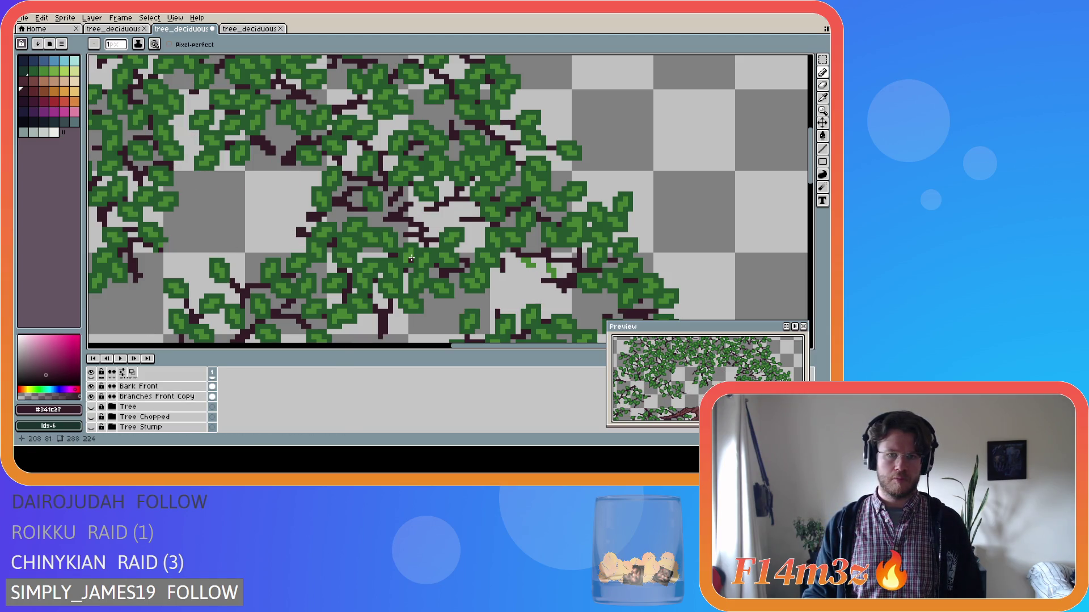
# Step: Marquee-select a small rectangular canvas area, then toggle the Tree layer again to compare
pyautogui.press('m')
pyautogui.moveTo(431, 233); pyautogui.dragTo(405, 216)
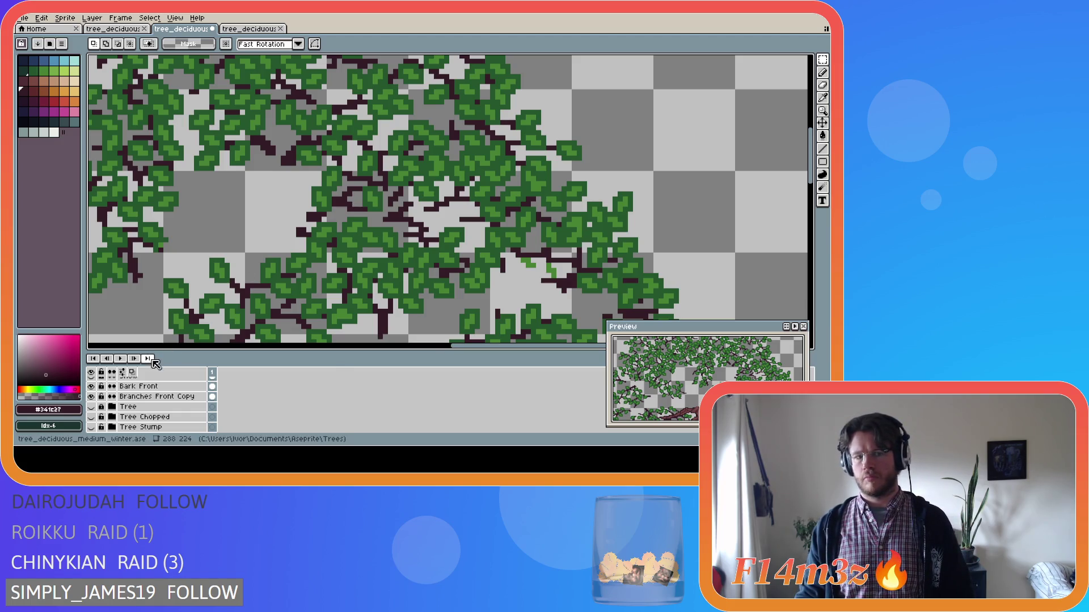
pyautogui.click(91, 407)
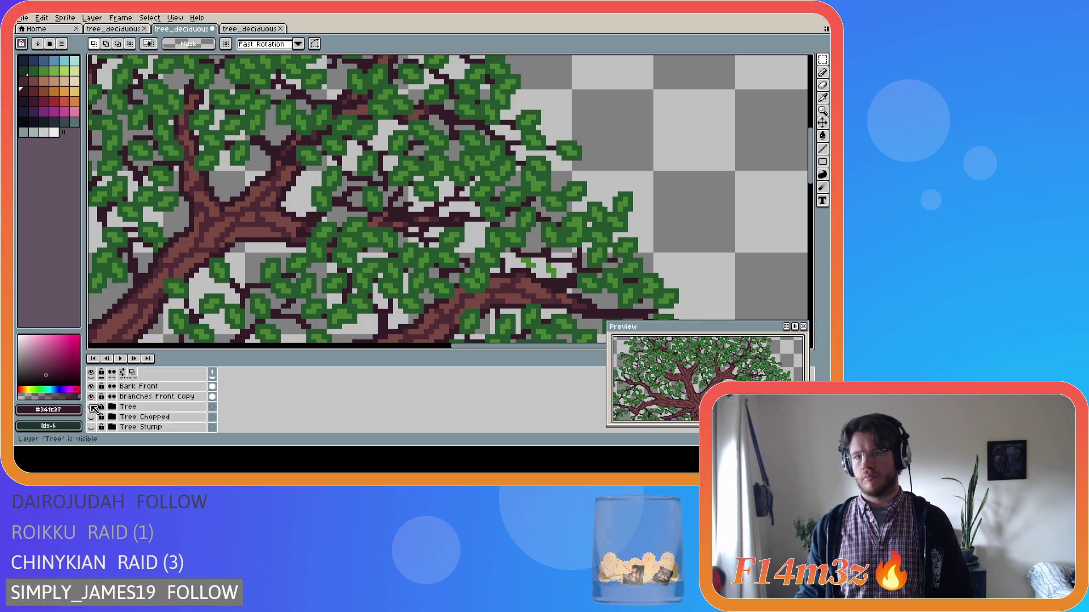
pyautogui.click(91, 407)
pyautogui.click(92, 407)
pyautogui.click(91, 407)
pyautogui.click(91, 407)
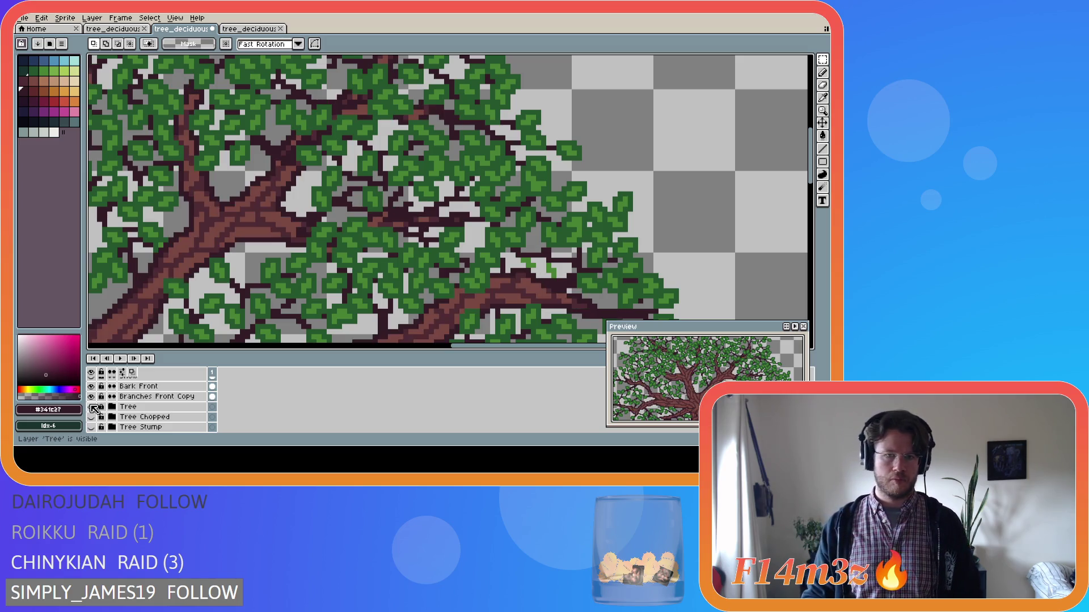
# Step: Hide the Tree layer to check the twigs, undo the recent pencil strokes, and show the trunk again
pyautogui.click(91, 407)
pyautogui.click(91, 407)
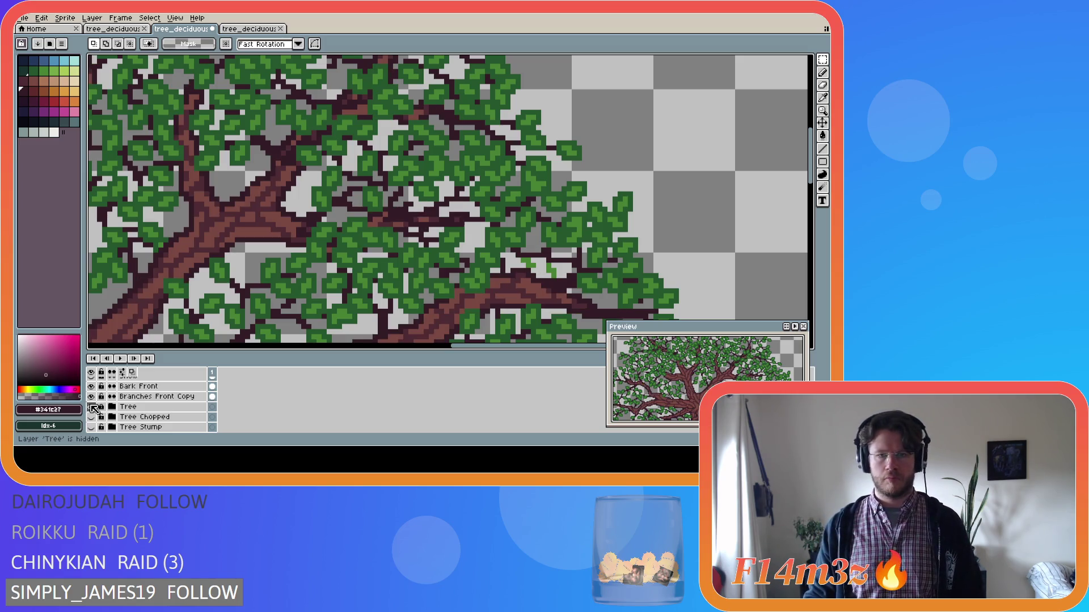
pyautogui.click(91, 407)
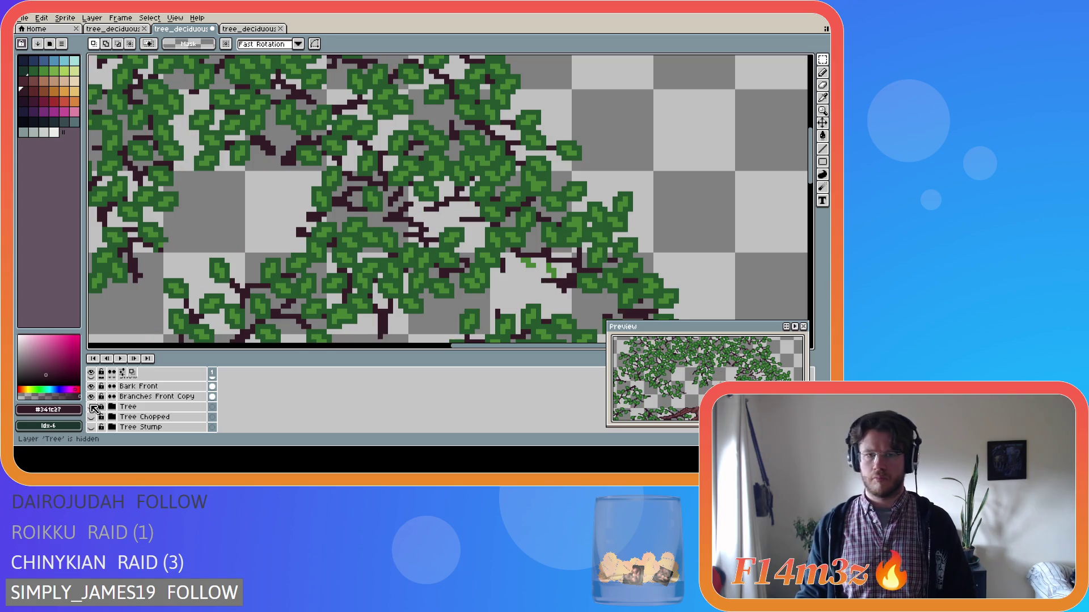
pyautogui.hotkey('ctrl', 'z')
pyautogui.hotkey('ctrl', 'z')
pyautogui.click(91, 407)
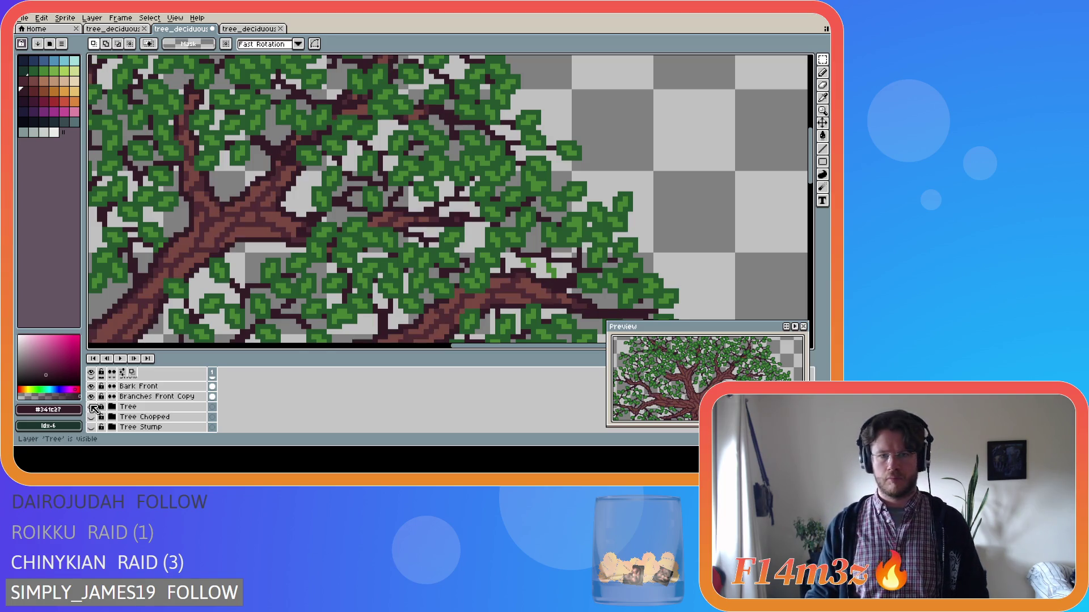